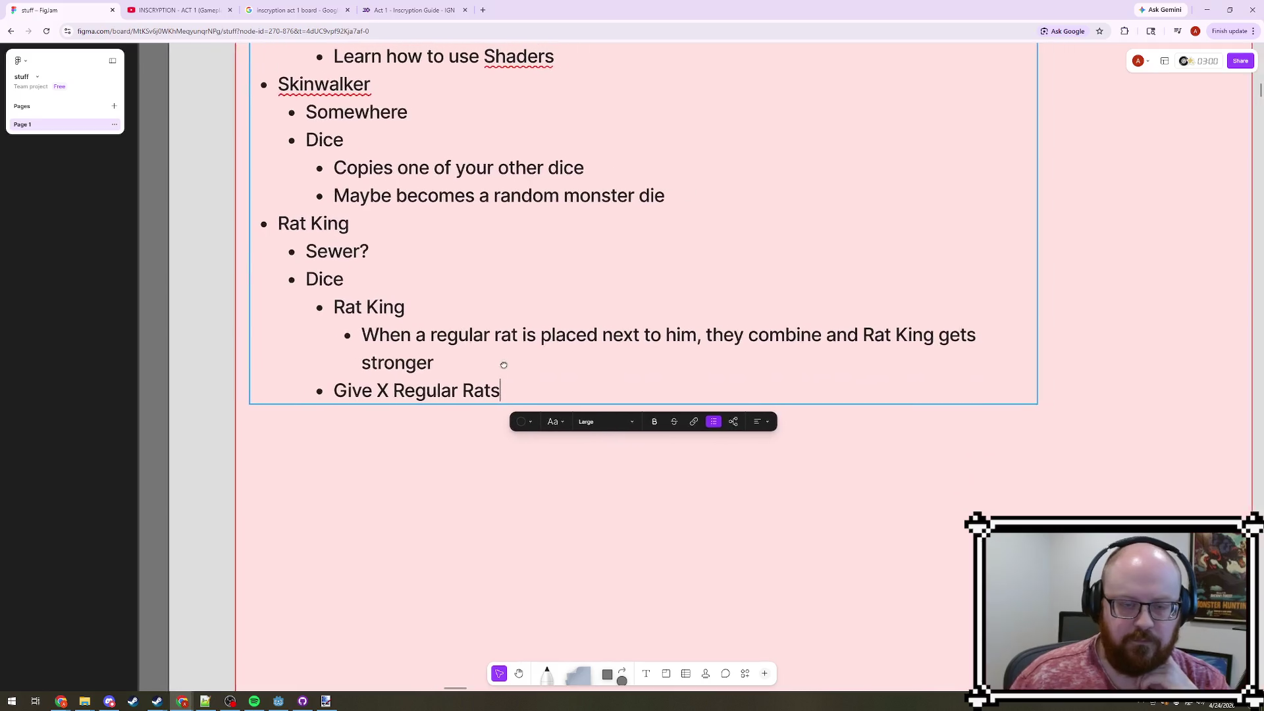
- Select and copy the General Outline's creature entries from Wendigo through Rat King
{"action": "scroll", "coordinate": [530, 389], "scroll_direction": "up", "scroll_amount": 5}
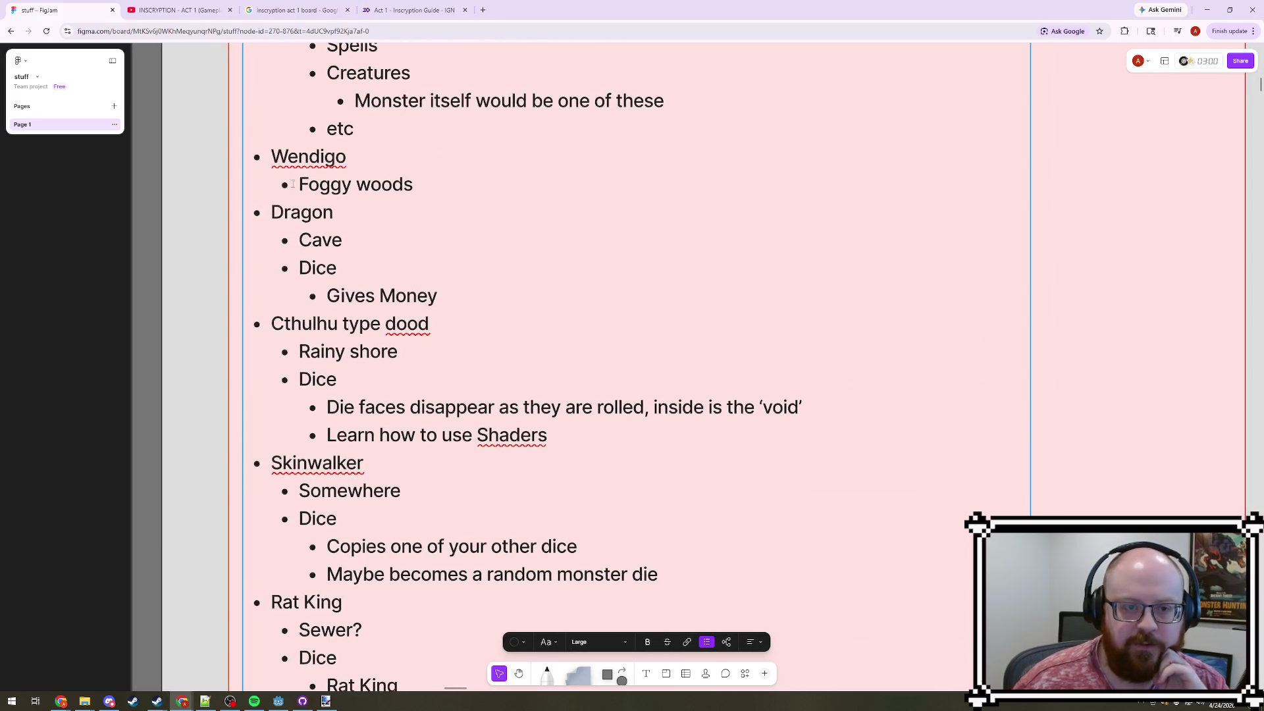
{"action": "scroll", "coordinate": [291, 183], "scroll_direction": "up", "scroll_amount": 2}
{"action": "scroll", "coordinate": [295, 186], "scroll_direction": "up", "scroll_amount": 2}
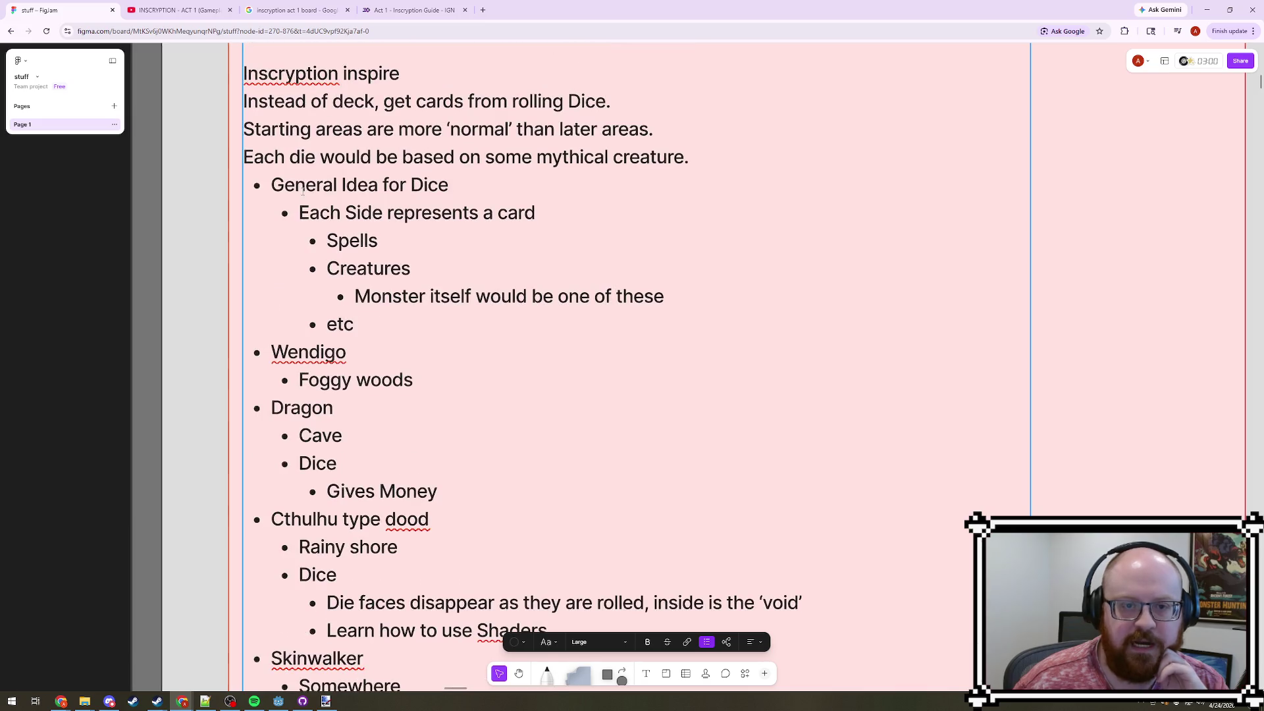
{"action": "scroll", "coordinate": [303, 191], "scroll_direction": "up", "scroll_amount": 1}
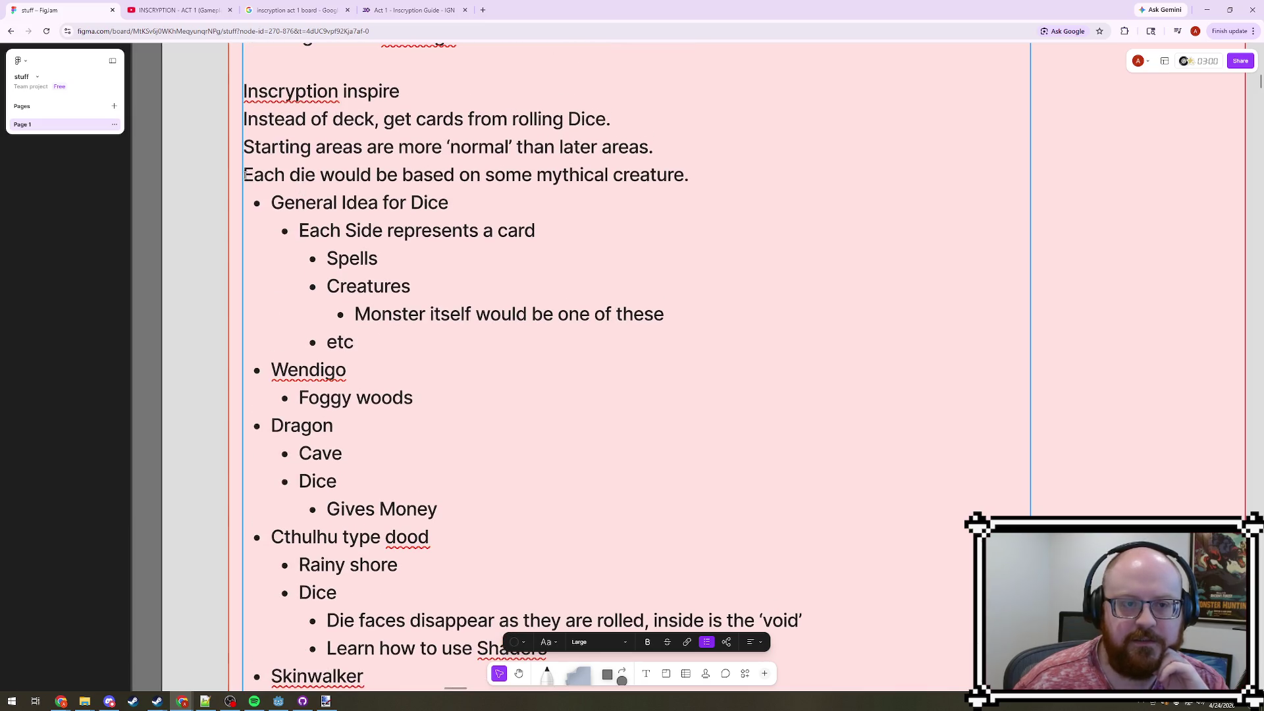
{"action": "mouse_move", "coordinate": [245, 174]}
{"action": "left_mouse_down"}
{"action": "mouse_move", "coordinate": [421, 228]}
{"action": "mouse_move", "coordinate": [564, 314]}
{"action": "left_mouse_up"}
{"action": "left_click", "coordinate": [537, 230]}
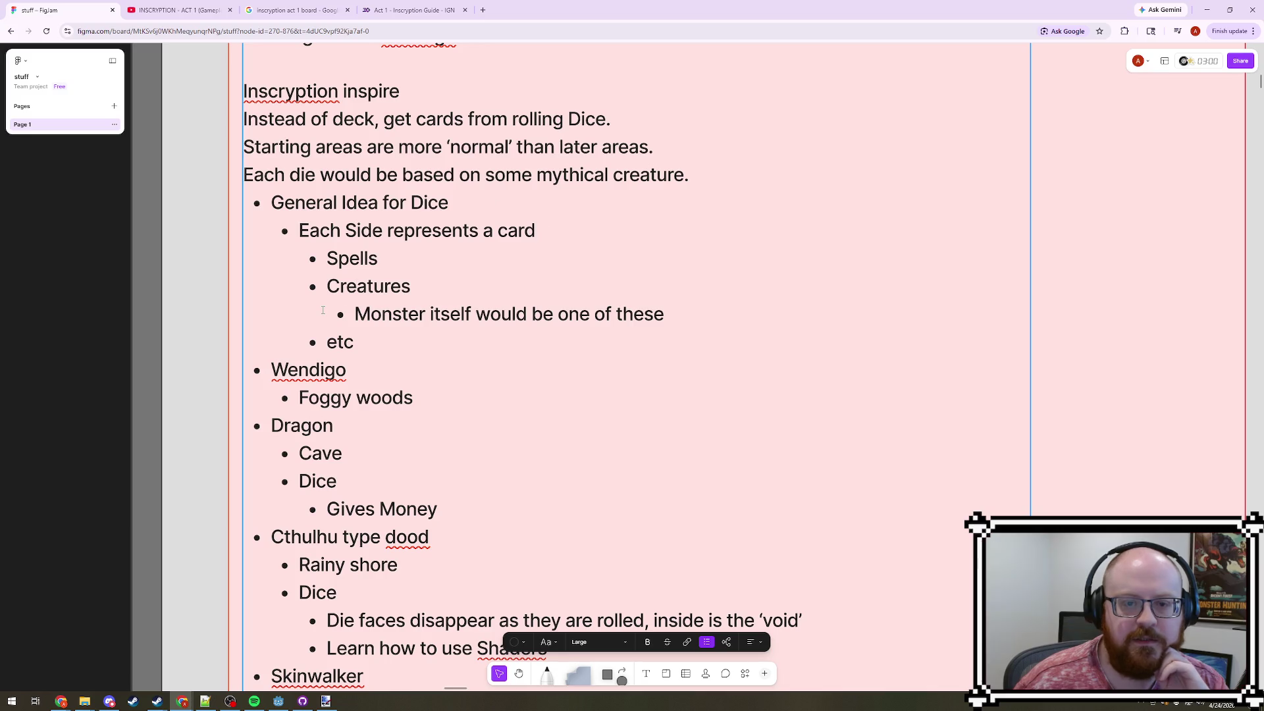
{"action": "scroll", "coordinate": [285, 347], "scroll_direction": "down", "scroll_amount": 1}
{"action": "mouse_move", "coordinate": [259, 361]}
{"action": "left_mouse_down"}
{"action": "mouse_move", "coordinate": [296, 392]}
{"action": "mouse_move", "coordinate": [369, 688]}
{"action": "mouse_move", "coordinate": [486, 708]}
{"action": "mouse_move", "coordinate": [494, 544]}
{"action": "left_mouse_up"}
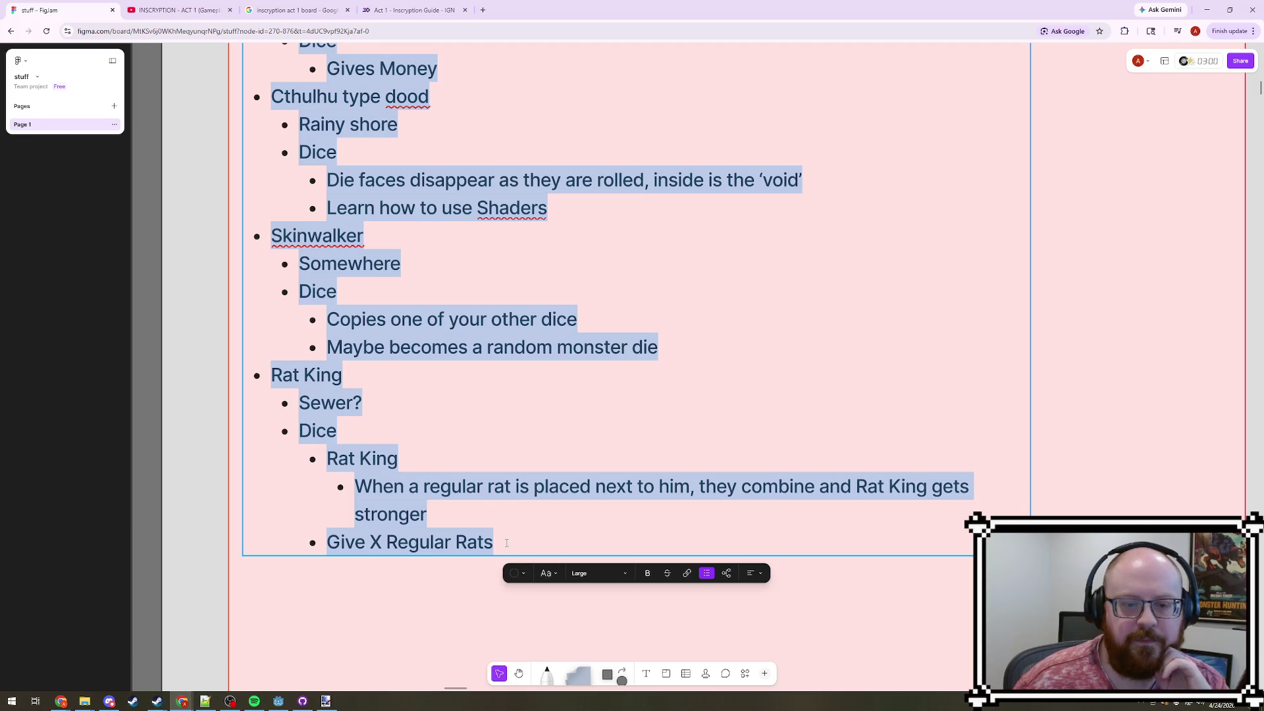
{"action": "right_click", "coordinate": [381, 459]}
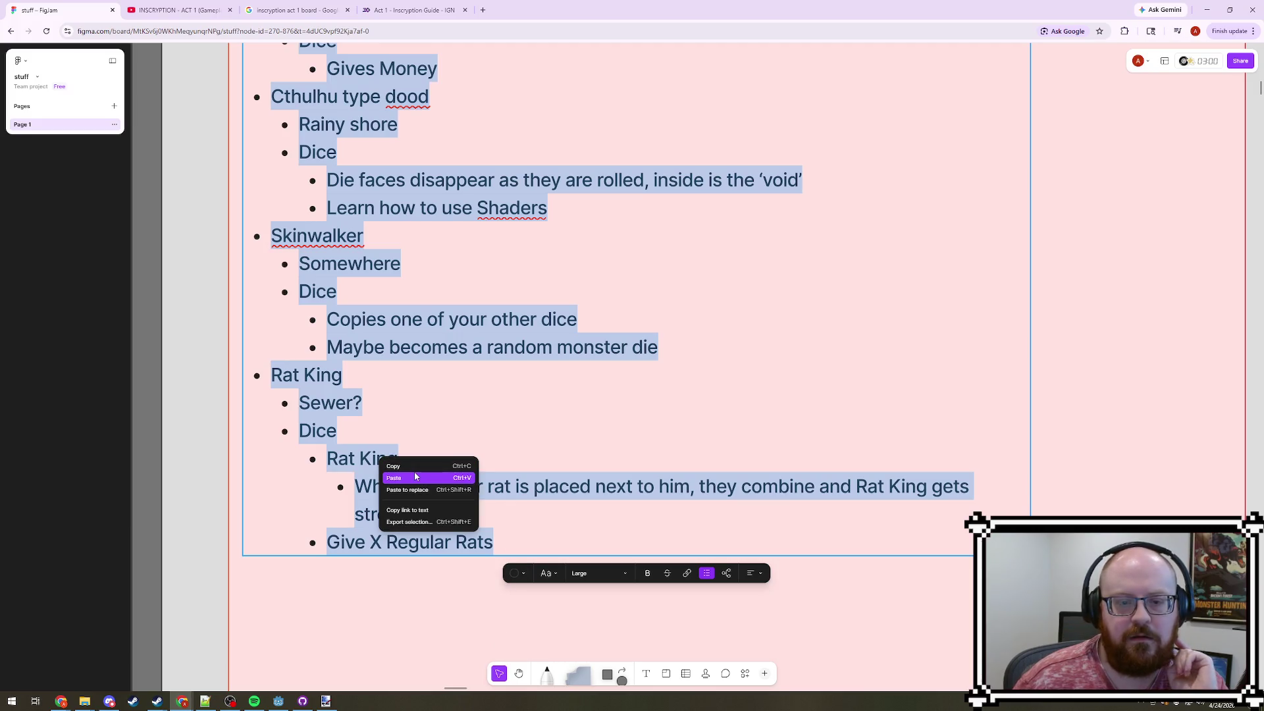
{"action": "left_click", "coordinate": [394, 466]}
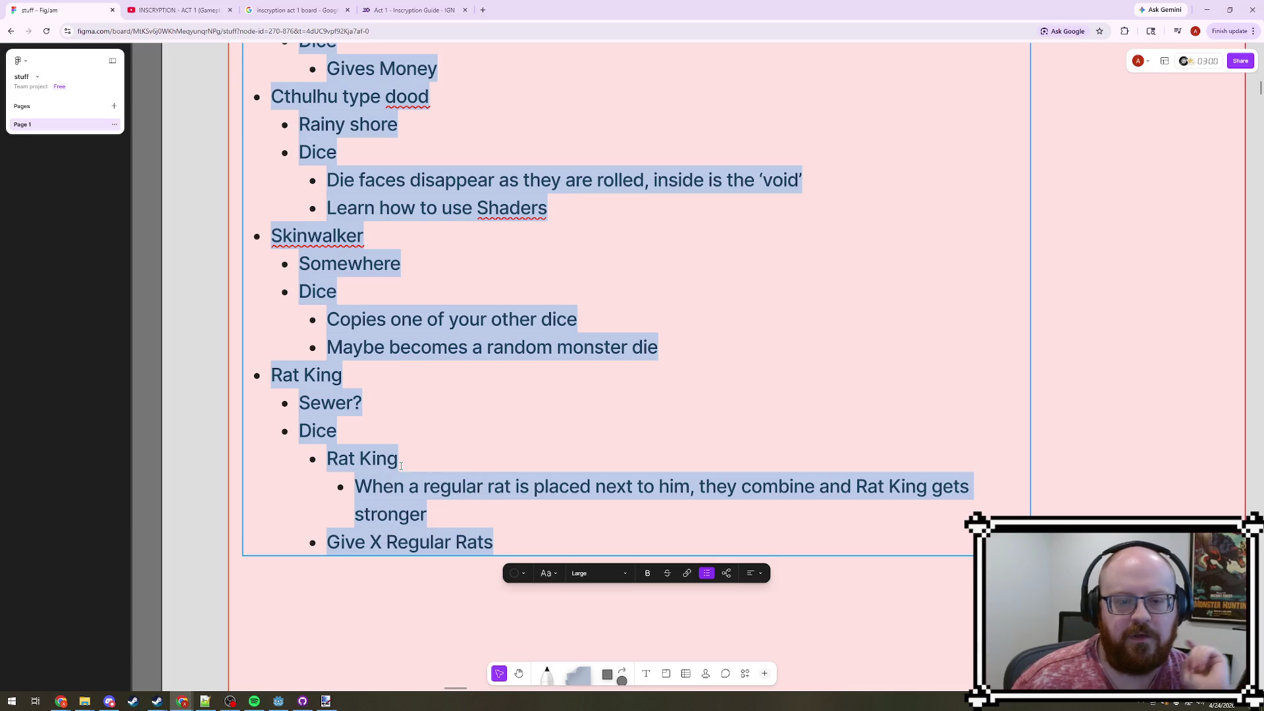
- Delete the creature entries and the leftover empty bullet so the outline ends at etc
{"action": "scroll", "coordinate": [493, 464], "scroll_direction": "down", "scroll_amount": 10}
{"action": "scroll", "coordinate": [475, 369], "scroll_direction": "up", "scroll_amount": 10}
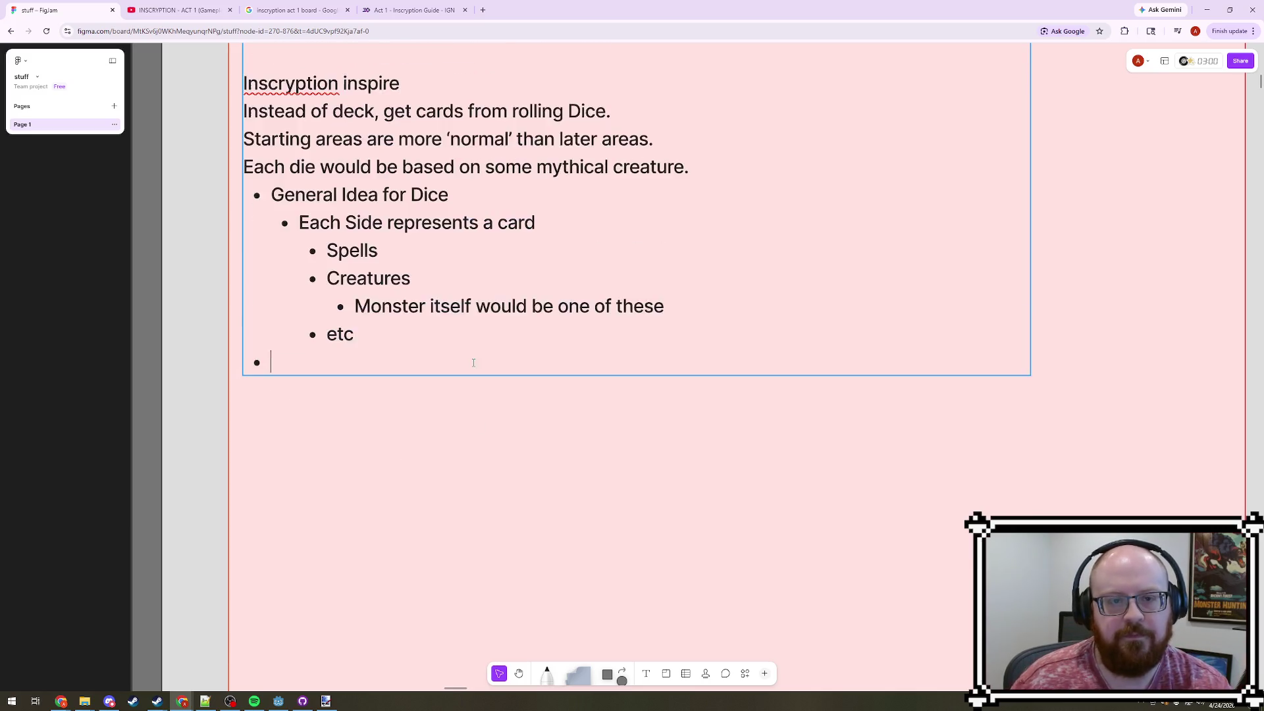
{"action": "key", "text": "BackSpace"}
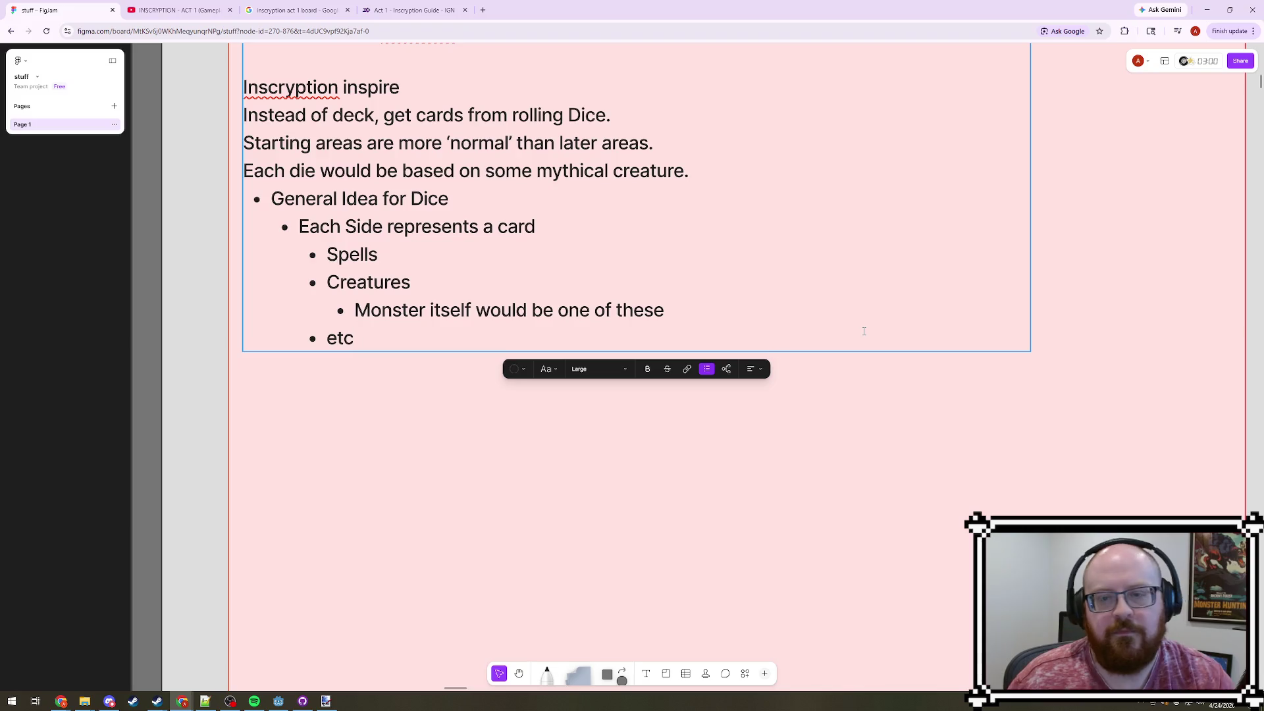
{"action": "scroll", "coordinate": [863, 330], "scroll_direction": "down", "scroll_amount": 5}
{"action": "mouse_move", "coordinate": [1081, 322]}
{"action": "left_mouse_down"}
{"action": "mouse_move", "coordinate": [795, 307]}
{"action": "mouse_move", "coordinate": [711, 318]}
{"action": "left_mouse_up"}
{"action": "left_click", "coordinate": [695, 329]}
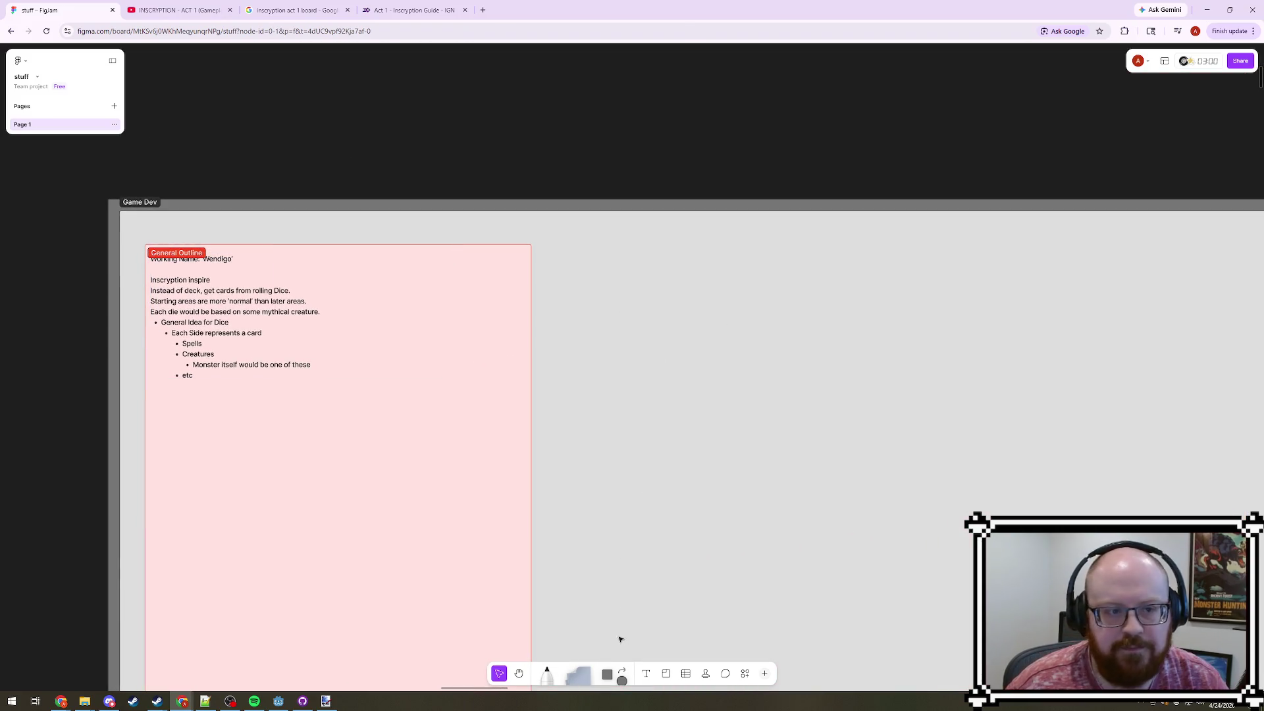
- Place a new section beside the General Outline and stretch it into a tall rectangle
{"action": "left_click", "coordinate": [665, 674]}
{"action": "left_click", "coordinate": [547, 247]}
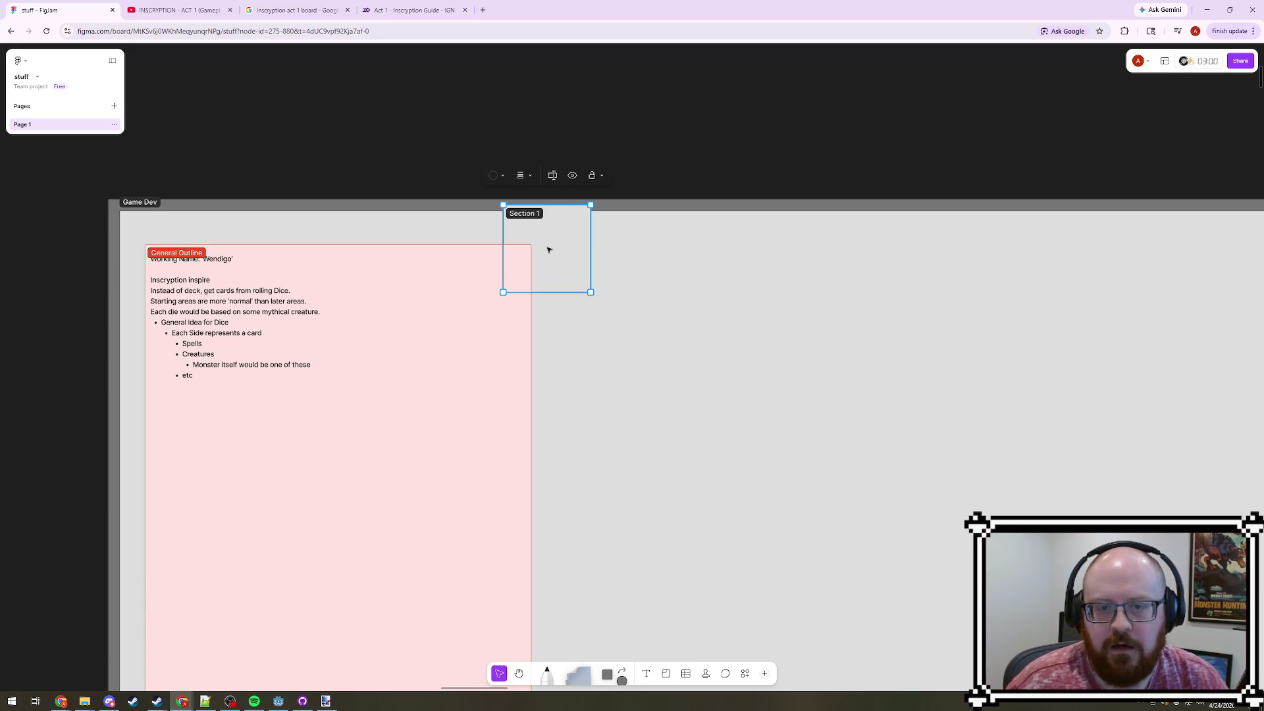
{"action": "mouse_move", "coordinate": [546, 247]}
{"action": "left_mouse_down"}
{"action": "mouse_move", "coordinate": [592, 303]}
{"action": "mouse_move", "coordinate": [587, 288]}
{"action": "left_mouse_up"}
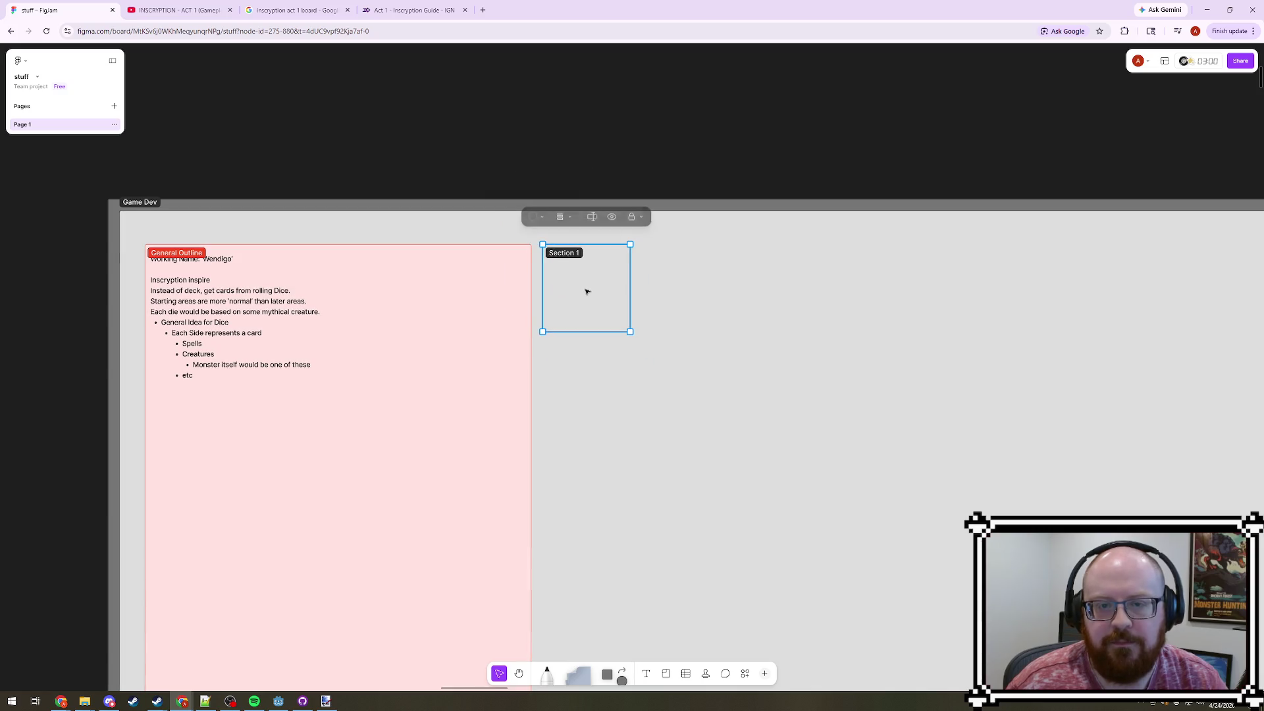
{"action": "scroll", "coordinate": [713, 457], "scroll_direction": "down", "scroll_amount": 6}
{"action": "scroll", "coordinate": [719, 454], "scroll_direction": "down", "scroll_amount": 5}
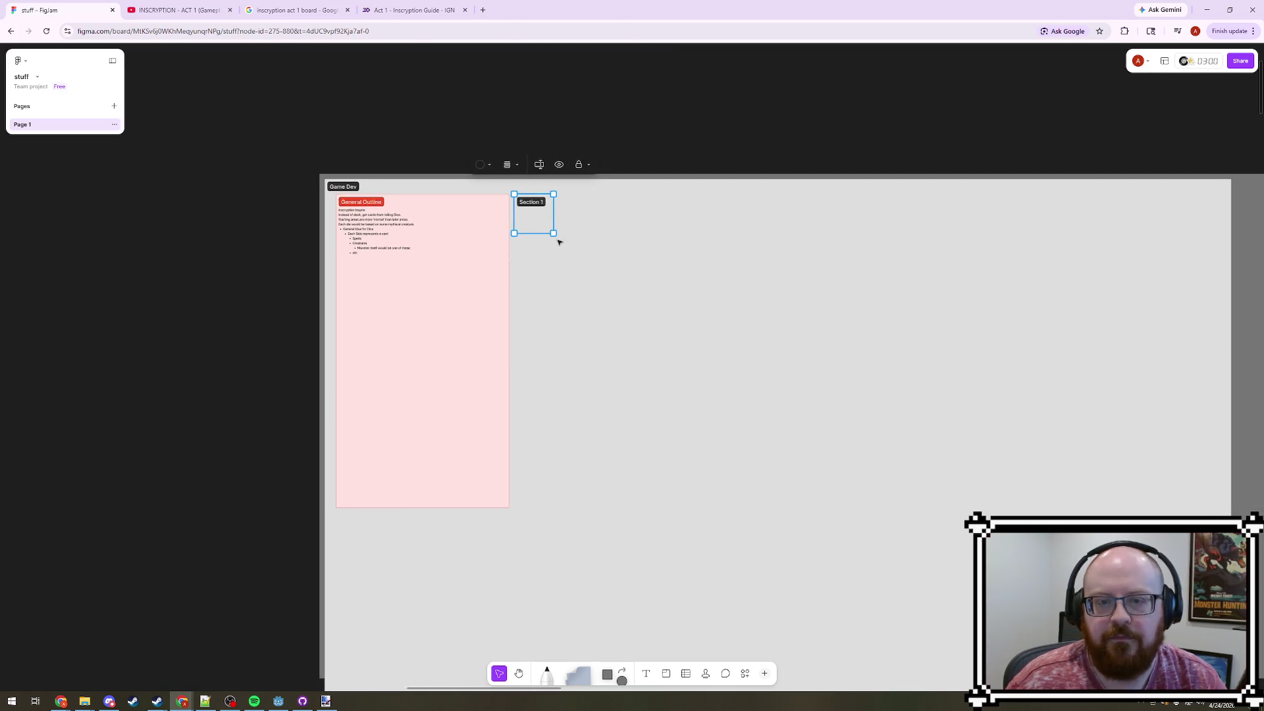
{"action": "mouse_move", "coordinate": [557, 233]}
{"action": "left_mouse_down"}
{"action": "mouse_move", "coordinate": [585, 368]}
{"action": "mouse_move", "coordinate": [655, 500]}
{"action": "mouse_move", "coordinate": [704, 503]}
{"action": "mouse_move", "coordinate": [688, 508]}
{"action": "left_mouse_up"}
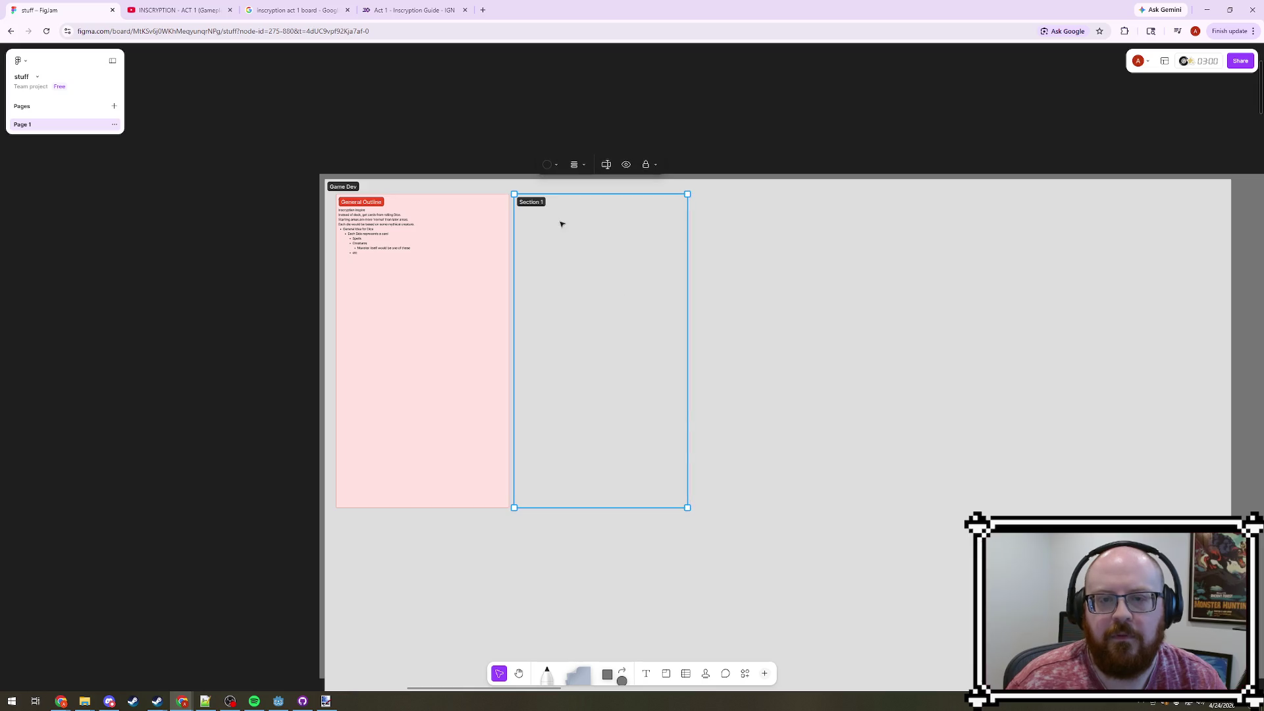
- Rename the new section to 'Card Ideas'
{"action": "left_click", "coordinate": [533, 202]}
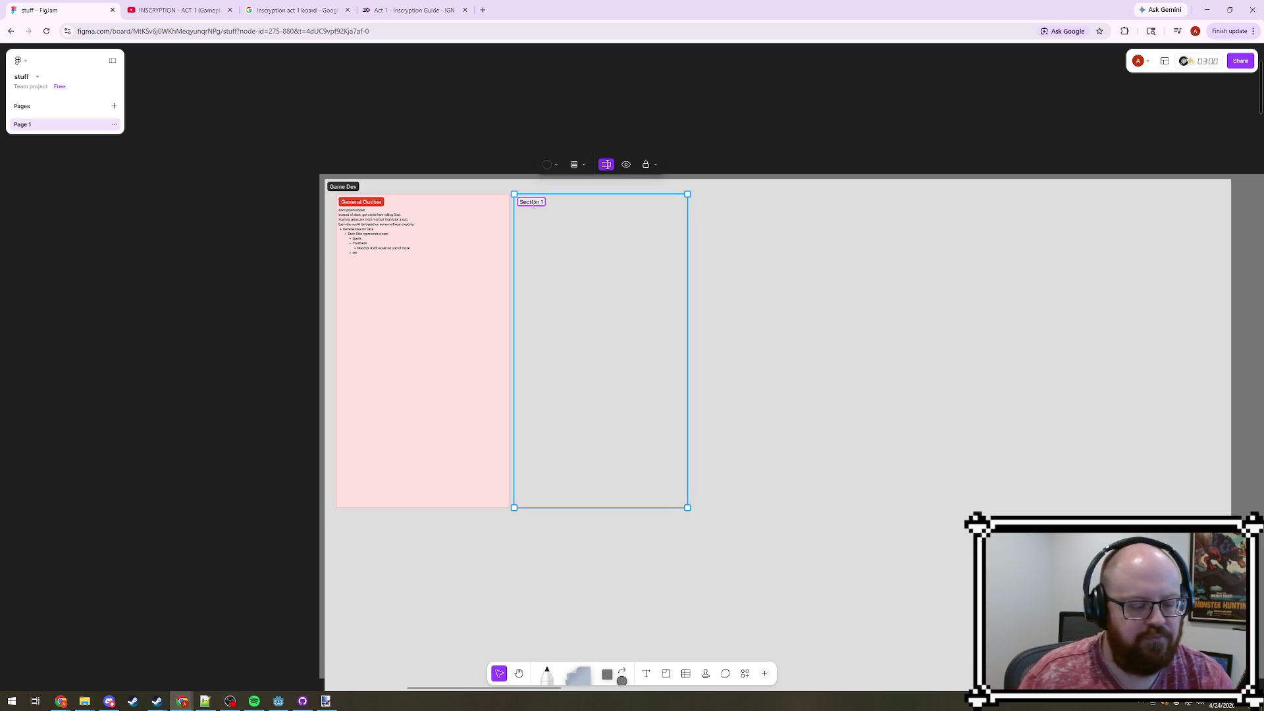
{"action": "type", "text": "Card Ideas"}
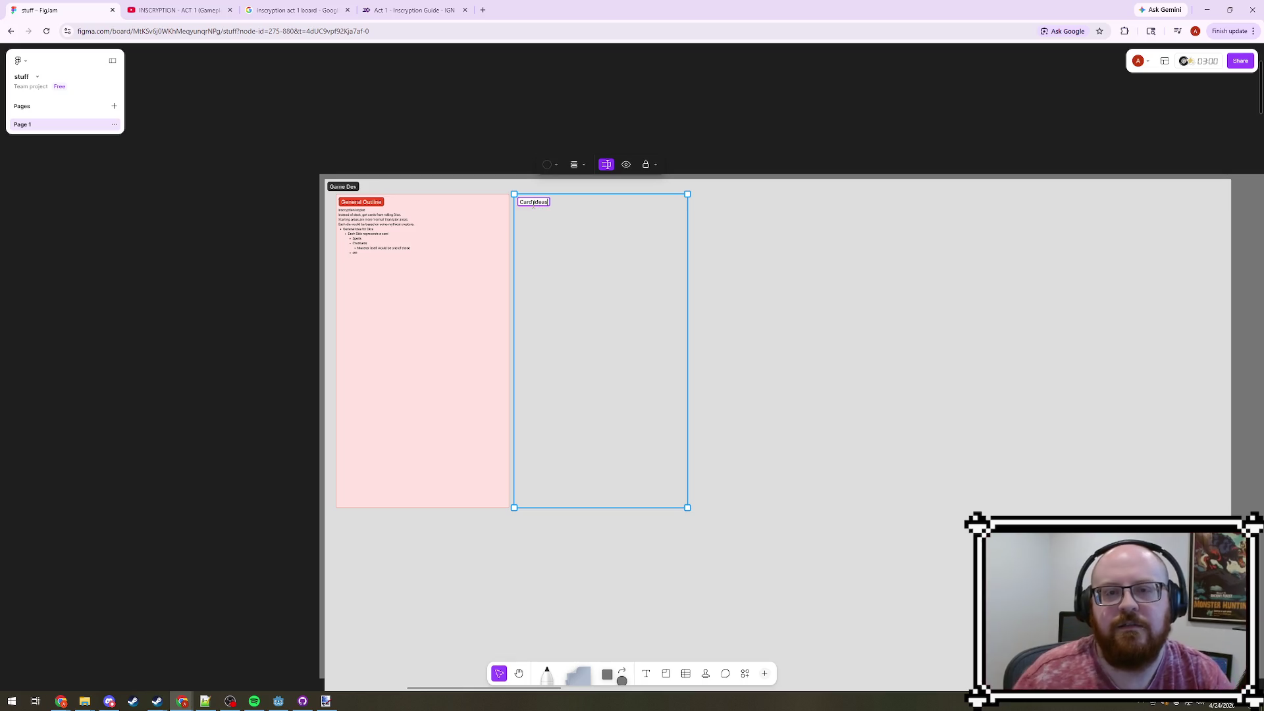
{"action": "scroll", "coordinate": [610, 263], "scroll_direction": "up", "scroll_amount": 3}
{"action": "key", "text": "Return"}
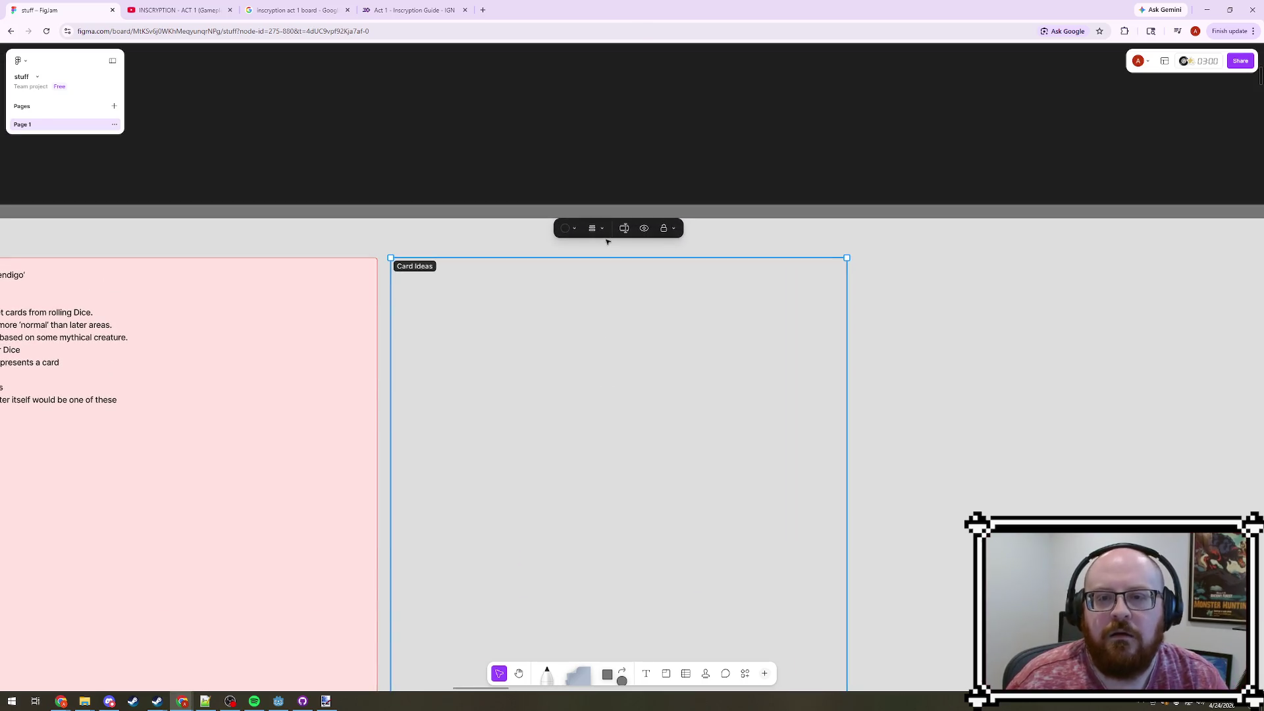
- Colour the Card Ideas section purple and add an empty text box inside it
{"action": "left_click", "coordinate": [569, 229]}
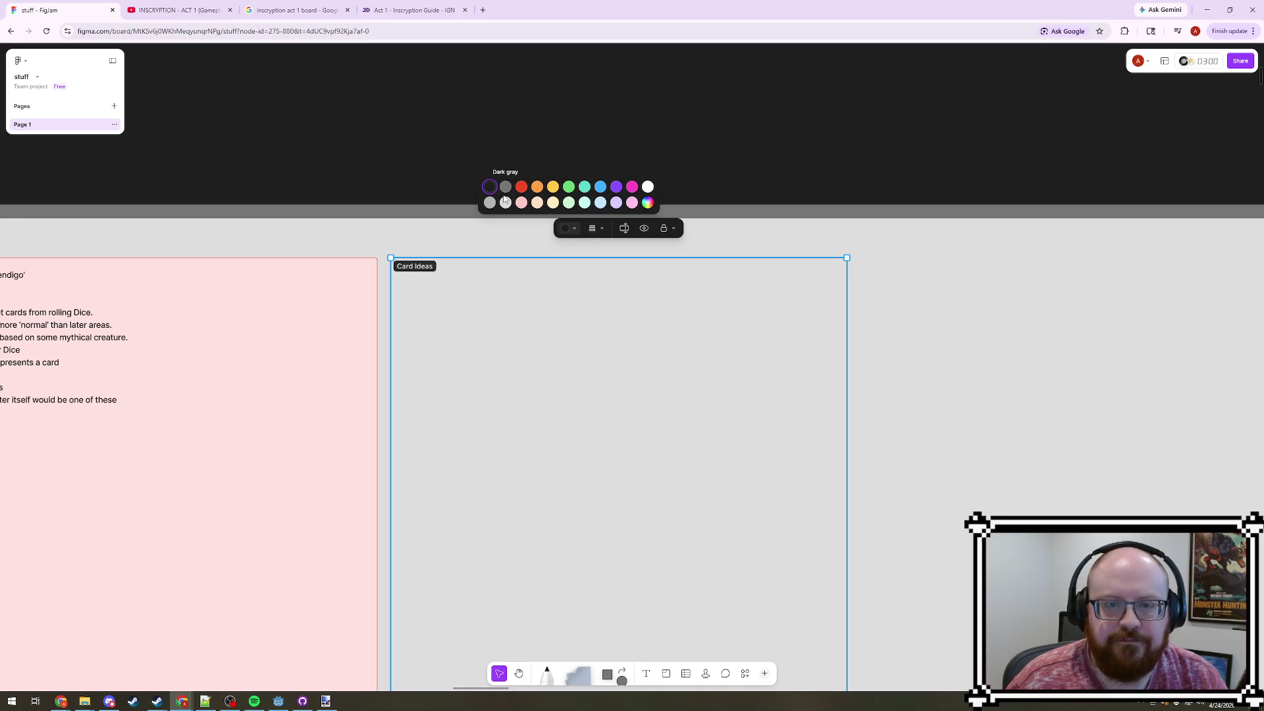
{"action": "left_click", "coordinate": [632, 187]}
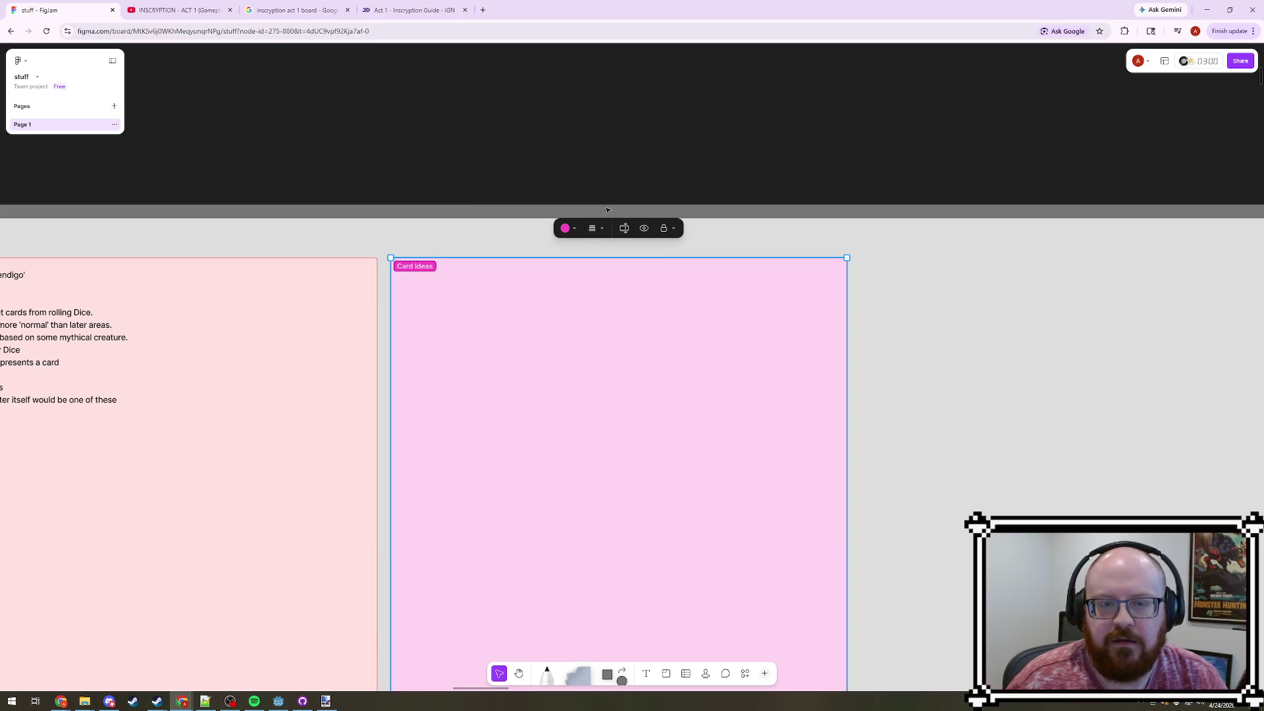
{"action": "left_click", "coordinate": [566, 229]}
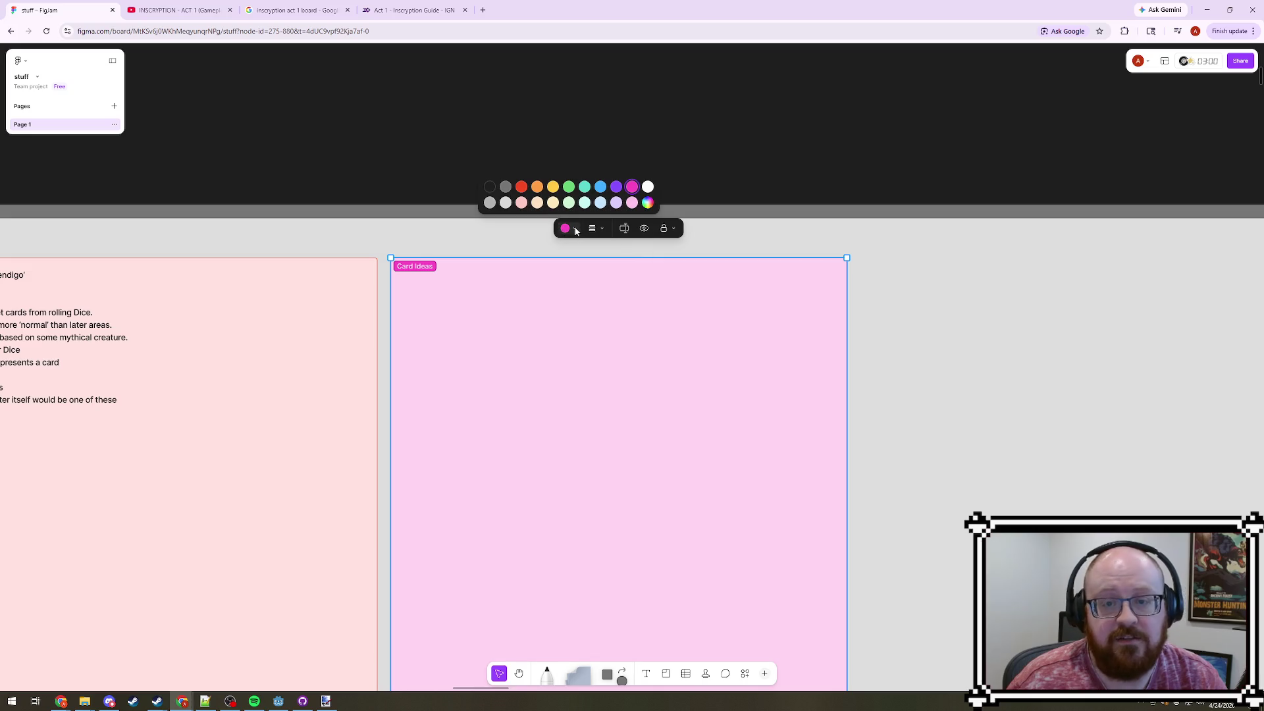
{"action": "left_click", "coordinate": [619, 190]}
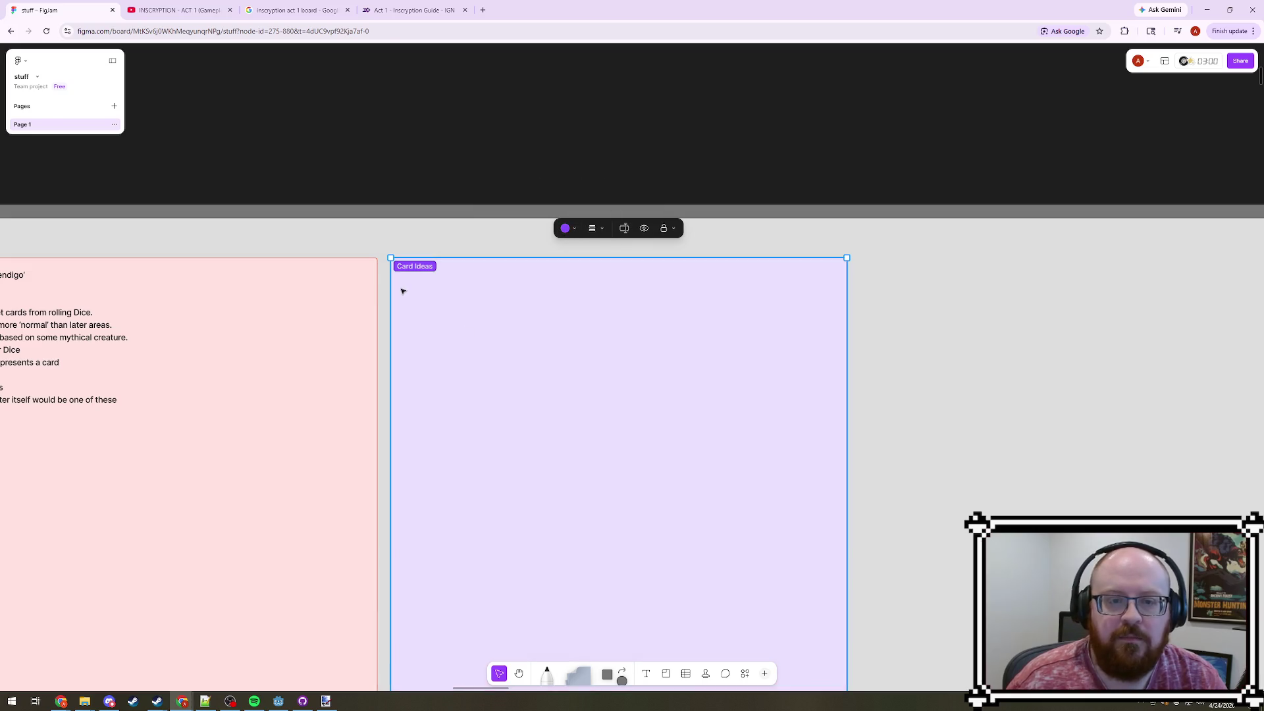
{"action": "left_click", "coordinate": [645, 674]}
{"action": "left_click", "coordinate": [399, 291]}
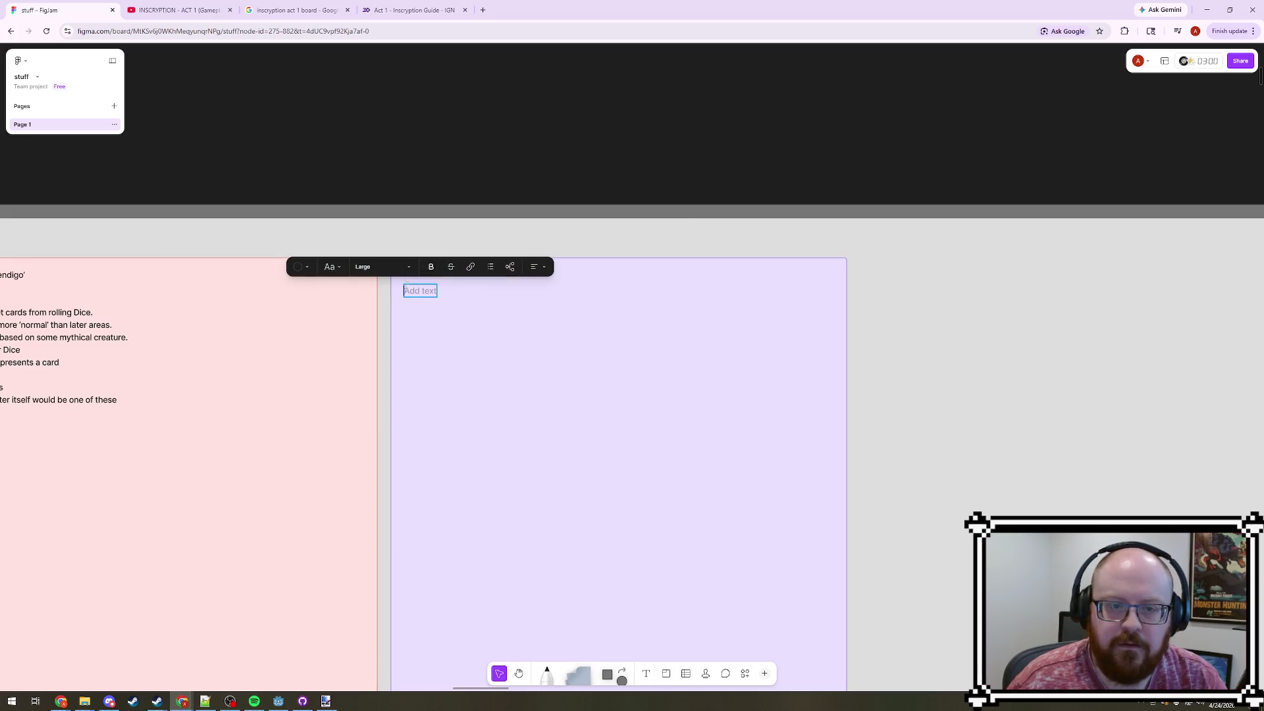
- Paste the creature list into Card Ideas and nudge the General Outline text slightly down
{"action": "type", "text": "Wendigo Foggy woods Dragon Cave Dice Gives Money Cthulhu type dood Rainy shore Dice Die faces disappear as they are rolled, inside is the ‘void’ Learn how to use Shaders Skinwalker Somewhere Dice Copies one of your other dice Maybe becomes a random monster die Rat King Sewer? Dice Rat King When a regular rat is placed next to him, they combine and Rat King gets stronger Give X Regular Rats"}
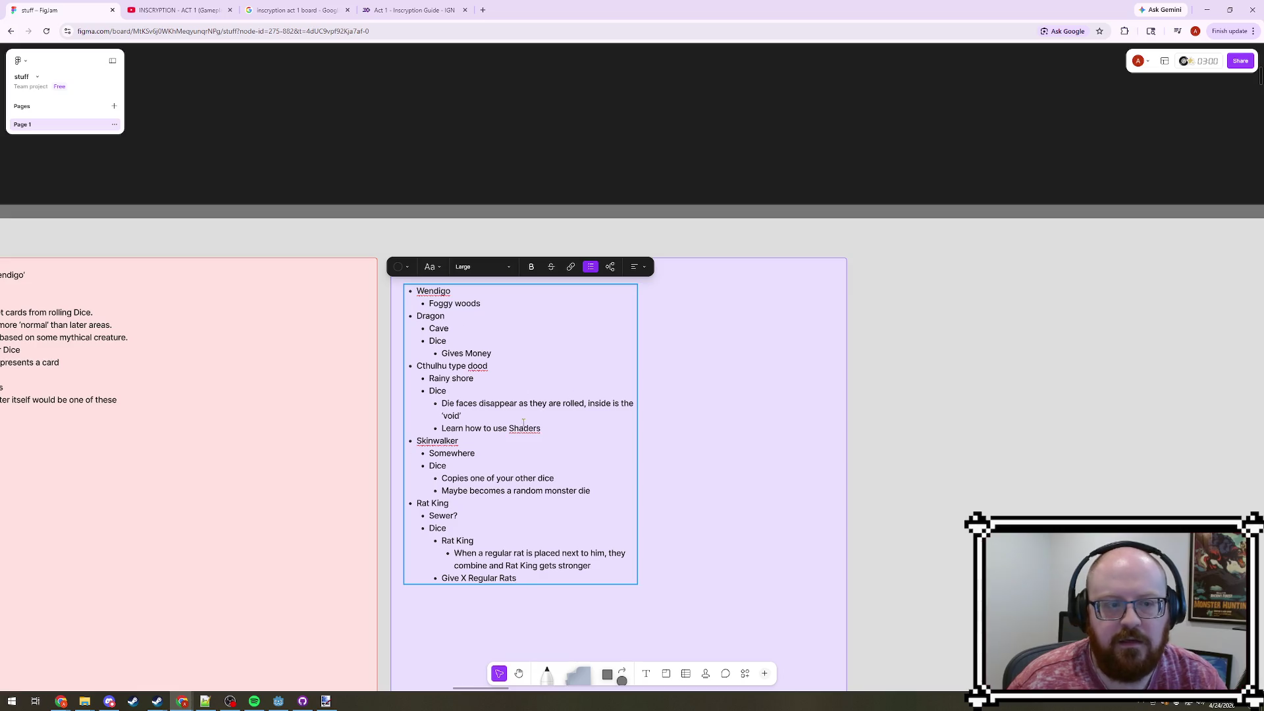
{"action": "left_click_drag", "start_coordinate": [285, 438], "coordinate": [489, 427]}
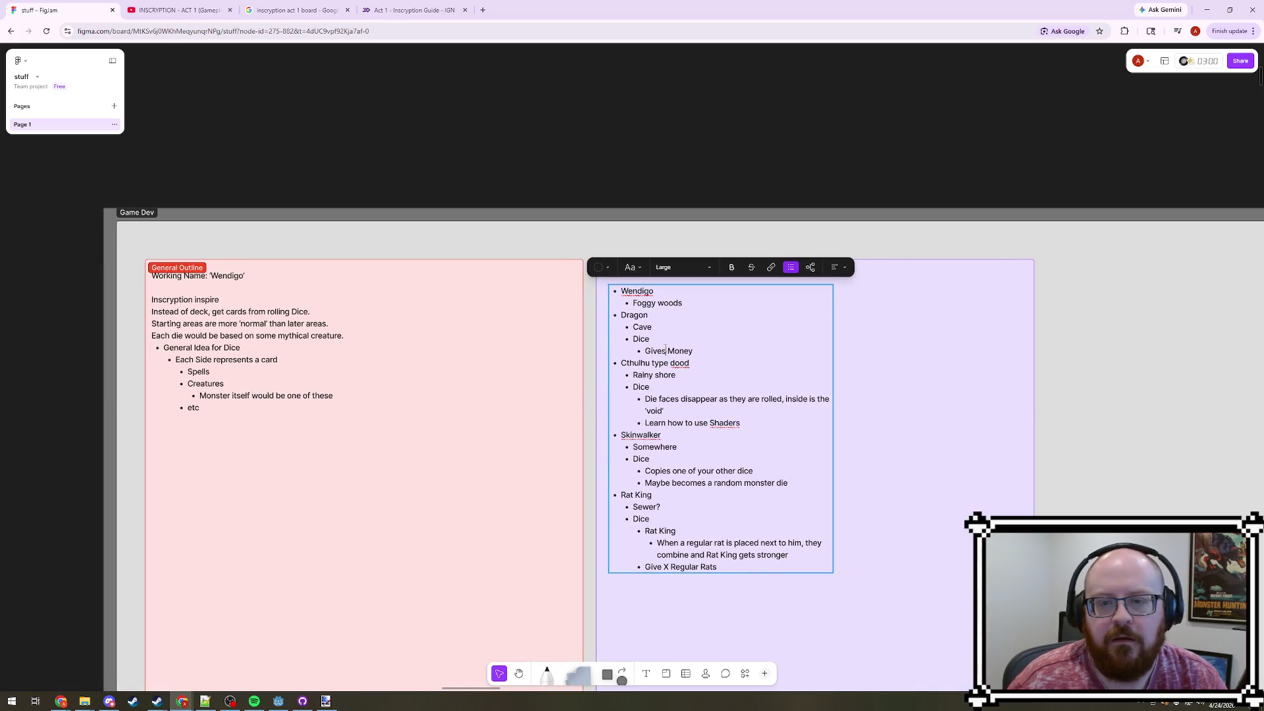
{"action": "left_click", "coordinate": [213, 401]}
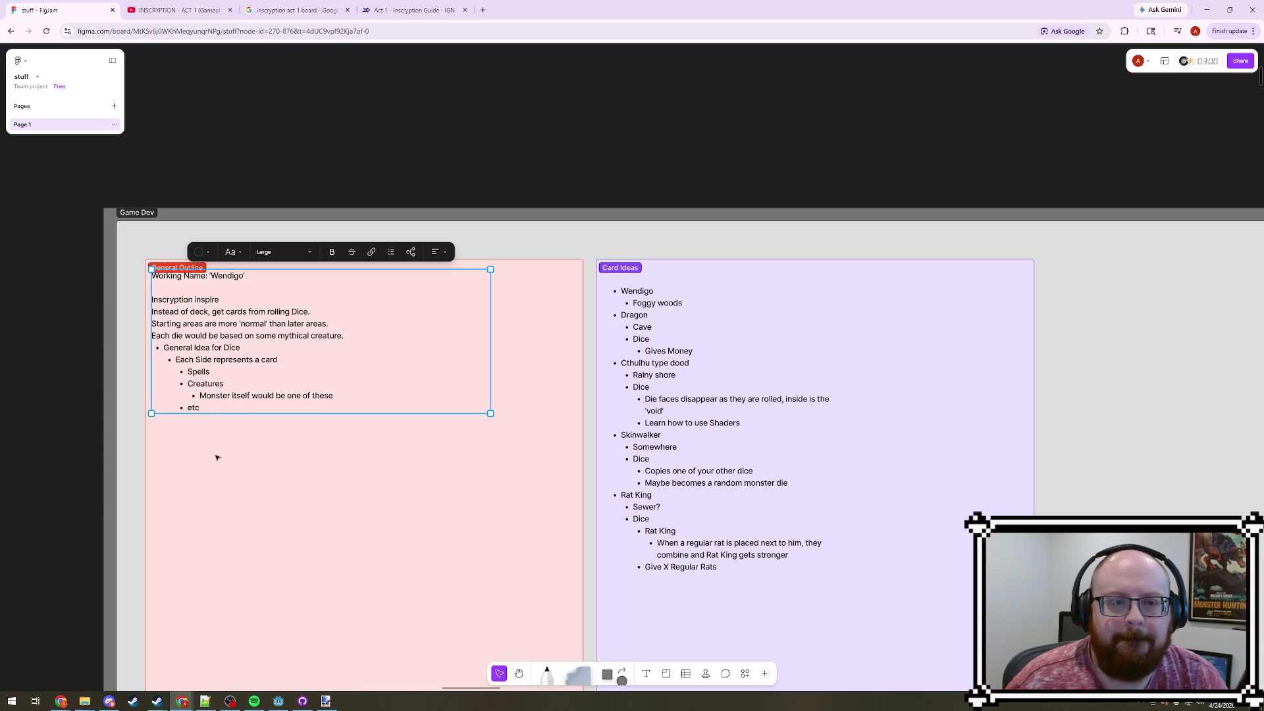
{"action": "left_click_drag", "start_coordinate": [266, 319], "coordinate": [266, 326]}
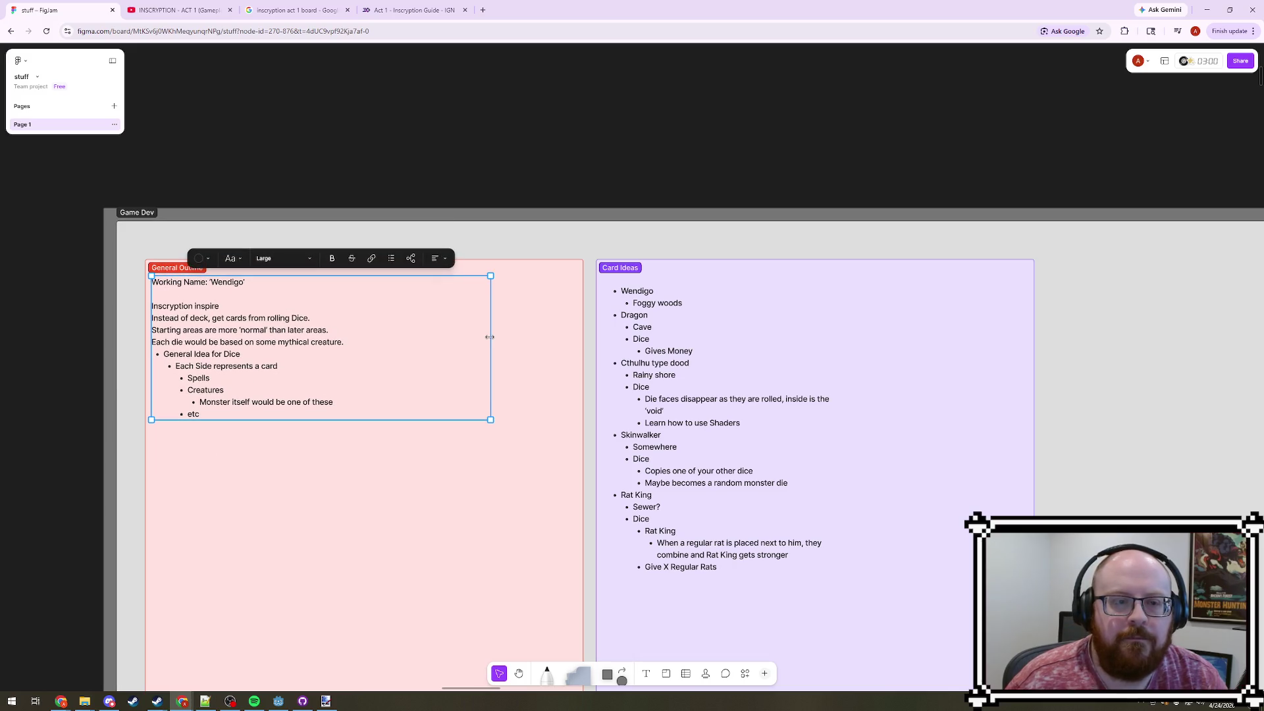
{"action": "left_click", "coordinate": [208, 465]}
- Select both the General Outline and Card Ideas sections and move them to Game Dev's right side
{"action": "scroll", "coordinate": [208, 464], "scroll_direction": "down", "scroll_amount": 1}
{"action": "scroll", "coordinate": [204, 397], "scroll_direction": "up", "scroll_amount": 5}
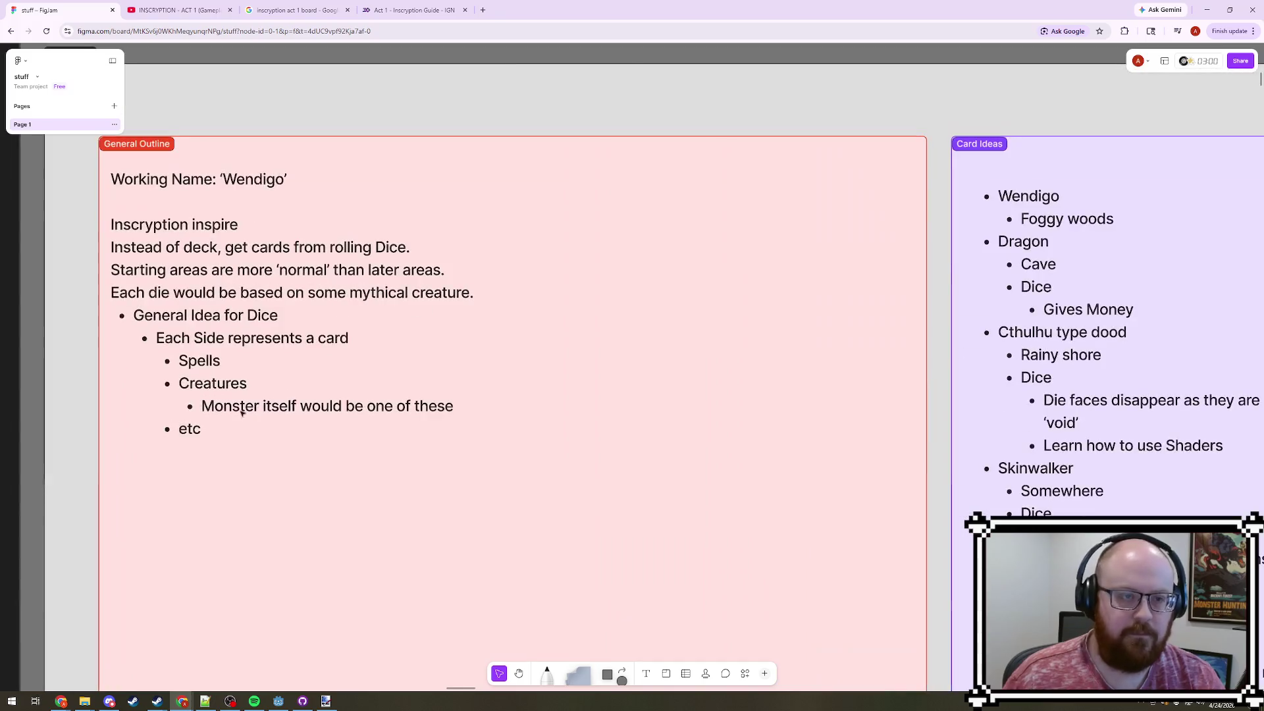
{"action": "scroll", "coordinate": [654, 474], "scroll_direction": "down", "scroll_amount": 5}
{"action": "scroll", "coordinate": [605, 327], "scroll_direction": "up", "scroll_amount": 4}
{"action": "scroll", "coordinate": [606, 326], "scroll_direction": "up", "scroll_amount": 1}
{"action": "scroll", "coordinate": [502, 324], "scroll_direction": "down", "scroll_amount": 2}
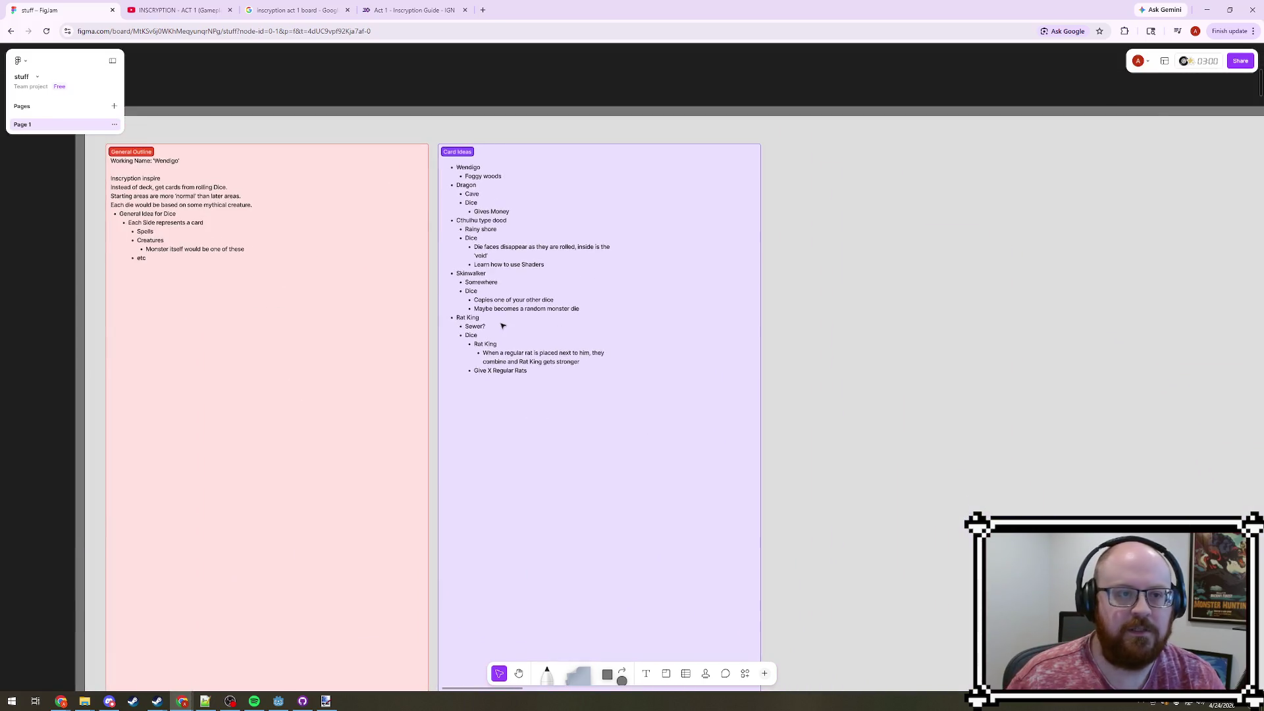
{"action": "mouse_move", "coordinate": [502, 324]}
{"action": "left_mouse_down"}
{"action": "mouse_move", "coordinate": [705, 403]}
{"action": "mouse_move", "coordinate": [609, 223]}
{"action": "left_mouse_up"}
{"action": "scroll", "coordinate": [609, 223], "scroll_direction": "right", "scroll_amount": 5}
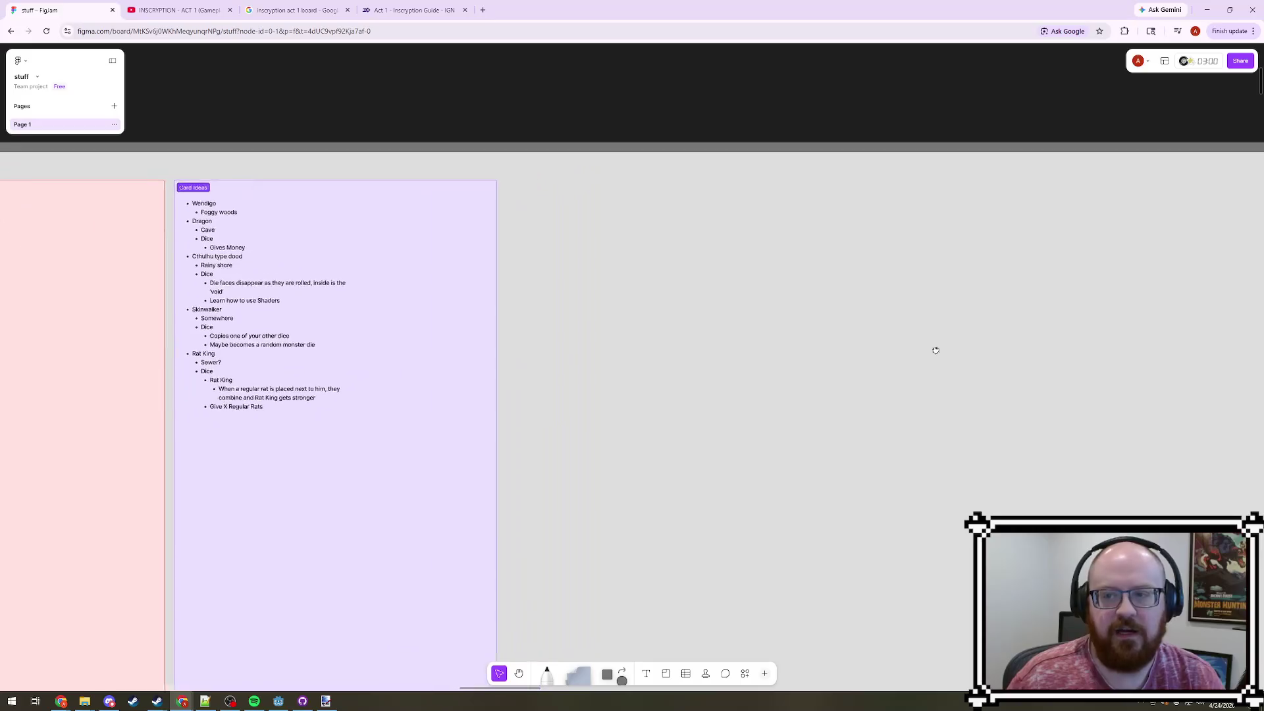
{"action": "scroll", "coordinate": [353, 373], "scroll_direction": "up", "scroll_amount": 5}
{"action": "scroll", "coordinate": [1133, 368], "scroll_direction": "down", "scroll_amount": 5}
{"action": "scroll", "coordinate": [652, 432], "scroll_direction": "down", "scroll_amount": 5}
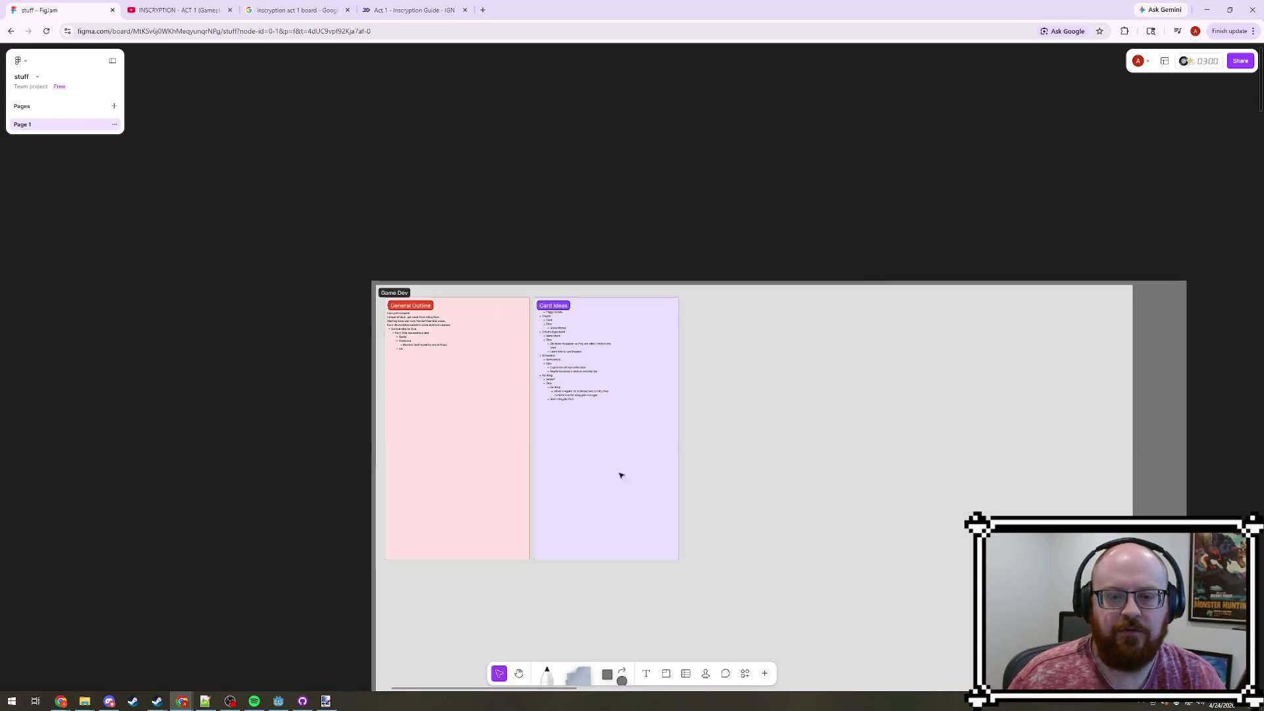
{"action": "mouse_move", "coordinate": [620, 474]}
{"action": "left_mouse_down"}
{"action": "mouse_move", "coordinate": [666, 287]}
{"action": "mouse_move", "coordinate": [574, 508]}
{"action": "mouse_move", "coordinate": [446, 491]}
{"action": "mouse_move", "coordinate": [663, 466]}
{"action": "left_mouse_up"}
{"action": "mouse_move", "coordinate": [722, 571]}
{"action": "left_mouse_down"}
{"action": "mouse_move", "coordinate": [698, 531]}
{"action": "mouse_move", "coordinate": [388, 252]}
{"action": "left_mouse_up"}
{"action": "left_click_drag", "start_coordinate": [547, 401], "coordinate": [996, 395]}
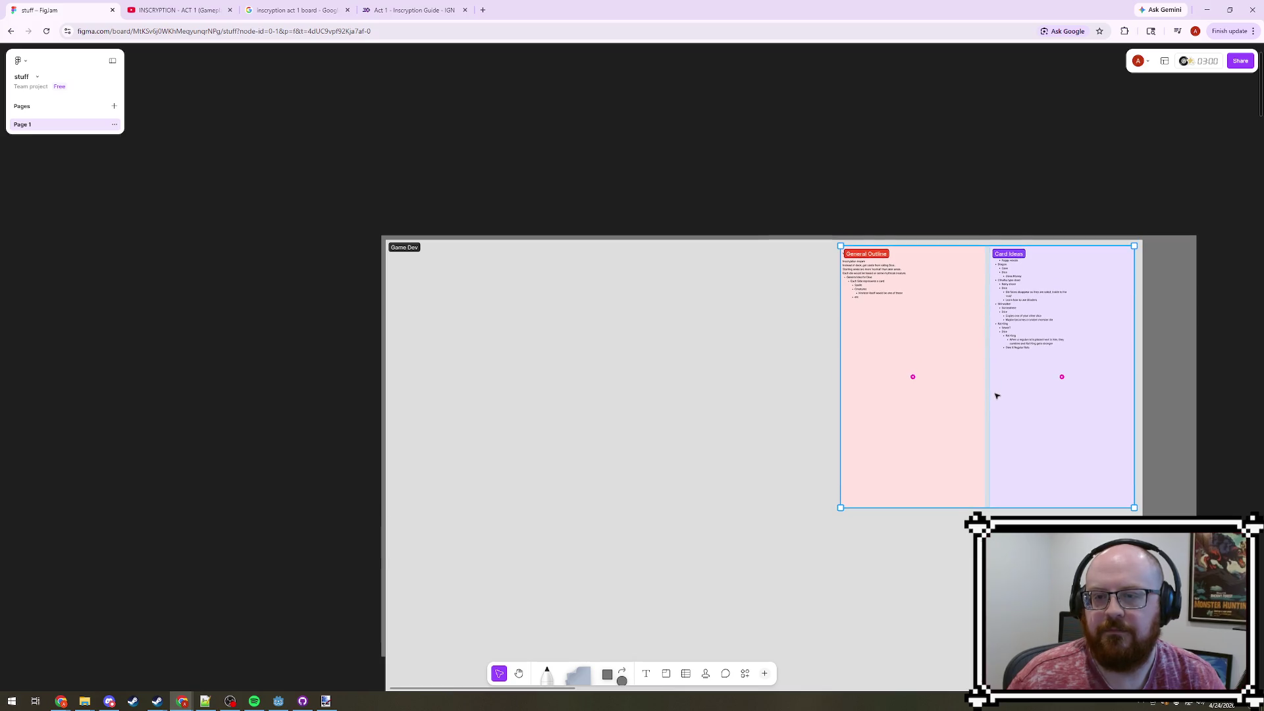
{"action": "left_click", "coordinate": [615, 401]}
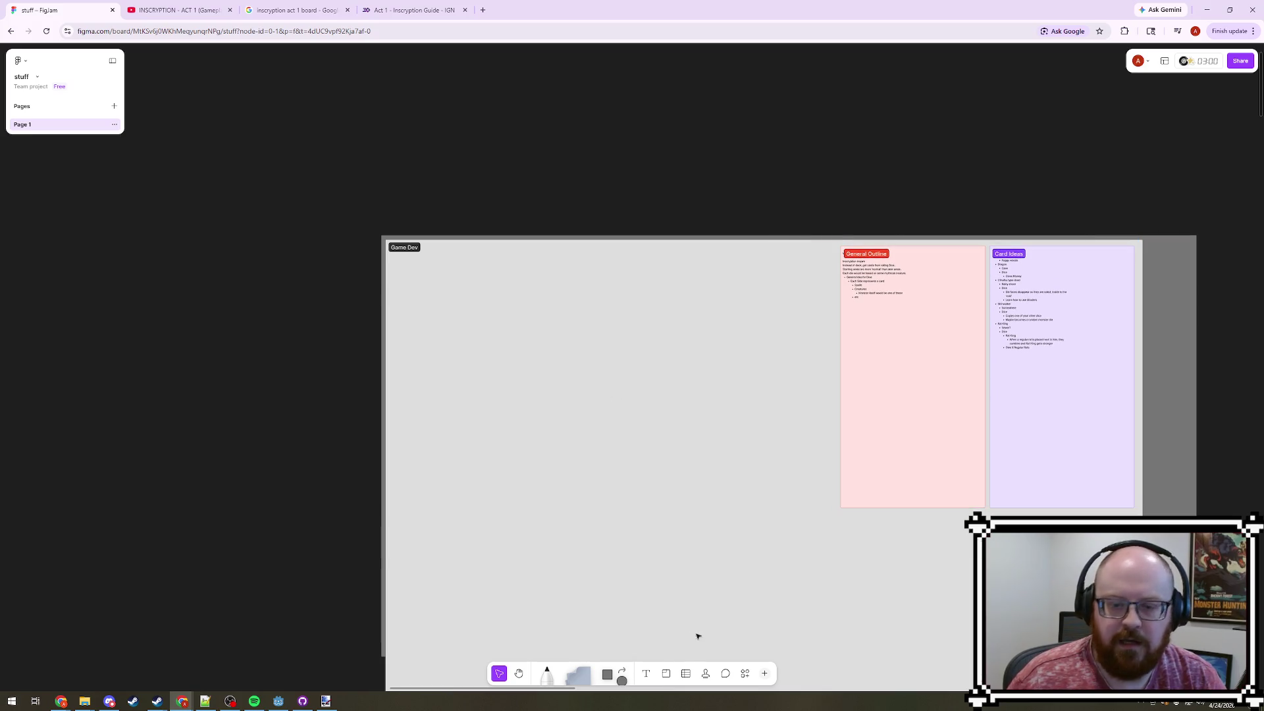
{"action": "left_click", "coordinate": [665, 673]}
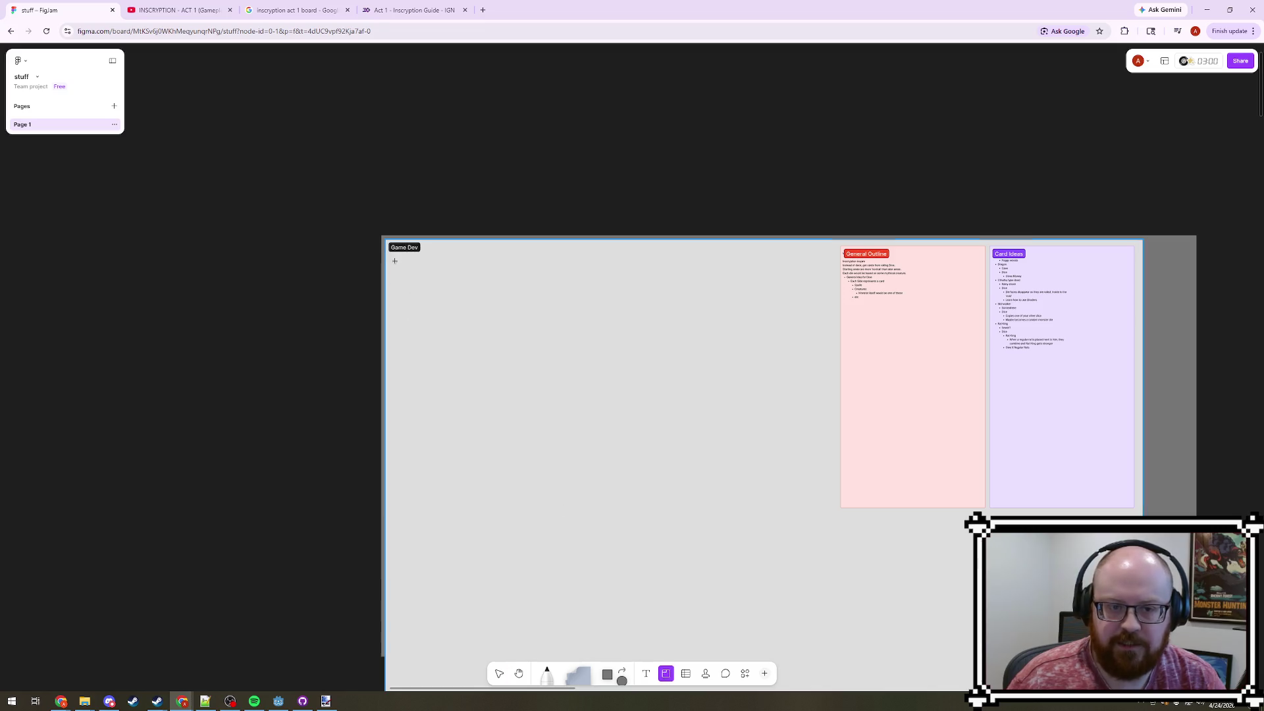
- Draw a green section named 'TODO List' at the top-left of Game Dev
{"action": "mouse_move", "coordinate": [391, 257]}
{"action": "left_mouse_down"}
{"action": "mouse_move", "coordinate": [621, 536]}
{"action": "mouse_move", "coordinate": [563, 453]}
{"action": "mouse_move", "coordinate": [541, 374]}
{"action": "left_mouse_up"}
{"action": "left_click", "coordinate": [422, 228]}
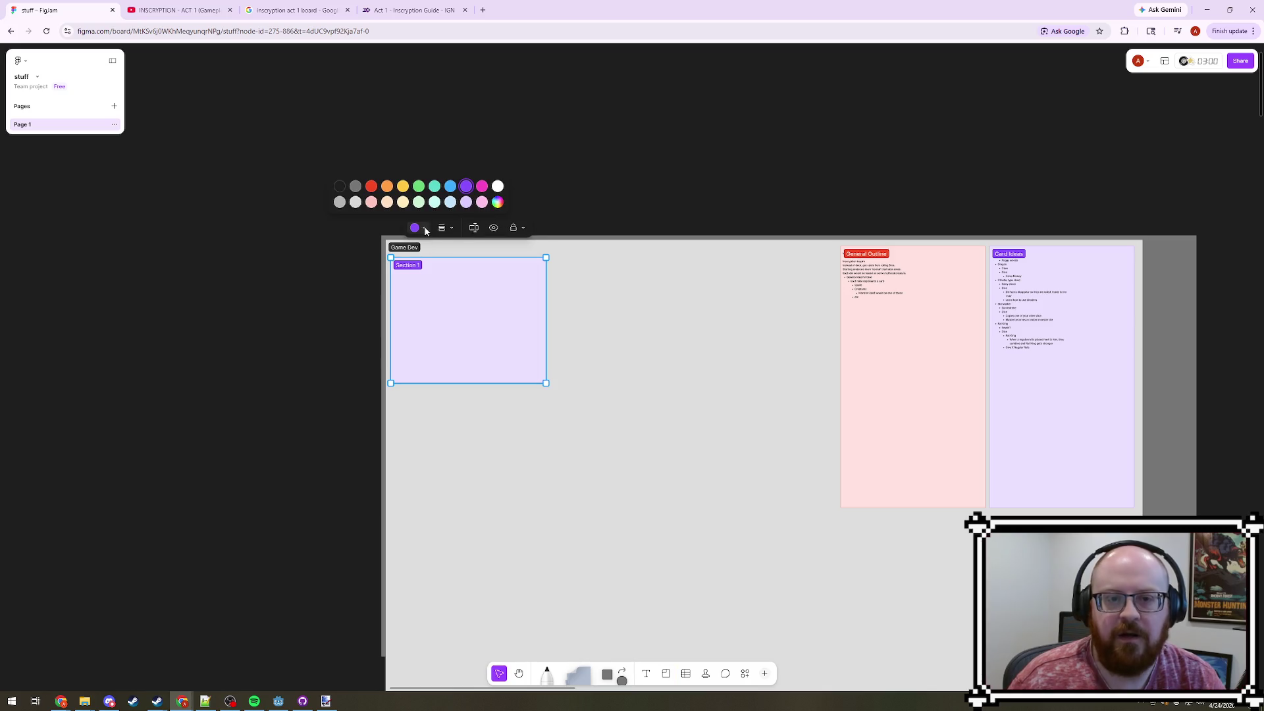
{"action": "left_click", "coordinate": [419, 187]}
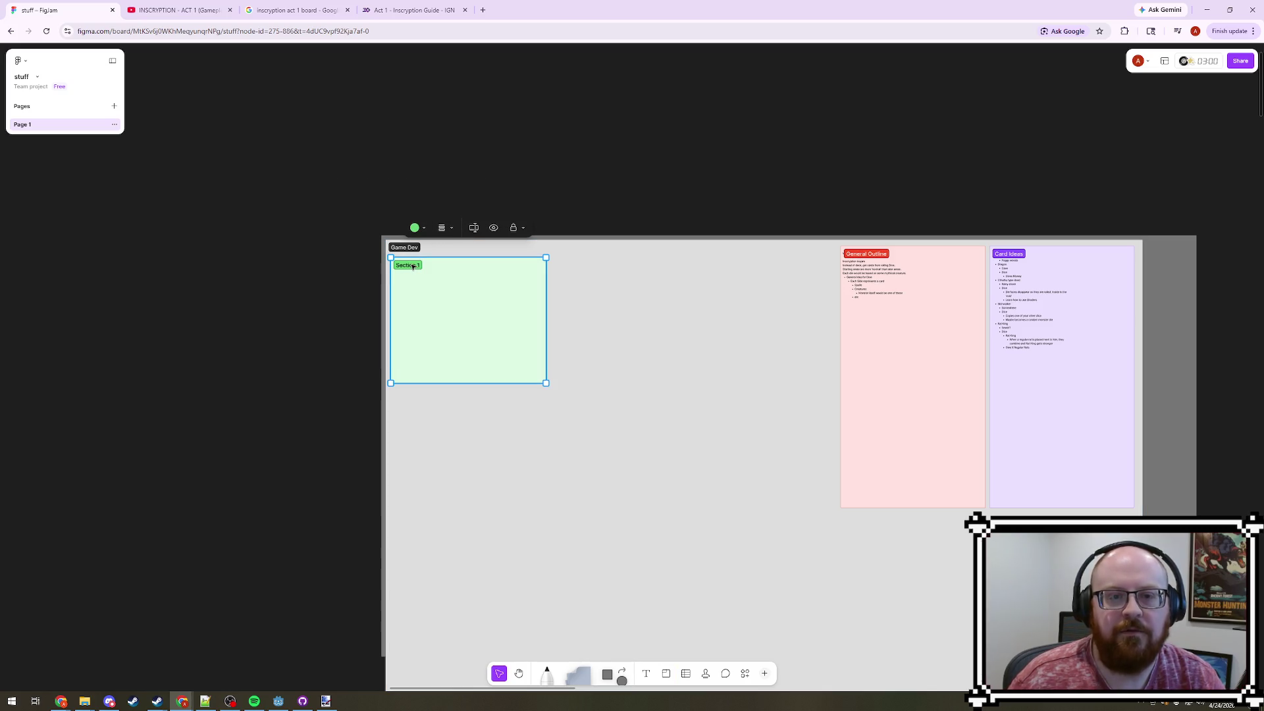
{"action": "double_click", "coordinate": [413, 265]}
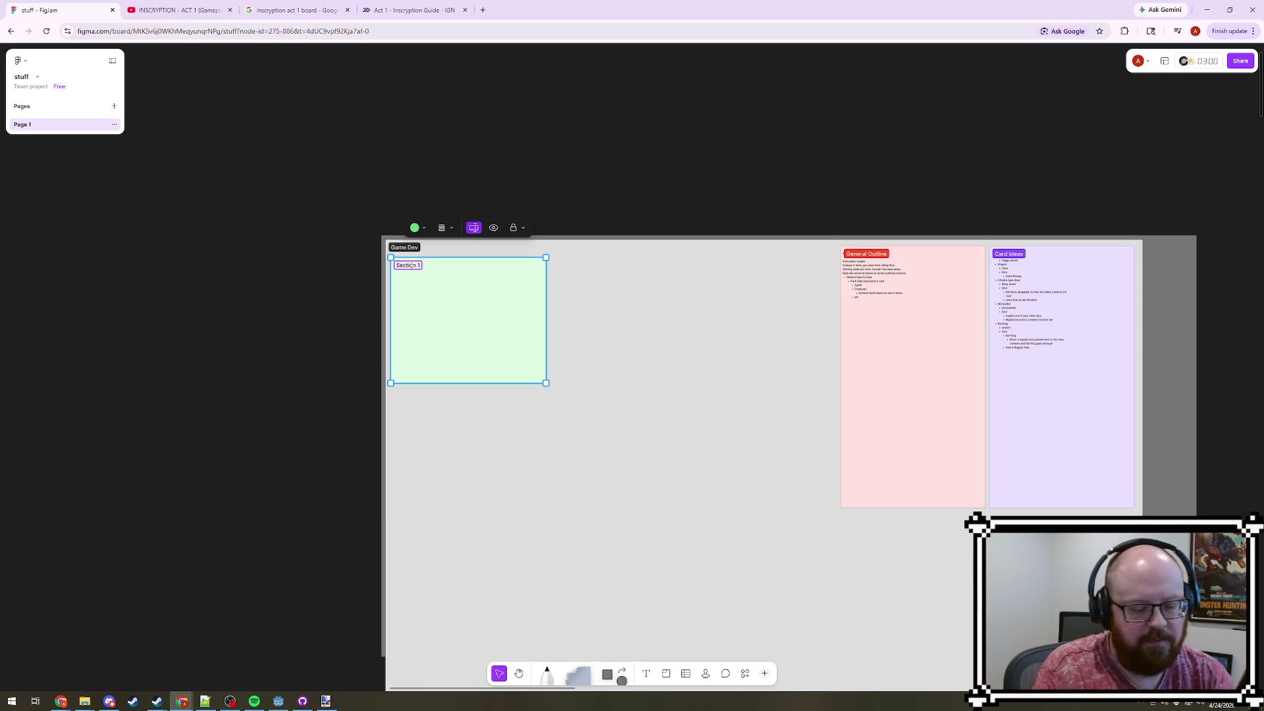
{"action": "type", "text": "To"}
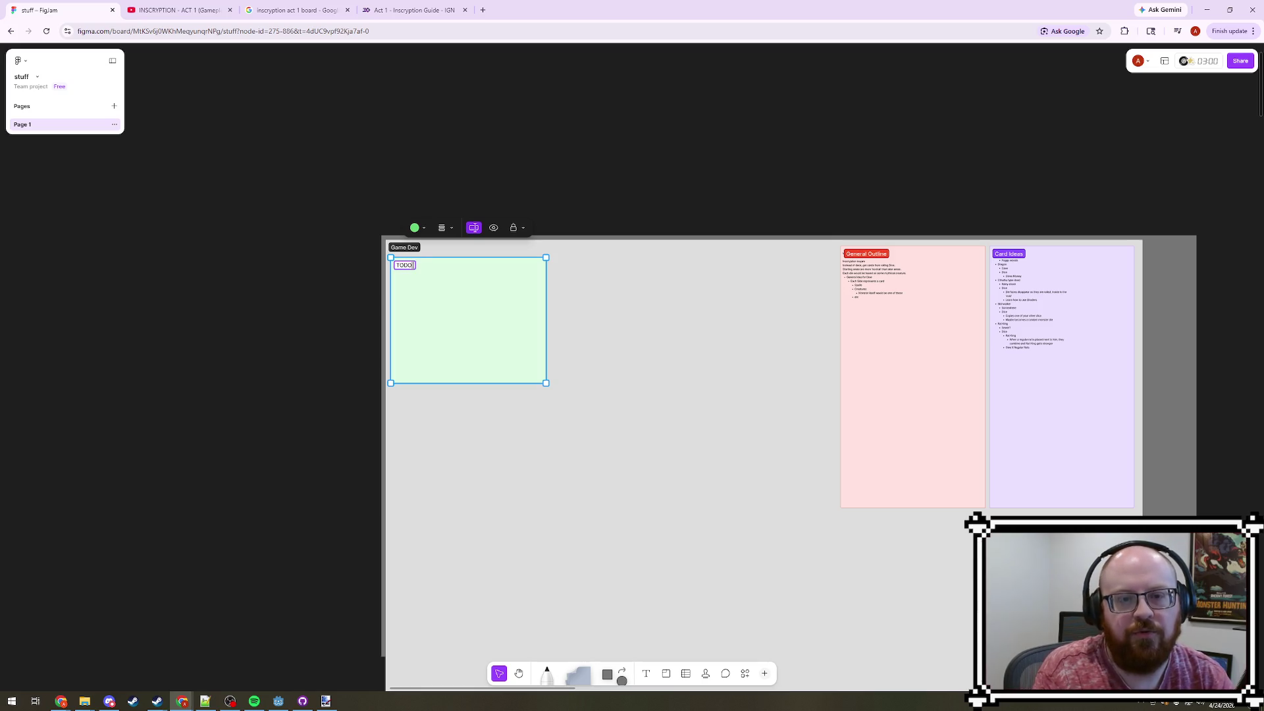
{"action": "key", "text": "Return"}
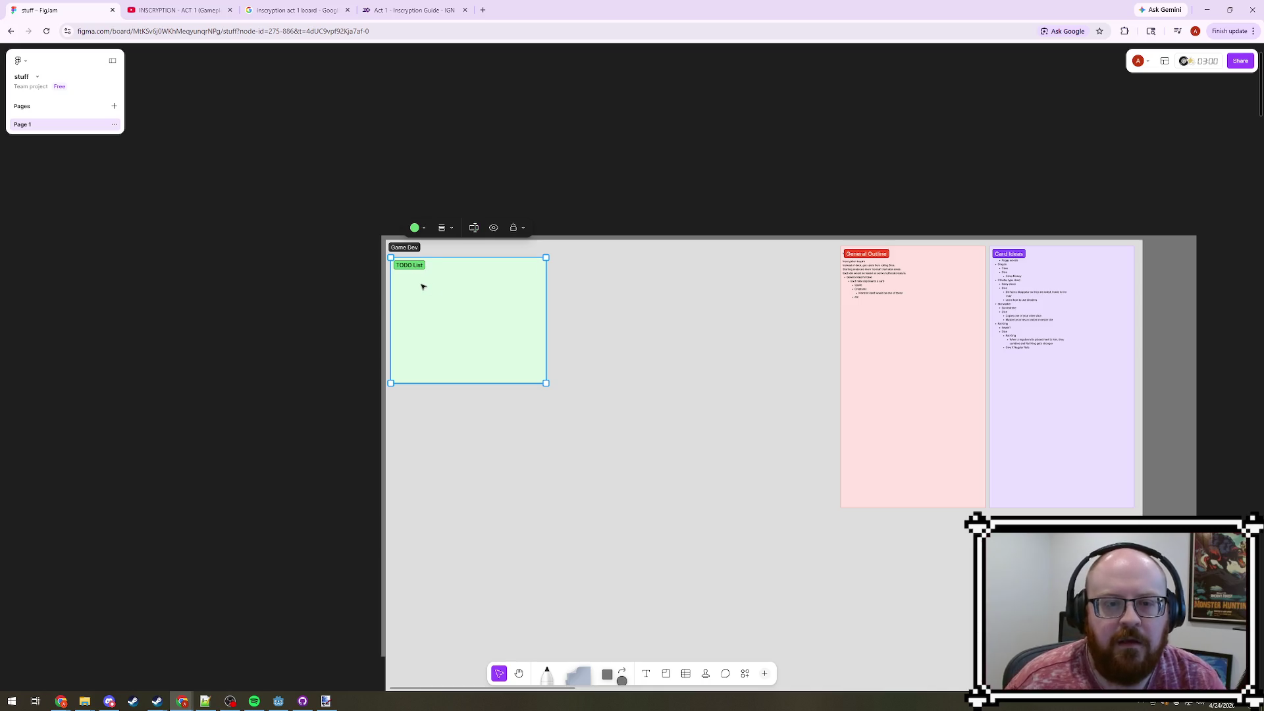
{"action": "scroll", "coordinate": [424, 287], "scroll_direction": "up", "scroll_amount": 5}
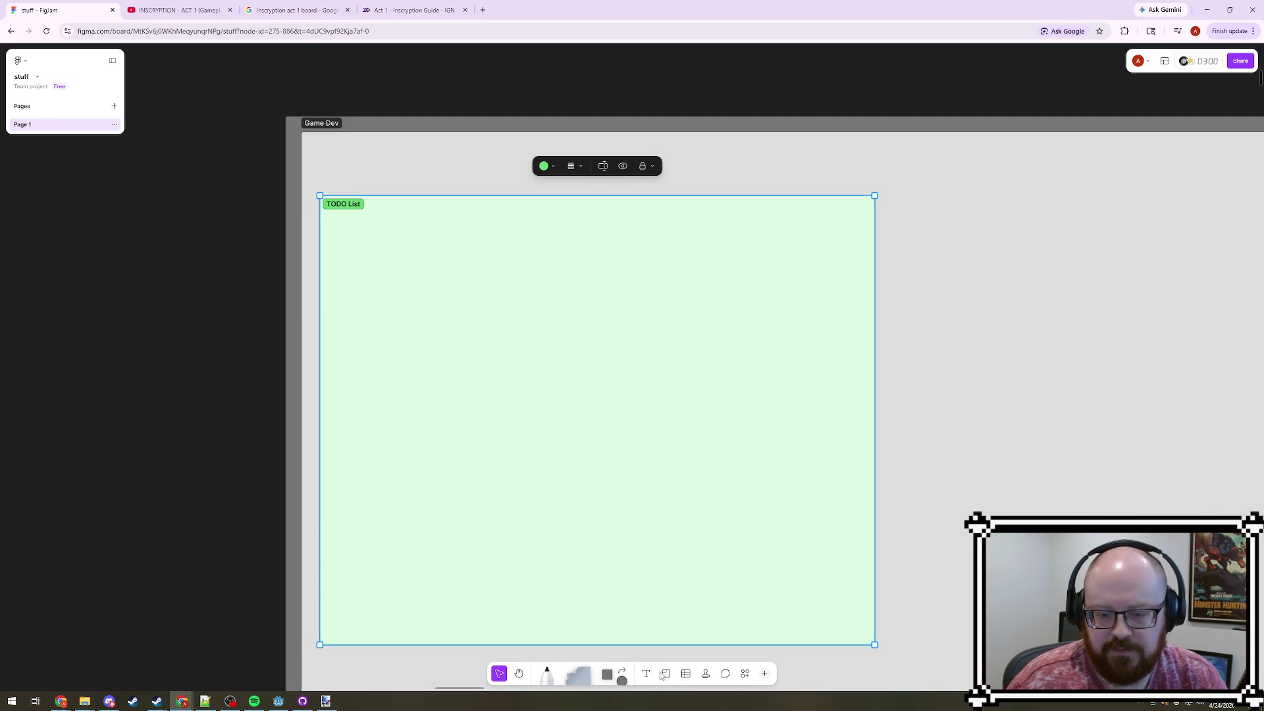
- Add a text box and a small table inside the TODO List section
{"action": "left_click", "coordinate": [646, 672]}
{"action": "left_click", "coordinate": [328, 232]}
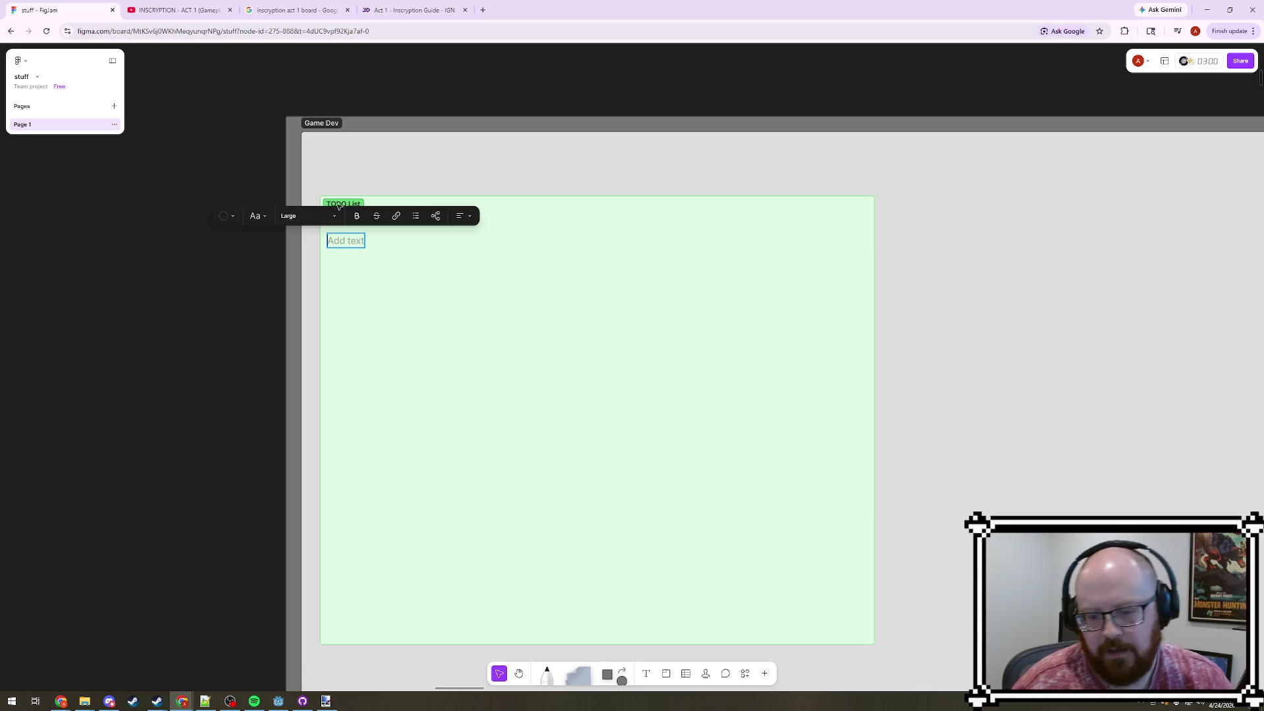
{"action": "left_click", "coordinate": [687, 677]}
{"action": "left_click", "coordinate": [343, 230]}
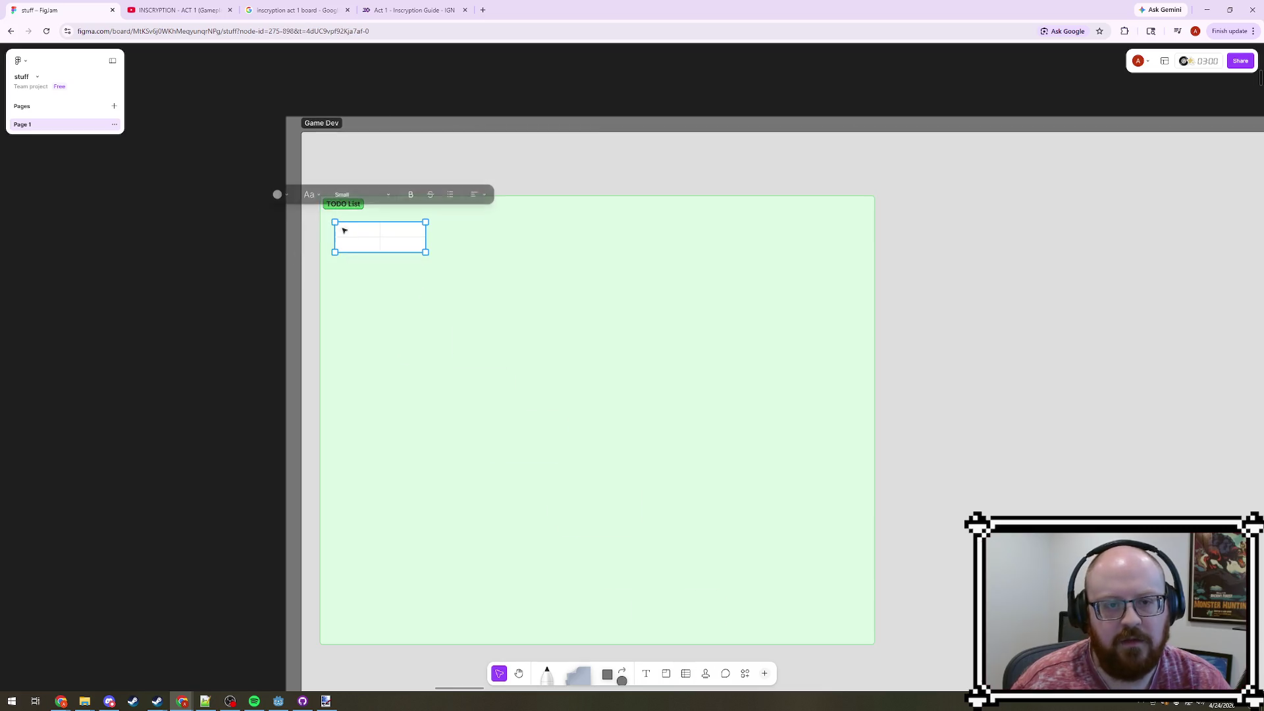
- Resize the table small at the top-left and type 'Task' in Large text in the first header cell
{"action": "mouse_move", "coordinate": [425, 253]}
{"action": "left_mouse_down"}
{"action": "mouse_move", "coordinate": [591, 497]}
{"action": "mouse_move", "coordinate": [701, 596]}
{"action": "mouse_move", "coordinate": [859, 636]}
{"action": "mouse_move", "coordinate": [630, 344]}
{"action": "mouse_move", "coordinate": [742, 505]}
{"action": "left_mouse_up"}
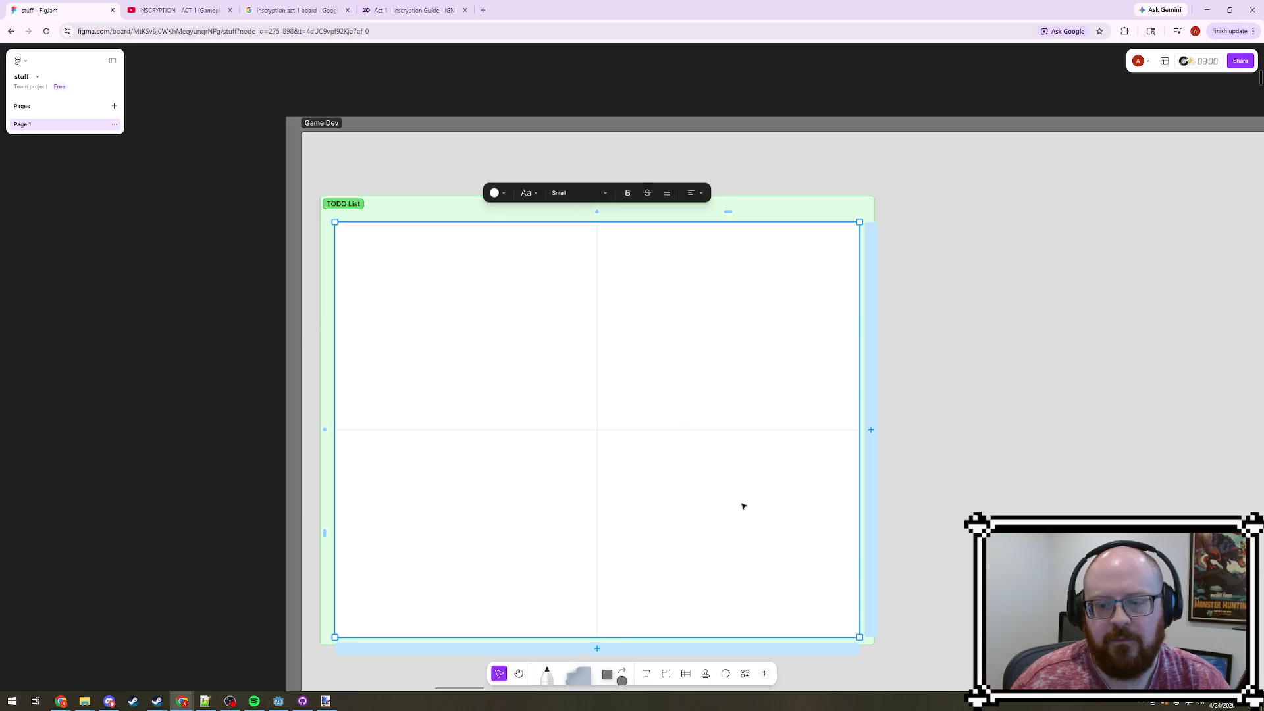
{"action": "mouse_move", "coordinate": [860, 639]}
{"action": "left_mouse_down"}
{"action": "mouse_move", "coordinate": [539, 308]}
{"action": "mouse_move", "coordinate": [477, 276]}
{"action": "mouse_move", "coordinate": [520, 271]}
{"action": "left_mouse_up"}
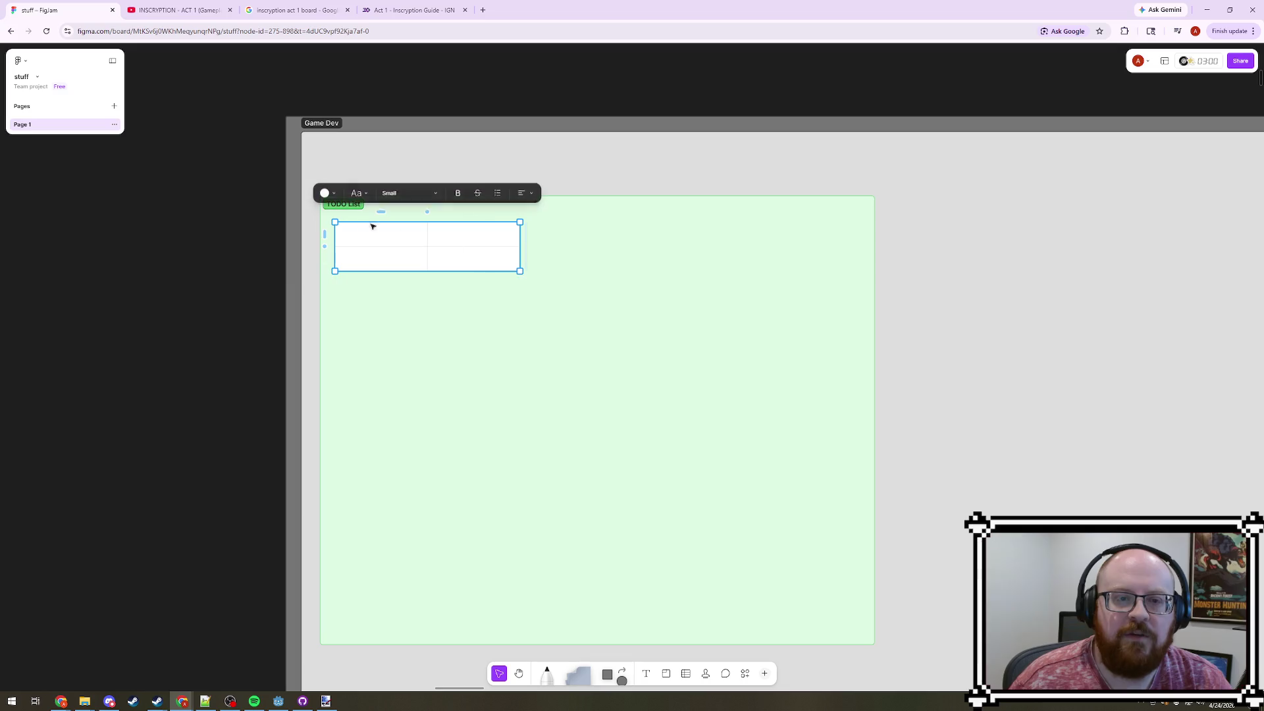
{"action": "left_click", "coordinate": [372, 233]}
{"action": "left_click", "coordinate": [339, 278]}
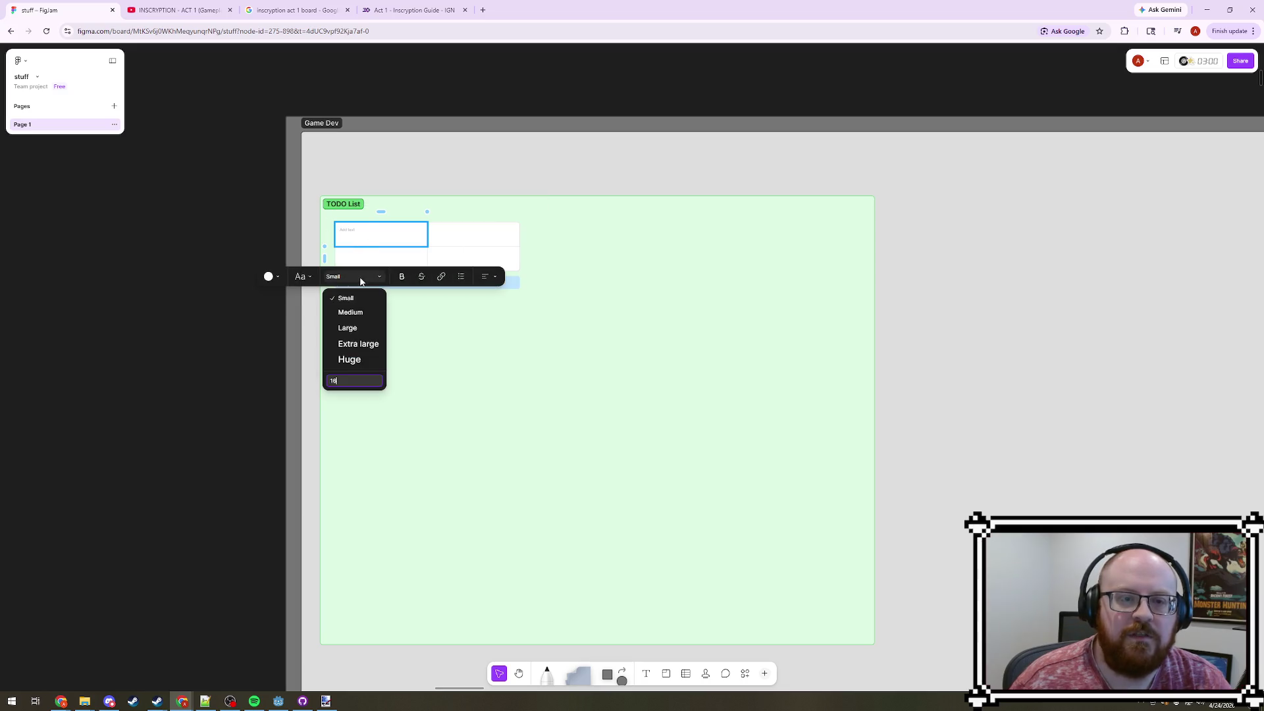
{"action": "left_click", "coordinate": [348, 327]}
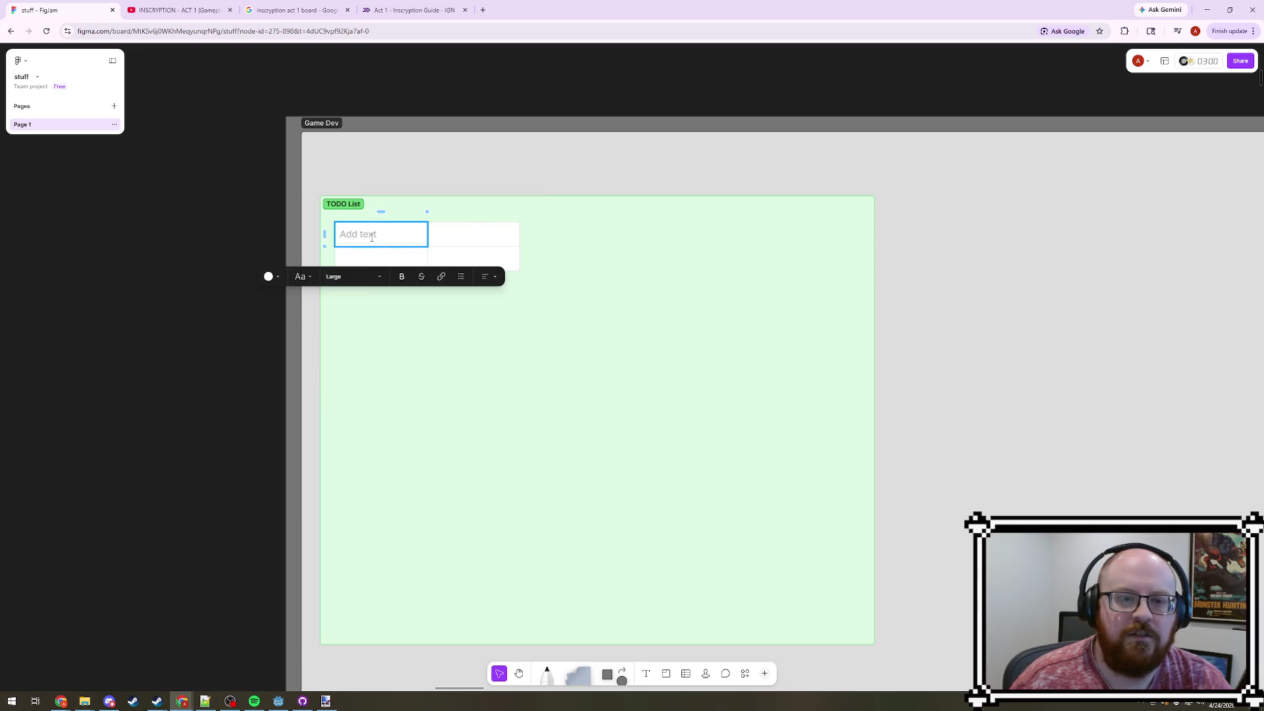
{"action": "type", "text": "Task"}
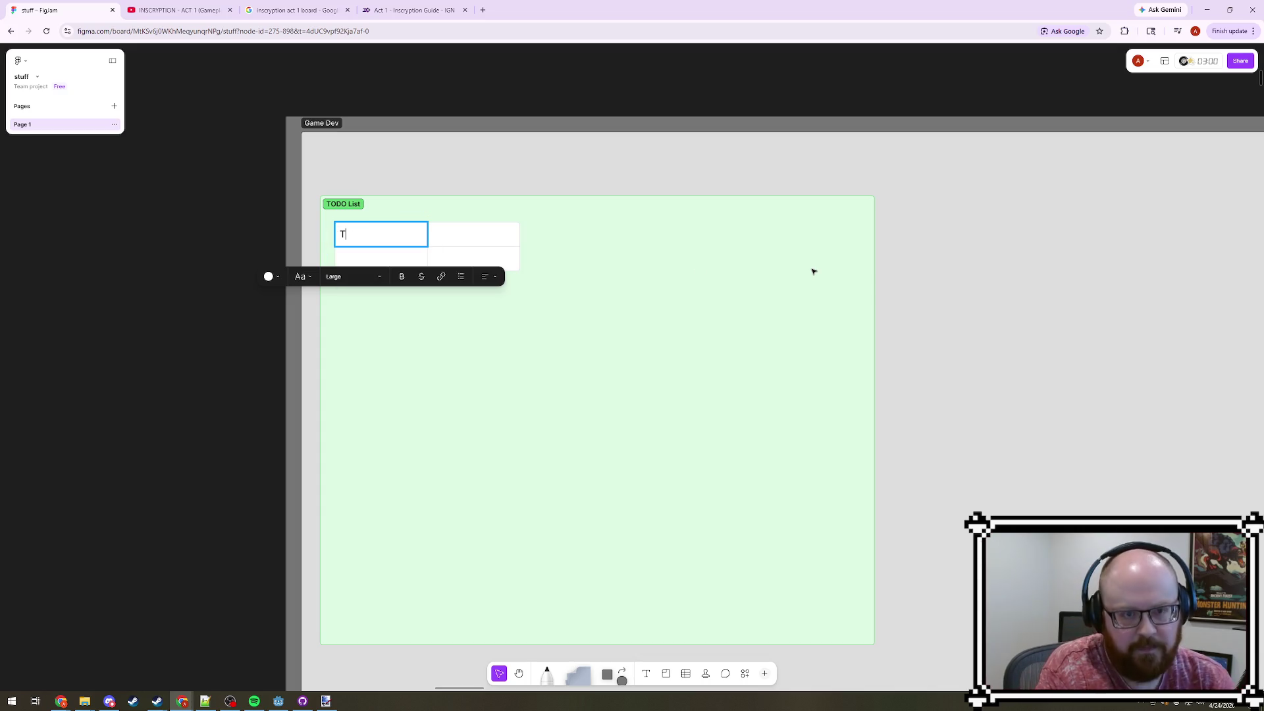
- Make the Task and Notes headers Extra large and set the first cell under Task to Large
{"action": "left_click", "coordinate": [349, 277]}
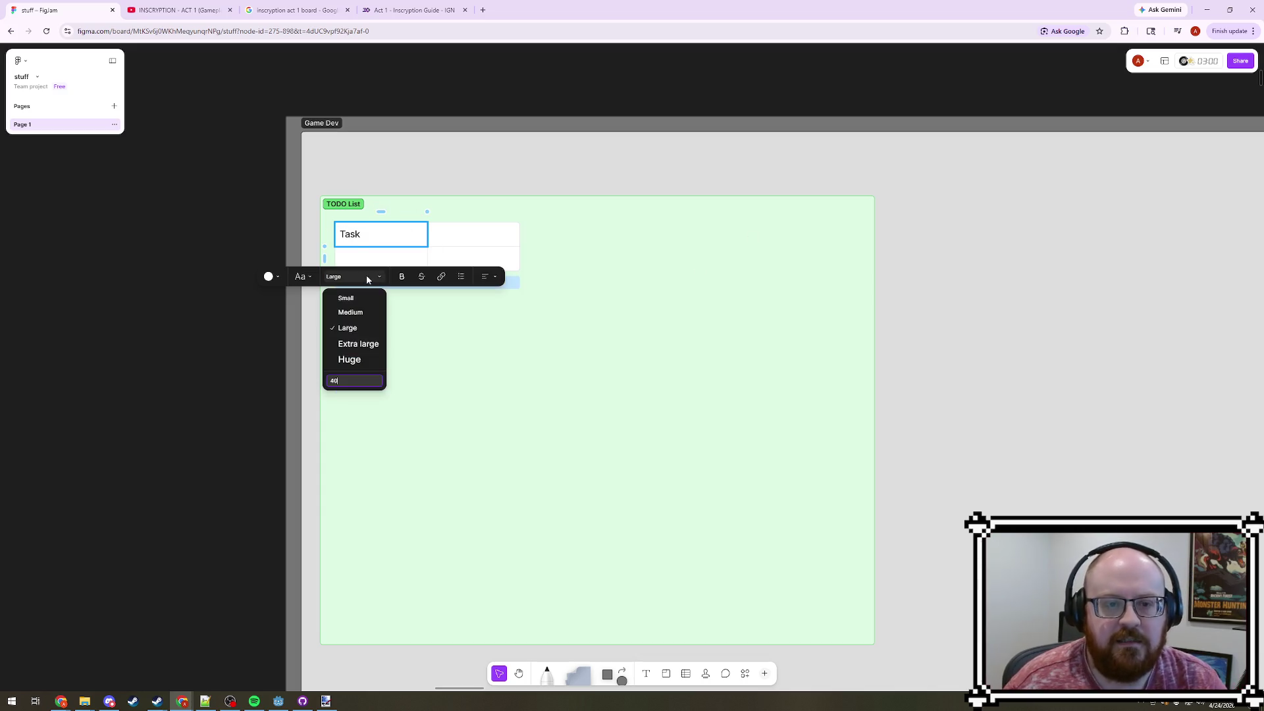
{"action": "left_click", "coordinate": [356, 343]}
{"action": "left_click", "coordinate": [454, 239]}
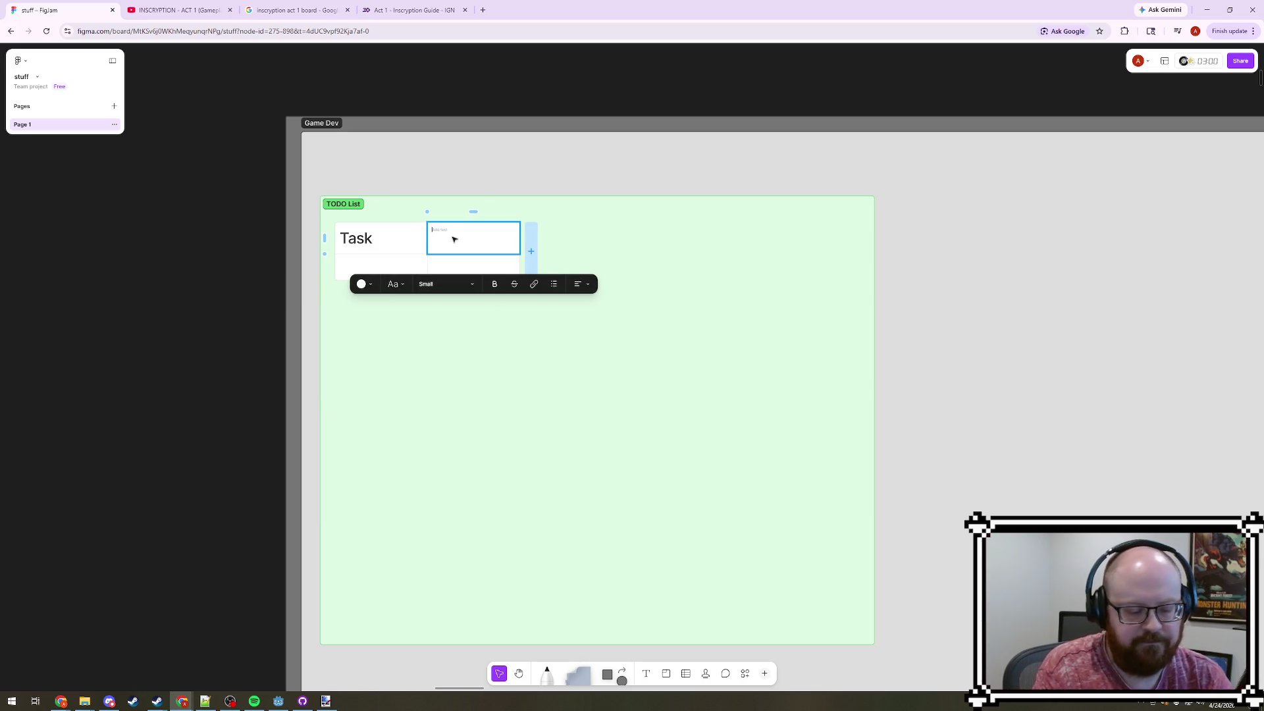
{"action": "left_click", "coordinate": [445, 284]}
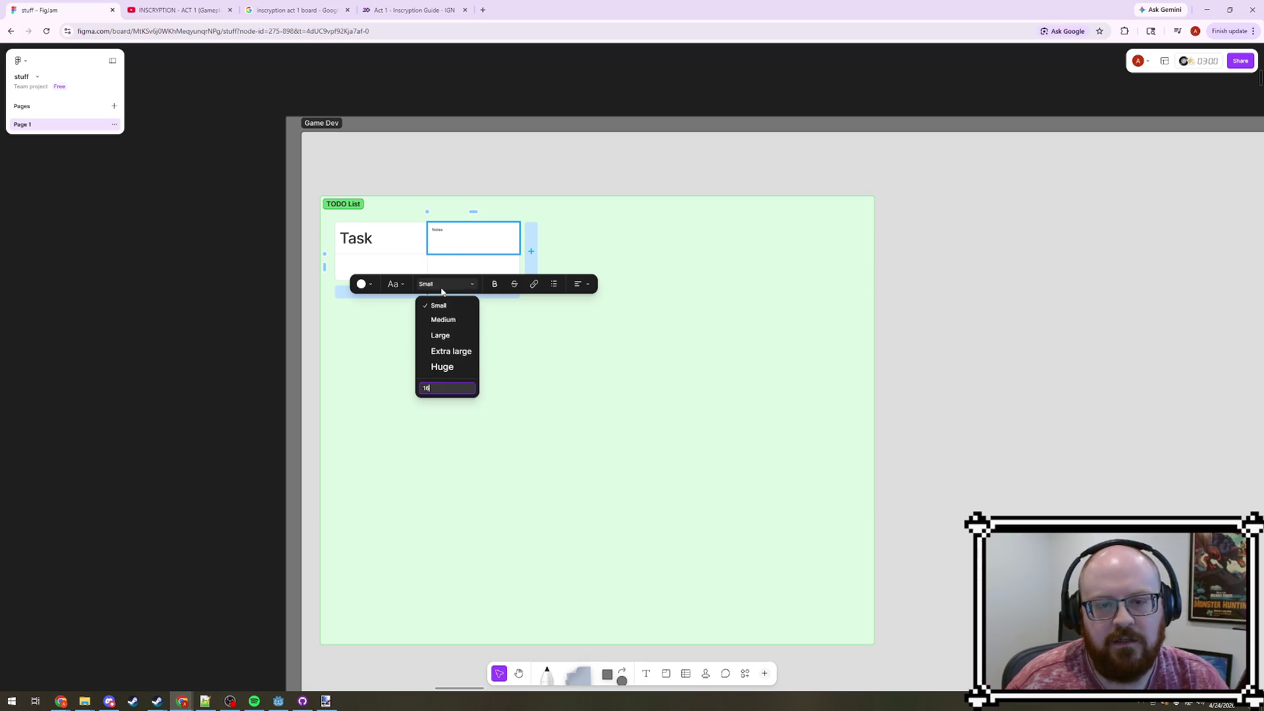
{"action": "left_click", "coordinate": [440, 349]}
{"action": "left_click", "coordinate": [369, 262]}
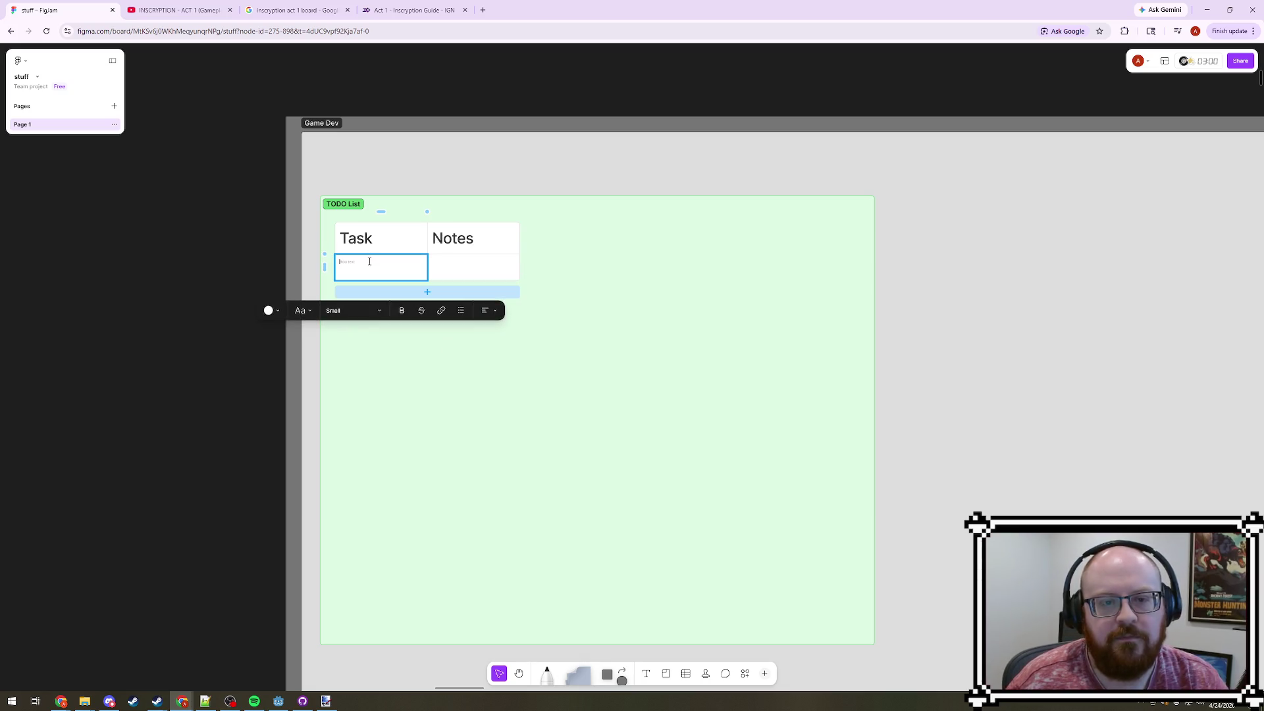
{"action": "left_click", "coordinate": [354, 311]}
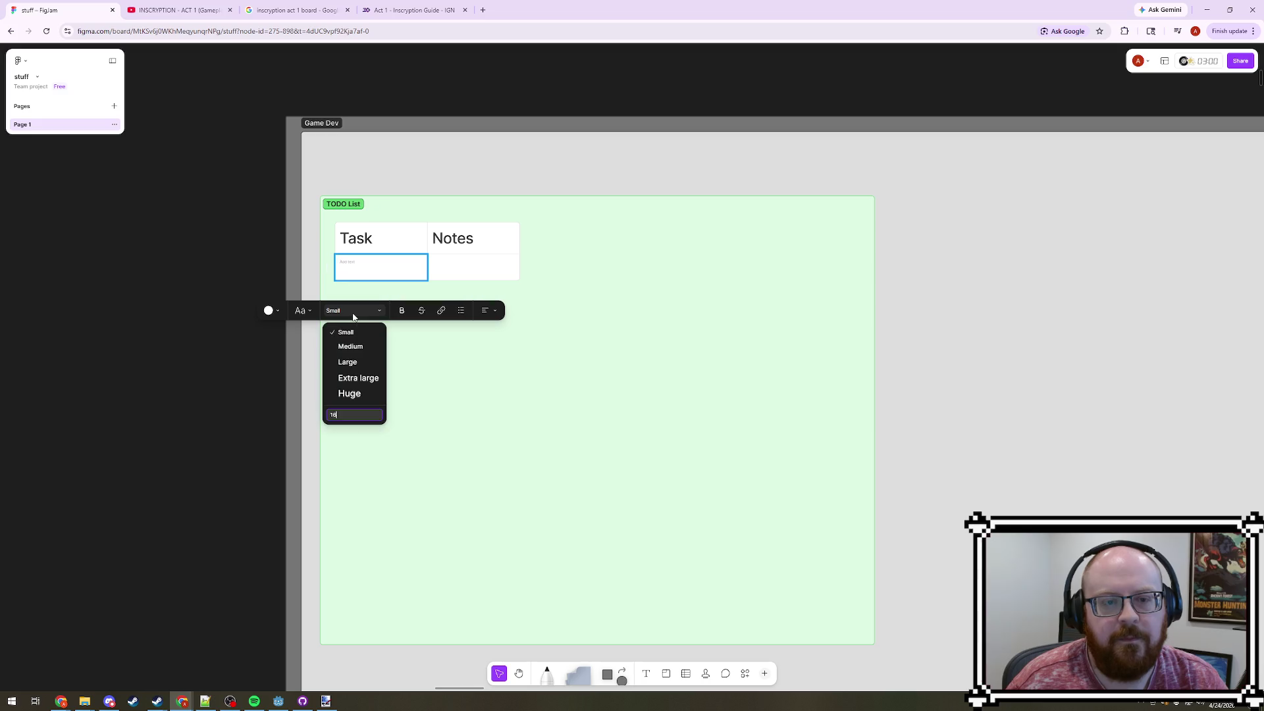
{"action": "left_click", "coordinate": [352, 363]}
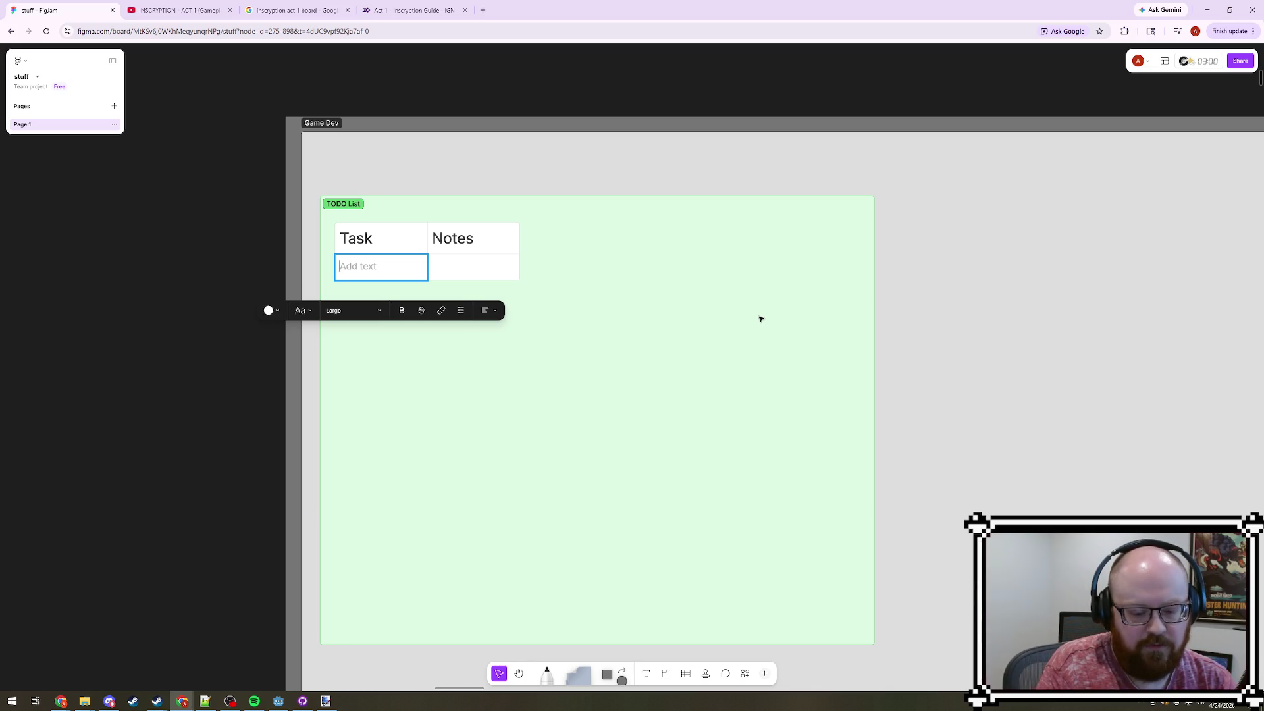
- Type 'Combine Dice Scene and the Battle Scene' into the first Task cell
{"action": "type", "text": "Combine "}
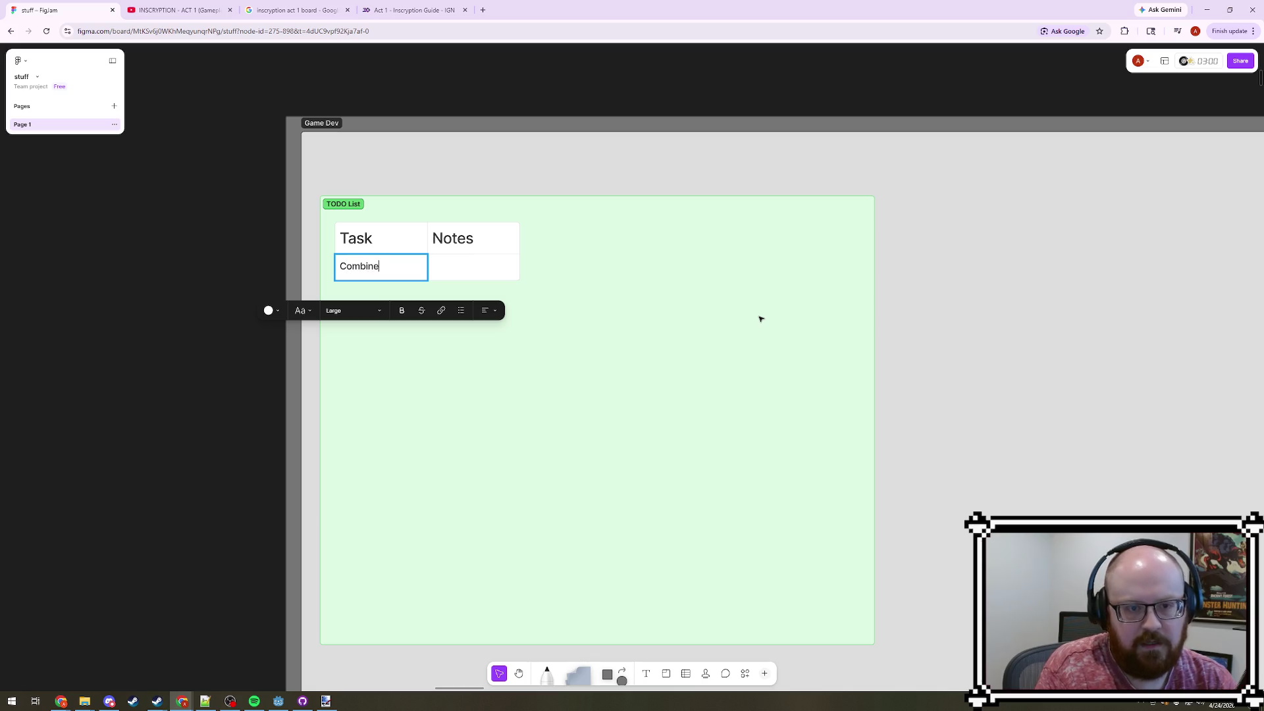
{"action": "type", "text": "R"}
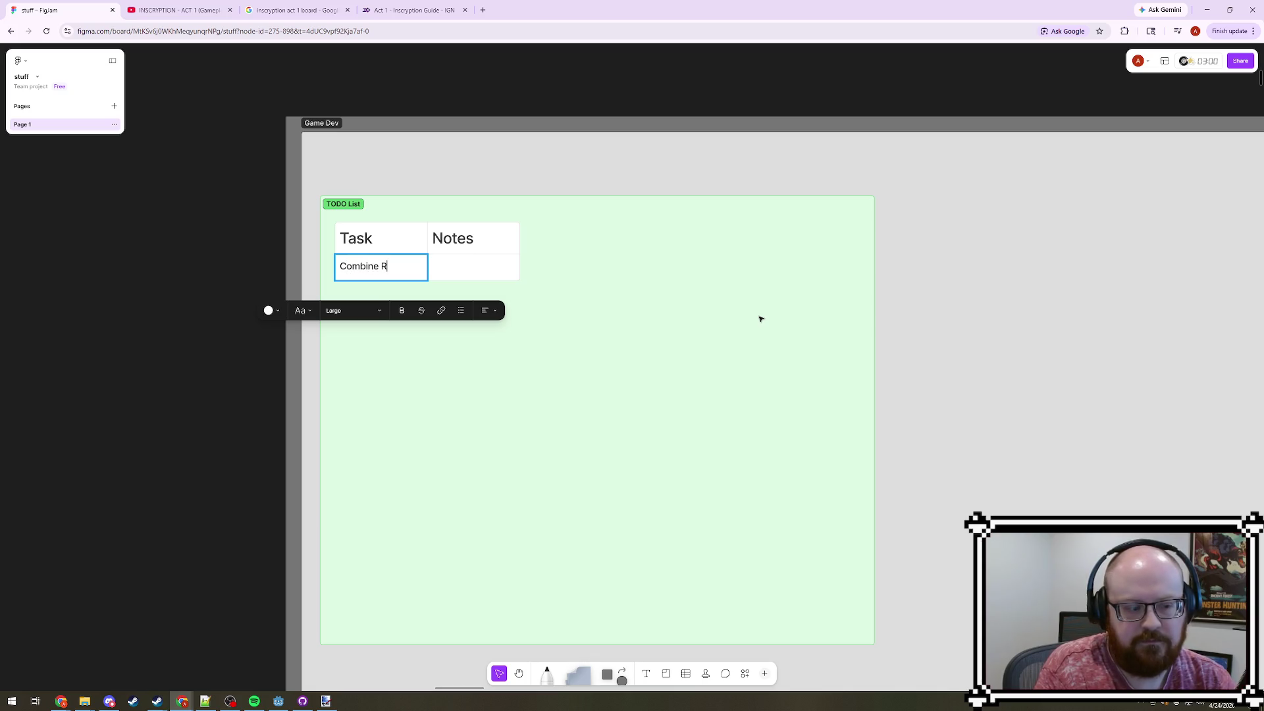
{"action": "key", "text": "BackSpace"}
{"action": "type", "text": "Dice Sce"}
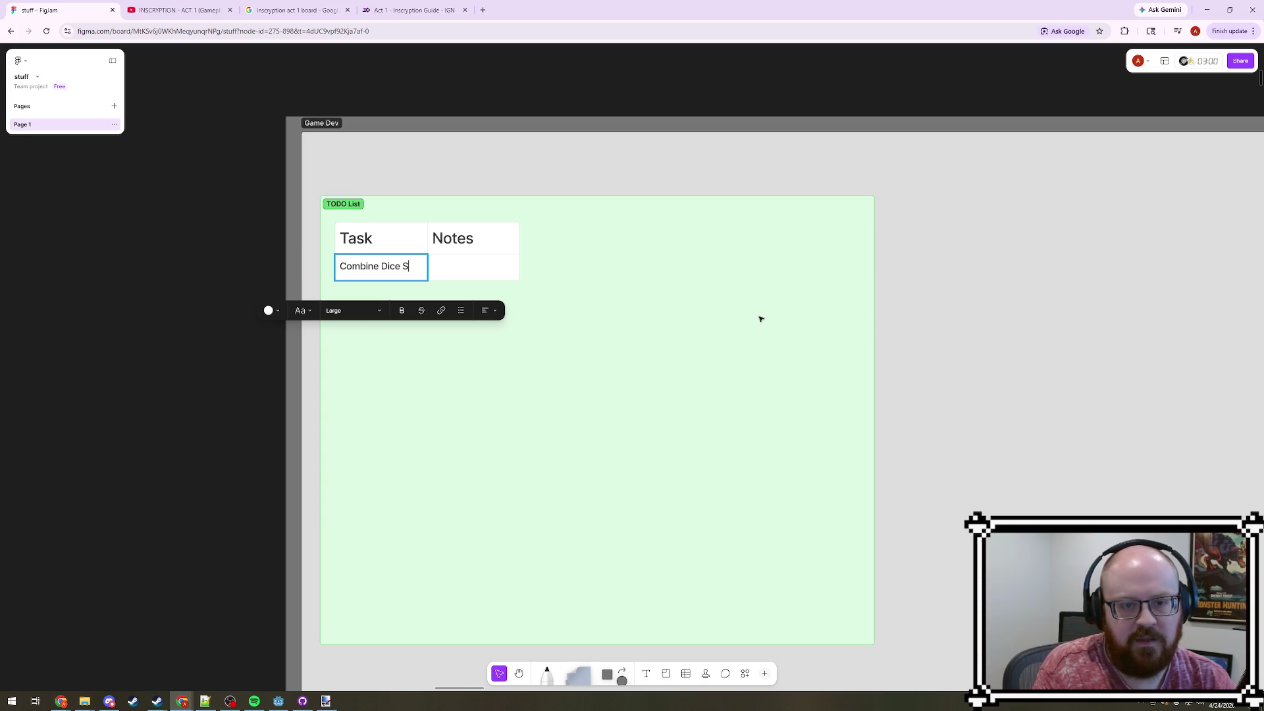
{"action": "type", "text": "ne and the"}
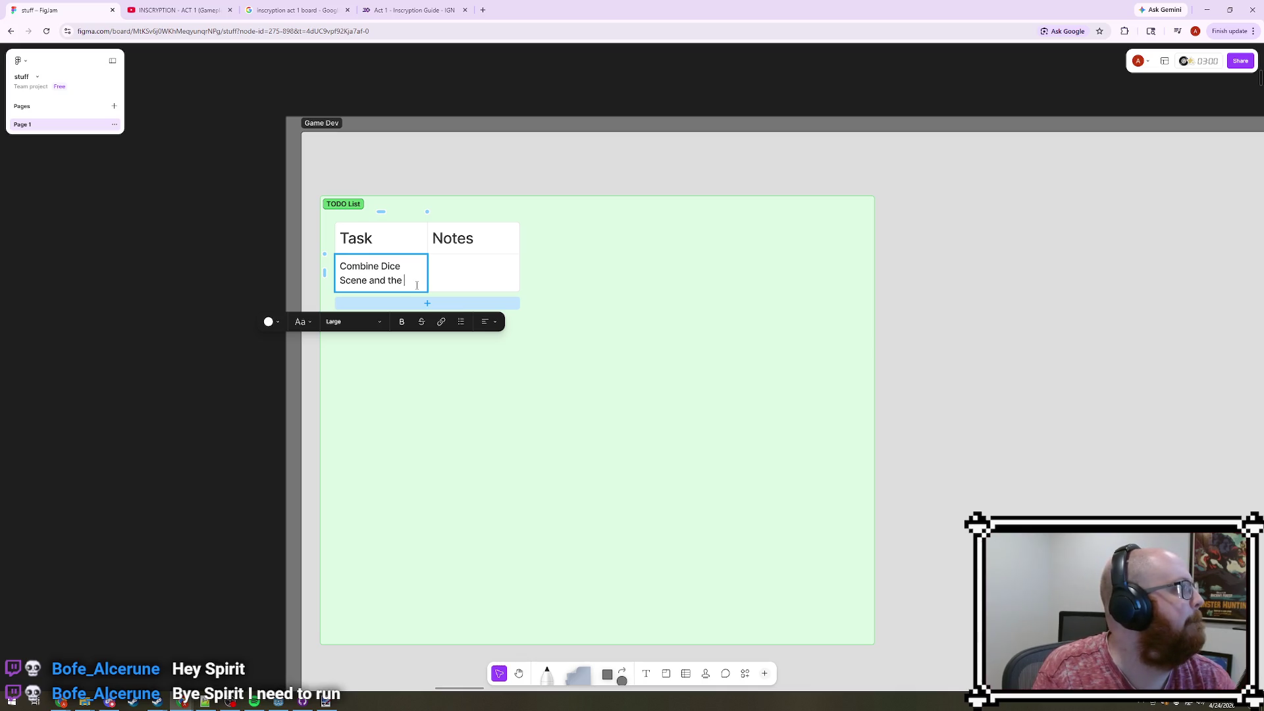
{"action": "type", "text": "Battle"}
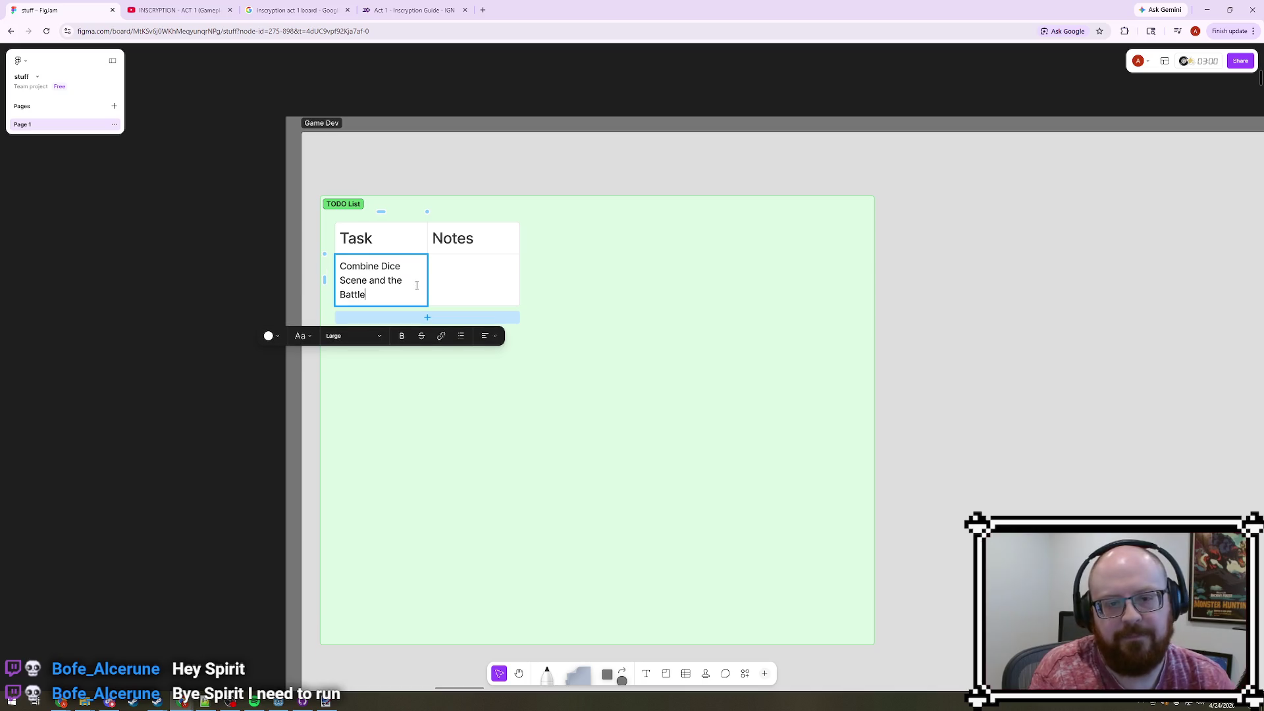
{"action": "type", "text": " Scene"}
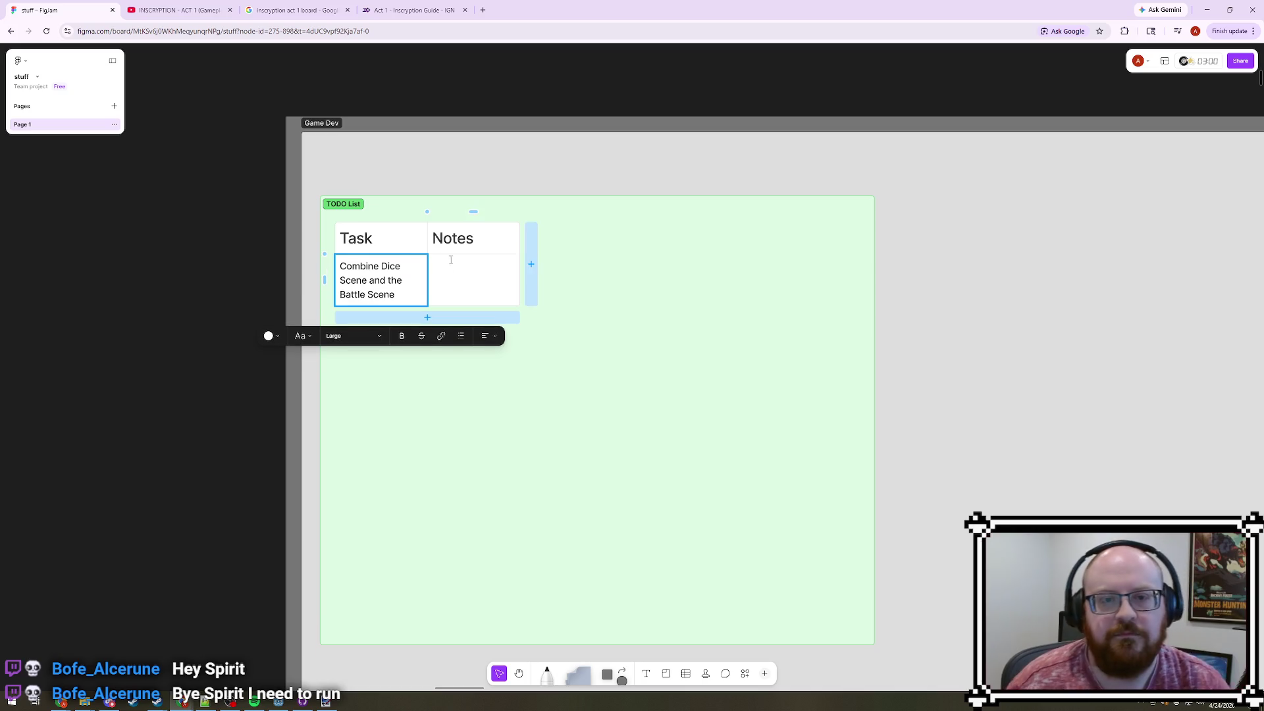
- Widen the Task column to fit the first task and add eight empty rows to the table
{"action": "left_click_drag", "start_coordinate": [428, 225], "coordinate": [547, 225]}
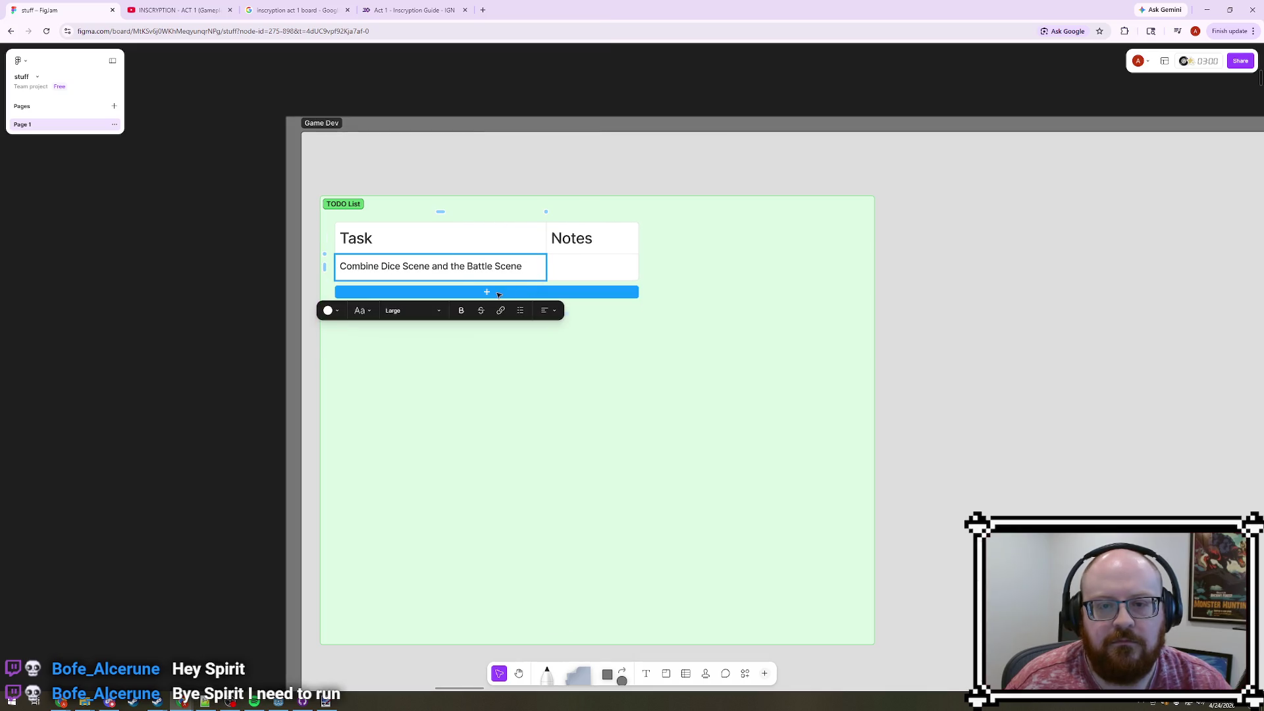
{"action": "left_click", "coordinate": [491, 291]}
{"action": "left_click", "coordinate": [581, 319]}
{"action": "left_click", "coordinate": [581, 345]}
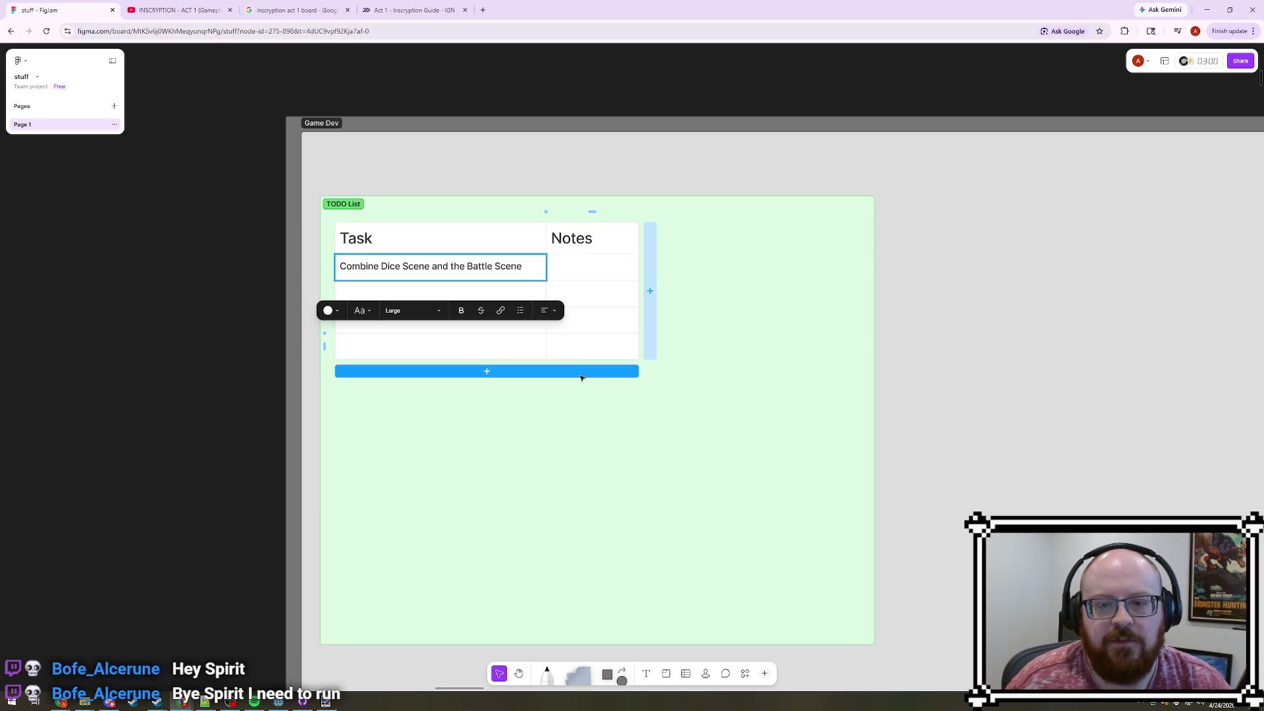
{"action": "left_click", "coordinate": [581, 371]}
{"action": "left_click", "coordinate": [582, 403]}
{"action": "left_click", "coordinate": [584, 429]}
{"action": "left_click", "coordinate": [583, 455]}
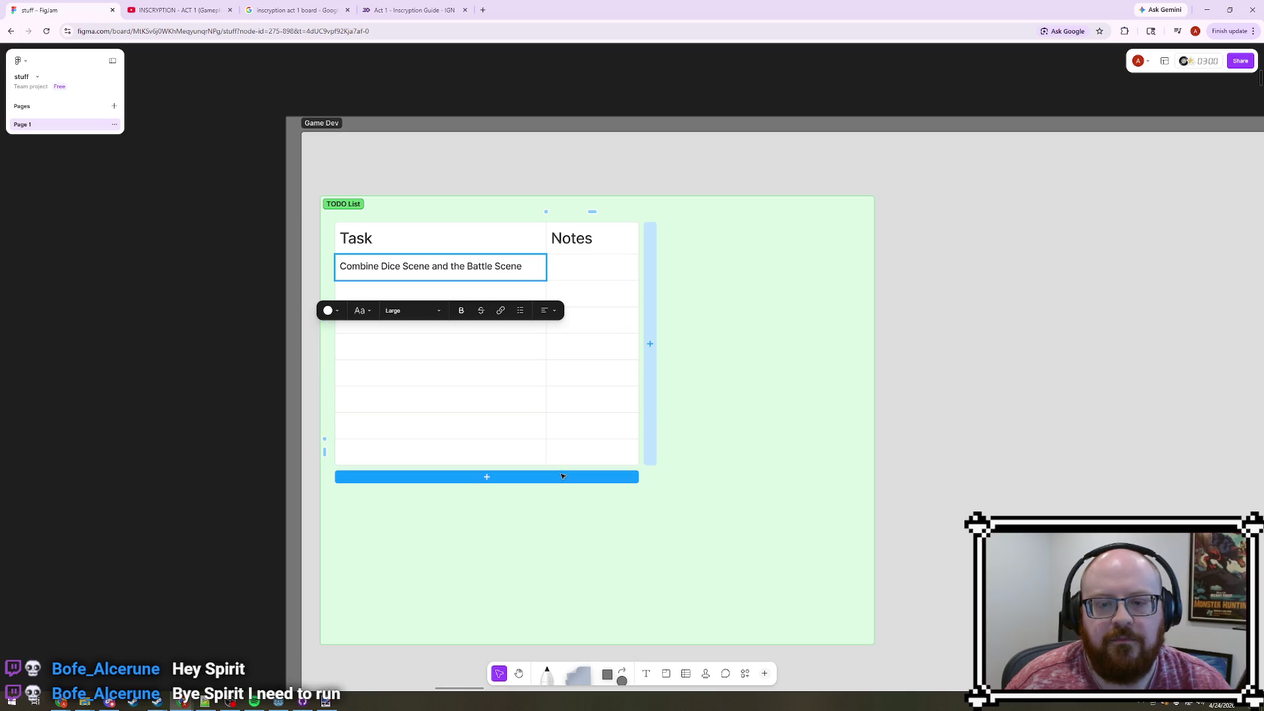
{"action": "left_click", "coordinate": [583, 481]}
{"action": "left_click", "coordinate": [474, 293]}
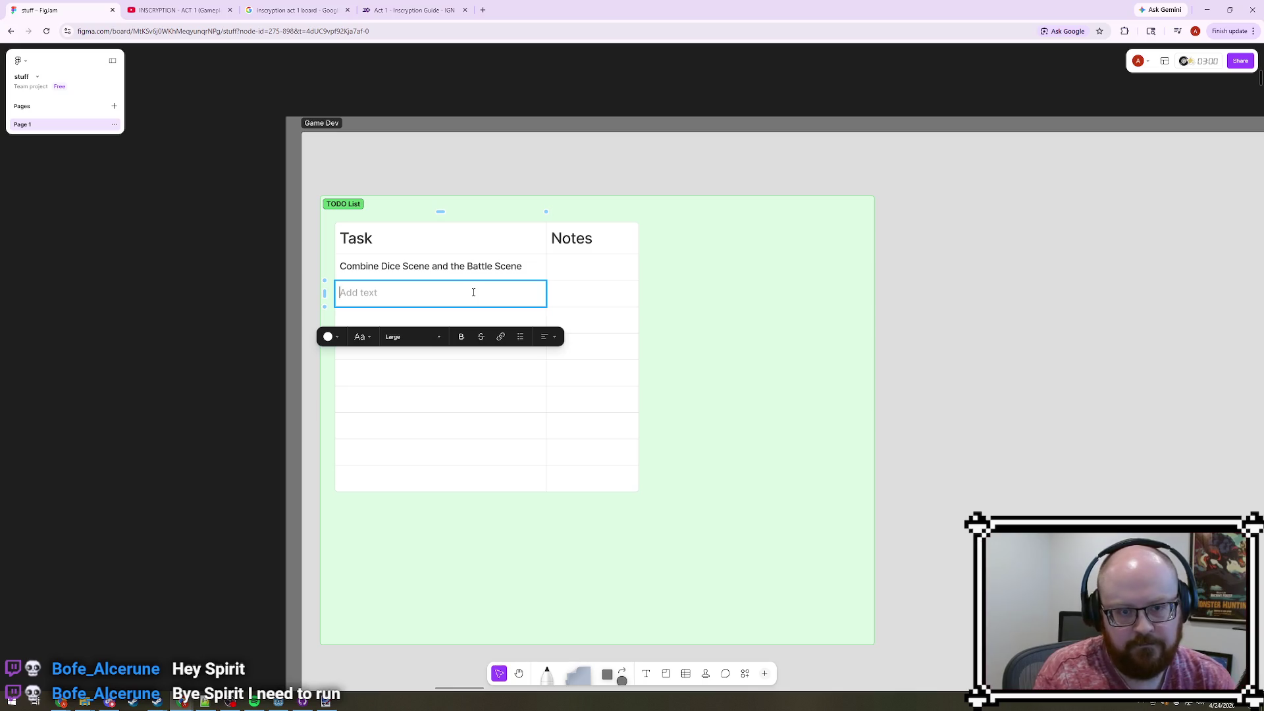
- Enter 'Turning Dice into a Card', 'Card Stats' and 'Combat' in the next Task cells
{"action": "type", "text": "Turning Dice "}
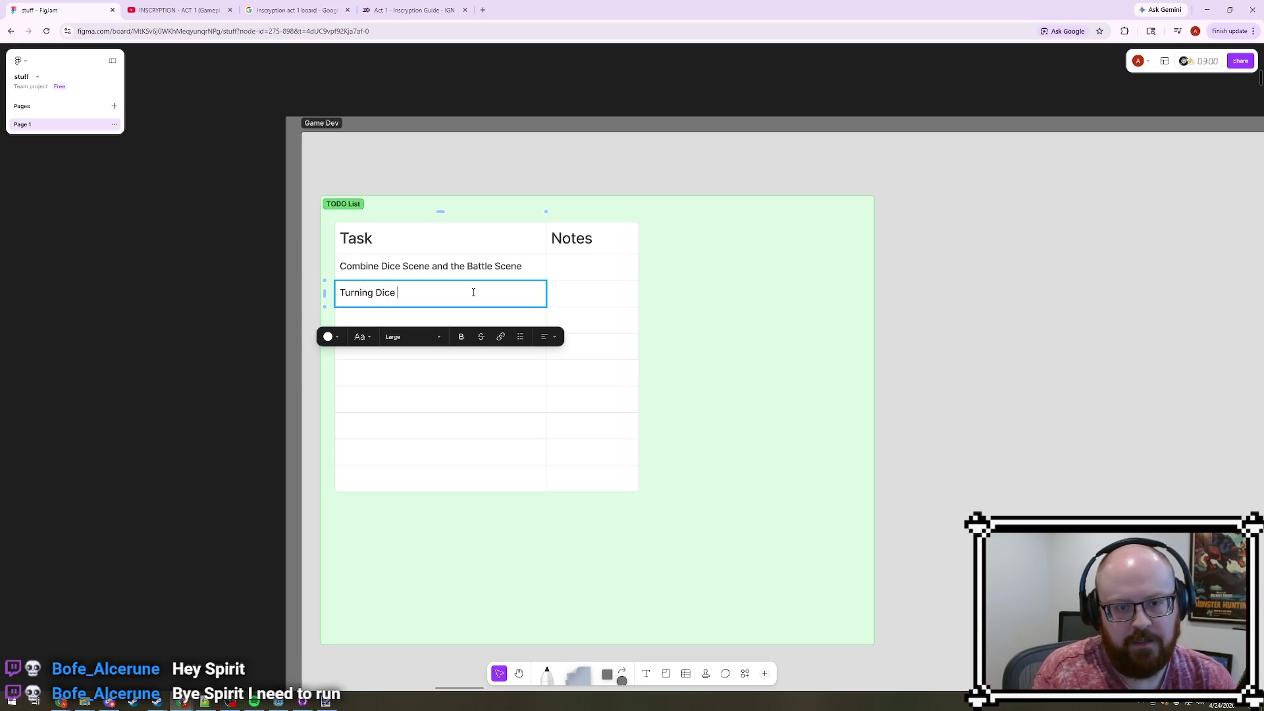
{"action": "type", "text": "into a Ca"}
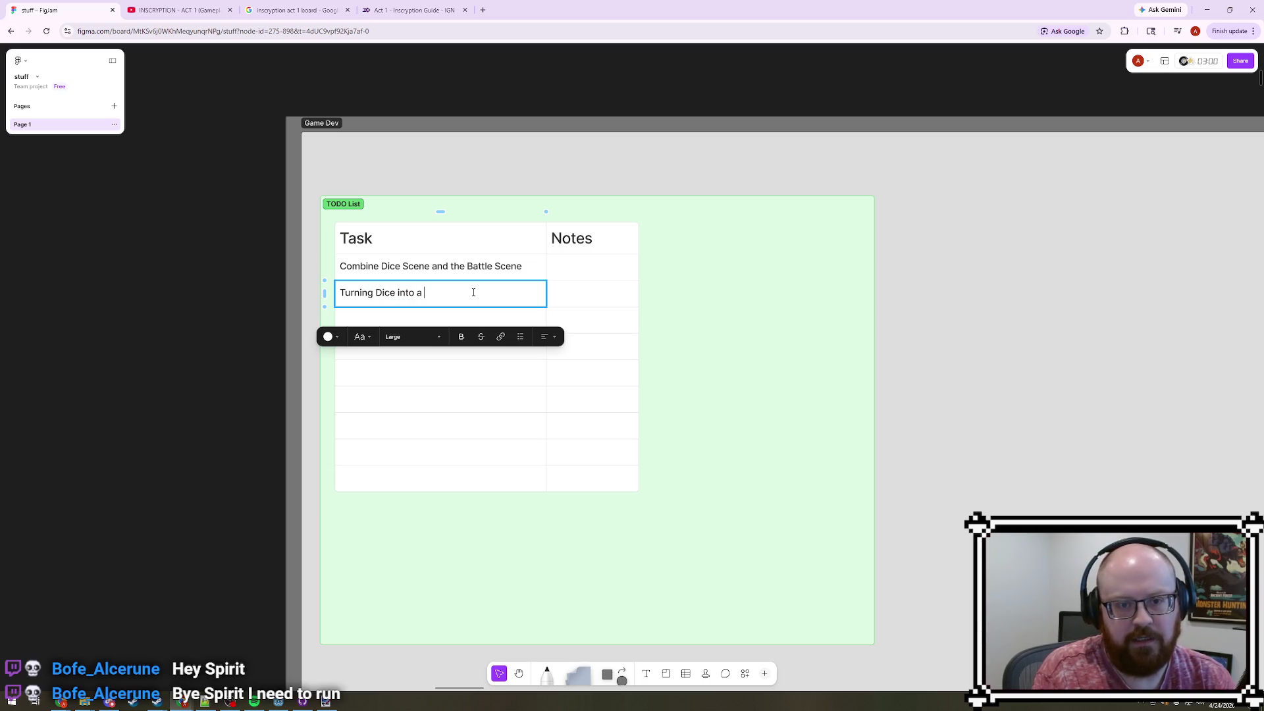
{"action": "type", "text": "rd"}
{"action": "key", "text": "Return"}
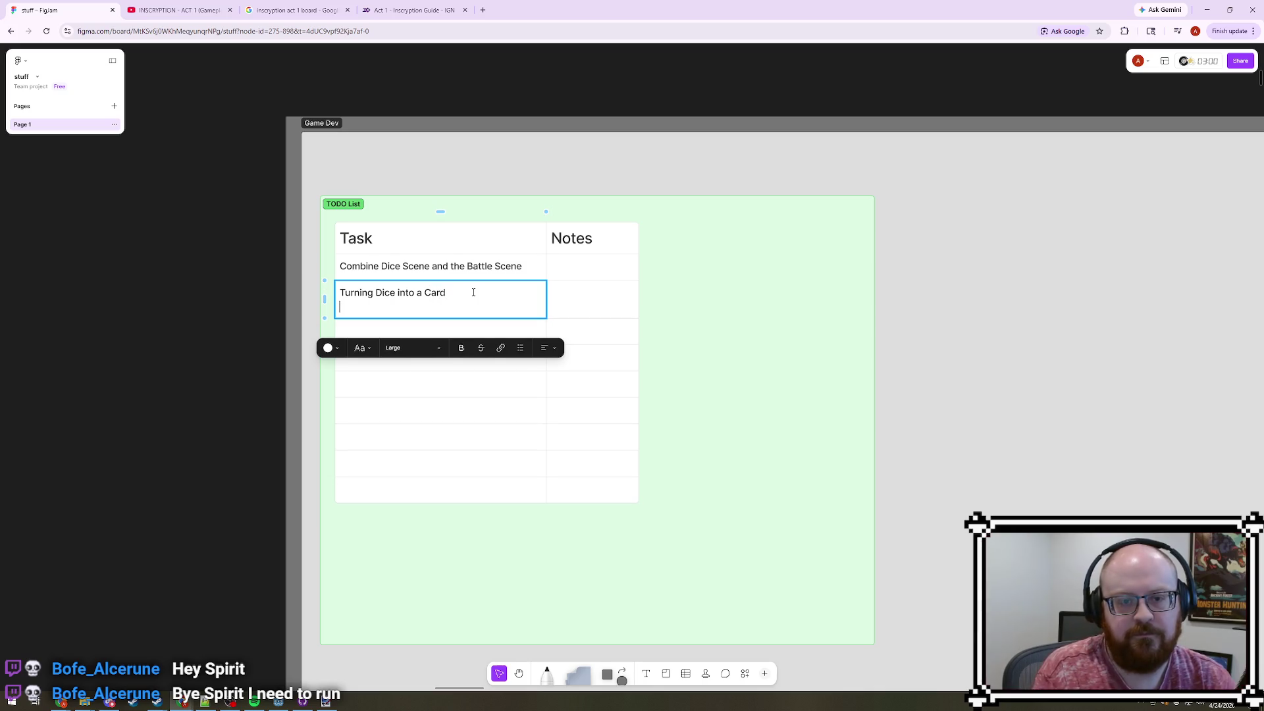
{"action": "key", "text": "BackSpace"}
{"action": "key", "text": "Down"}
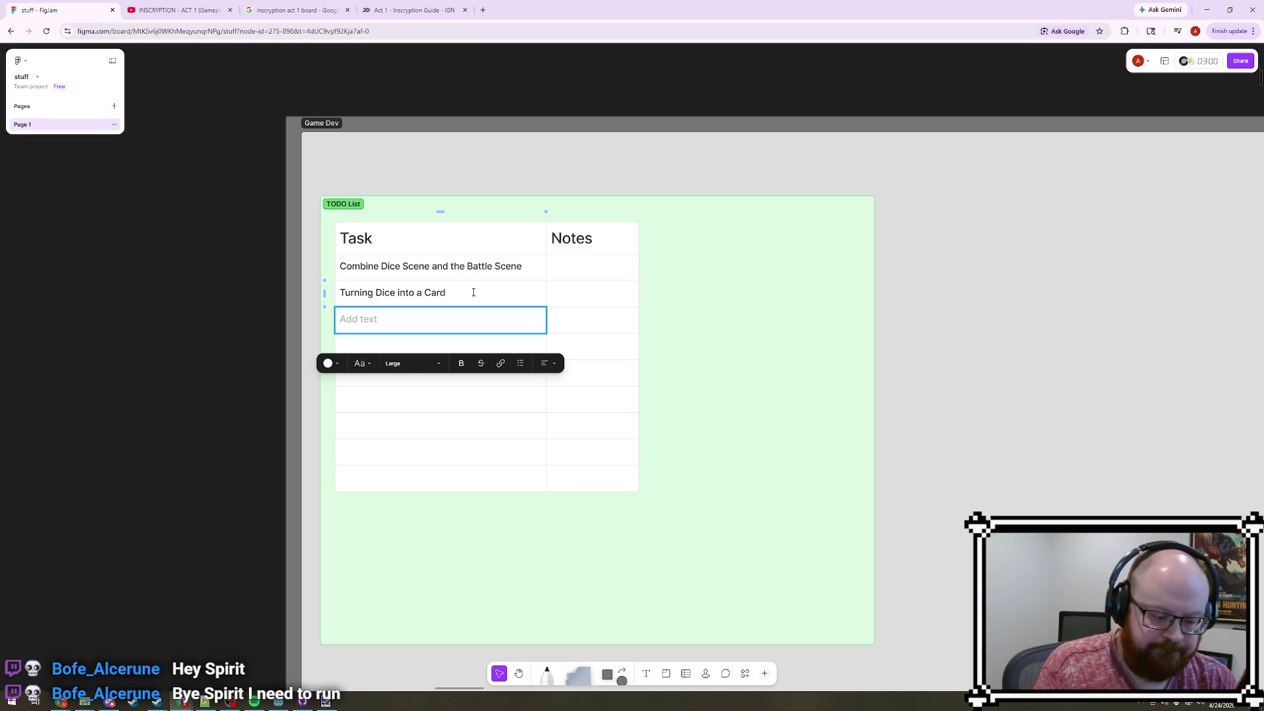
{"action": "type", "text": "Card Sta"}
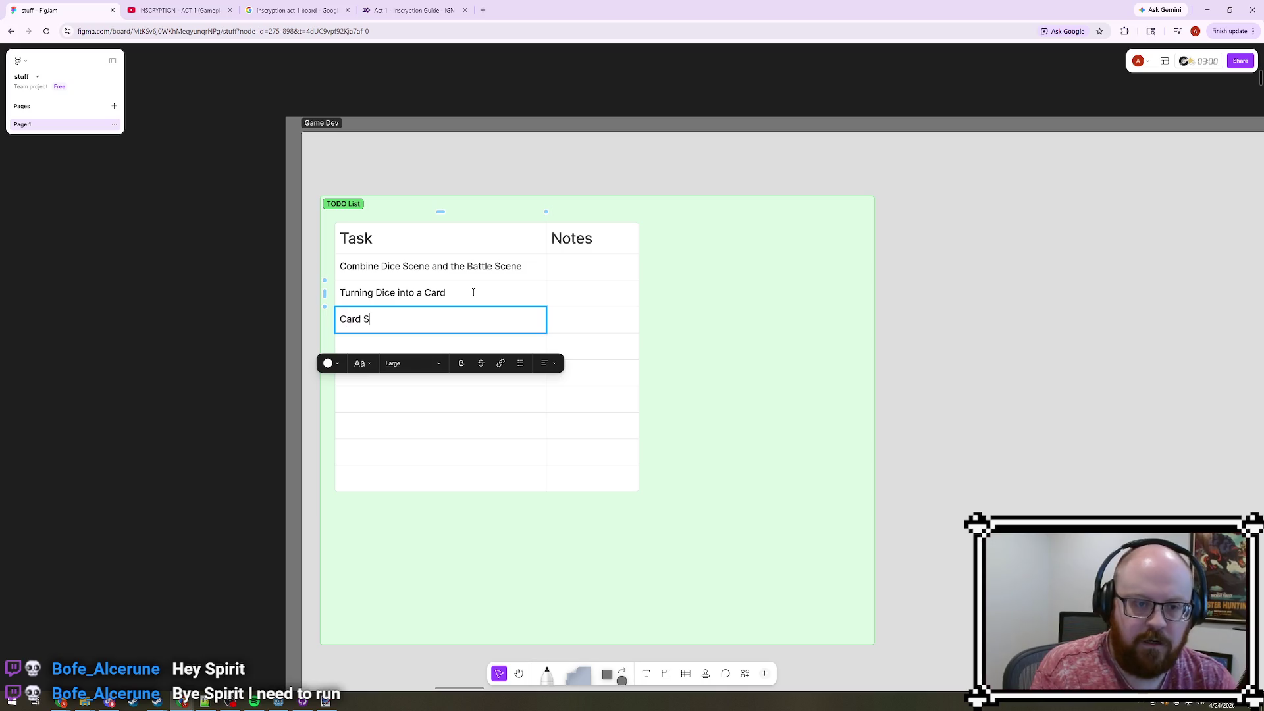
{"action": "type", "text": "ts"}
{"action": "key", "text": "Down"}
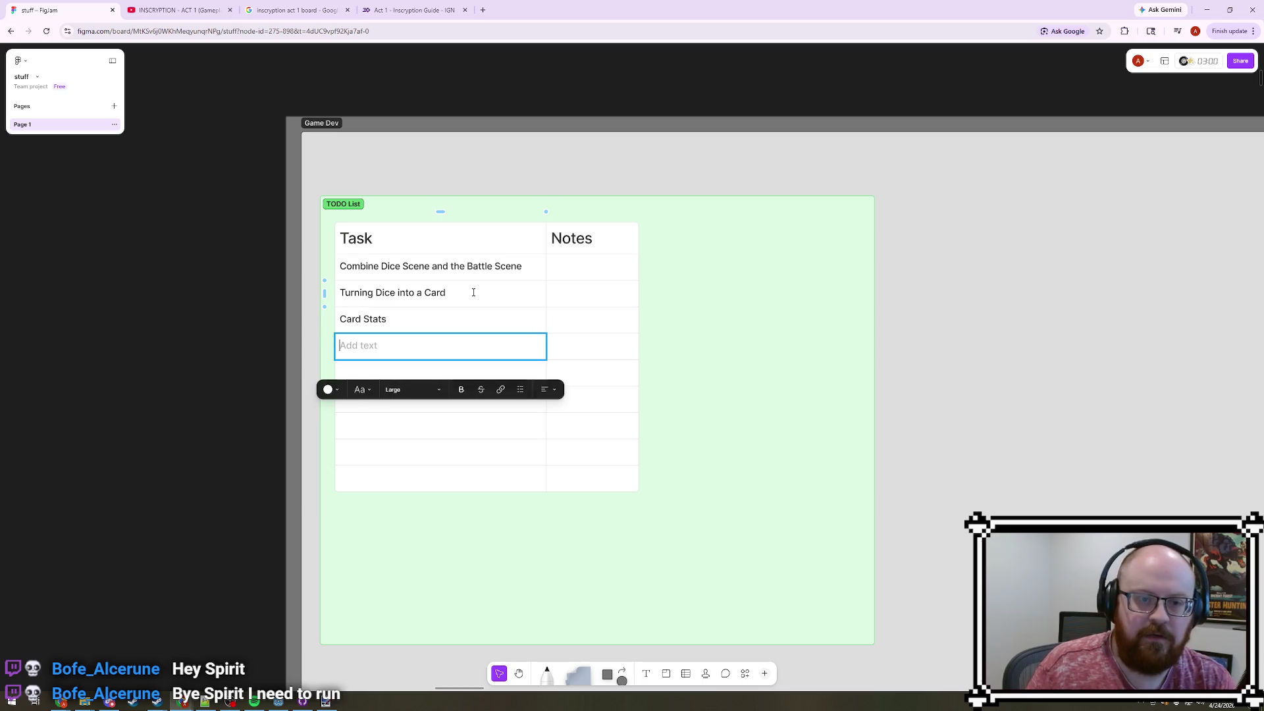
{"action": "type", "text": "Card "}
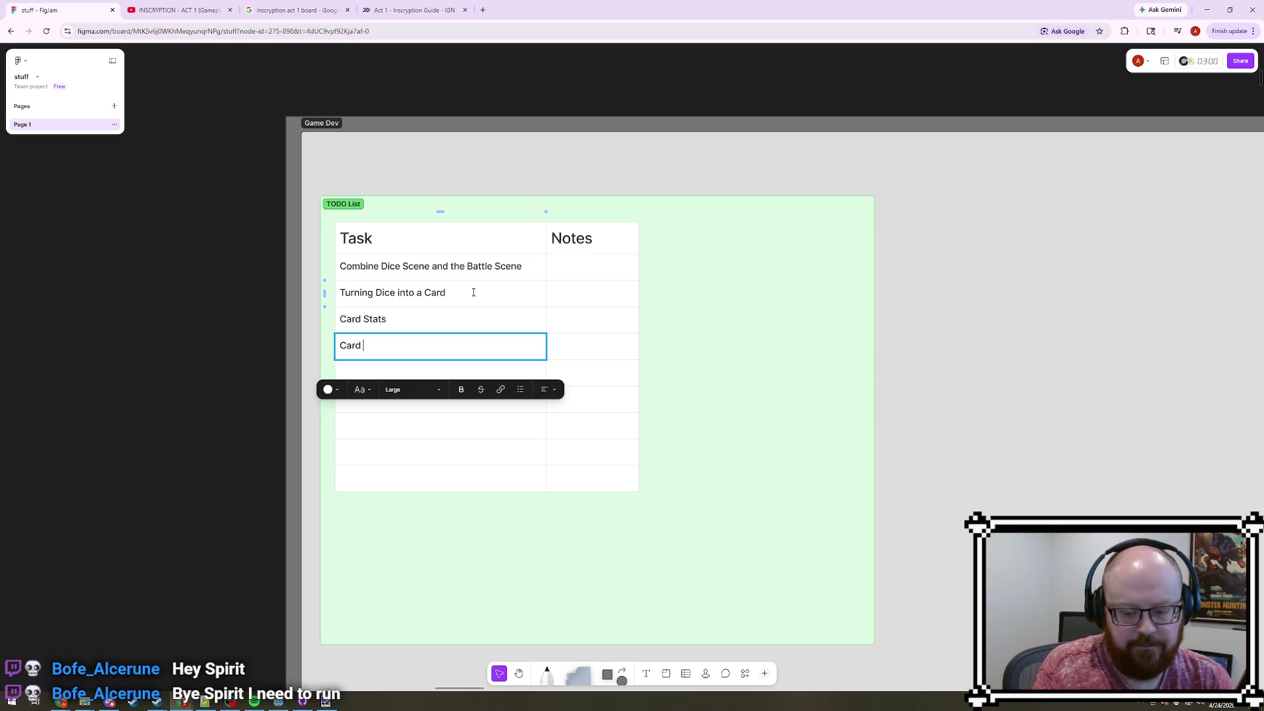
{"action": "type", "text": "C"}
{"action": "key", "text": "BackSpace"}
{"action": "key", "text": "BackSpace"}
{"action": "key", "text": "BackSpace"}
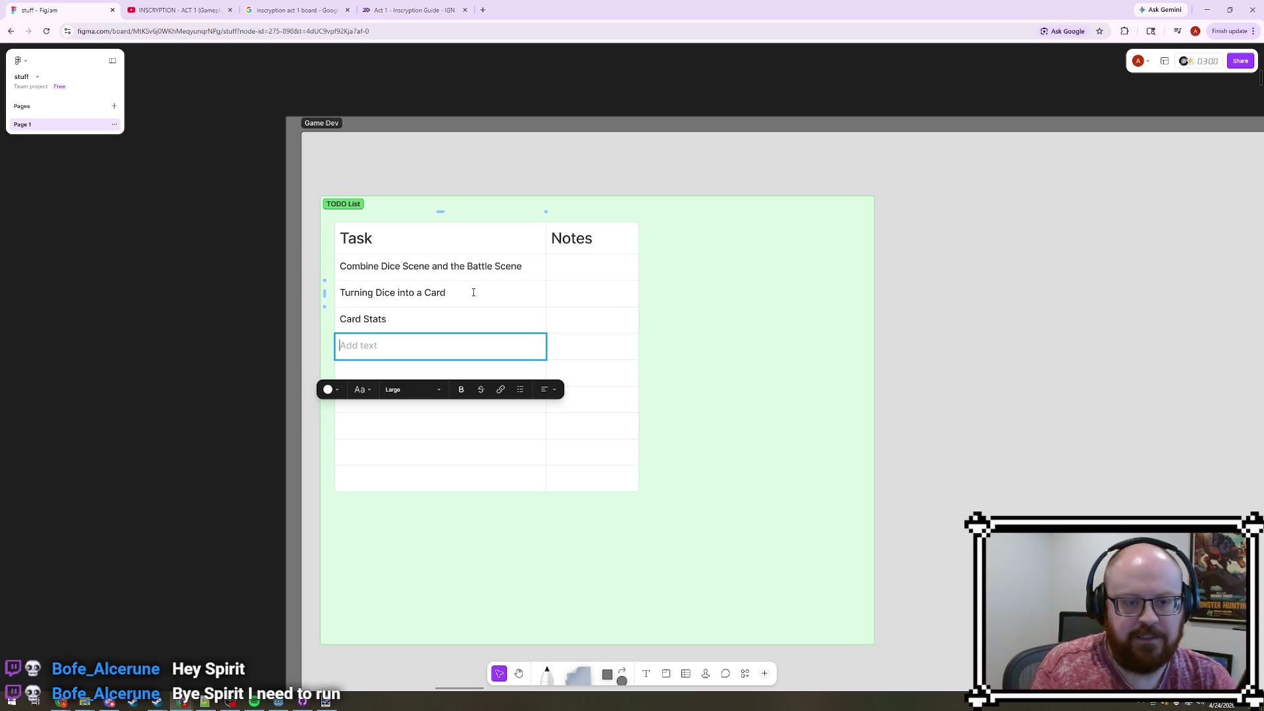
{"action": "type", "text": "Combat"}
{"action": "key", "text": "BackSpace"}
{"action": "key", "text": "BackSpace"}
{"action": "key", "text": "BackSpace"}
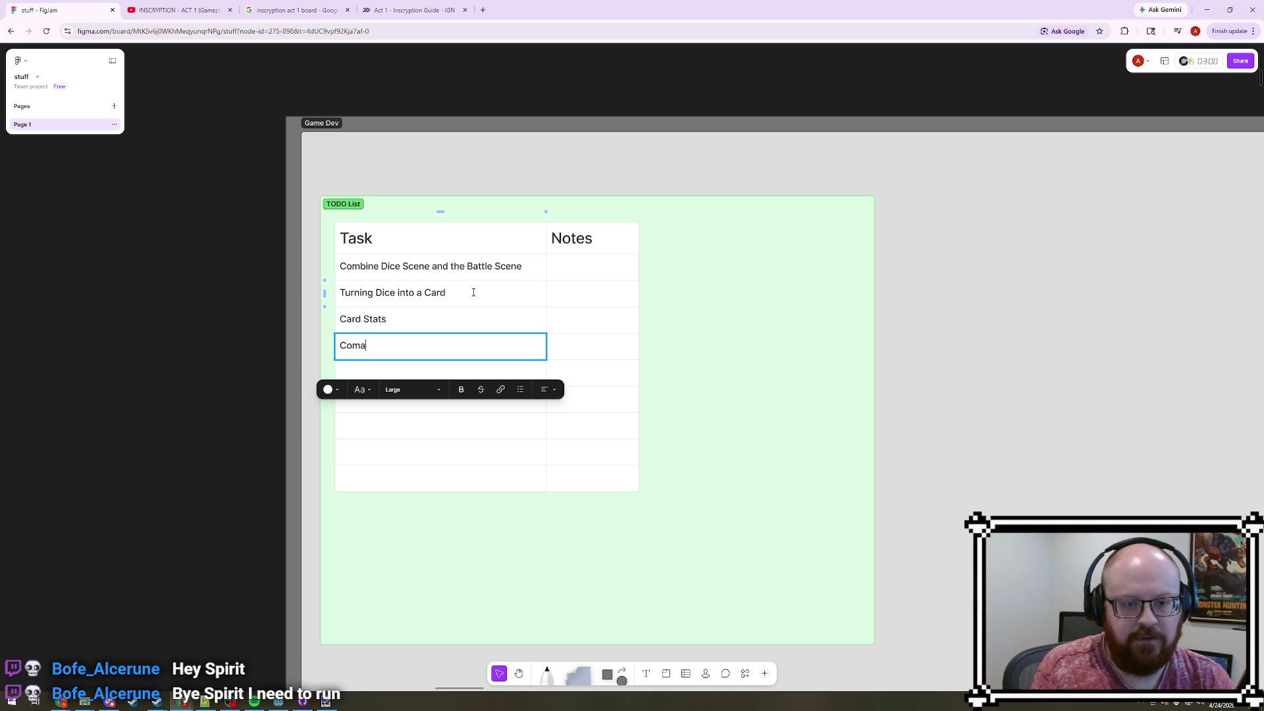
{"action": "type", "text": "bat"}
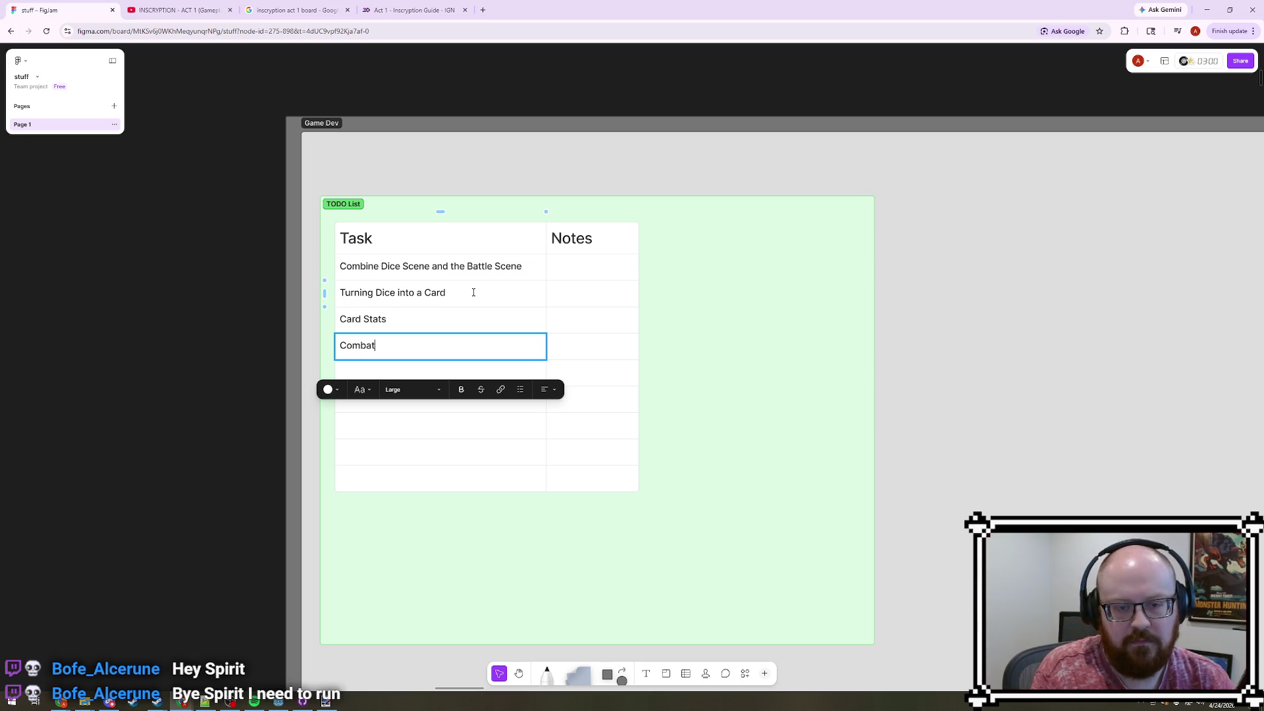
{"action": "left_click", "coordinate": [572, 346]}
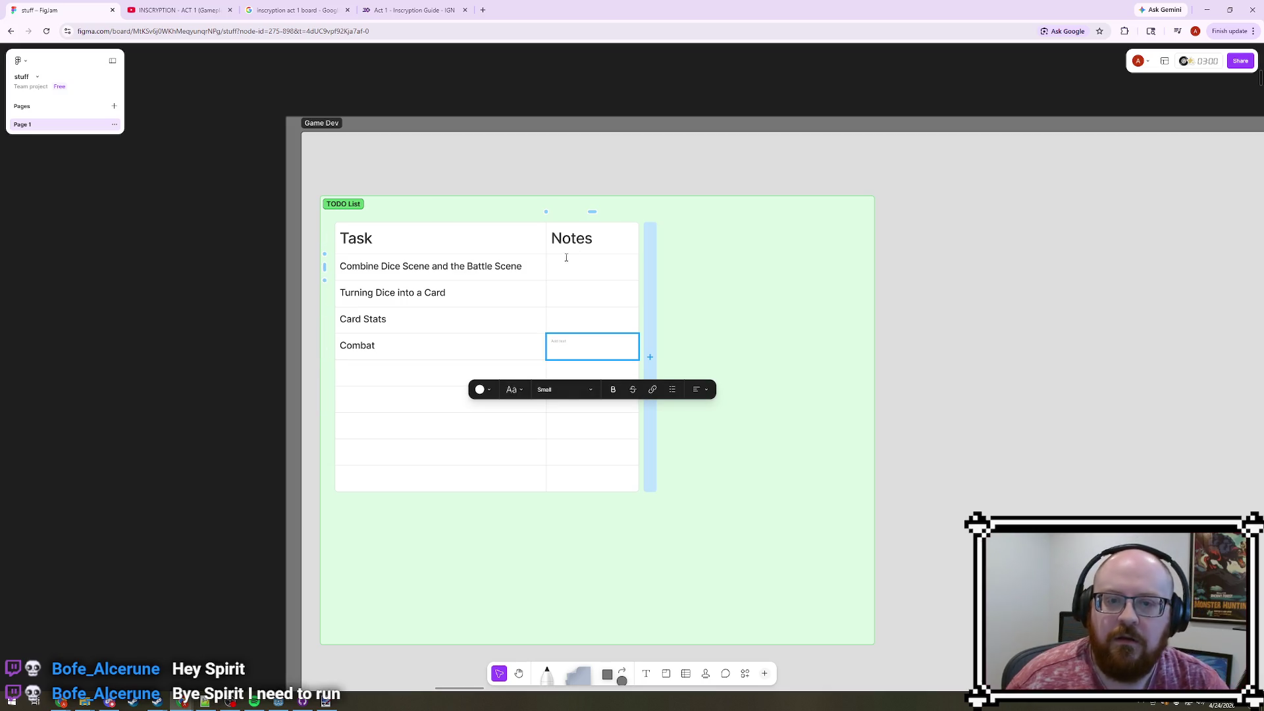
- Set the Notes column text to Large and widen the column
{"action": "left_click", "coordinate": [607, 235]}
{"action": "left_click_drag", "start_coordinate": [589, 264], "coordinate": [581, 491]}
{"action": "left_click", "coordinate": [592, 525]}
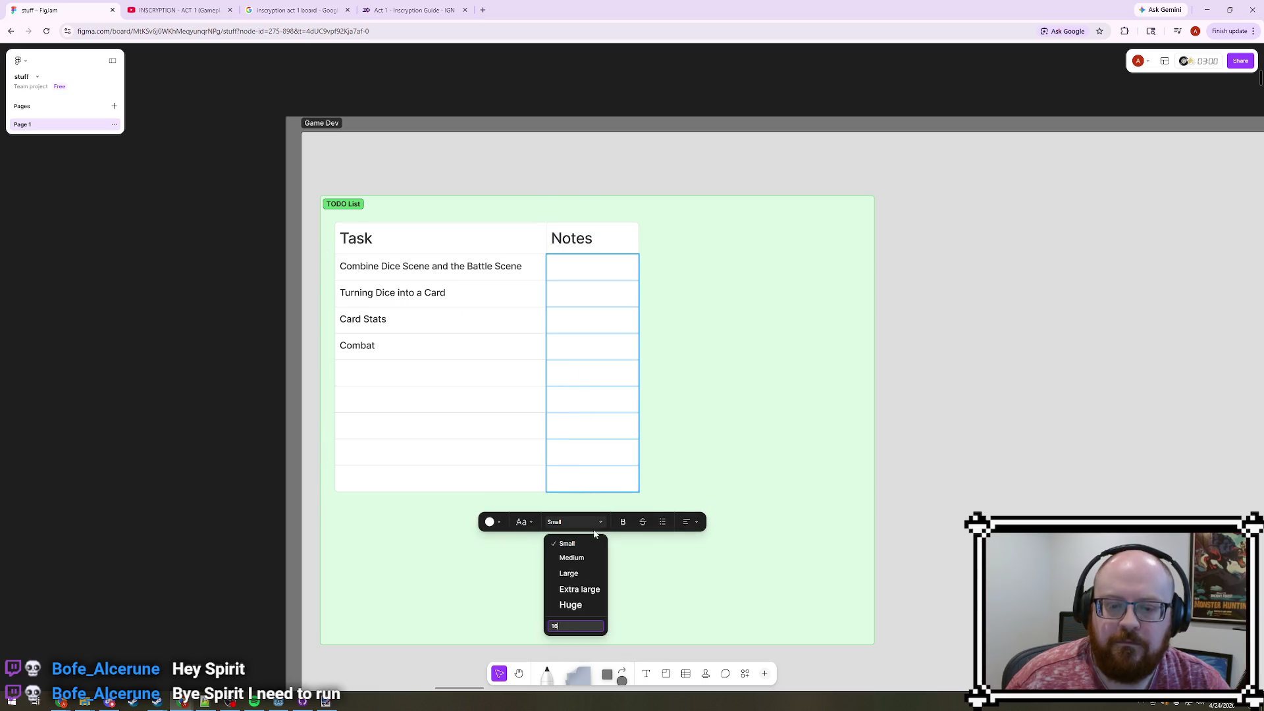
{"action": "left_click", "coordinate": [585, 572]}
{"action": "left_click", "coordinate": [555, 347]}
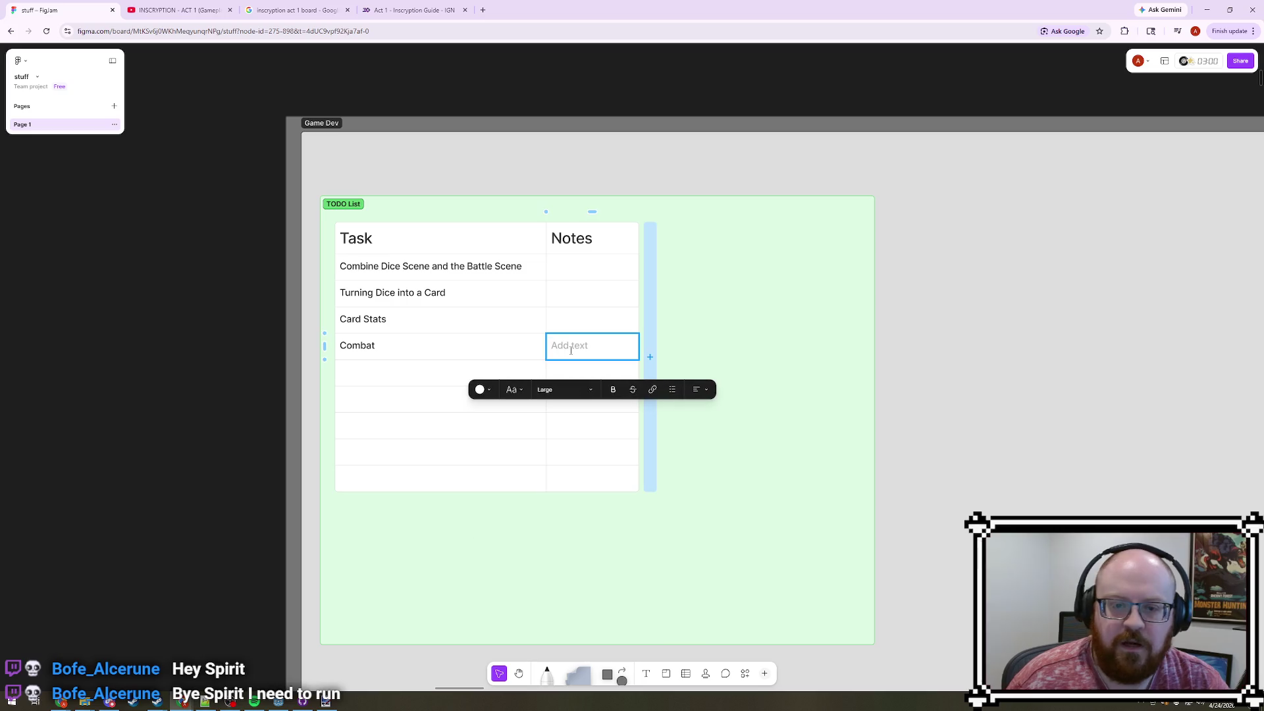
{"action": "mouse_move", "coordinate": [640, 311]}
{"action": "left_mouse_down"}
{"action": "mouse_move", "coordinate": [872, 309]}
{"action": "mouse_move", "coordinate": [857, 311]}
{"action": "left_mouse_up"}
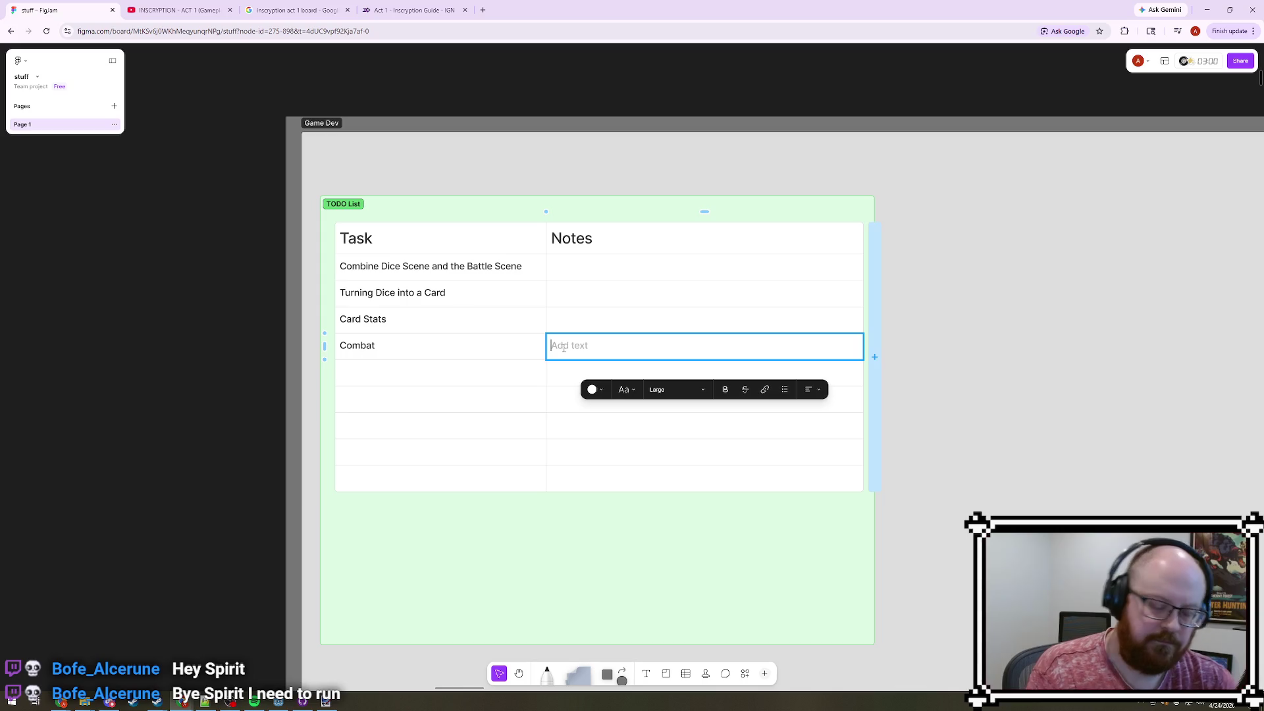
- Note for Combat: '5 lanes', 'Player Side 5 slots. Enemy Side 10(5 current, 5 incoming)'
{"action": "type", "text": "Pla"}
{"action": "key", "text": "BackSpace"}
{"action": "key", "text": "BackSpace"}
{"action": "key", "text": "BackSpace"}
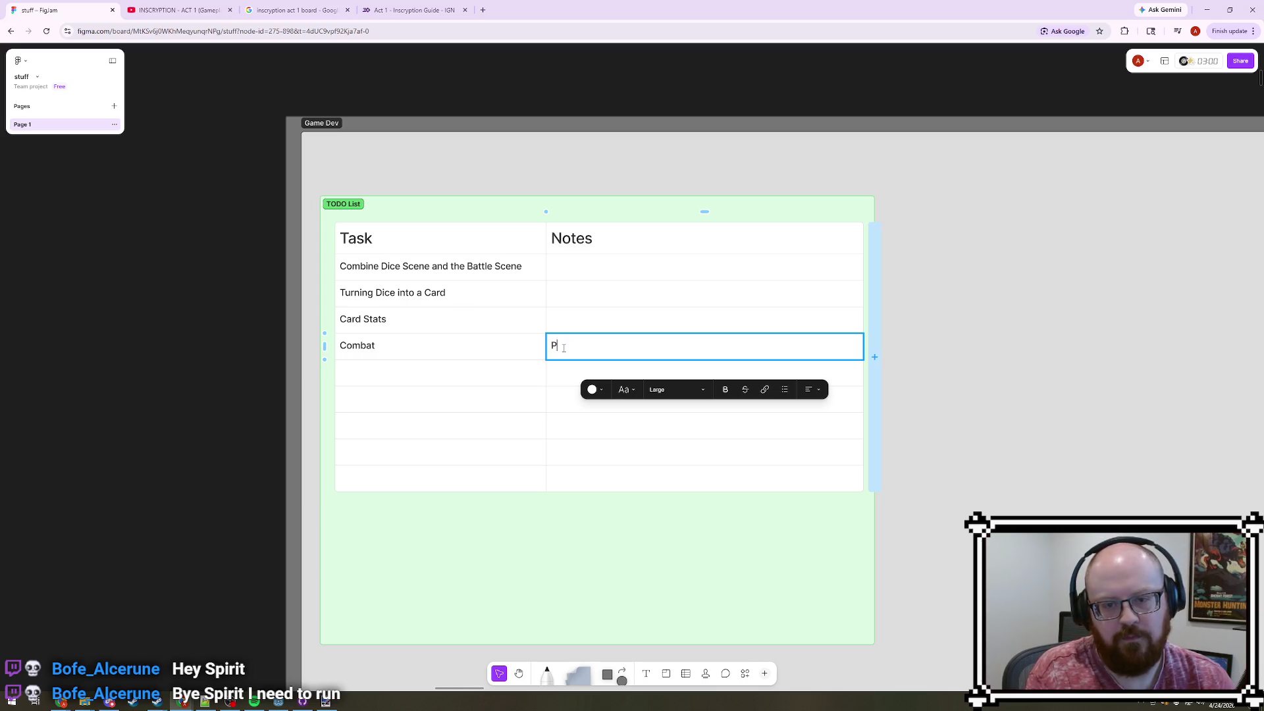
{"action": "type", "text": "5 lanes."}
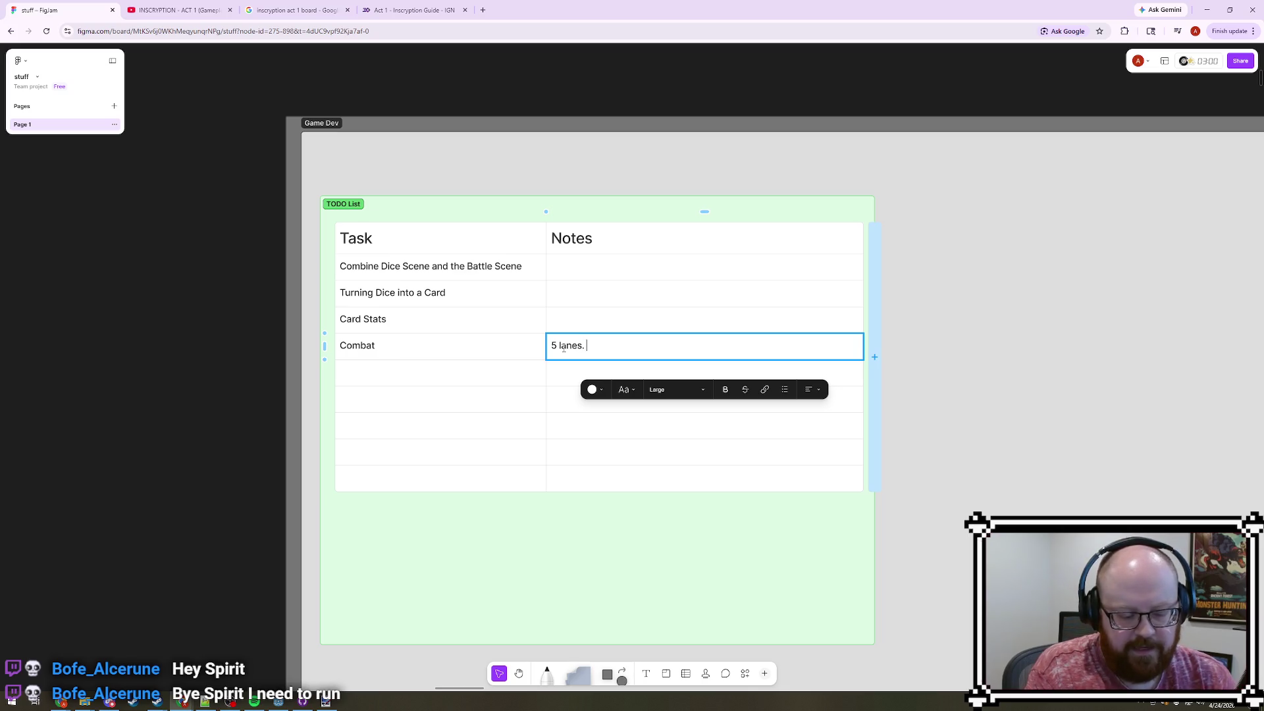
{"action": "type", "text": "Player Side"}
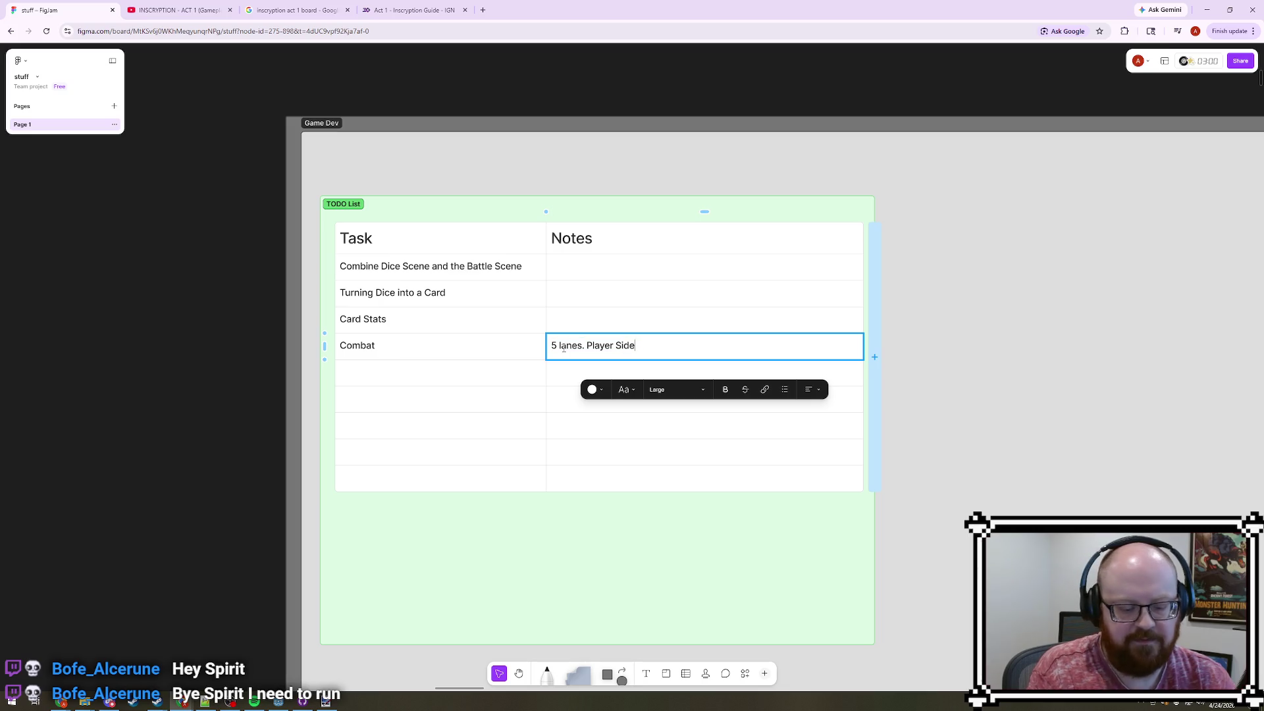
{"action": "type", "text": "5 slots. "}
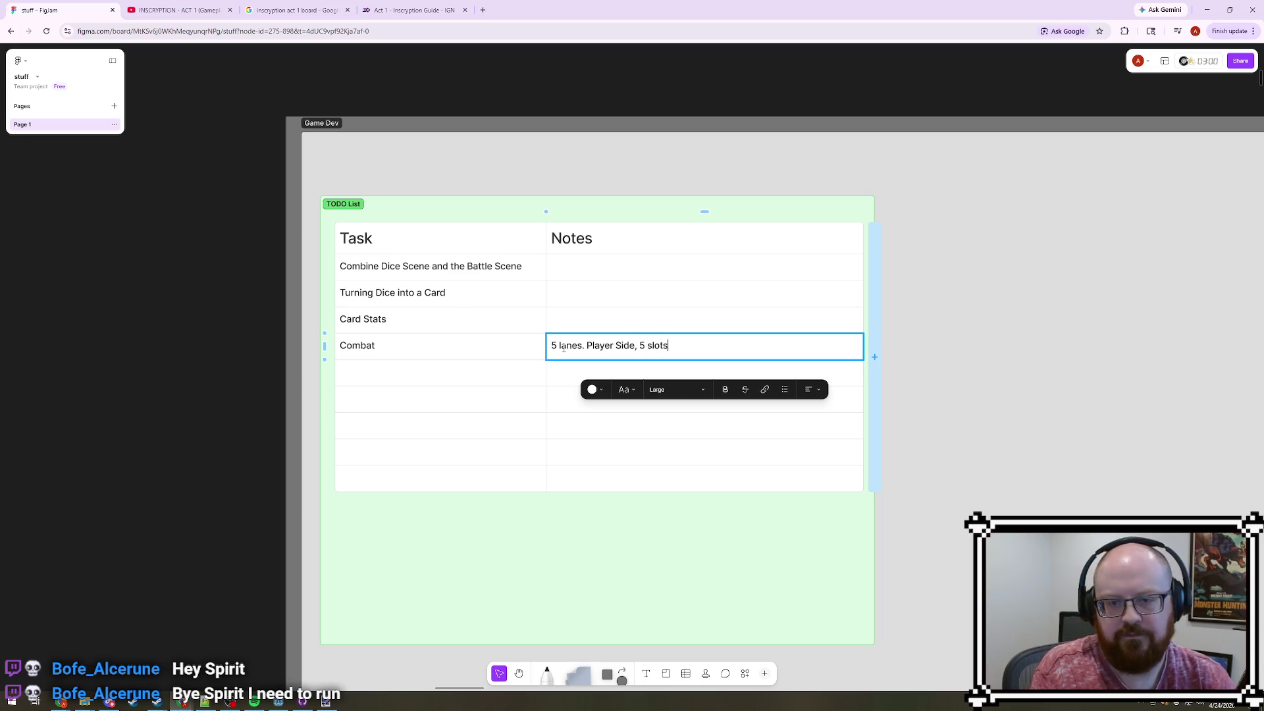
{"action": "type", "text": "Enemy Sid"}
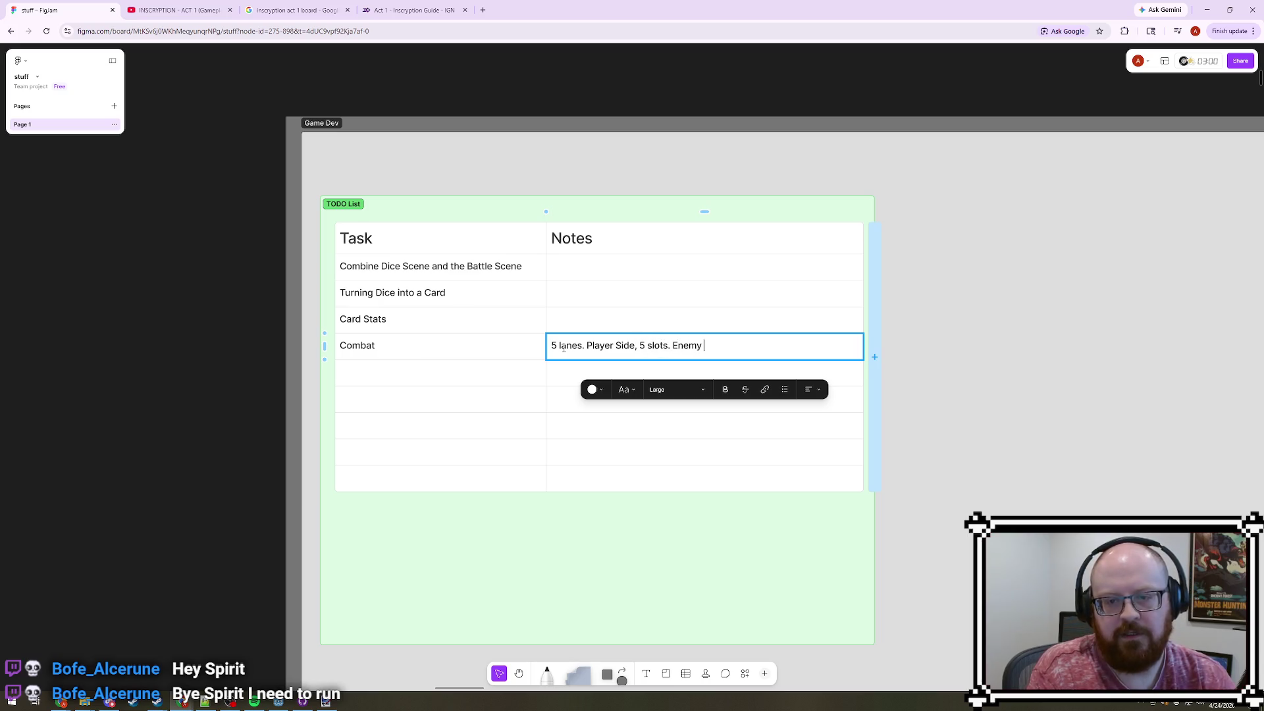
{"action": "type", "text": "e "}
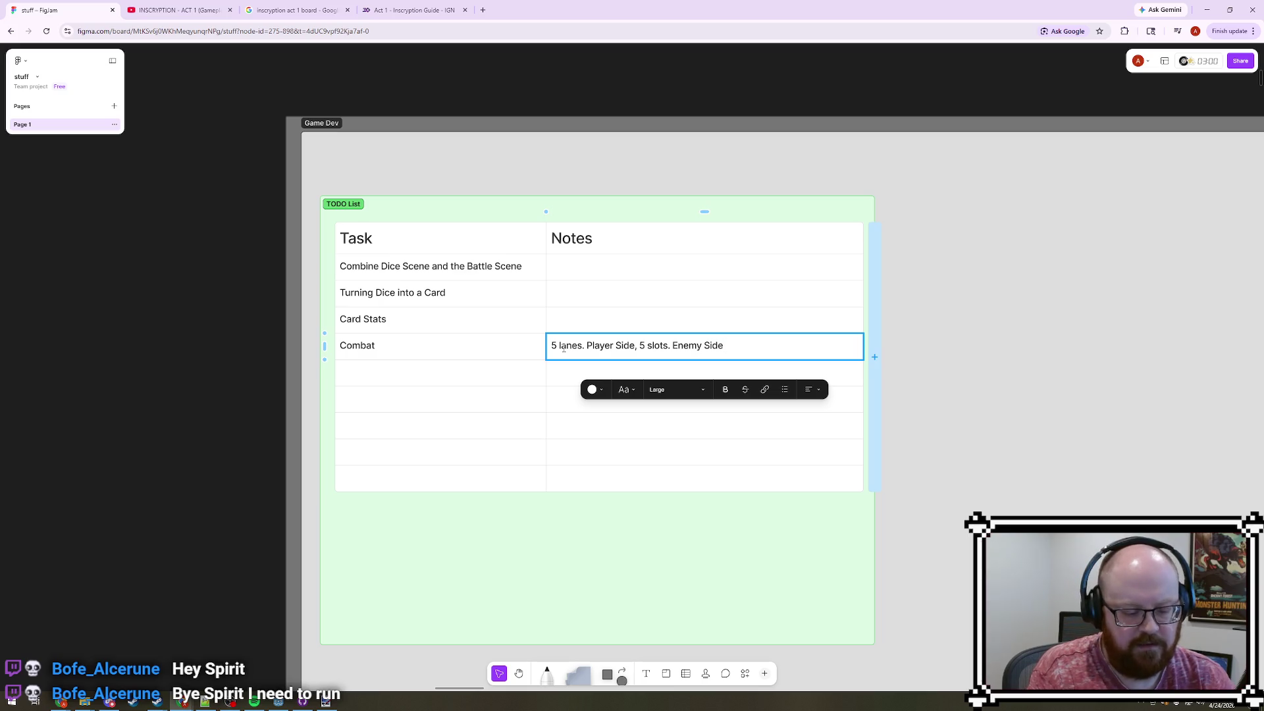
{"action": "type", "text": "10"}
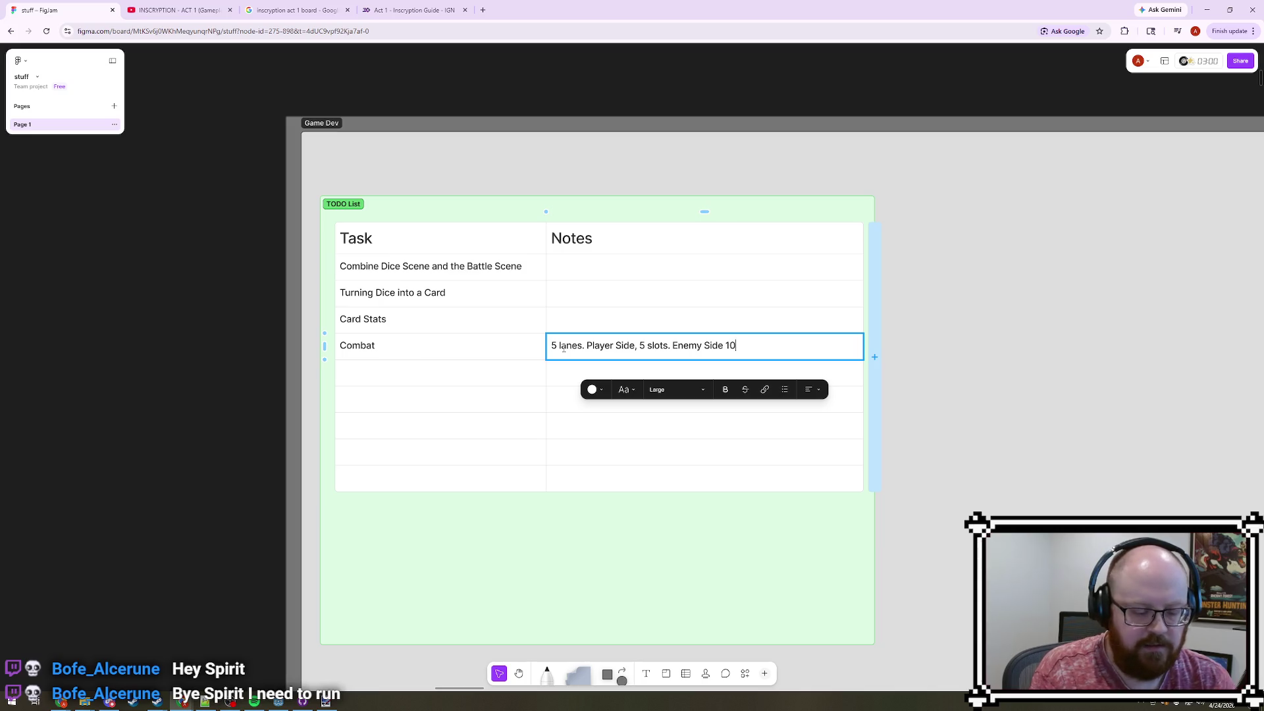
{"action": "type", "text": "(5 current, "}
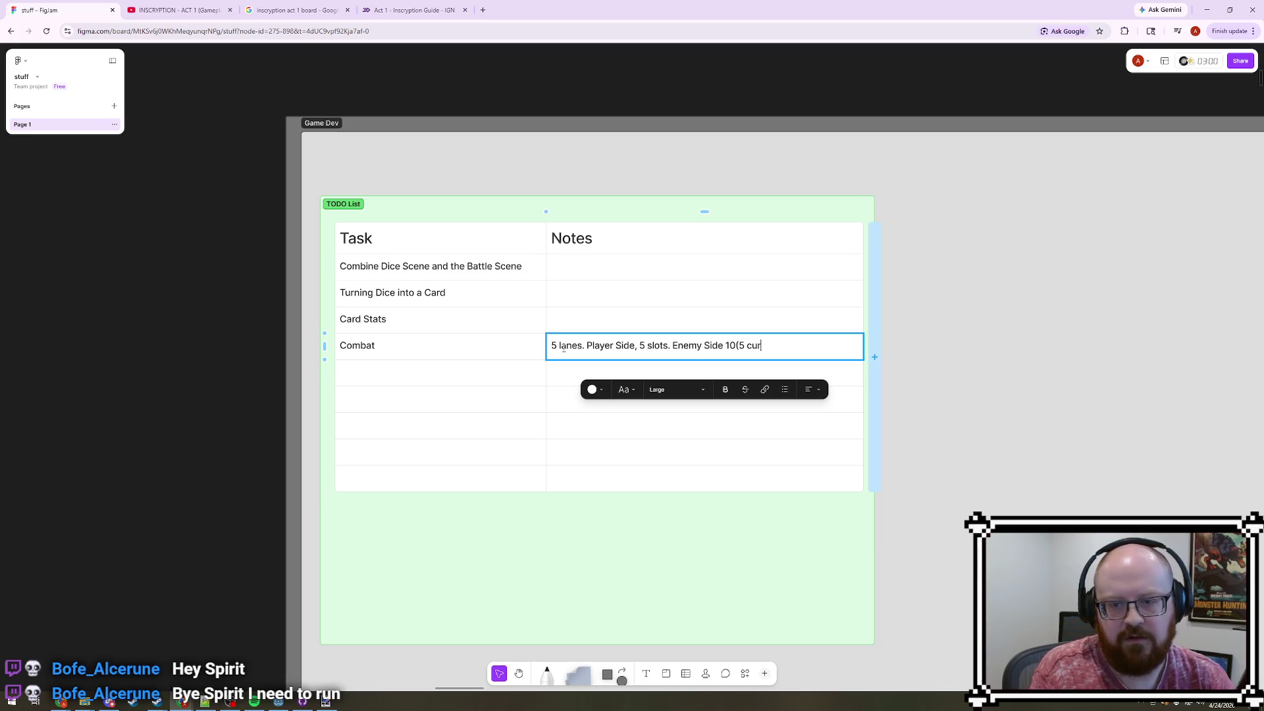
{"action": "type", "text": "5"}
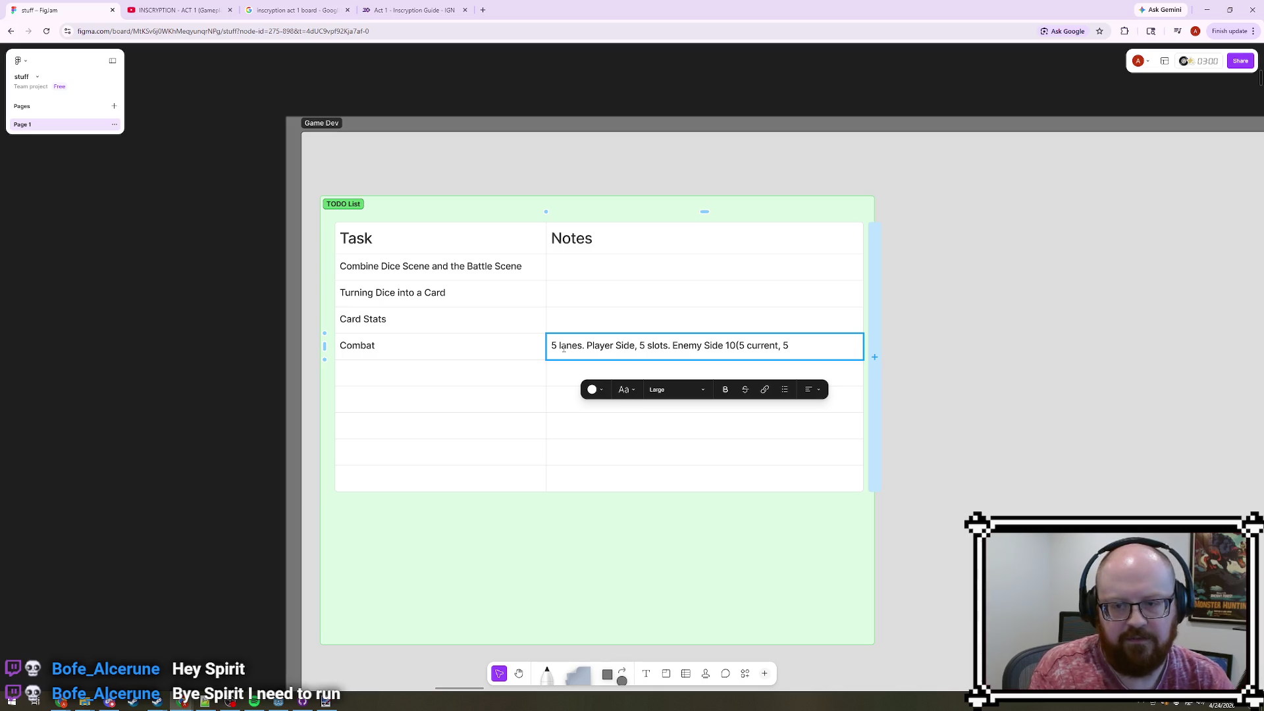
{"action": "type", "text": " incoming"}
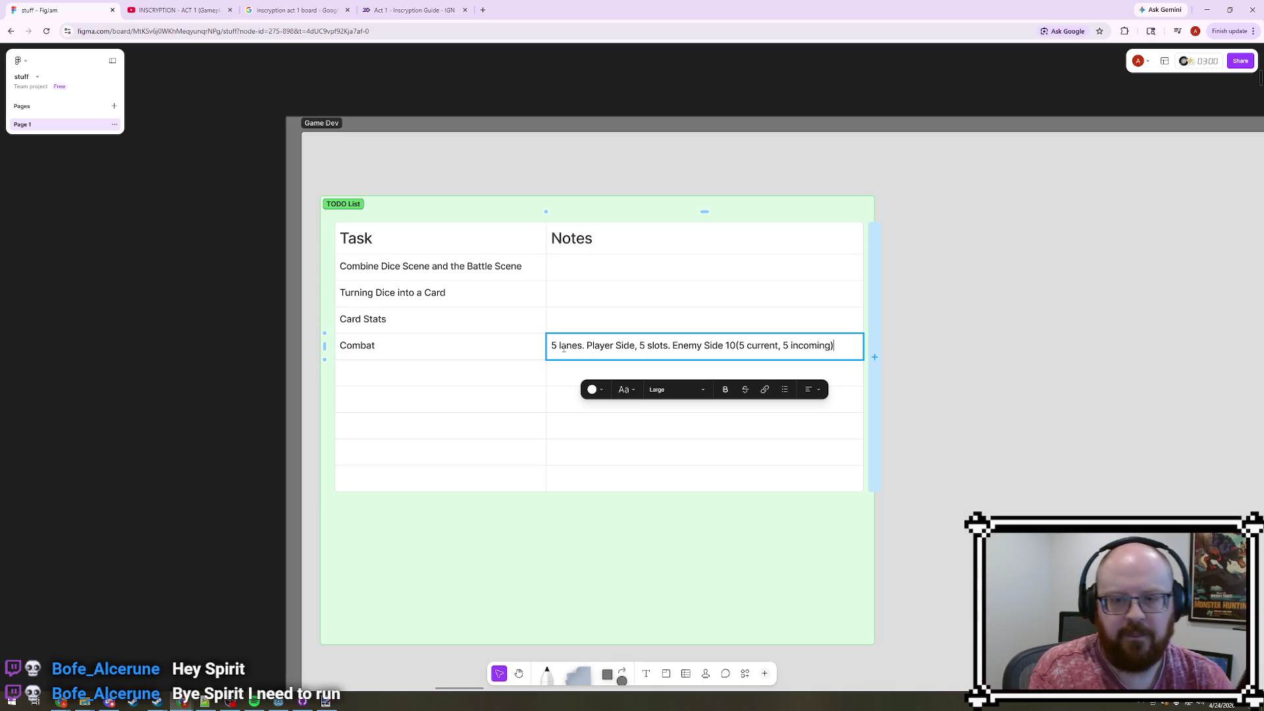
{"action": "left_click", "coordinate": [296, 9]}
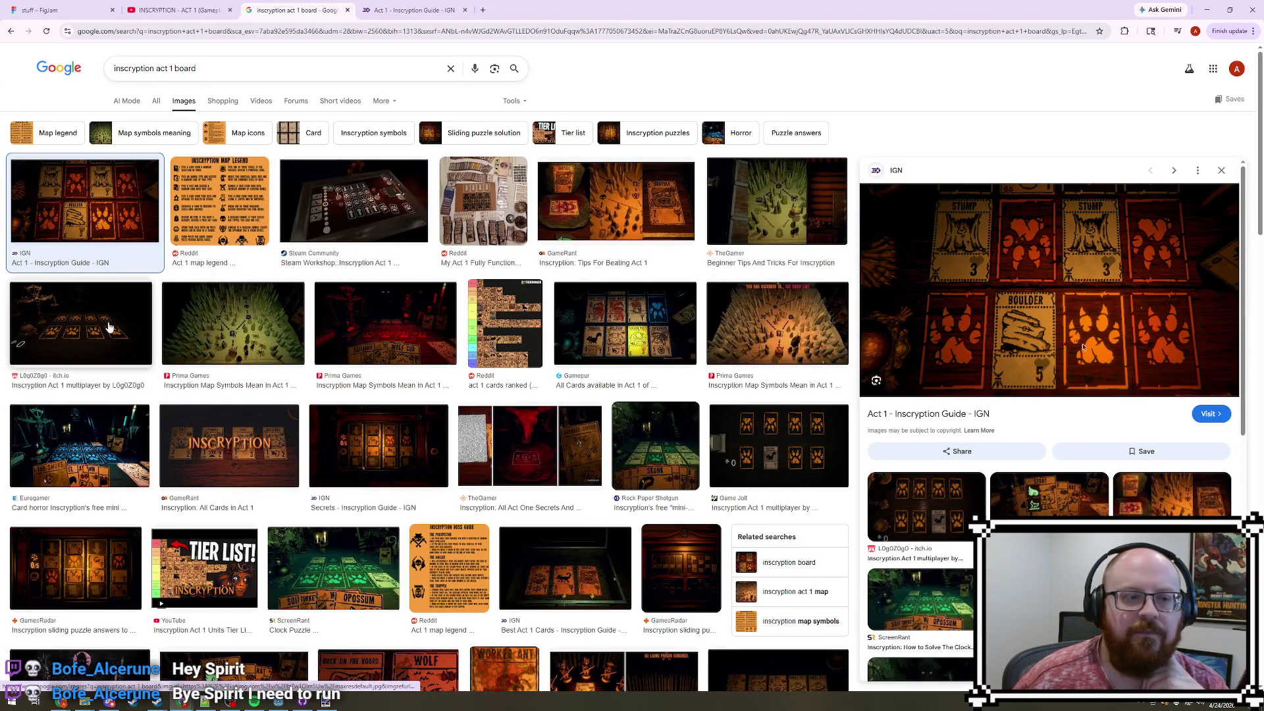
- Copy the ScreenRant clock-puzzle board image from the 'inscryption act 1 board' results
{"action": "left_click", "coordinate": [88, 461]}
{"action": "left_click", "coordinate": [354, 573]}
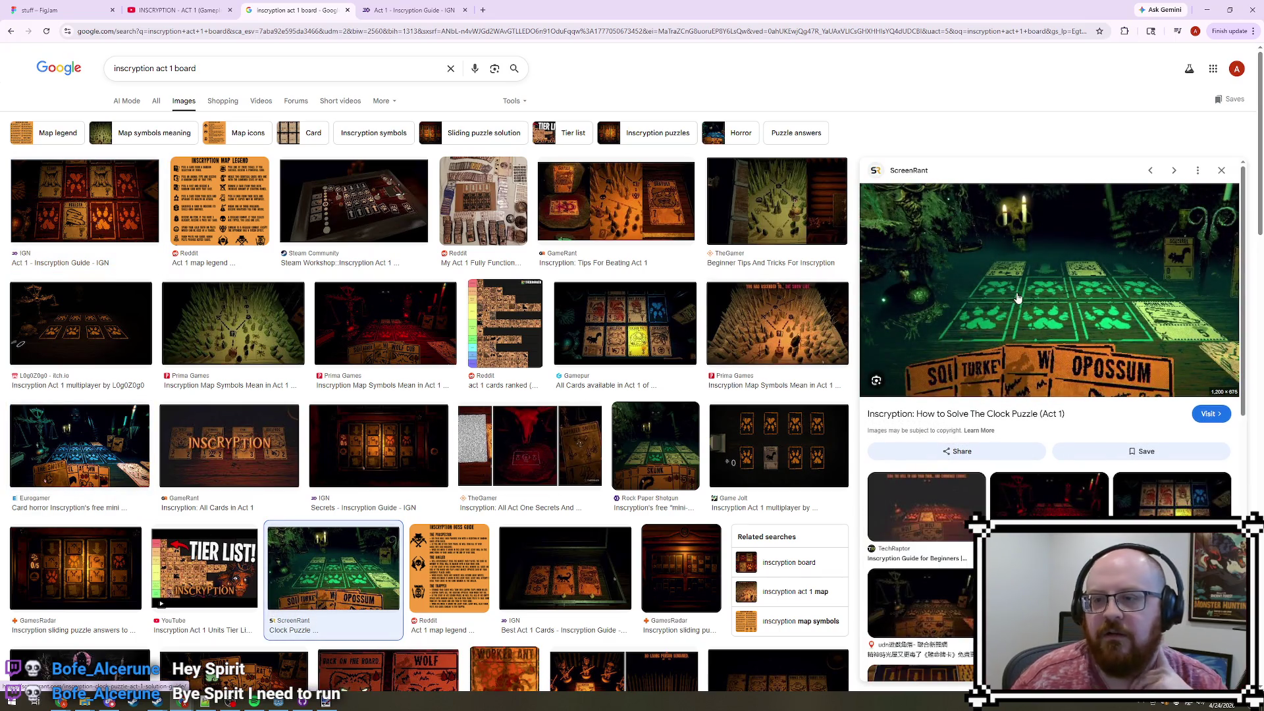
{"action": "key", "text": "ctrl+plus"}
{"action": "key", "text": "ctrl+plus"}
{"action": "key", "text": "ctrl+plus"}
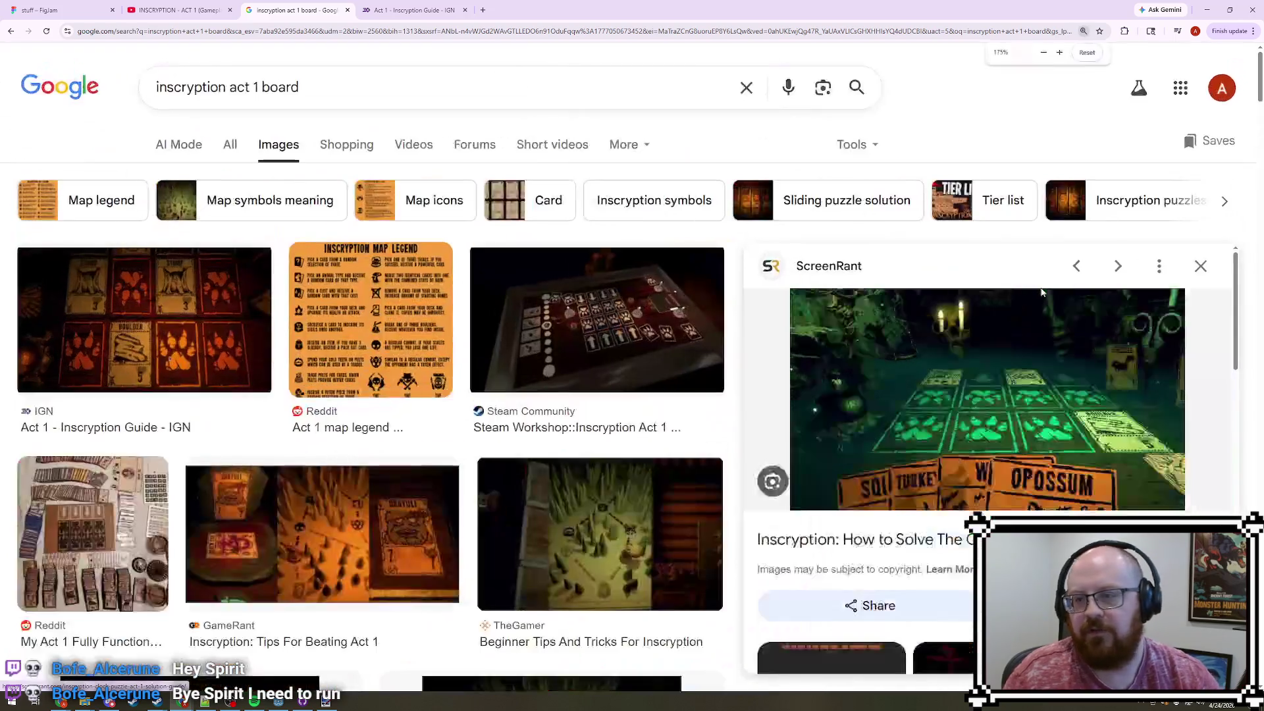
{"action": "key", "text": "ctrl+0"}
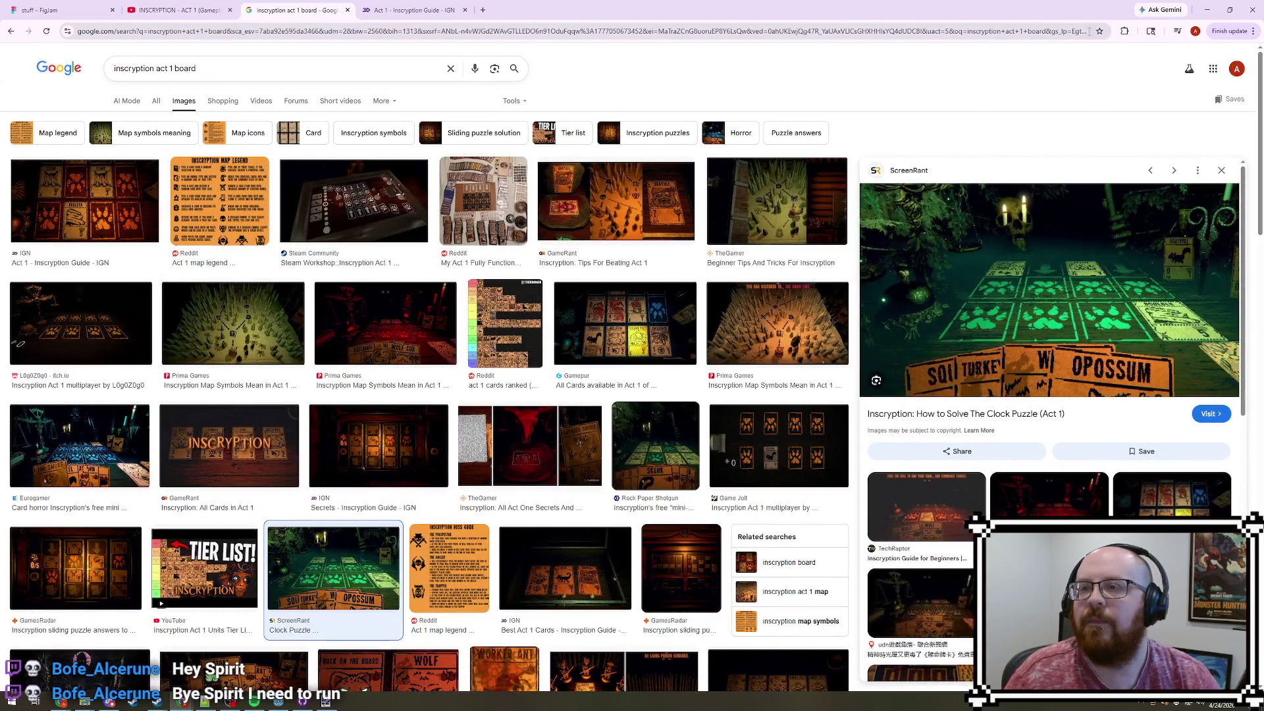
{"action": "right_click", "coordinate": [1071, 263]}
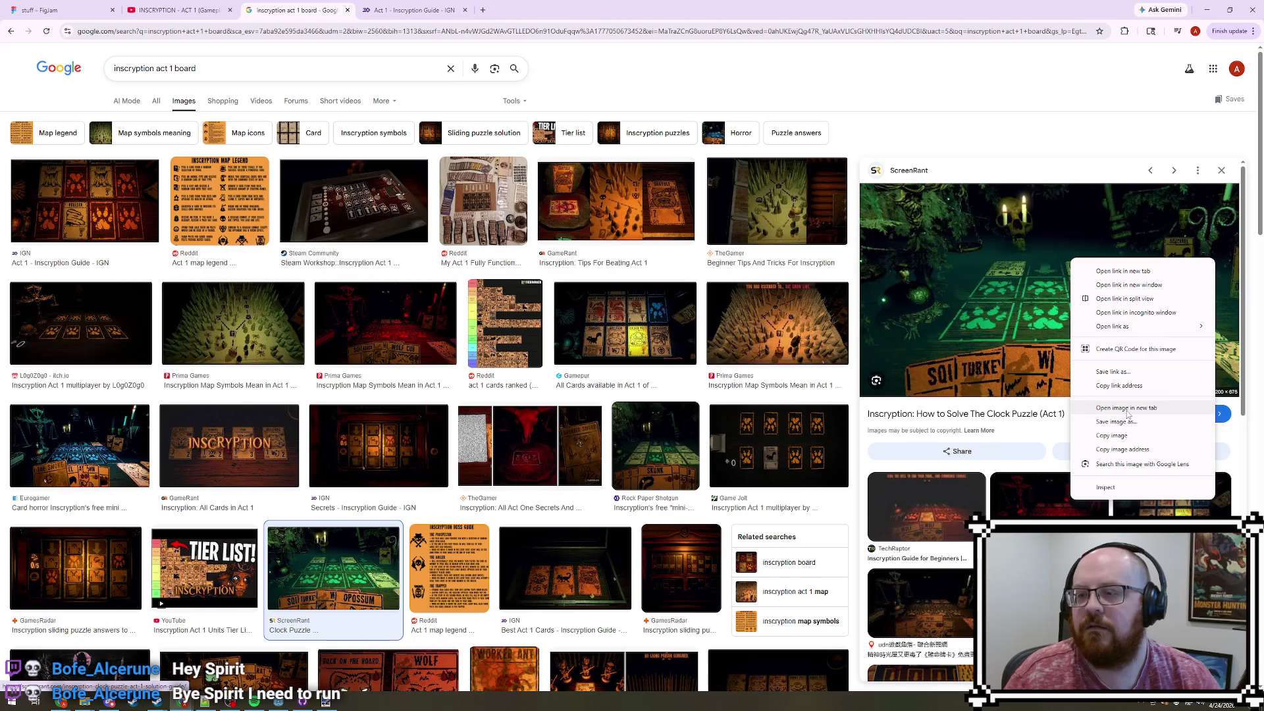
{"action": "left_click", "coordinate": [1106, 438]}
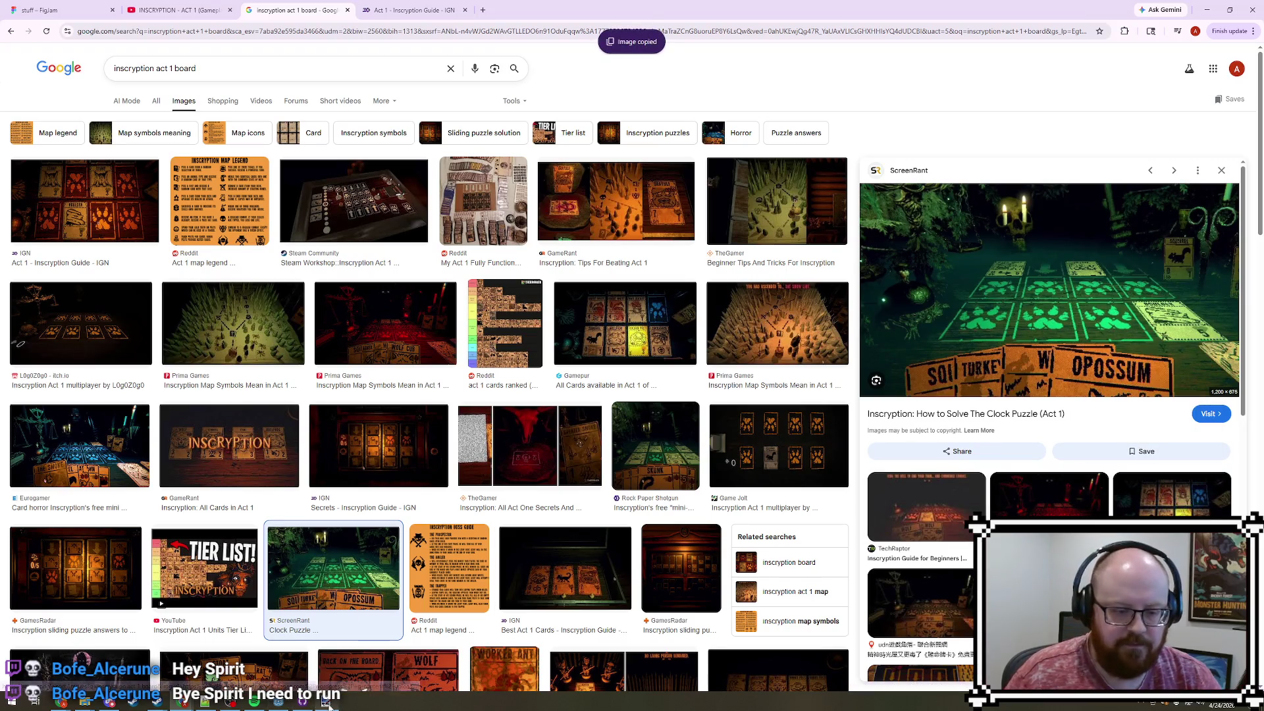
{"action": "key", "text": "alt+Tab"}
{"action": "left_click", "coordinate": [27, 18]}
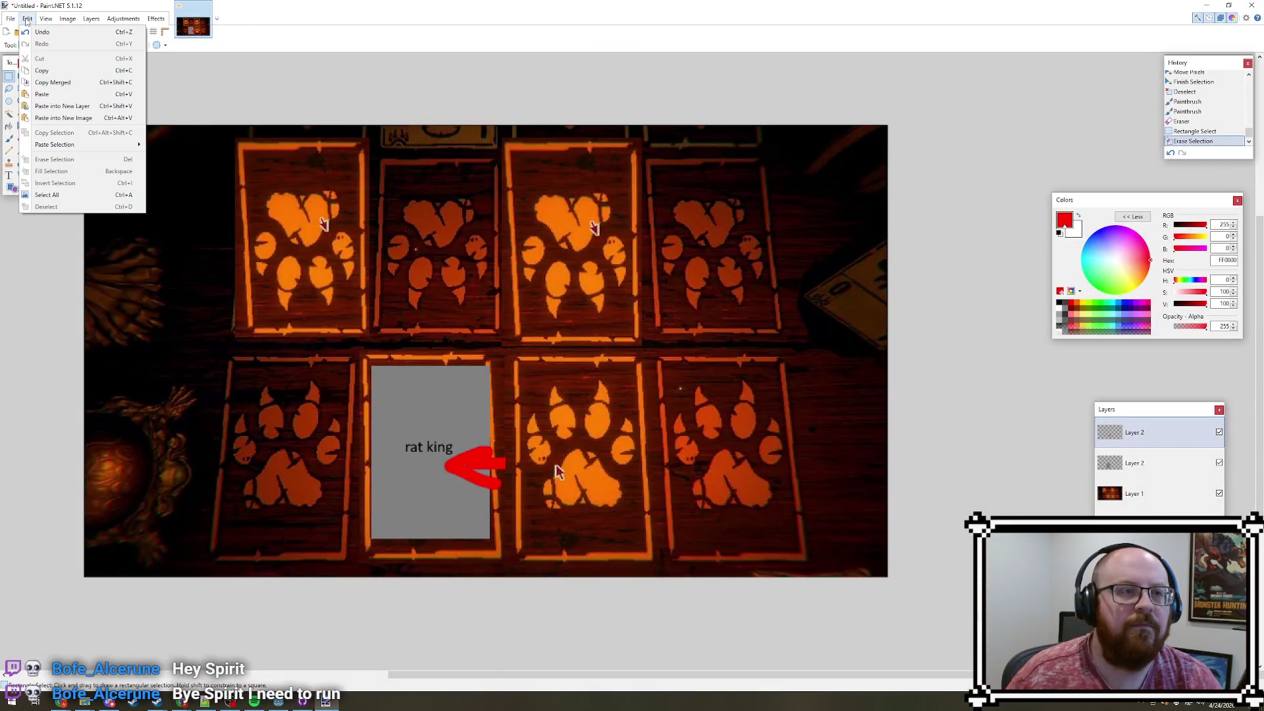
- Paste the board screenshot as a new image and circle the middle row of paw slots in red
{"action": "left_click", "coordinate": [93, 123]}
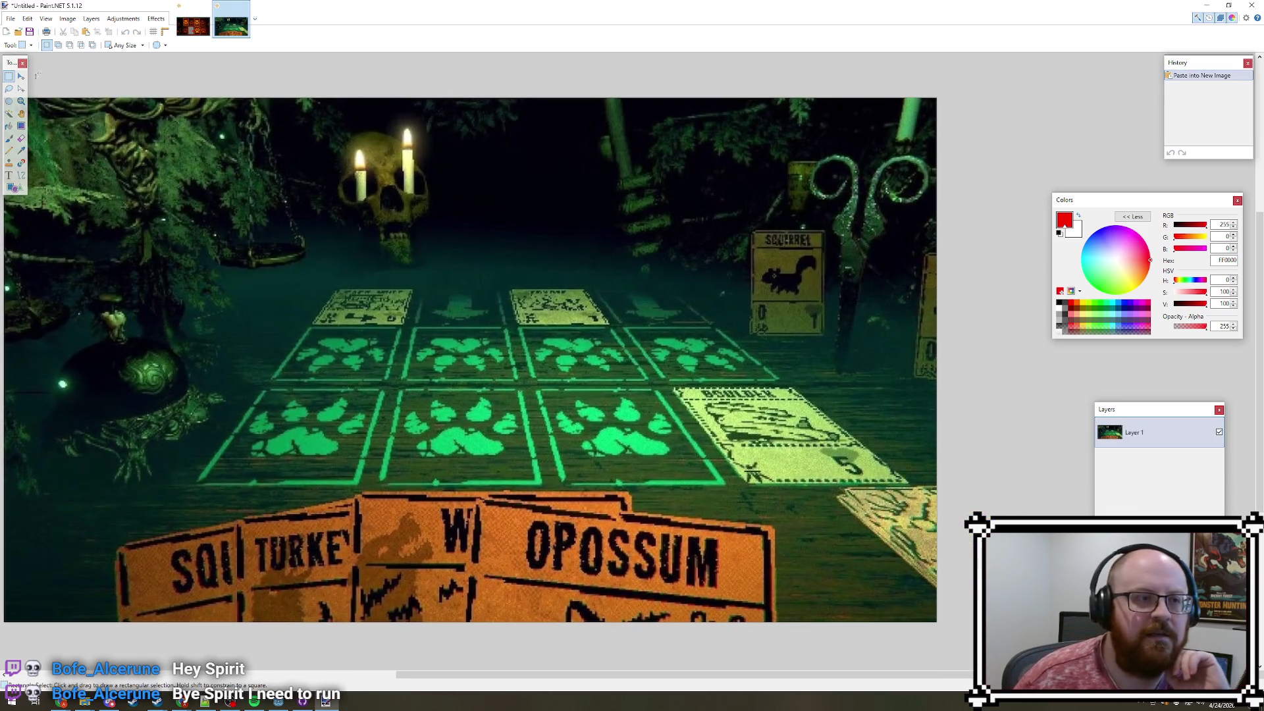
{"action": "left_click", "coordinate": [10, 139]}
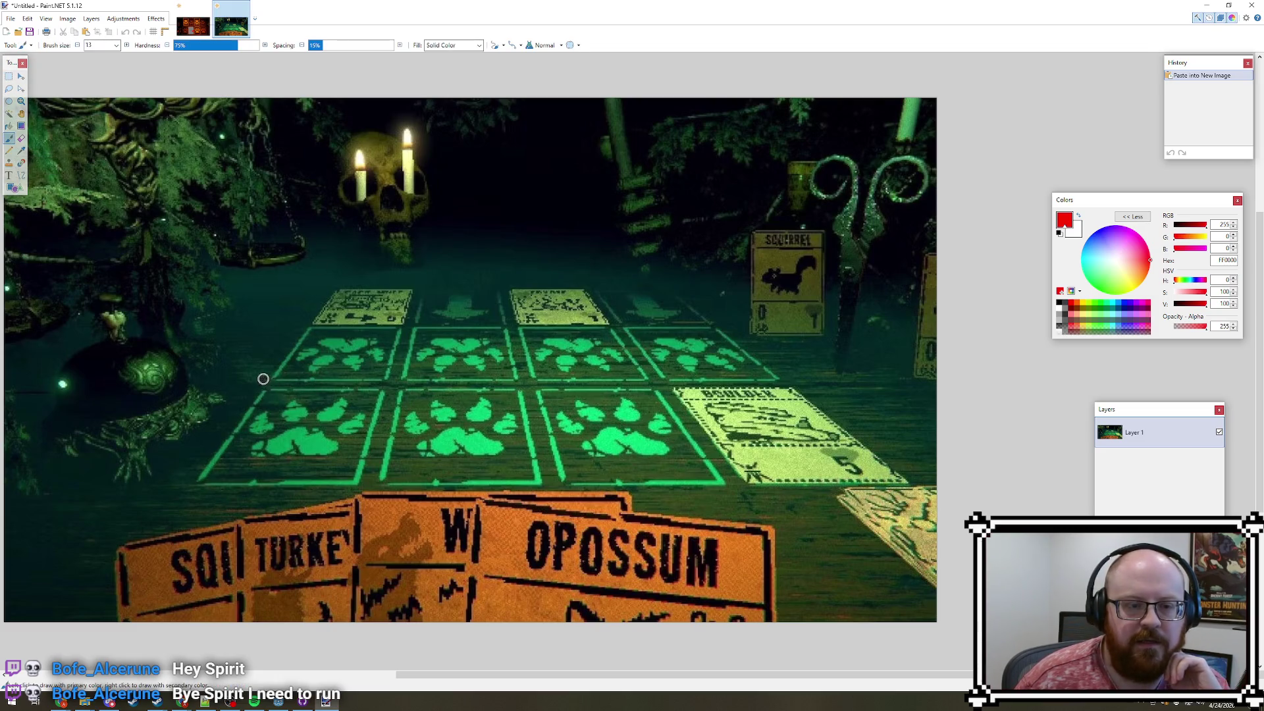
{"action": "mouse_move", "coordinate": [264, 378]}
{"action": "left_mouse_down"}
{"action": "mouse_move", "coordinate": [184, 482]}
{"action": "mouse_move", "coordinate": [912, 479]}
{"action": "mouse_move", "coordinate": [744, 398]}
{"action": "mouse_move", "coordinate": [266, 387]}
{"action": "left_mouse_up"}
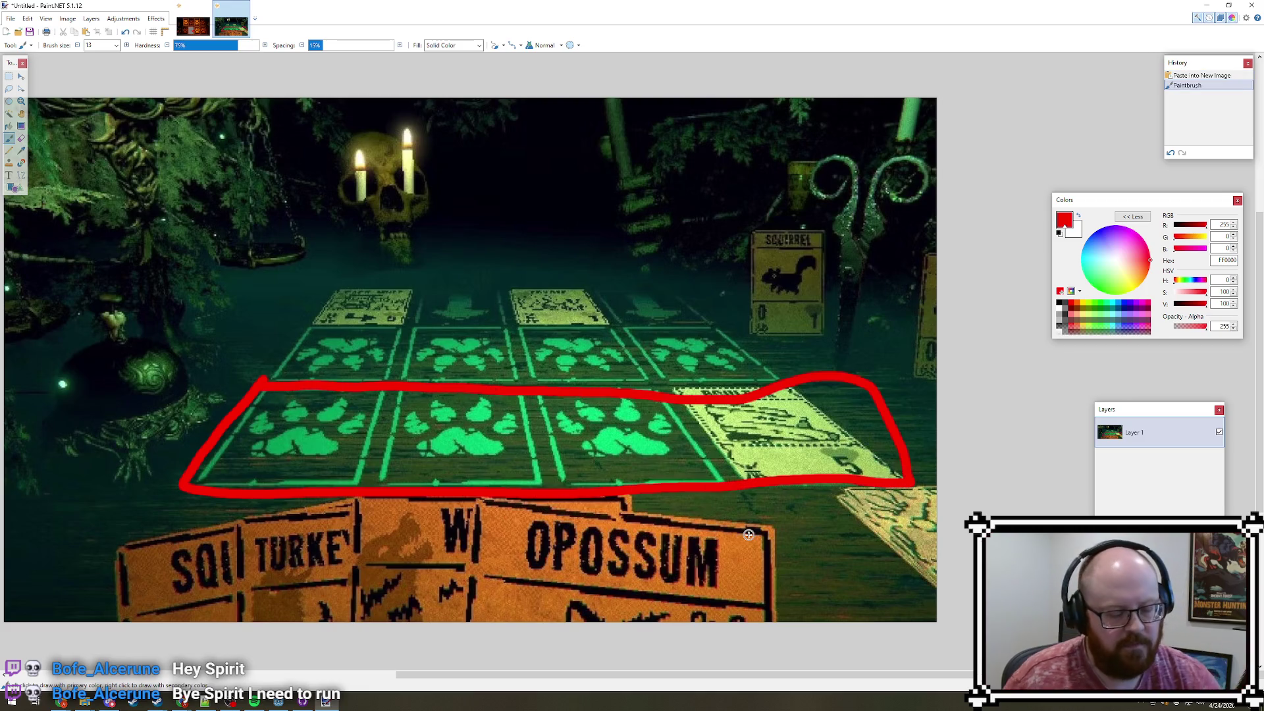
{"action": "key", "text": "ctrl+z"}
{"action": "mouse_move", "coordinate": [335, 272]}
{"action": "left_mouse_down"}
{"action": "mouse_move", "coordinate": [271, 370]}
{"action": "mouse_move", "coordinate": [705, 384]}
{"action": "mouse_move", "coordinate": [734, 313]}
{"action": "mouse_move", "coordinate": [328, 277]}
{"action": "left_mouse_up"}
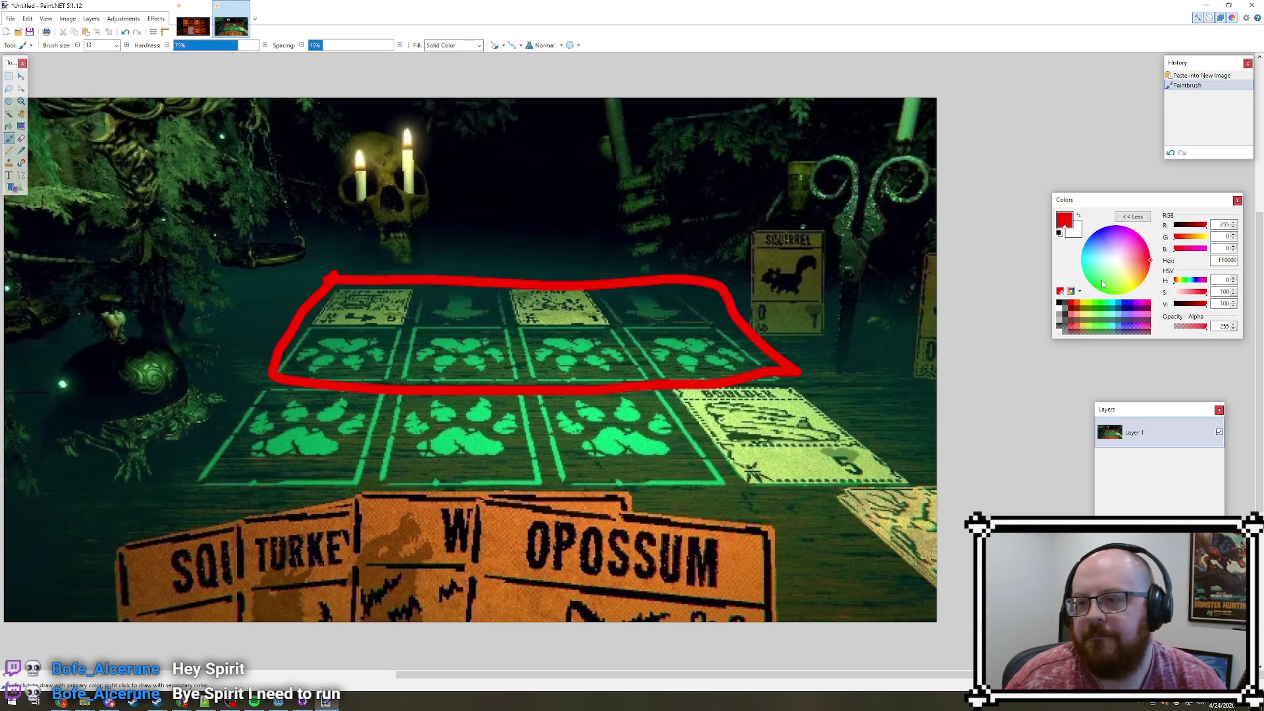
- In pink, loop the back row of cards and draw two down arrows in it
{"action": "left_click_drag", "start_coordinate": [1138, 244], "coordinate": [1149, 230]}
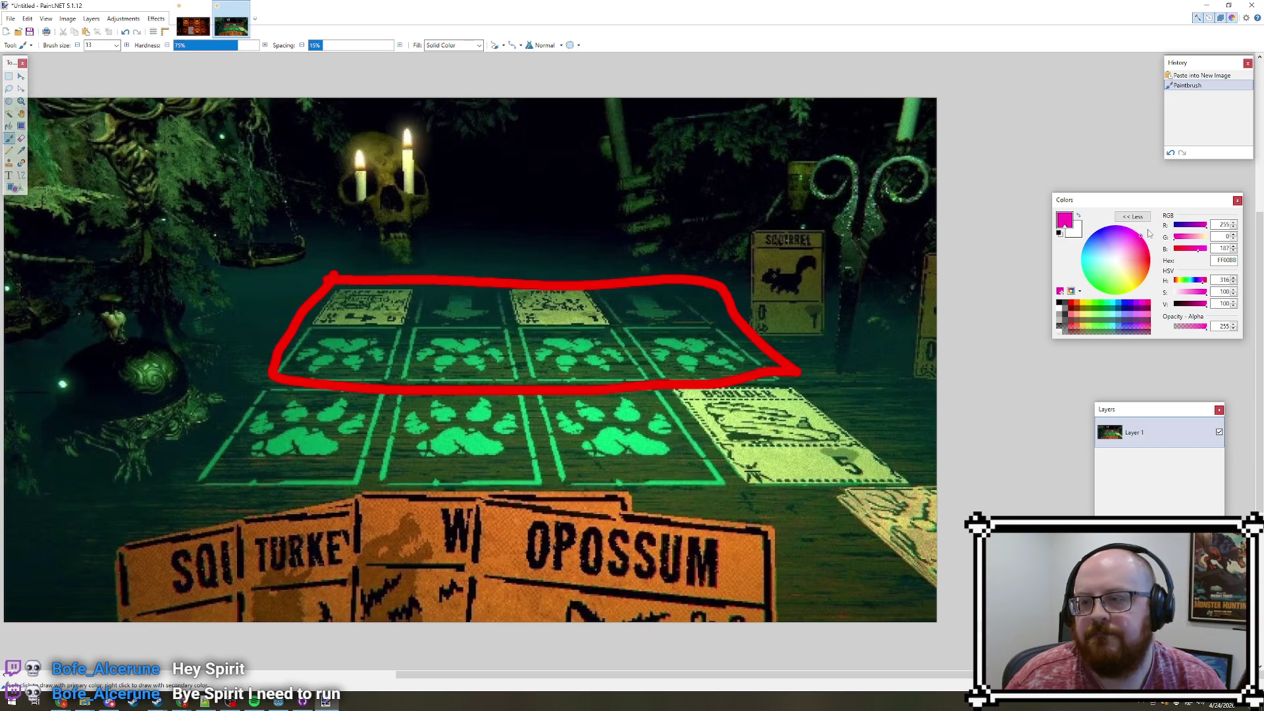
{"action": "mouse_move", "coordinate": [340, 279]}
{"action": "left_mouse_down"}
{"action": "mouse_move", "coordinate": [320, 308]}
{"action": "mouse_move", "coordinate": [389, 326]}
{"action": "mouse_move", "coordinate": [719, 318]}
{"action": "mouse_move", "coordinate": [619, 277]}
{"action": "mouse_move", "coordinate": [324, 277]}
{"action": "left_mouse_up"}
{"action": "mouse_move", "coordinate": [459, 295]}
{"action": "left_mouse_down"}
{"action": "mouse_move", "coordinate": [459, 316]}
{"action": "mouse_move", "coordinate": [475, 303]}
{"action": "left_mouse_up"}
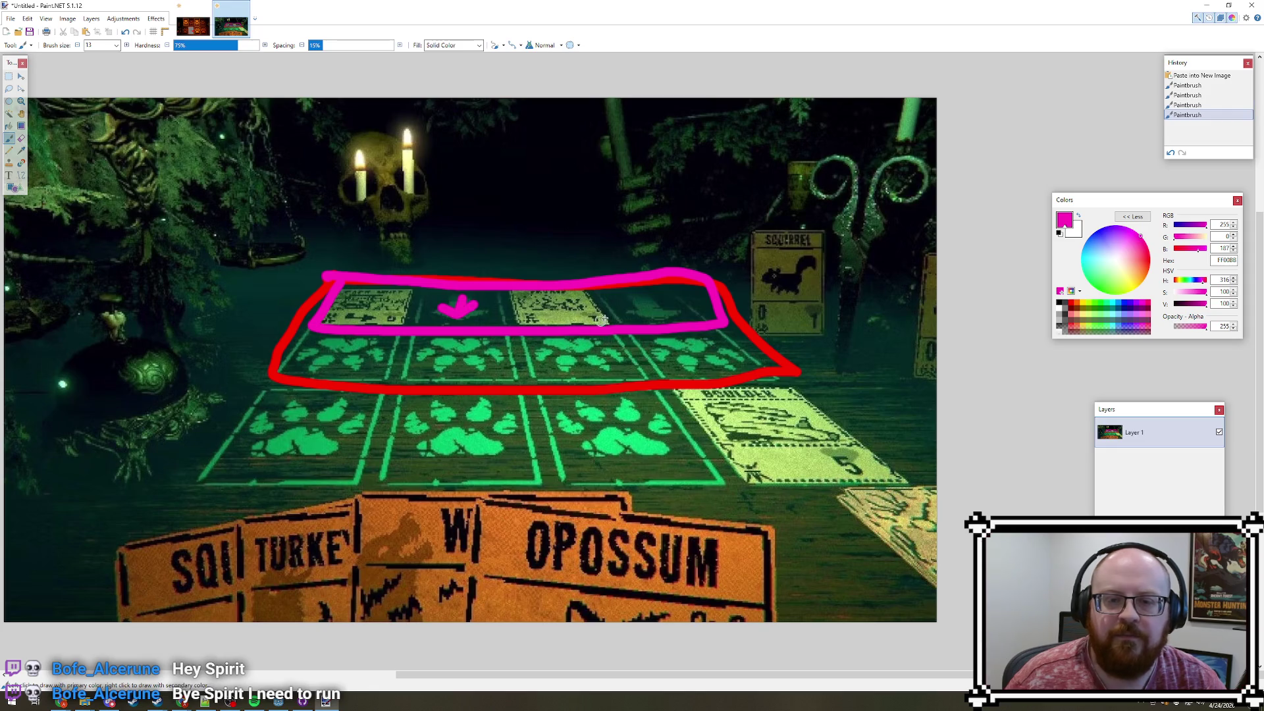
{"action": "mouse_move", "coordinate": [639, 297]}
{"action": "left_mouse_down"}
{"action": "mouse_move", "coordinate": [652, 317]}
{"action": "mouse_move", "coordinate": [670, 305]}
{"action": "left_mouse_up"}
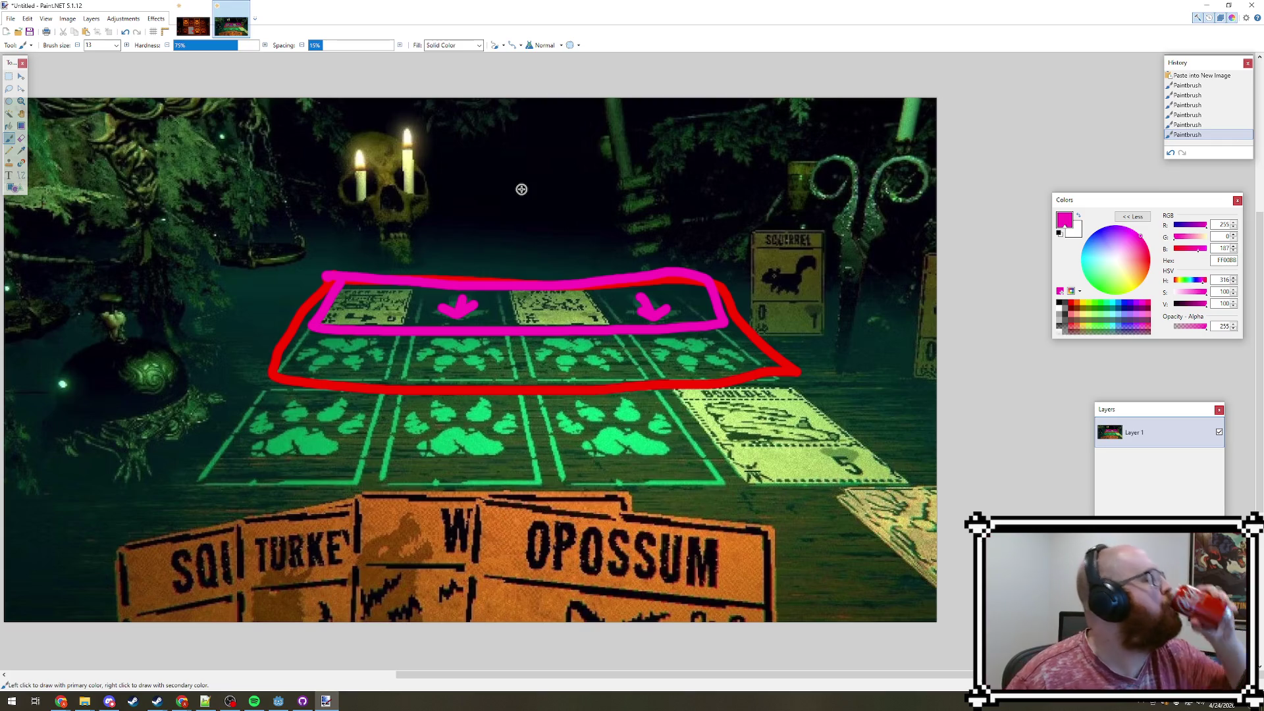
- Draw a green arrow pointing up toward the rows, then return to the FigJam board
{"action": "left_click", "coordinate": [1098, 280]}
{"action": "mouse_move", "coordinate": [186, 461]}
{"action": "left_mouse_down"}
{"action": "mouse_move", "coordinate": [253, 331]}
{"action": "mouse_move", "coordinate": [242, 374]}
{"action": "left_mouse_up"}
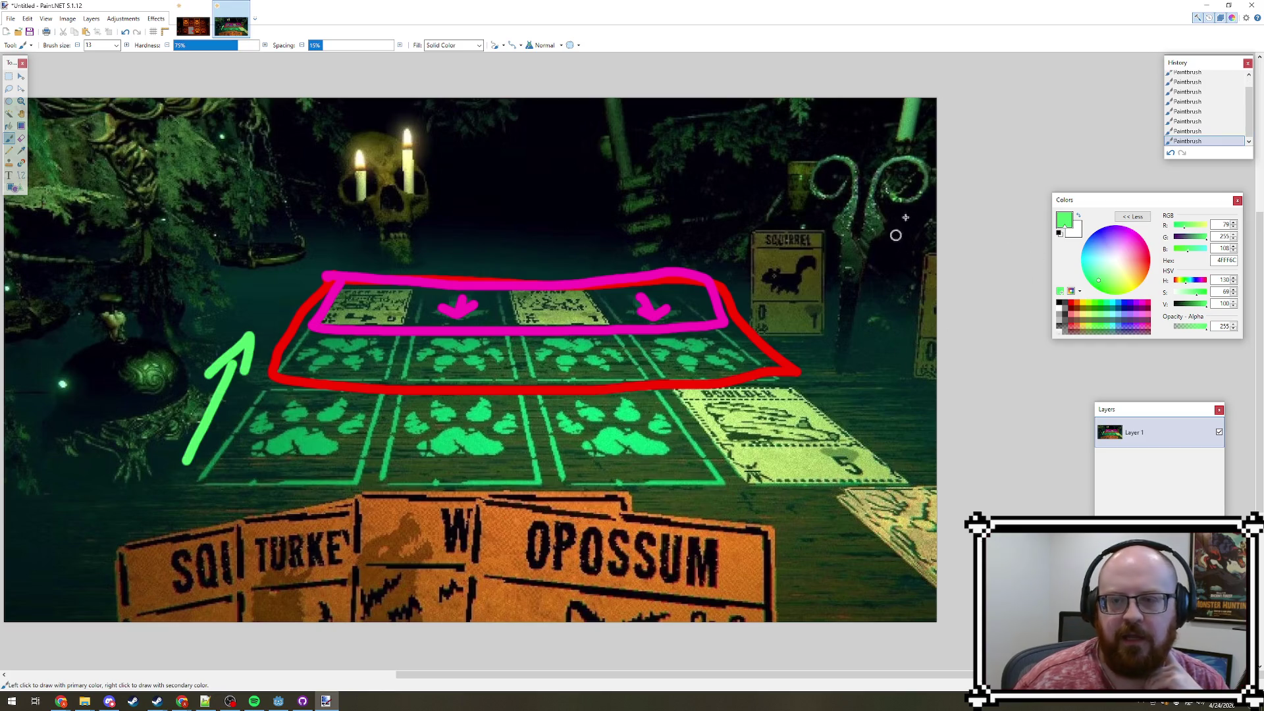
{"action": "left_click", "coordinate": [1207, 5]}
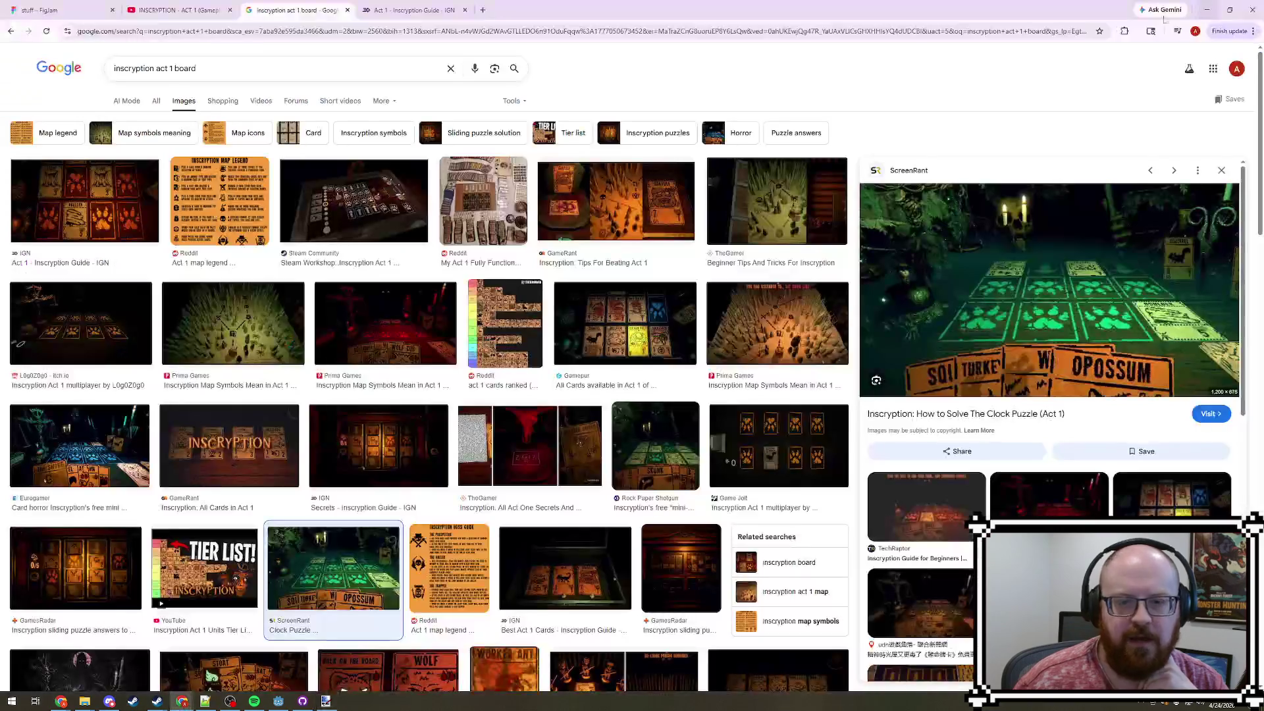
{"action": "left_click", "coordinate": [97, 5]}
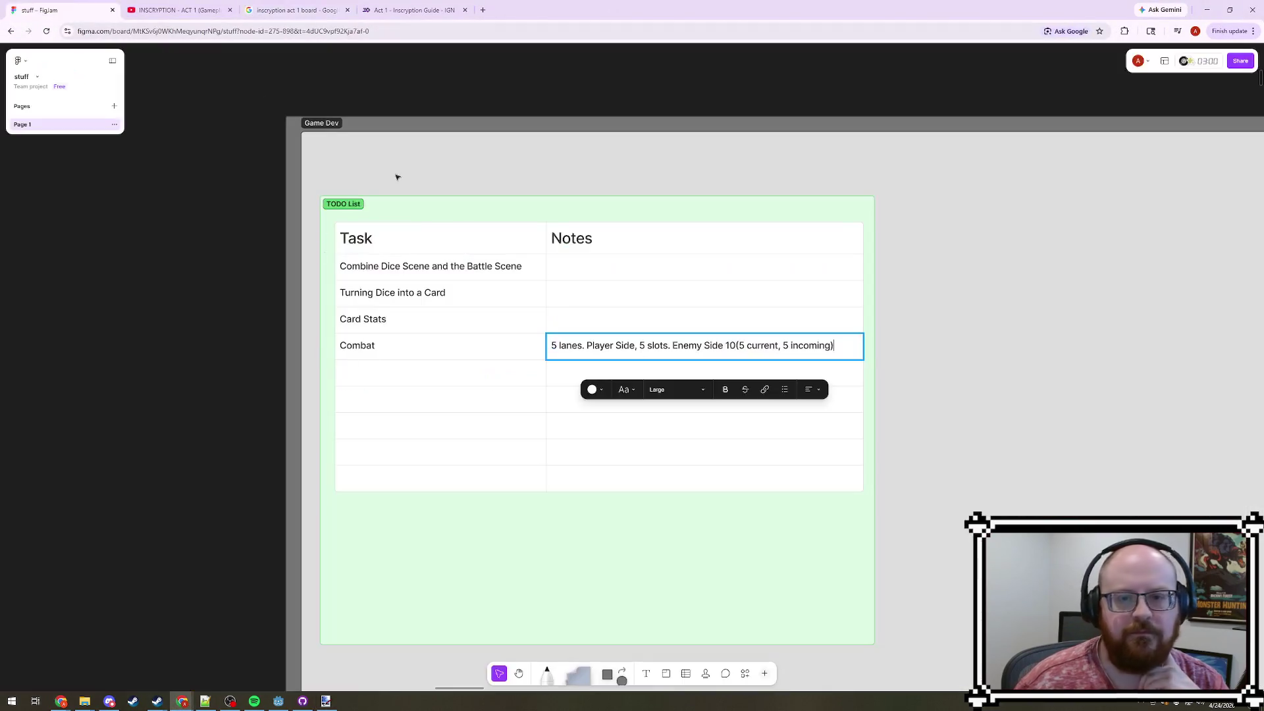
- Add the Combat note line 'Post Combat your lane moves forward to meet the back row of the enemy.'
{"action": "key", "text": "Return"}
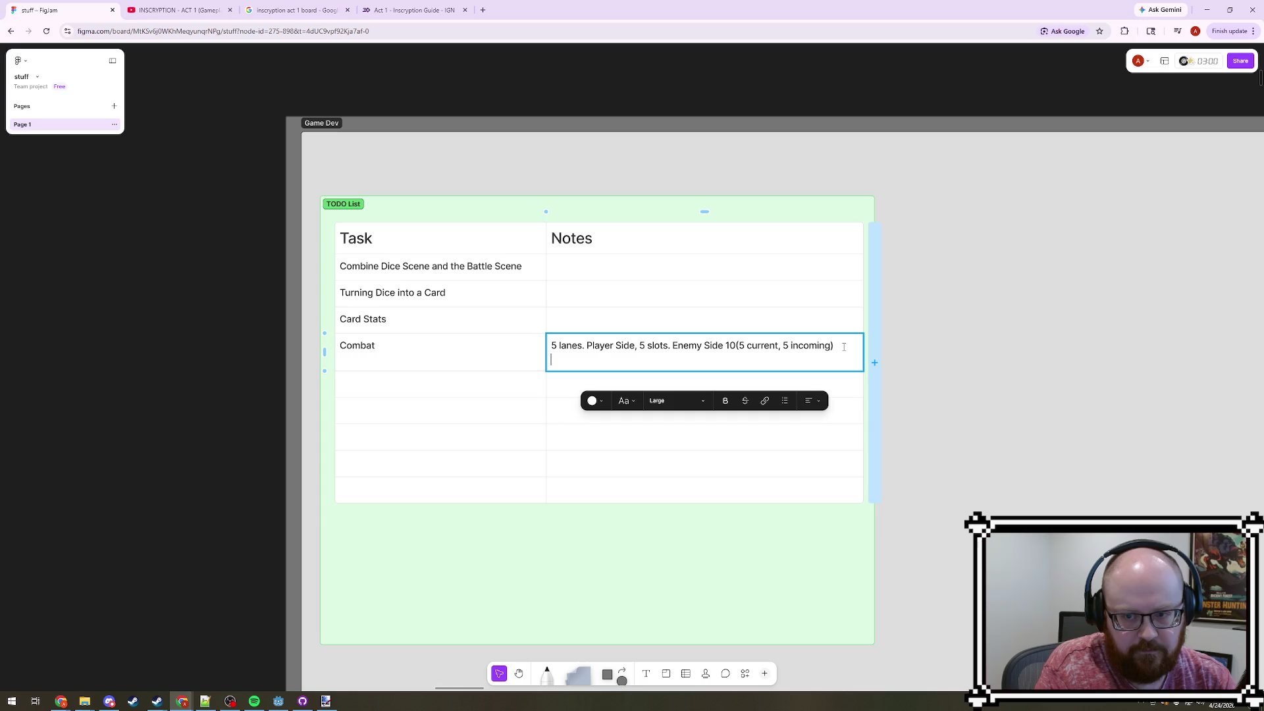
{"action": "type", "text": "I"}
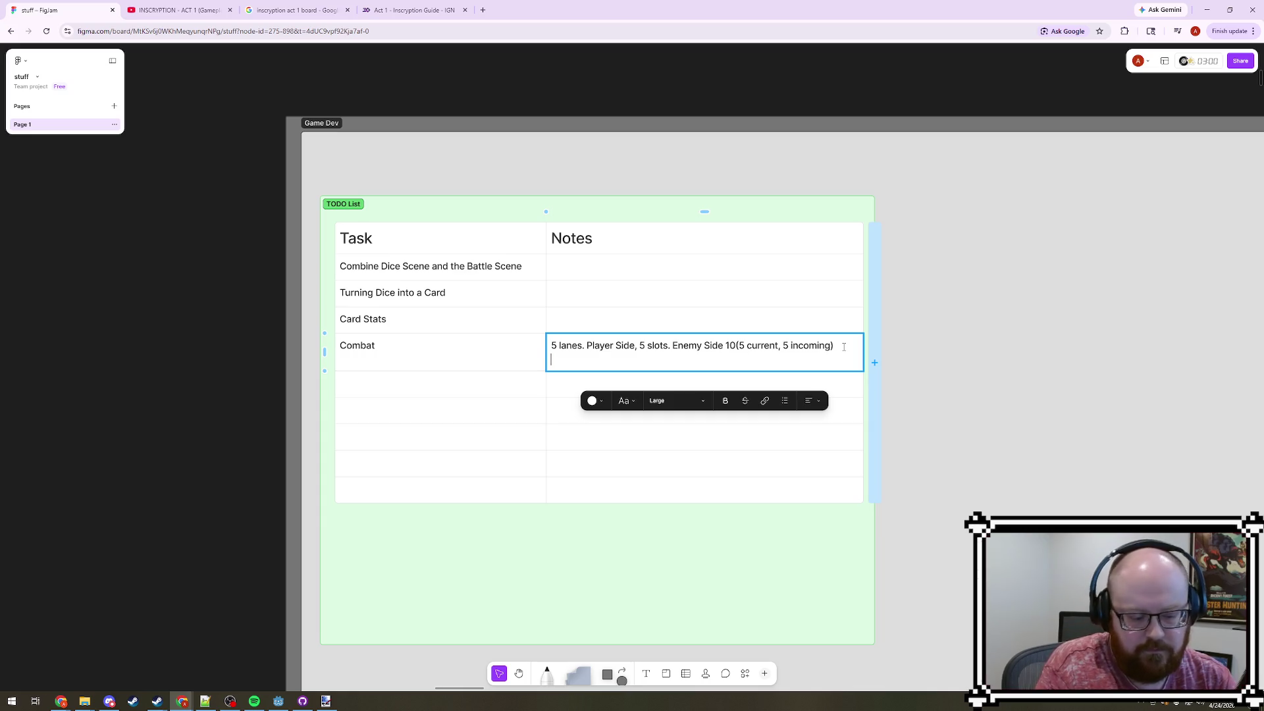
{"action": "type", "text": "G"}
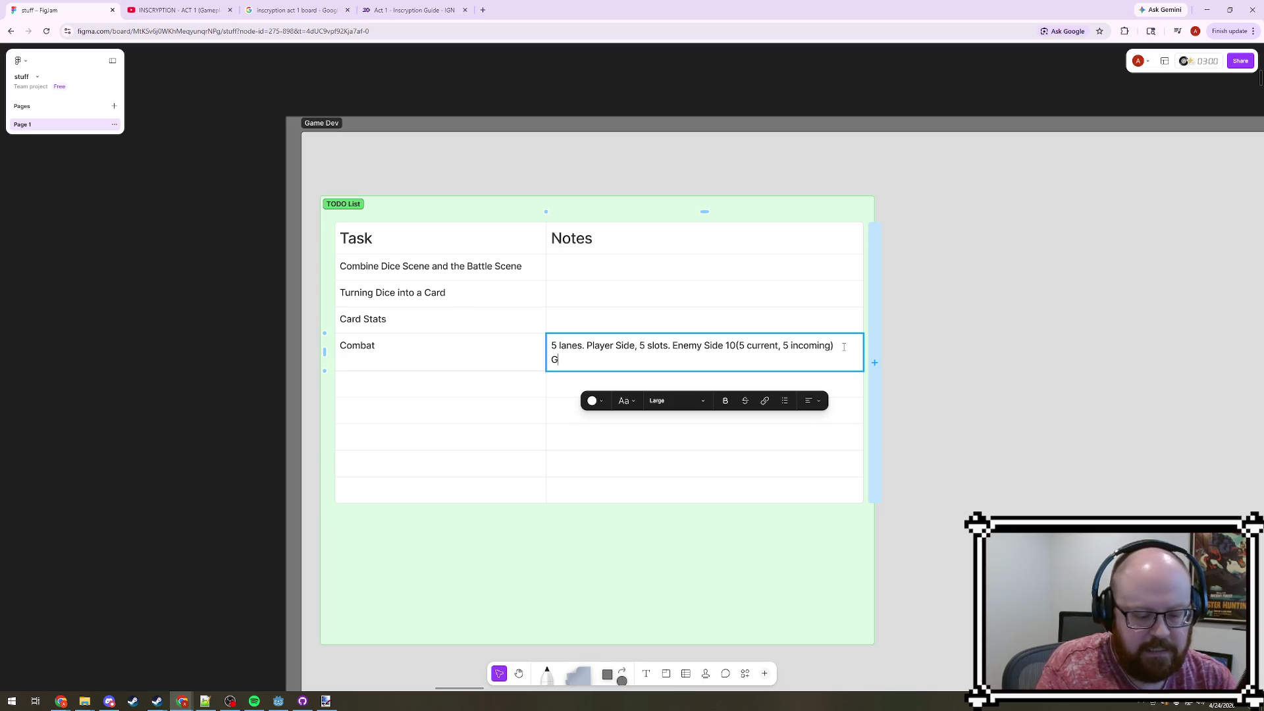
{"action": "key", "text": "BackSpace"}
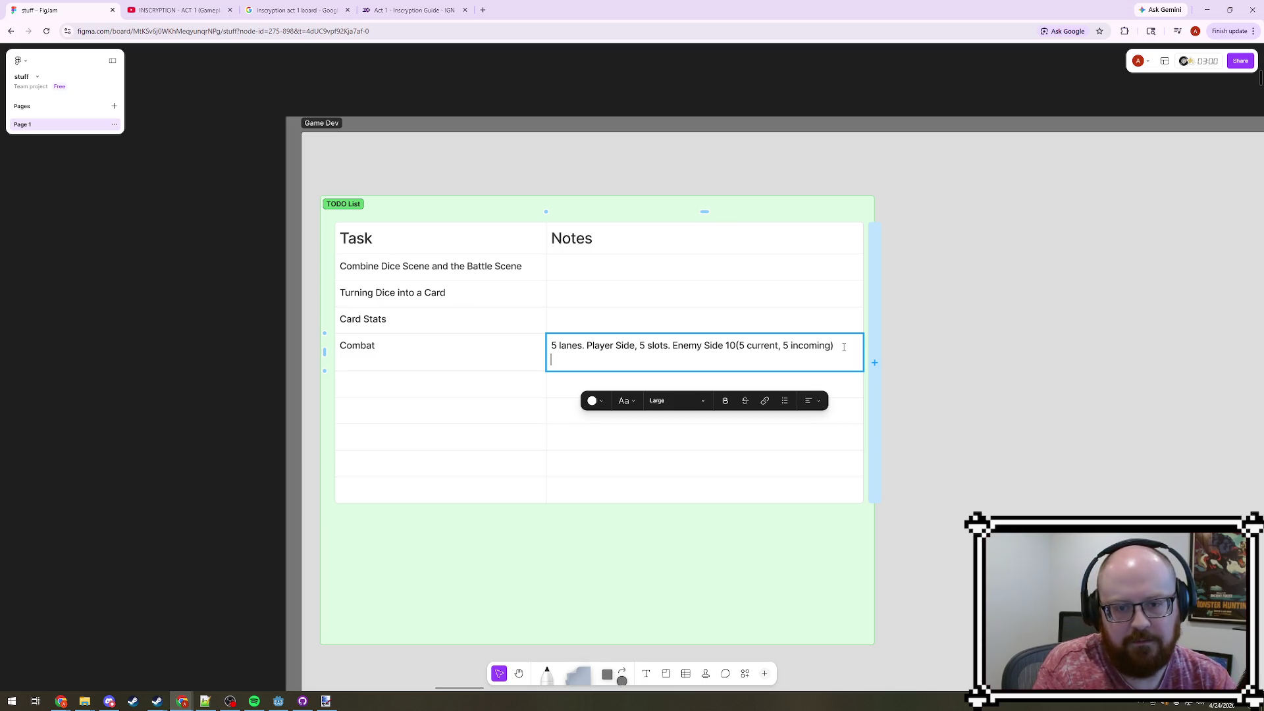
{"action": "type", "text": "Post Combat y"}
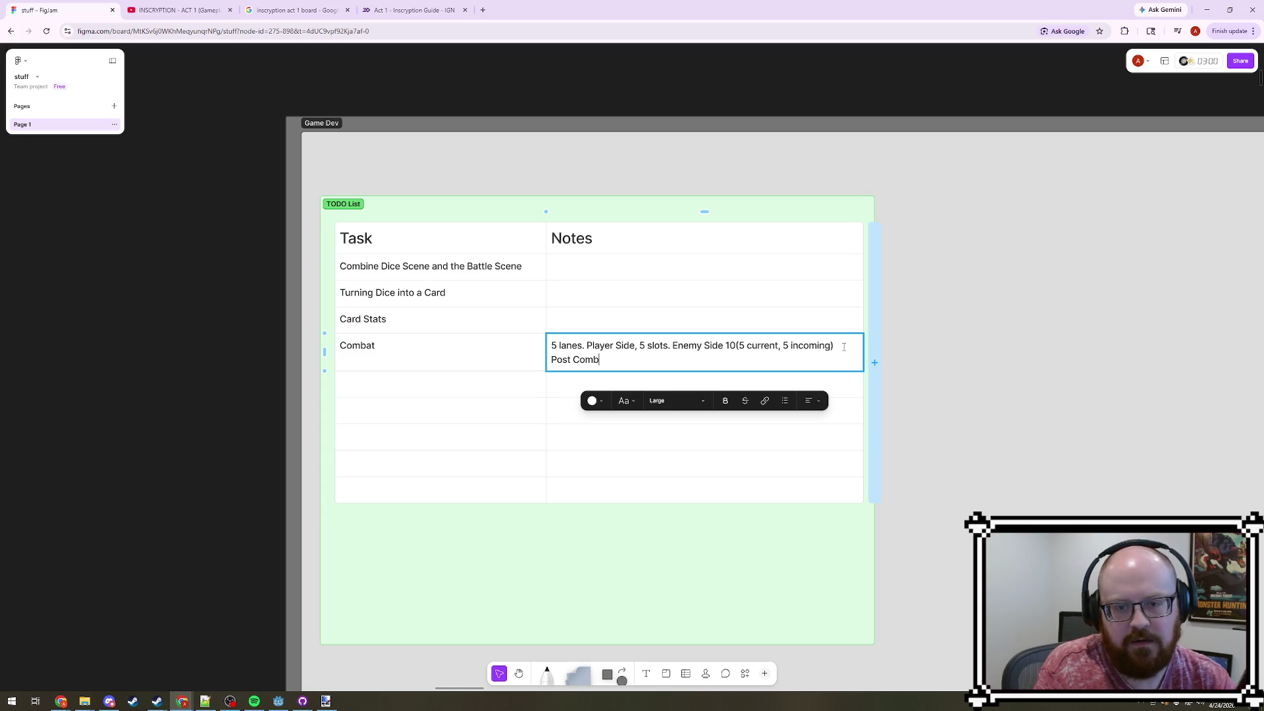
{"action": "type", "text": "ou "}
{"action": "type", "text": "r l"}
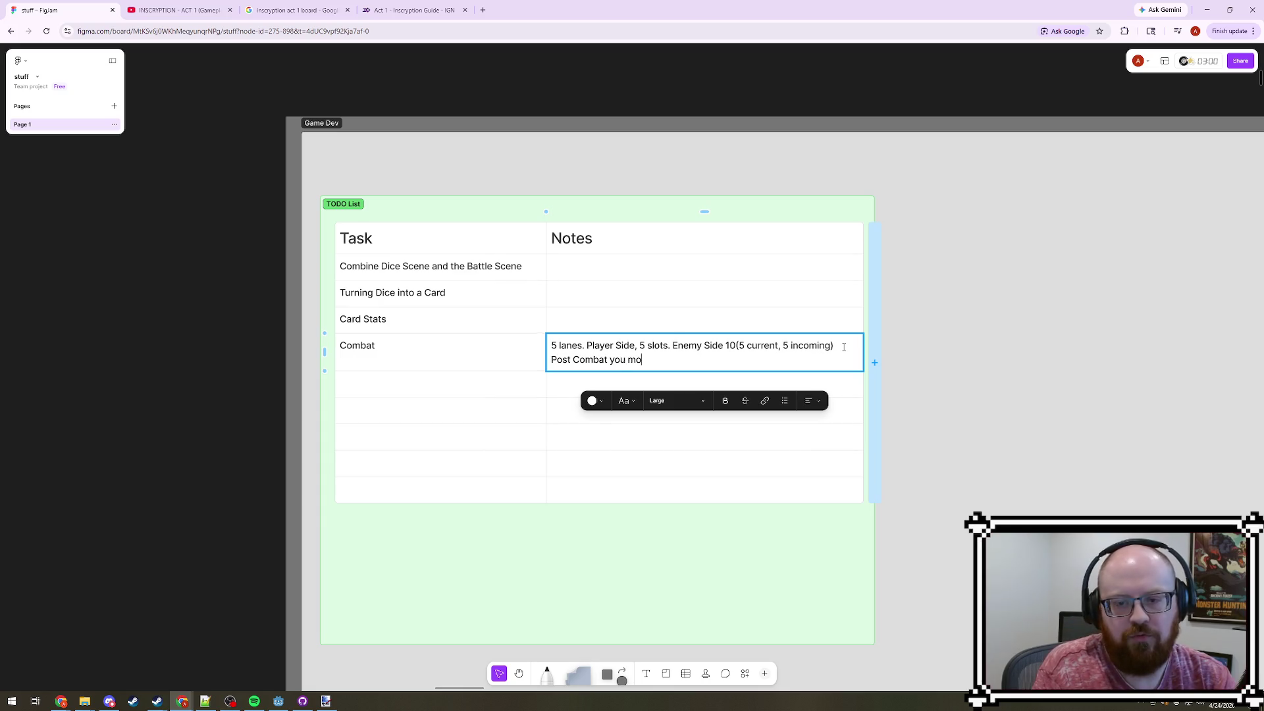
{"action": "key", "text": "BackSpace"}
{"action": "key", "text": "BackSpace"}
{"action": "key", "text": "BackSpace"}
{"action": "type", "text": "r lane moves forward"}
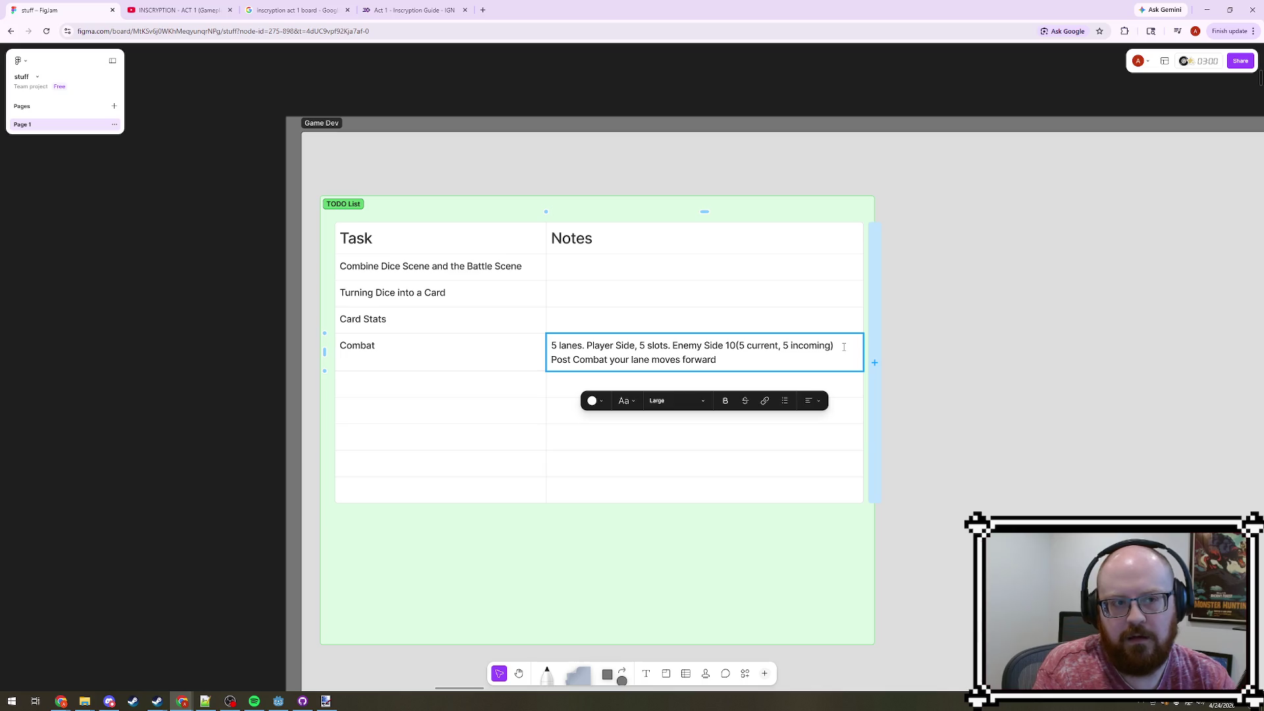
{"action": "type", "text": " to meet the "}
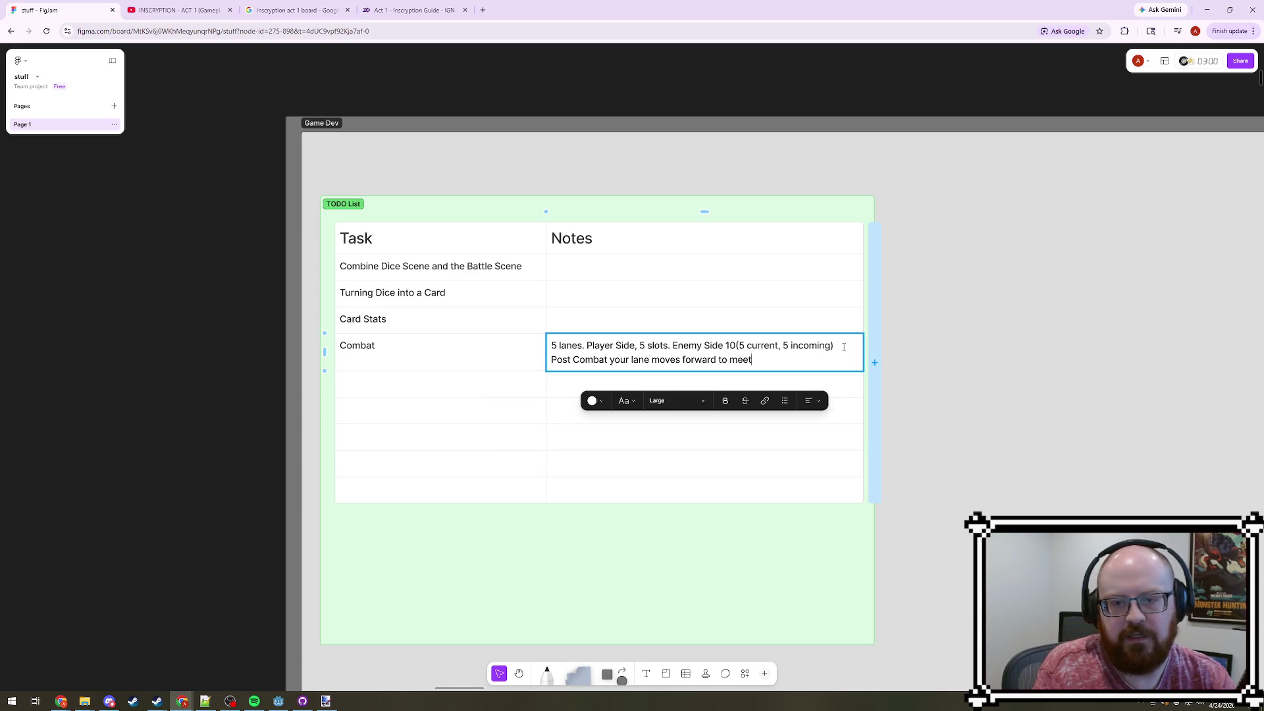
{"action": "type", "text": "back row o fht"}
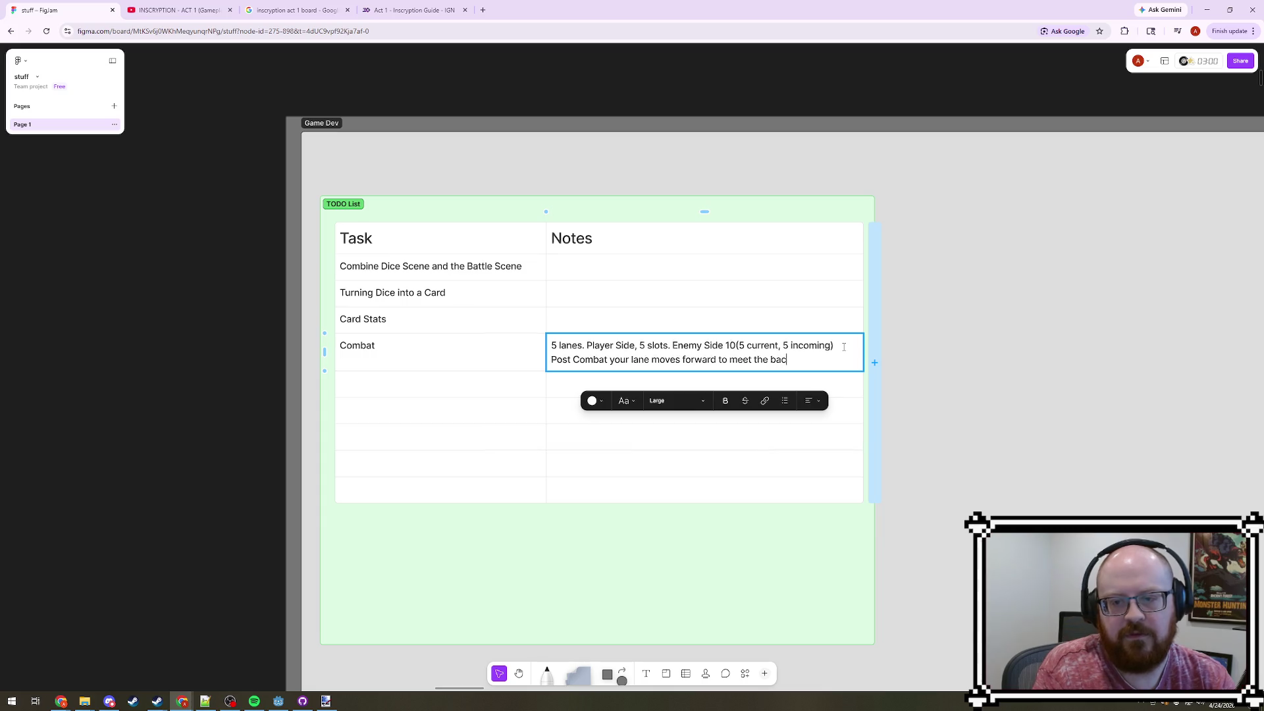
{"action": "key", "text": "BackSpace"}
{"action": "key", "text": "BackSpace"}
{"action": "key", "text": "BackSpace"}
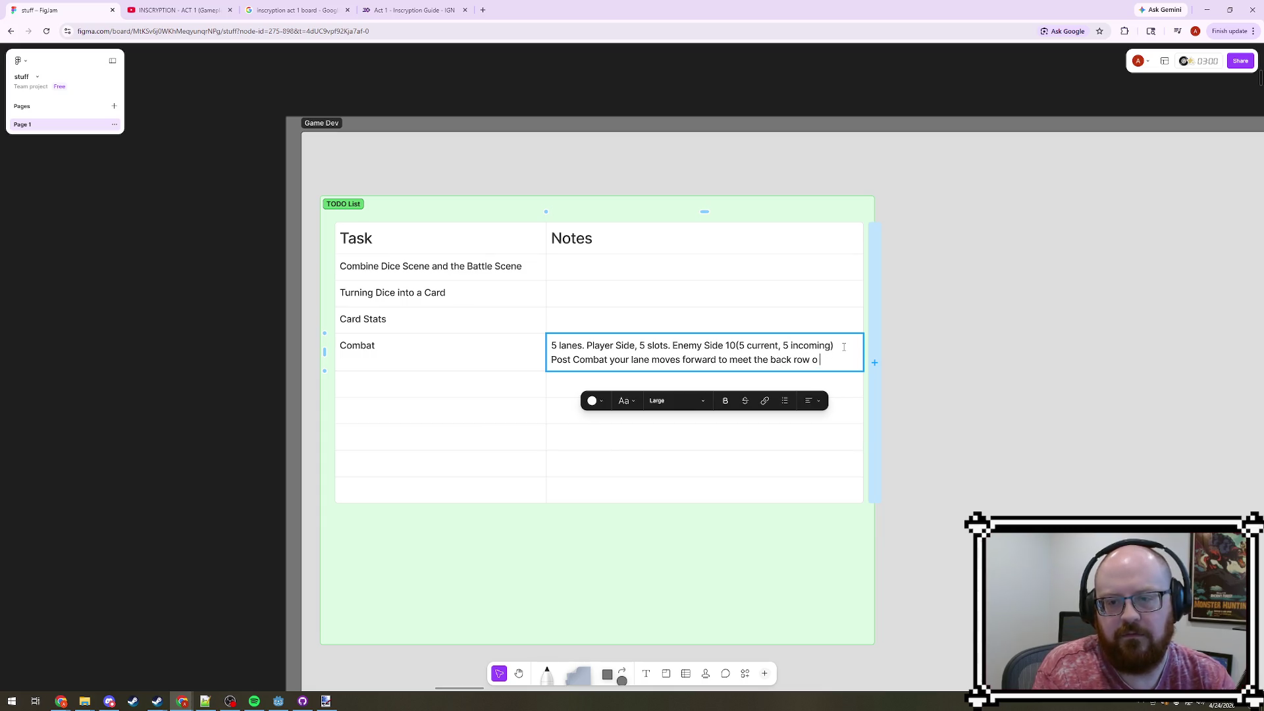
{"action": "type", "text": "f the enemy."}
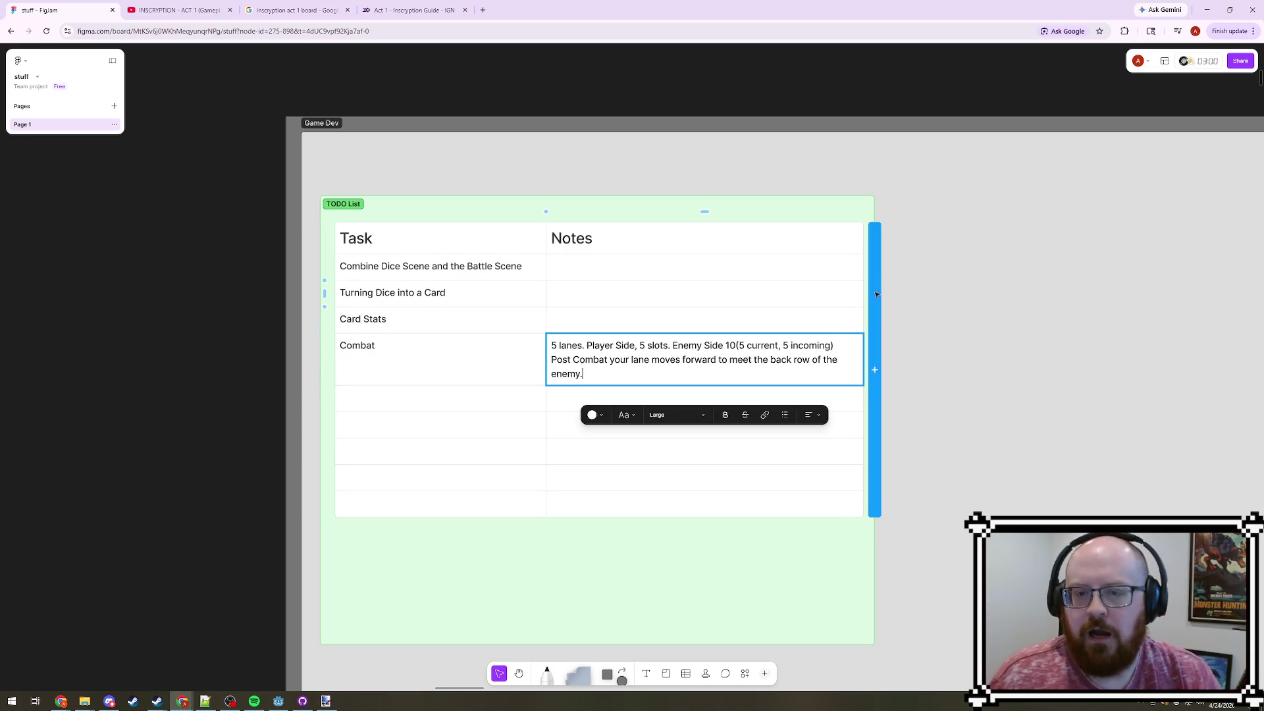
{"action": "left_click", "coordinate": [477, 403]}
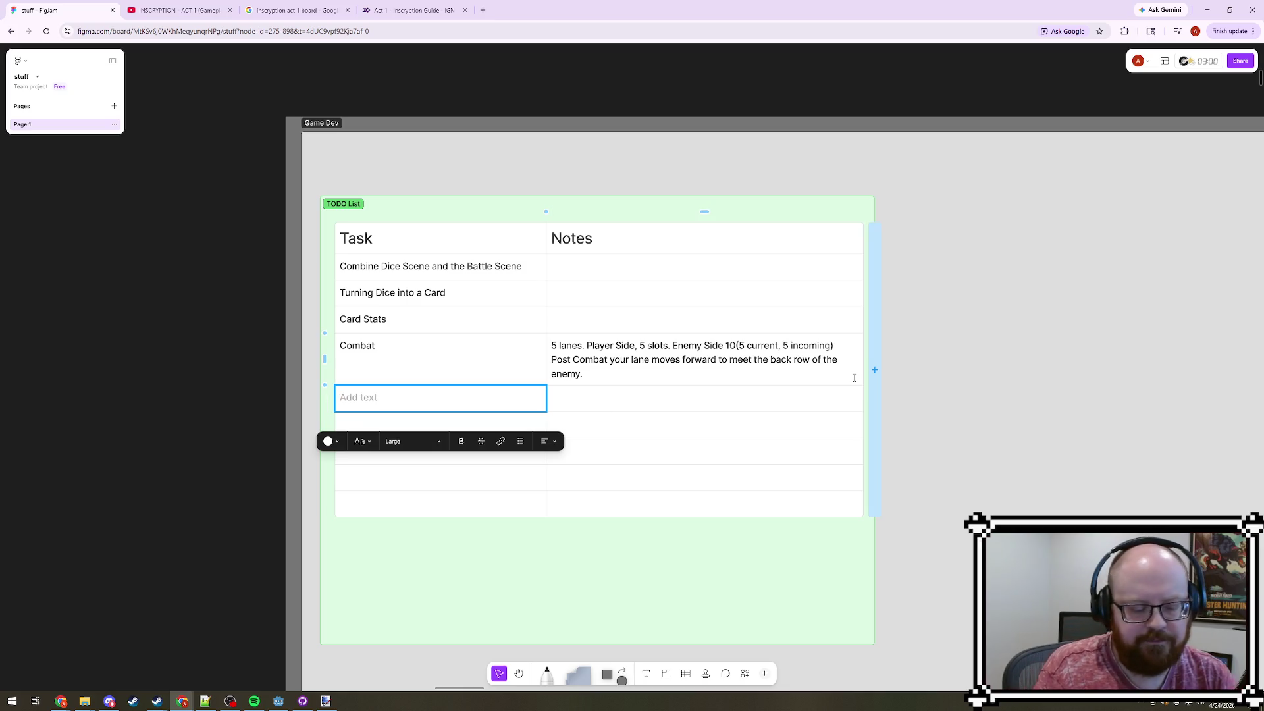
- Rename the Card Stats task to 'Card Stats/Effects'
{"action": "type", "text": "q"}
{"action": "key", "text": "BackSpace"}
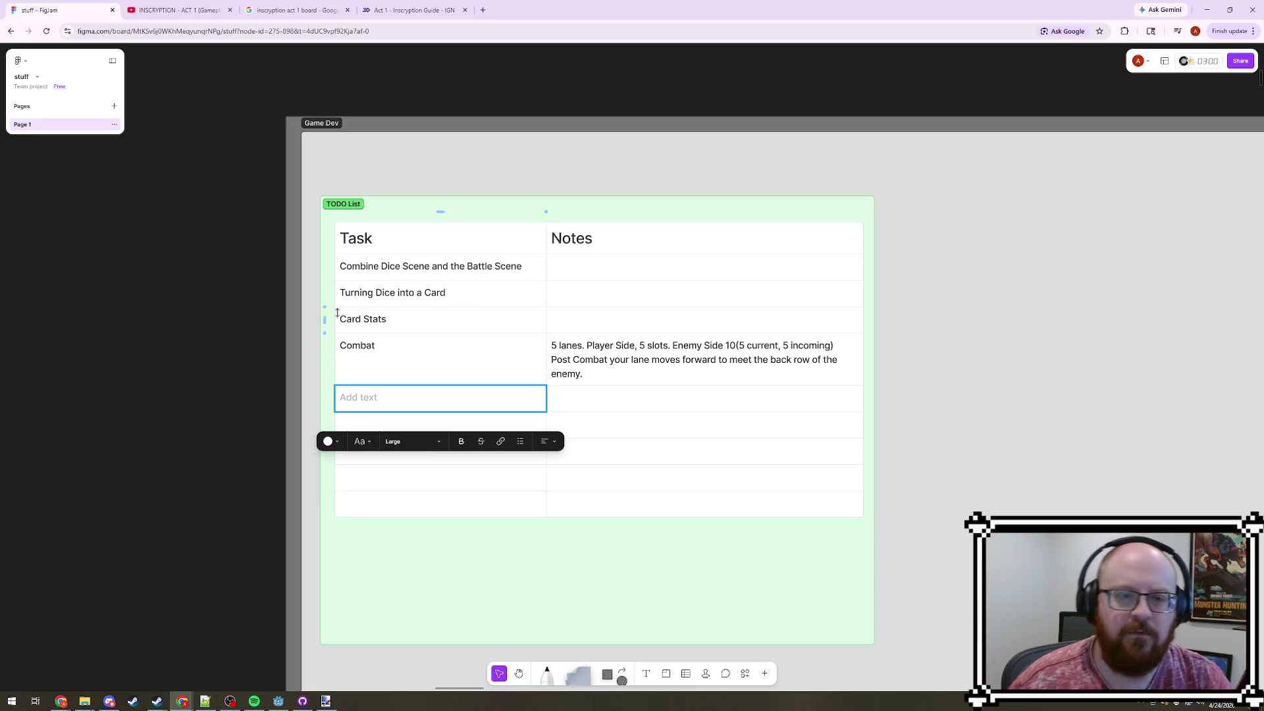
{"action": "double_click", "coordinate": [419, 319]}
{"action": "left_click", "coordinate": [426, 317]}
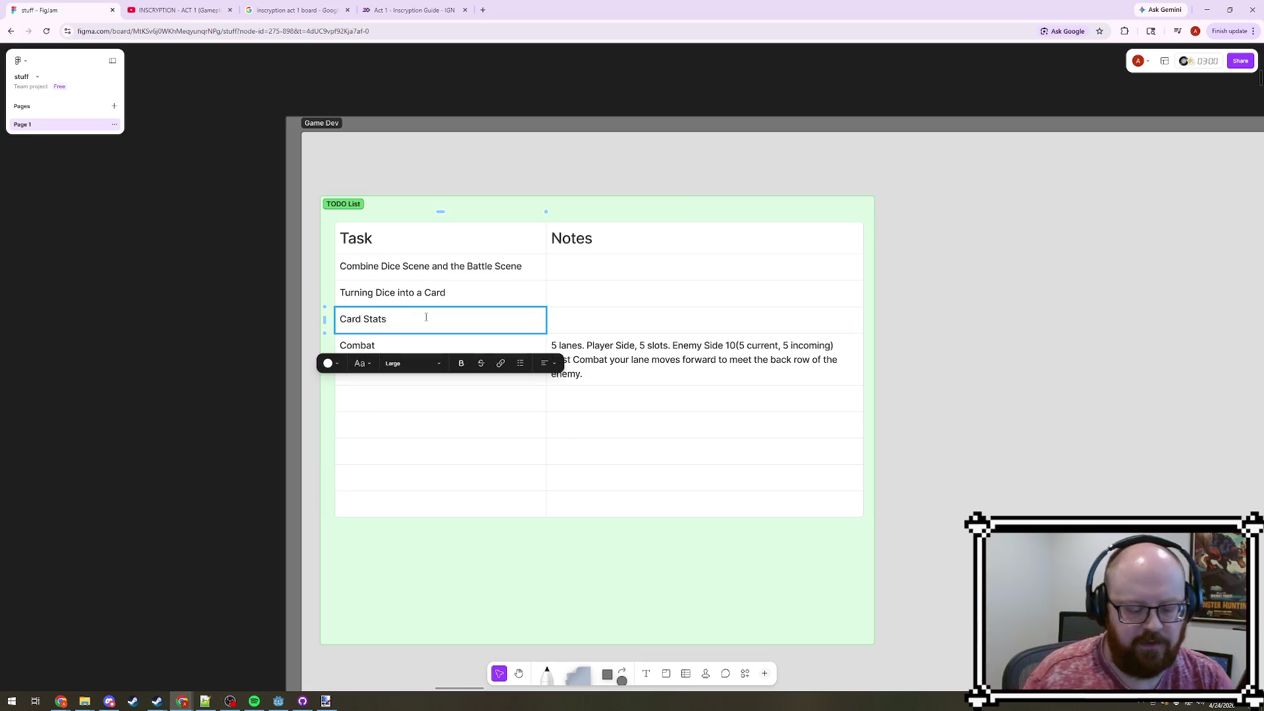
{"action": "type", "text": "/Effects"}
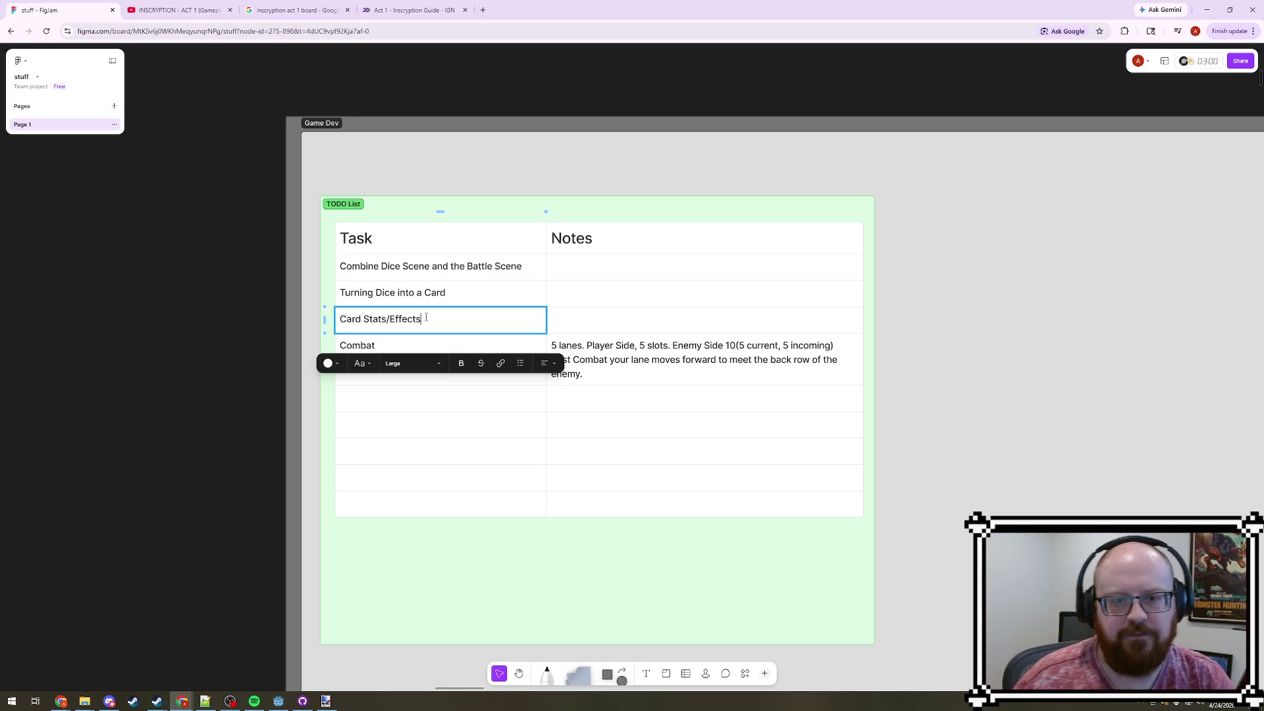
- Enter 'Global script.' as the note for Card Stats/Effects
{"action": "left_click", "coordinate": [622, 326]}
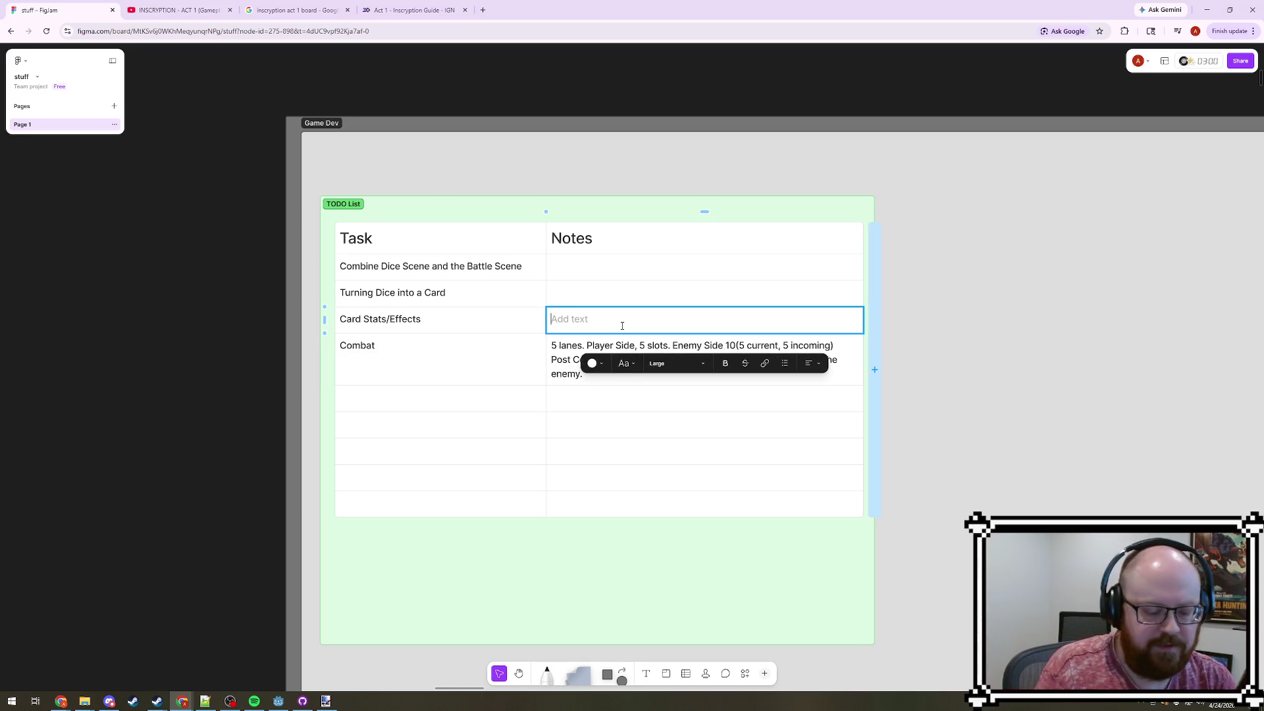
{"action": "type", "text": "Global"}
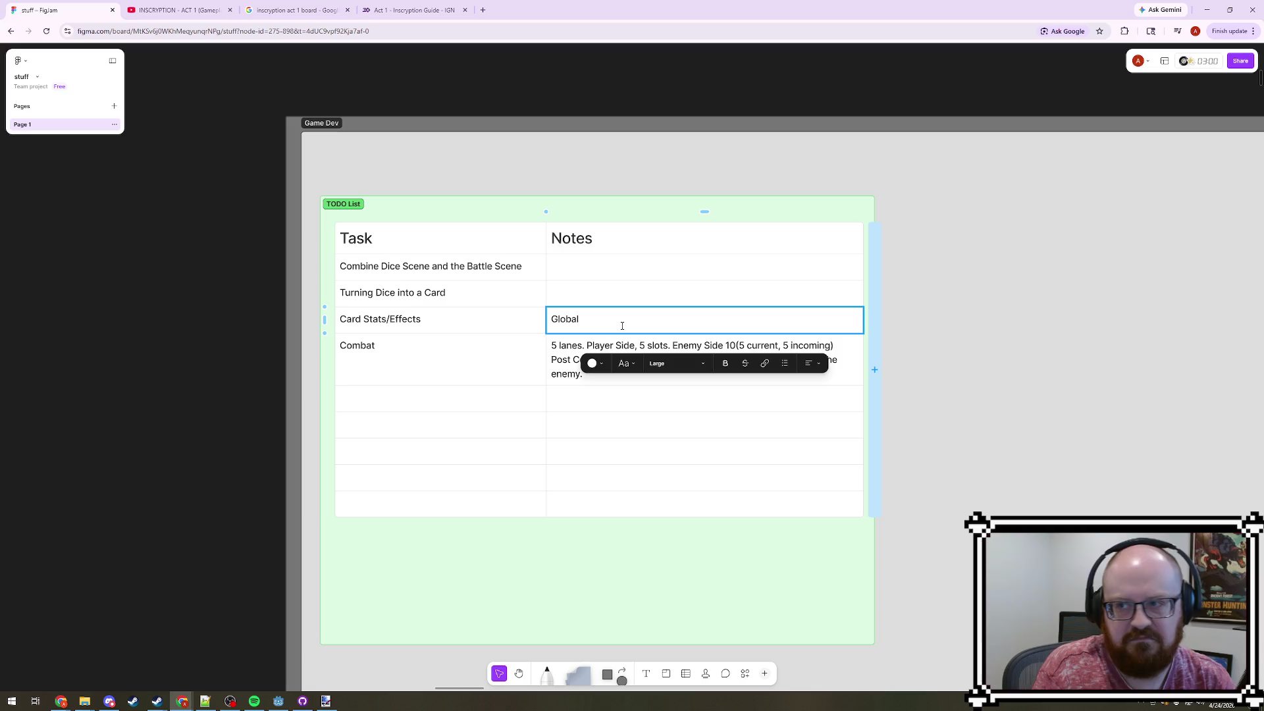
{"action": "type", "text": "script"}
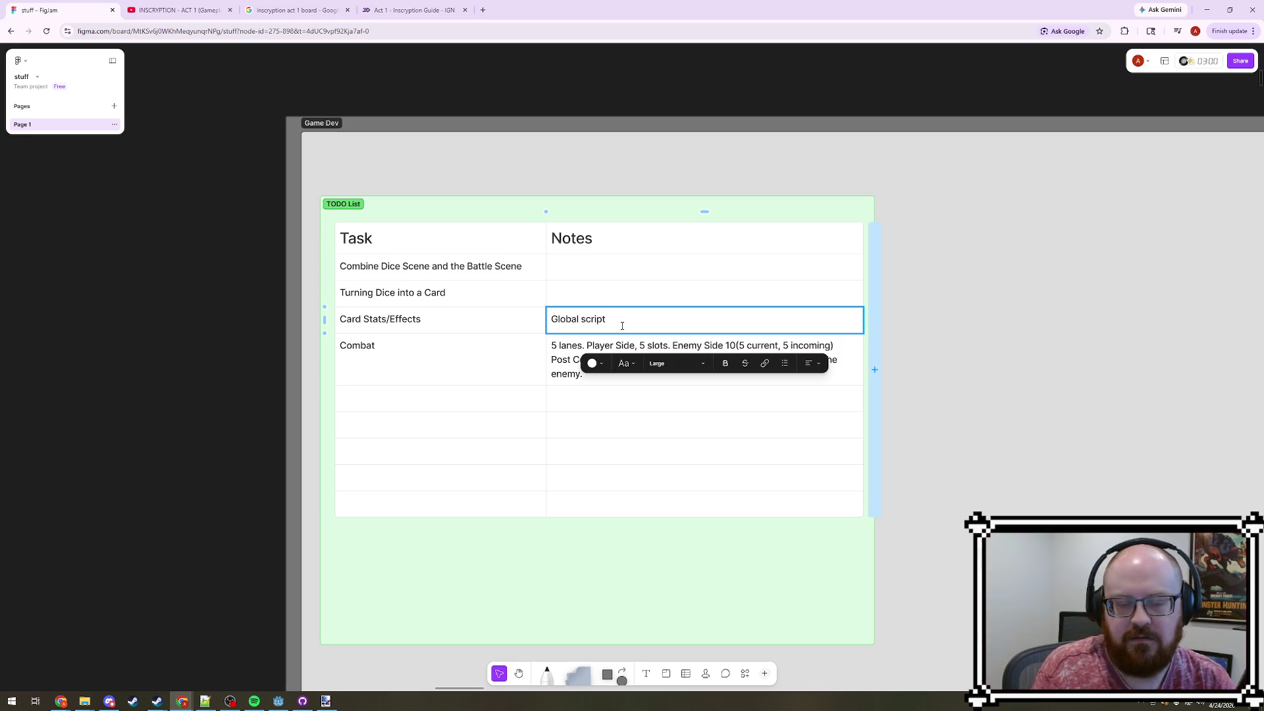
{"action": "type", "text": "."}
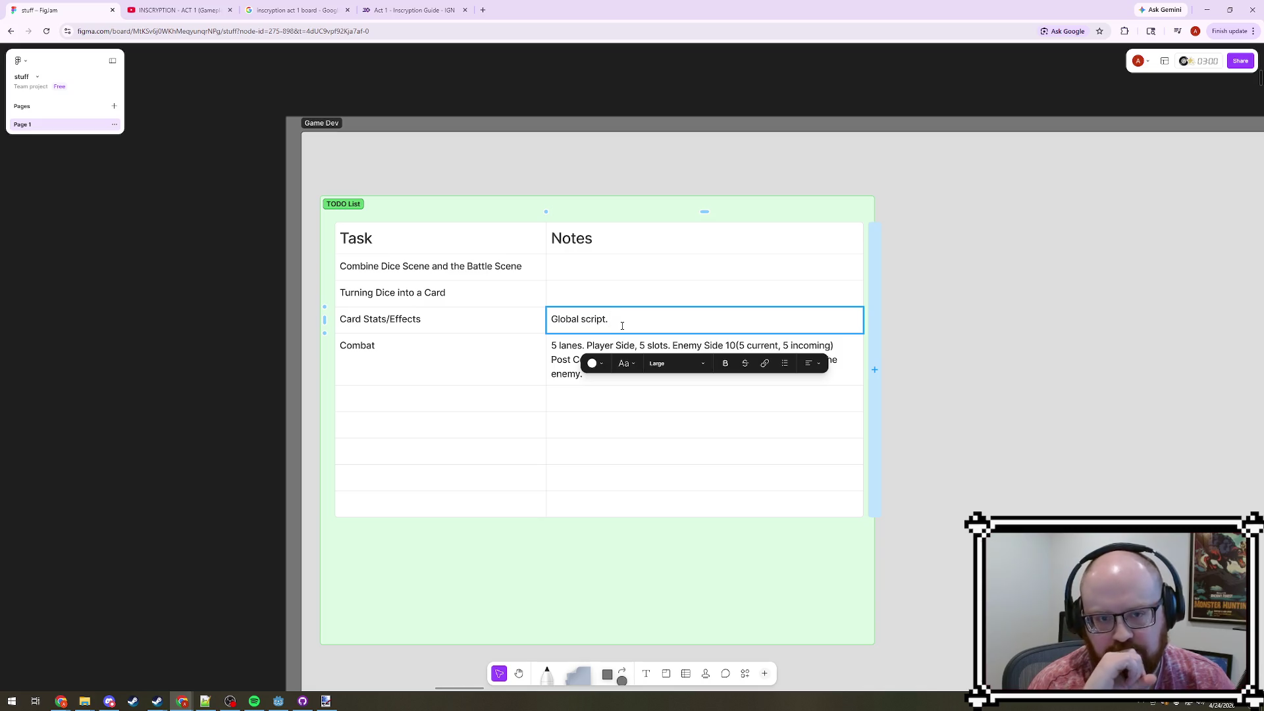
{"action": "left_click", "coordinate": [630, 268]}
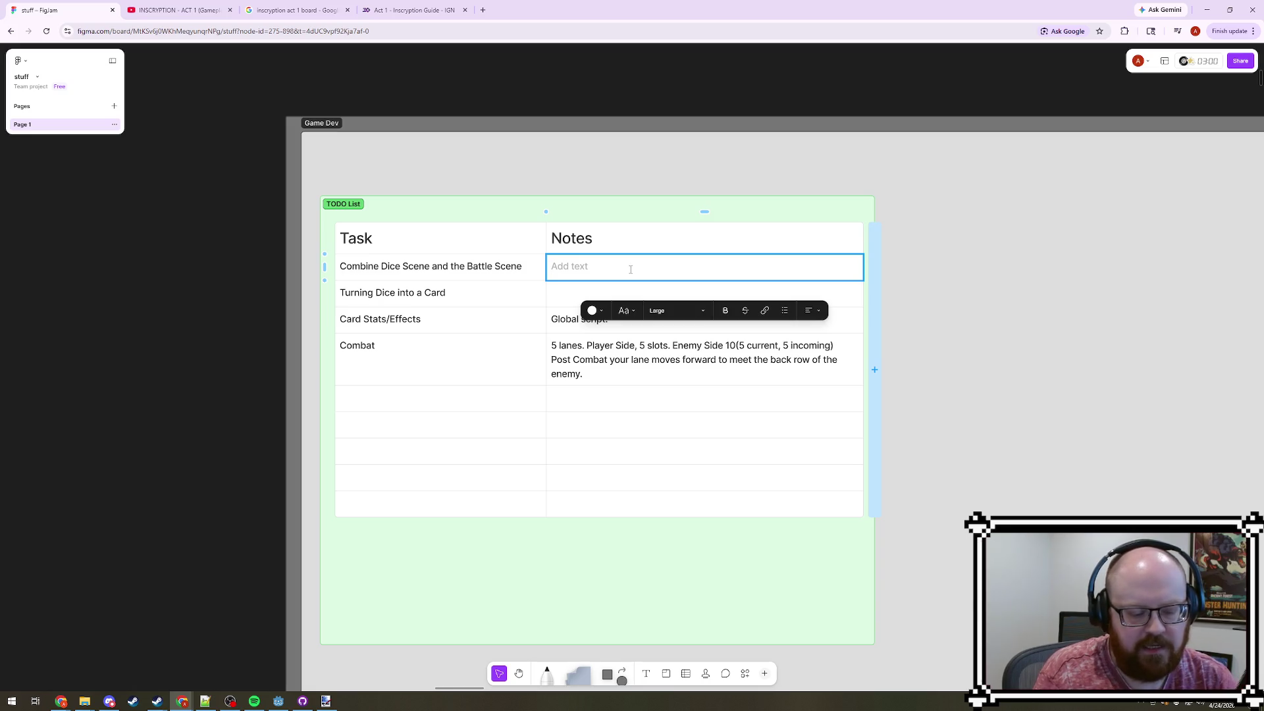
- Write 'Viewport Container??' as the first task's note, then switch to the Godot editor
{"action": "type", "text": "Viewpoe"}
{"action": "key", "text": "BackSpace"}
{"action": "type", "text": "rt "}
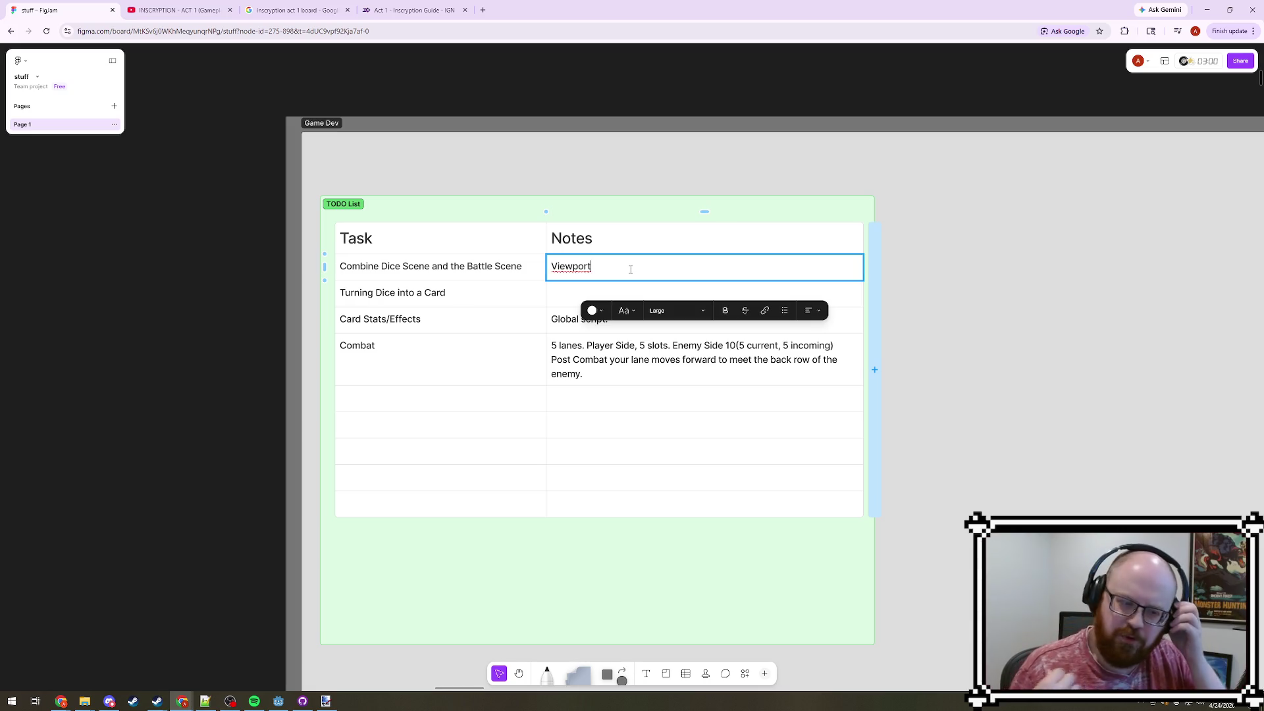
{"action": "type", "text": "Container"}
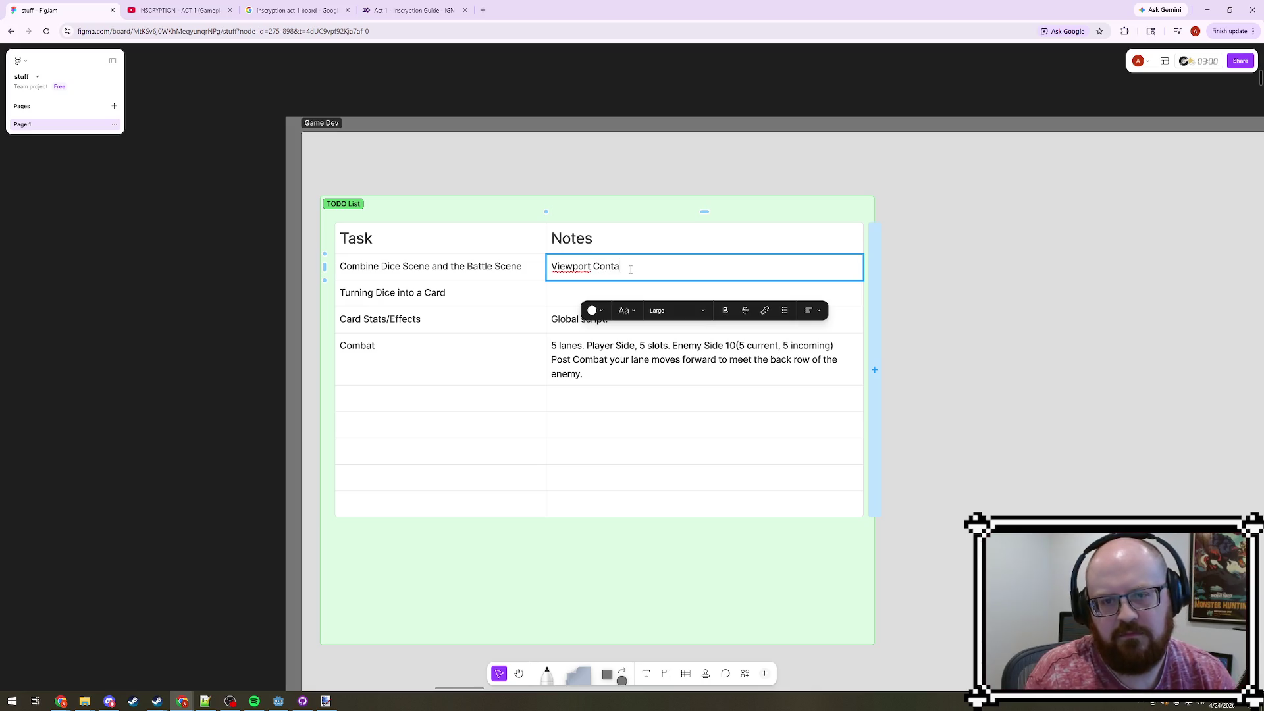
{"action": "type", "text": "??"}
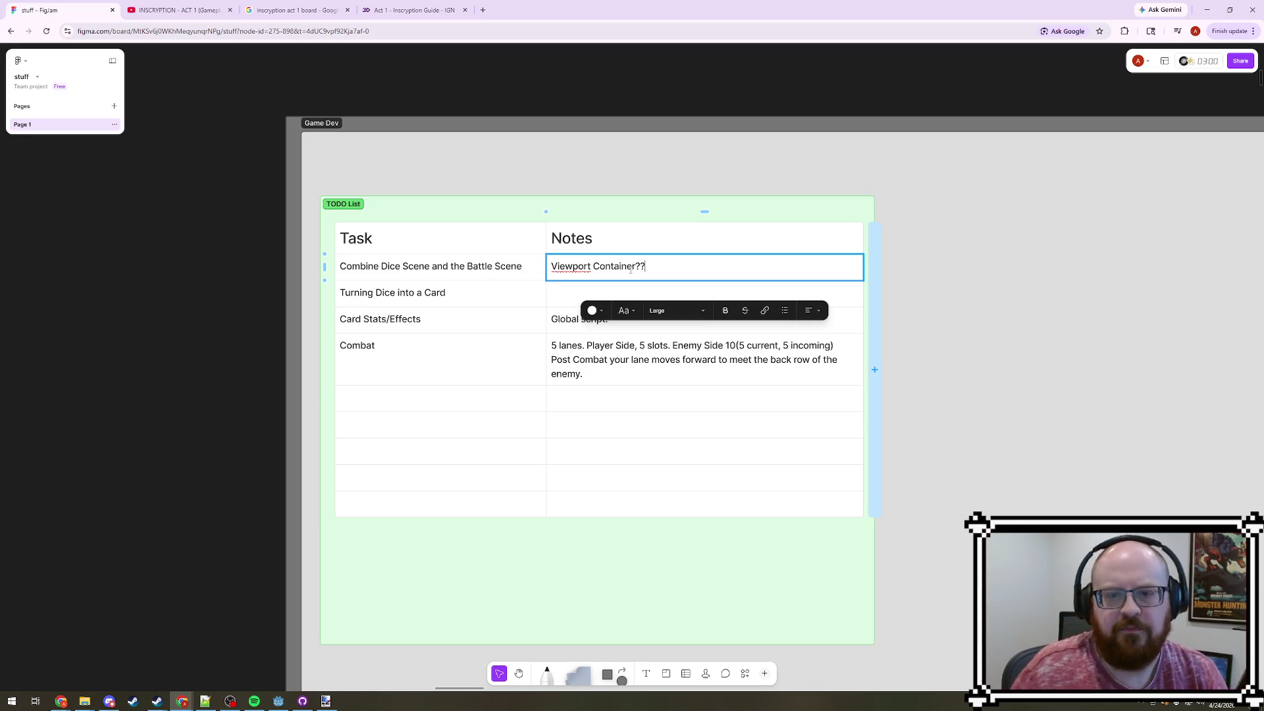
{"action": "key", "text": "alt+Tab"}
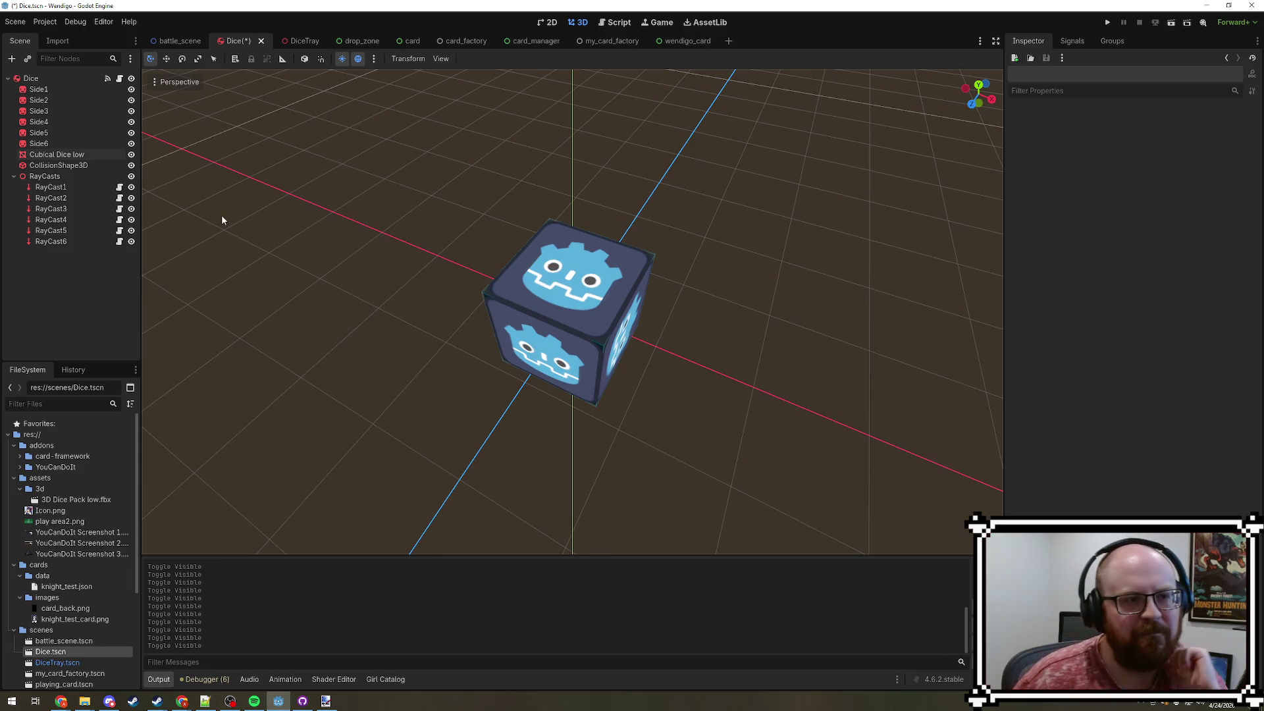
- In battle_scene, search BattleScene's Add Child Node chooser for 'subv' to find SubViewport types
{"action": "left_click", "coordinate": [180, 41]}
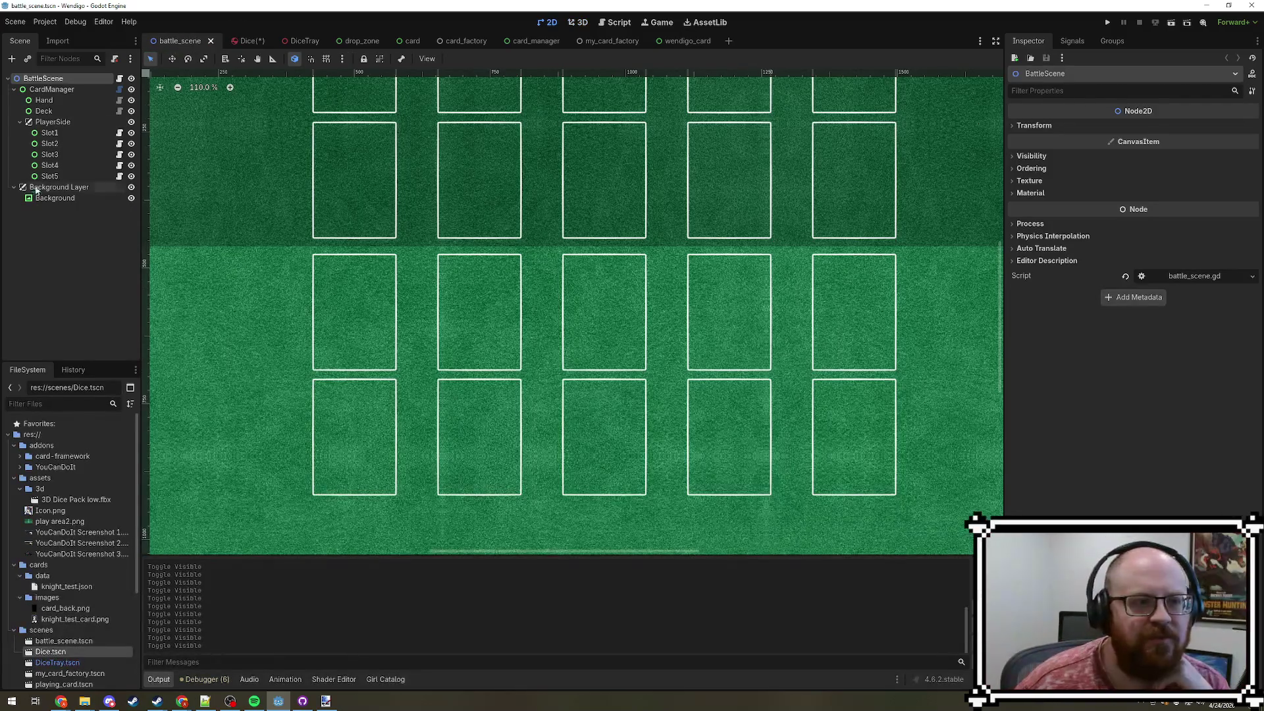
{"action": "right_click", "coordinate": [61, 80]}
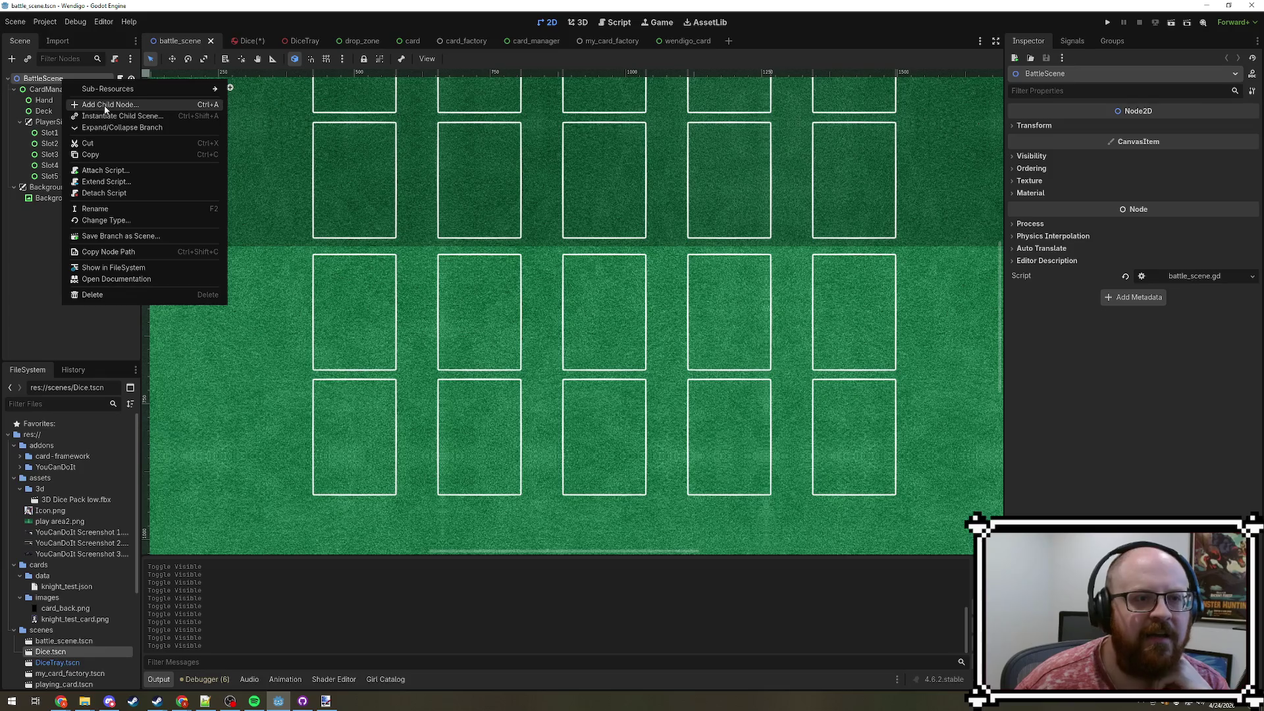
{"action": "left_click", "coordinate": [105, 106]}
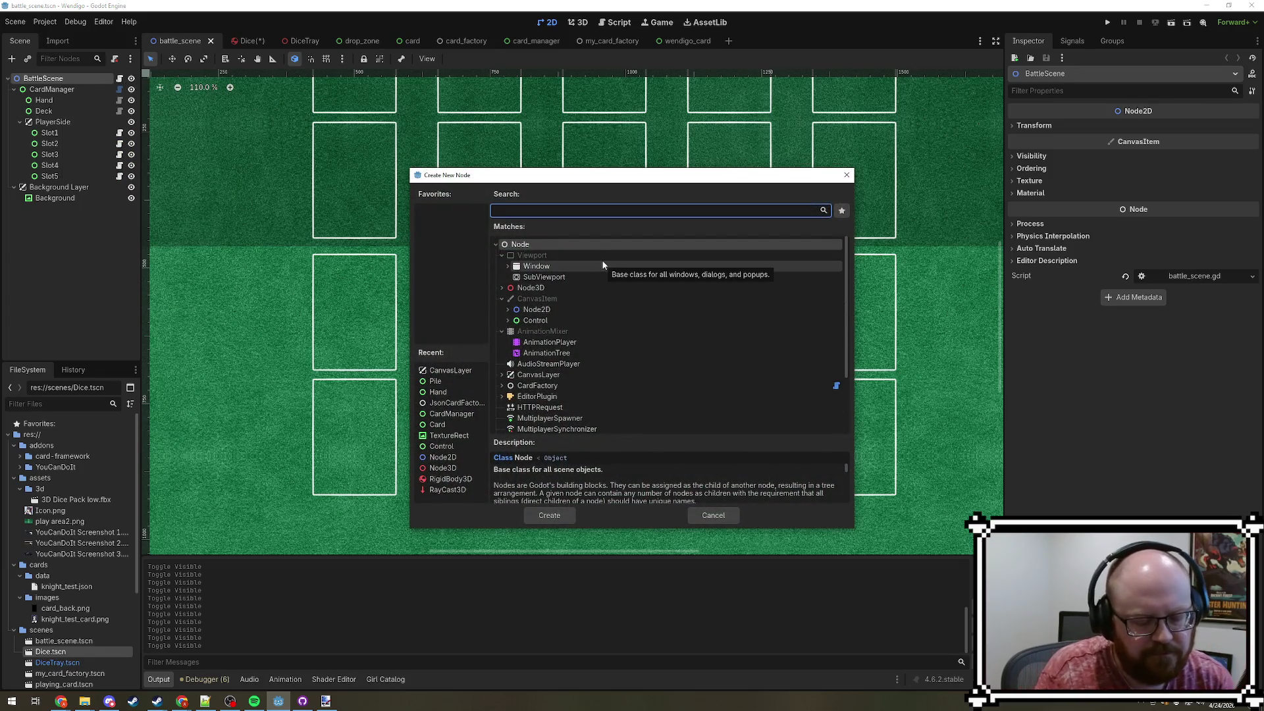
{"action": "type", "text": "viewp"}
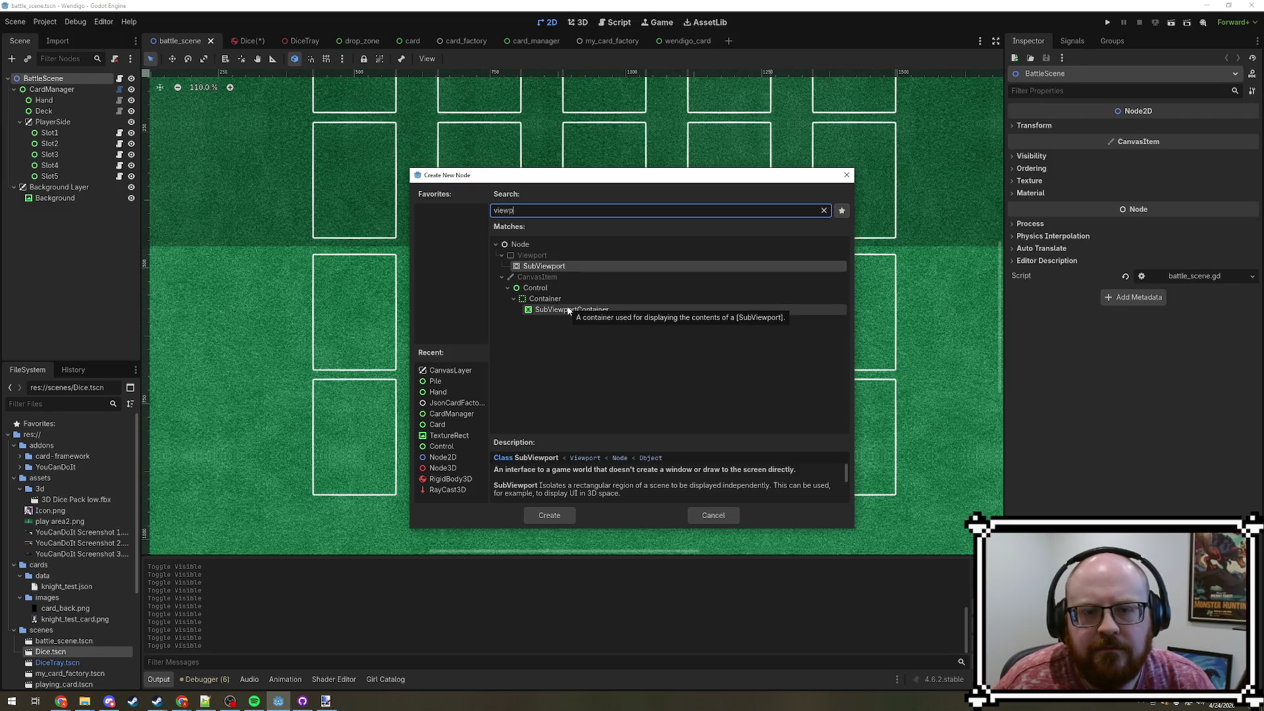
{"action": "double_click", "coordinate": [546, 210]}
{"action": "type", "text": "subv"}
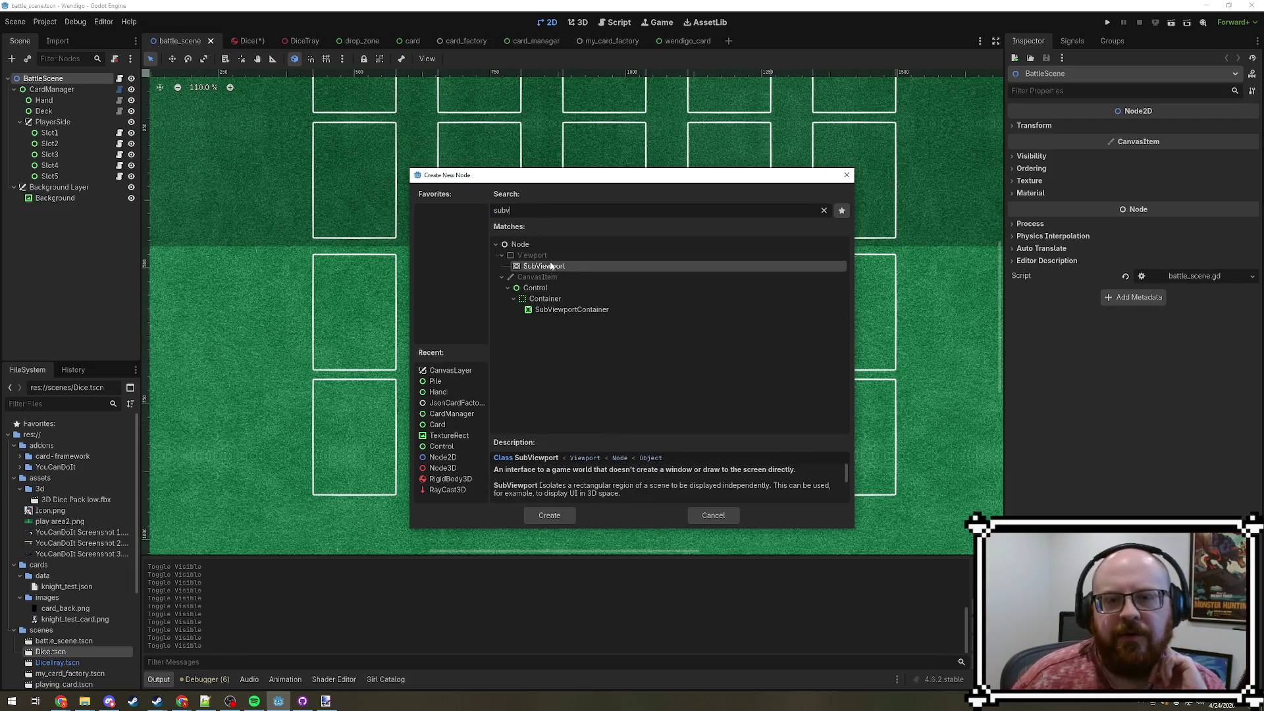
{"action": "left_click", "coordinate": [847, 177]}
- Replace the Combine Dice Scene note with 'Sub Viewport + Container'
{"action": "key", "text": "alt+Tab"}
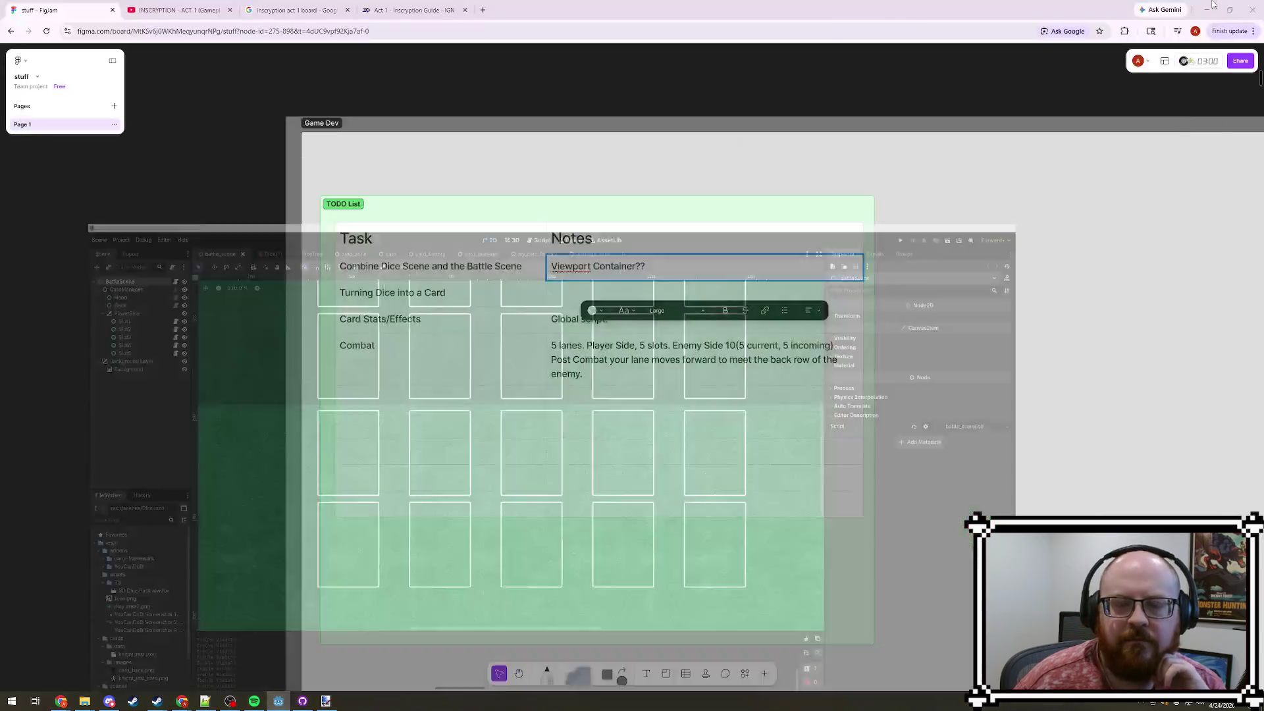
{"action": "left_click_drag", "start_coordinate": [675, 263], "coordinate": [546, 266]}
{"action": "type", "text": "Subview"}
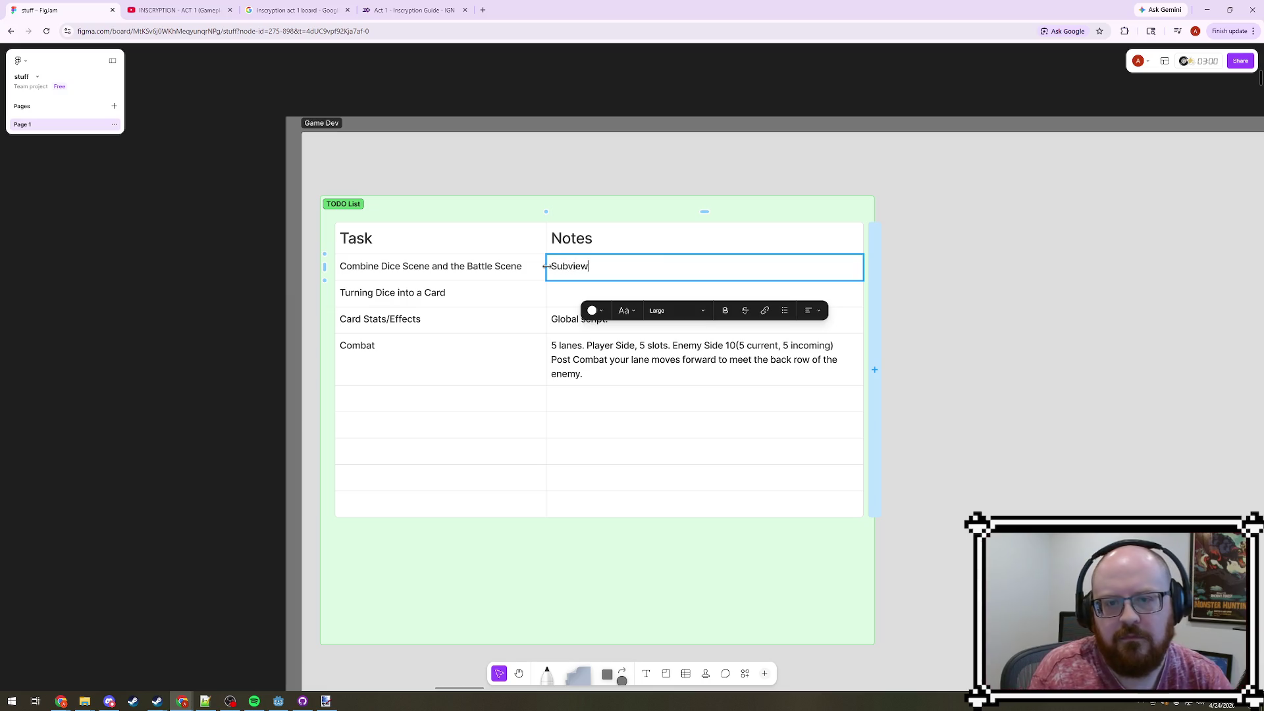
{"action": "key", "text": "BackSpace"}
{"action": "key", "text": "BackSpace"}
{"action": "key", "text": "BackSpace"}
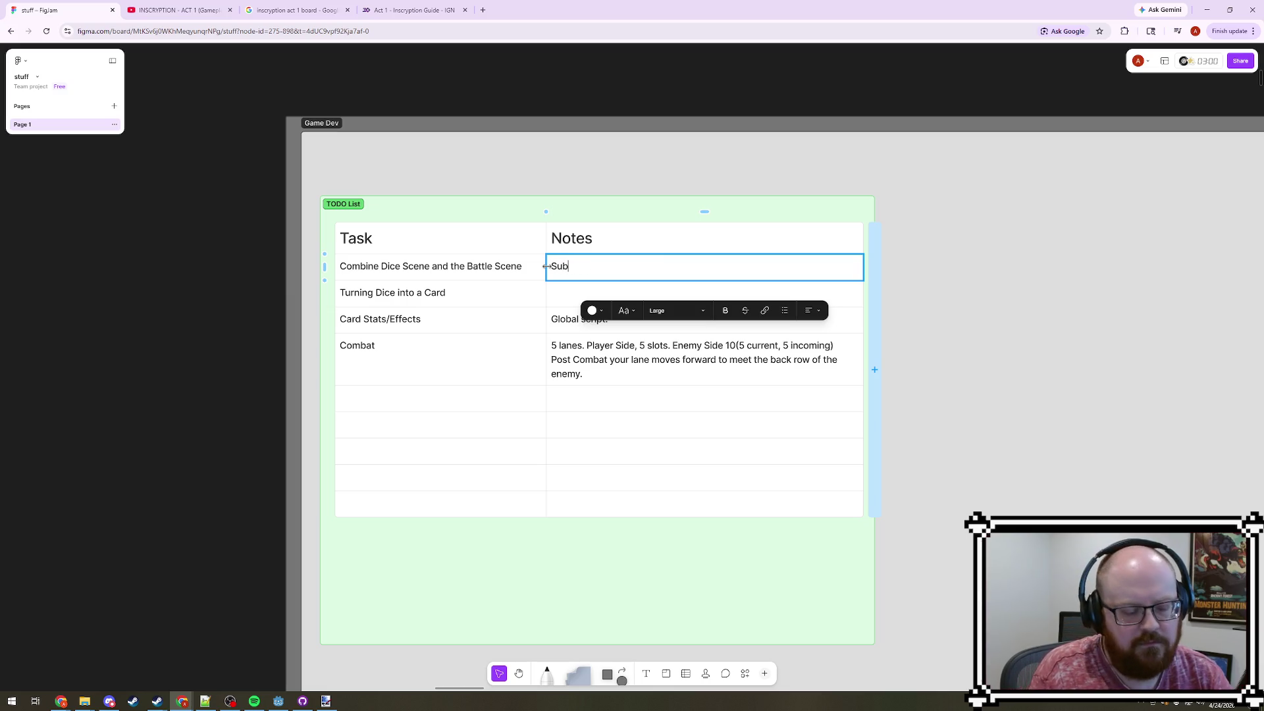
{"action": "type", "text": "Viewport"}
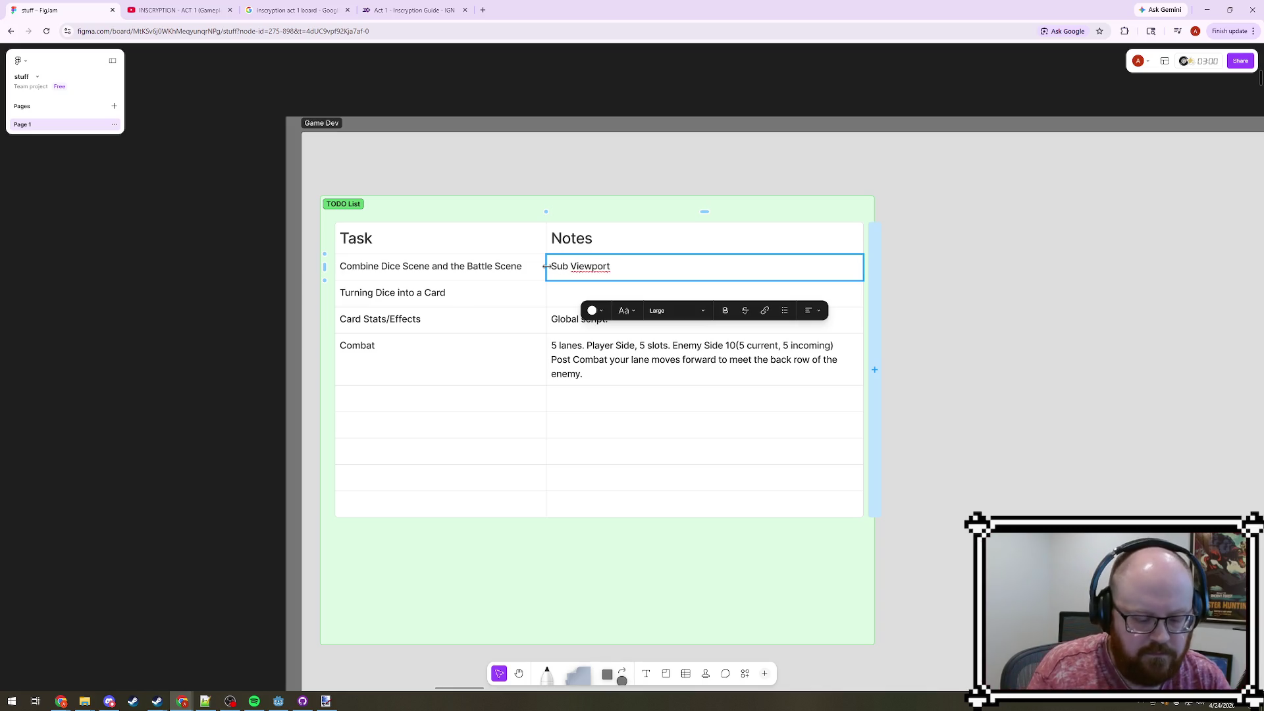
{"action": "type", "text": " + Container"}
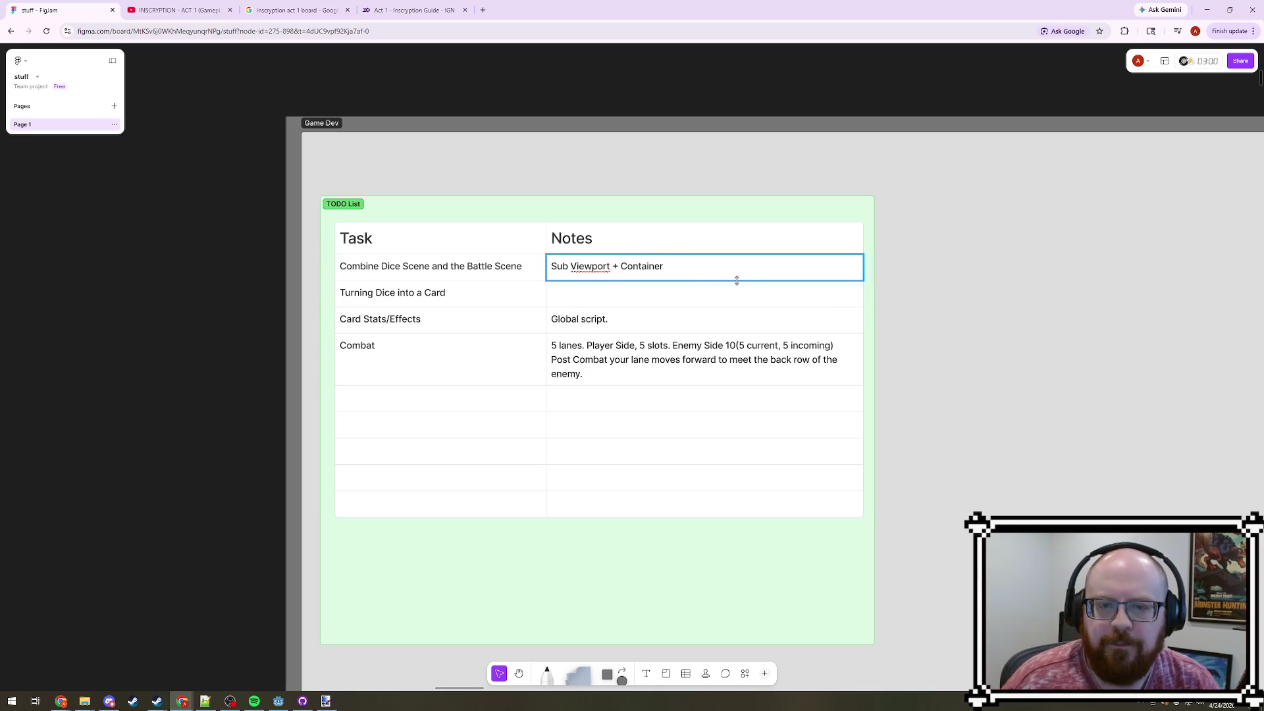
{"action": "left_click", "coordinate": [993, 284]}
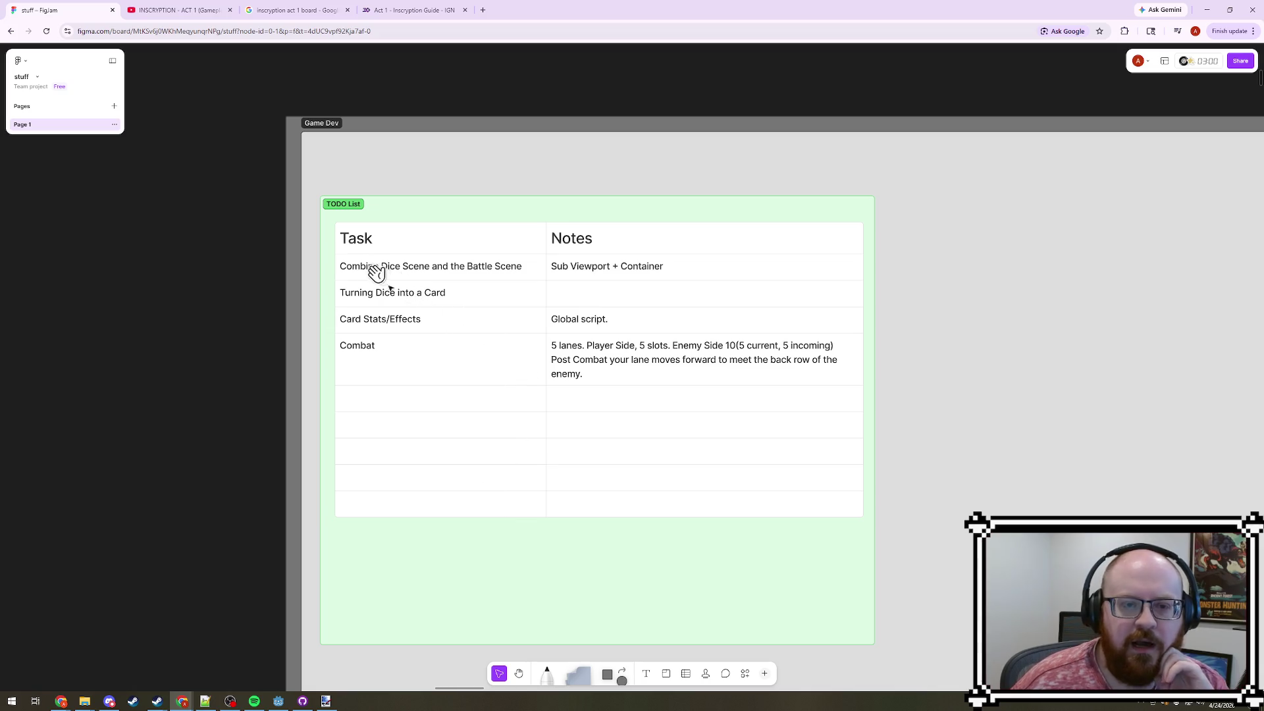
- Write the Turning Dice into a Card note: 'Move the deck to the position of the Die. Then deal the card'
{"action": "left_click", "coordinate": [612, 296]}
{"action": "left_click", "coordinate": [613, 297]}
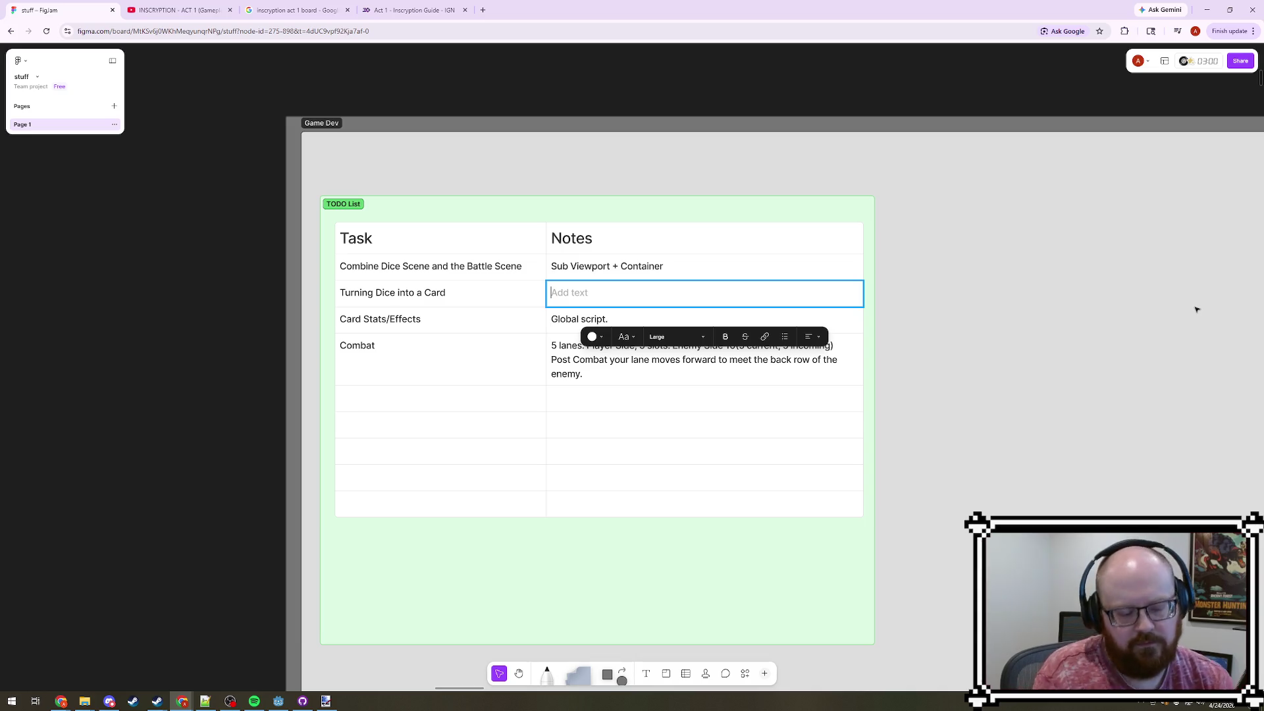
{"action": "type", "text": "Mo"}
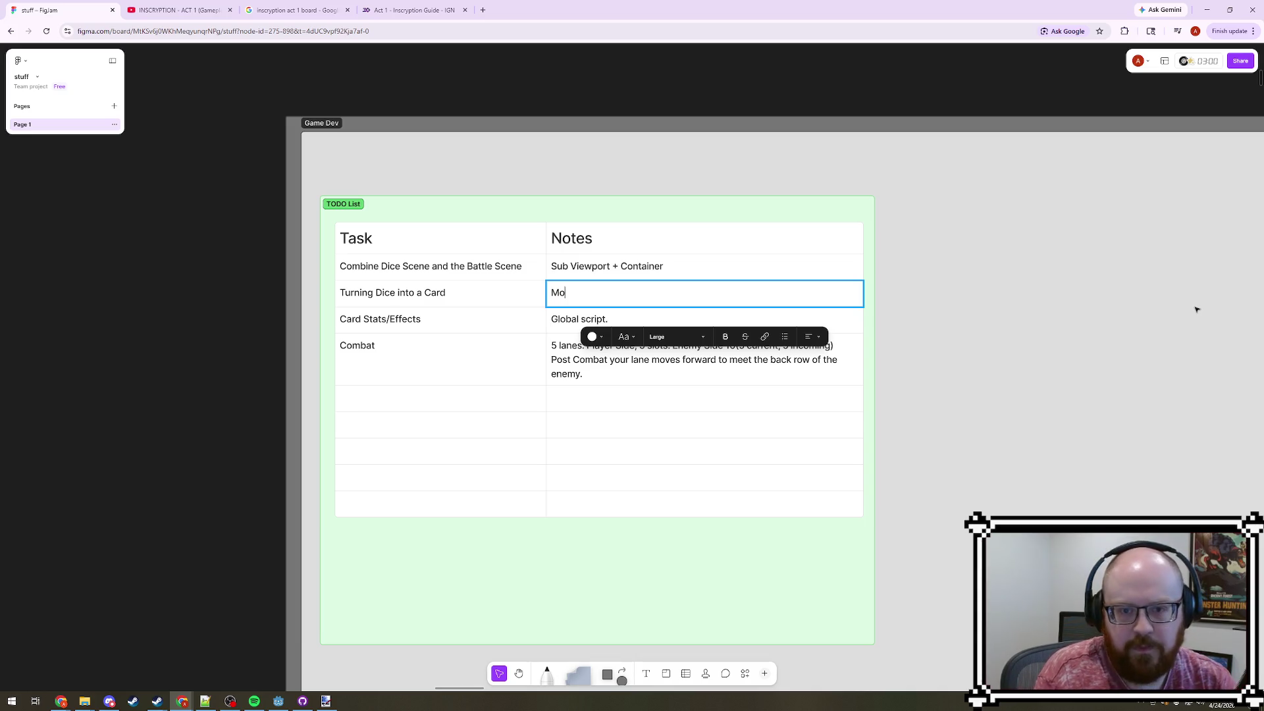
{"action": "key", "text": "BackSpace"}
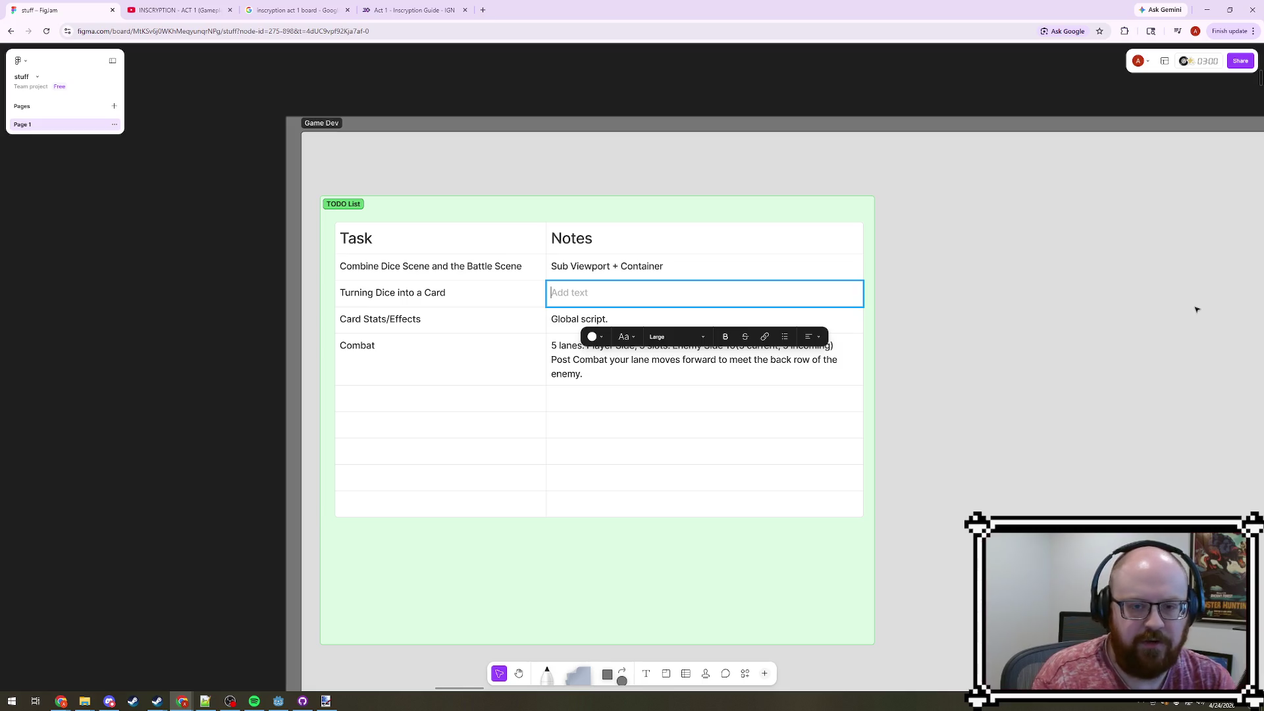
{"action": "type", "text": "Move the "}
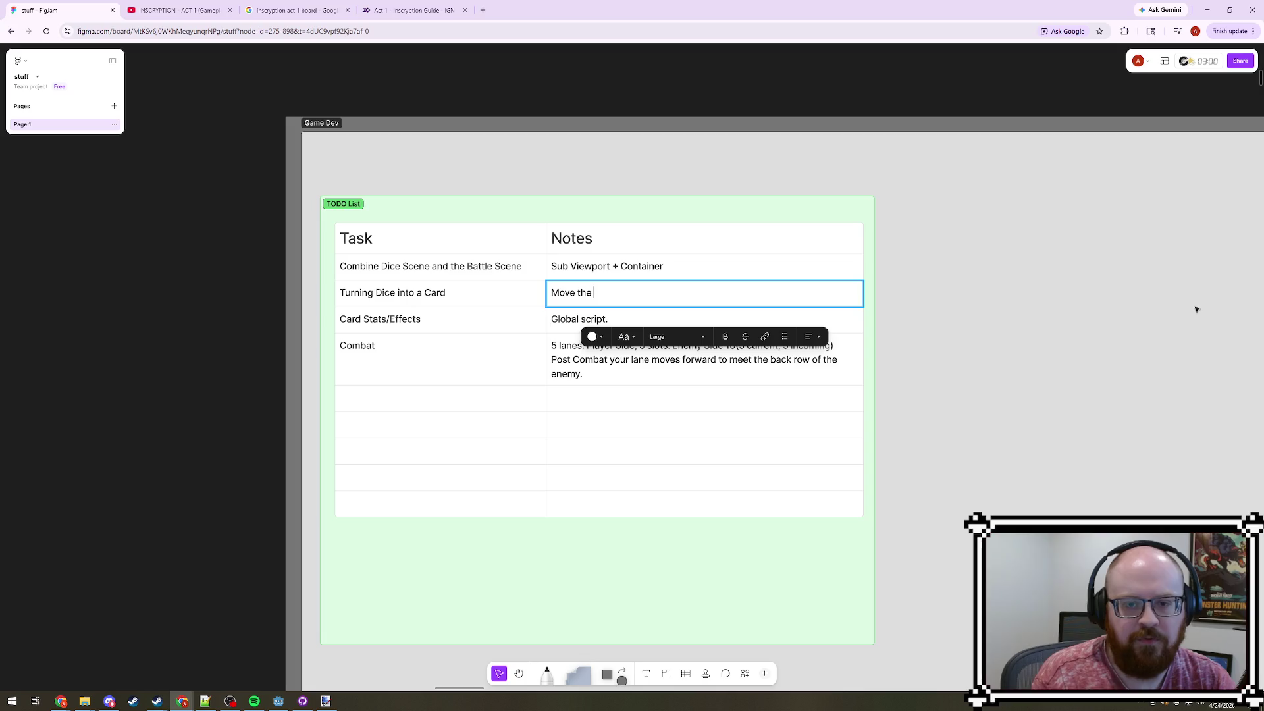
{"action": "type", "text": "deck"}
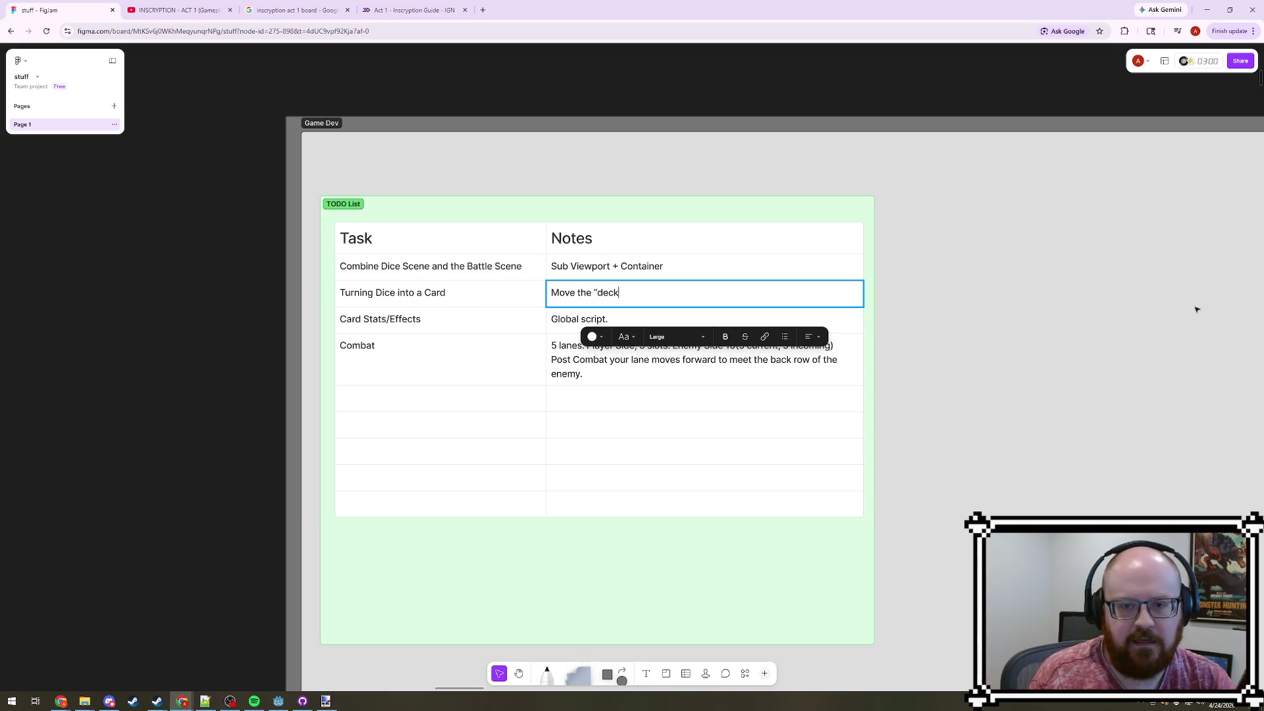
{"action": "type", "text": "\" to the "}
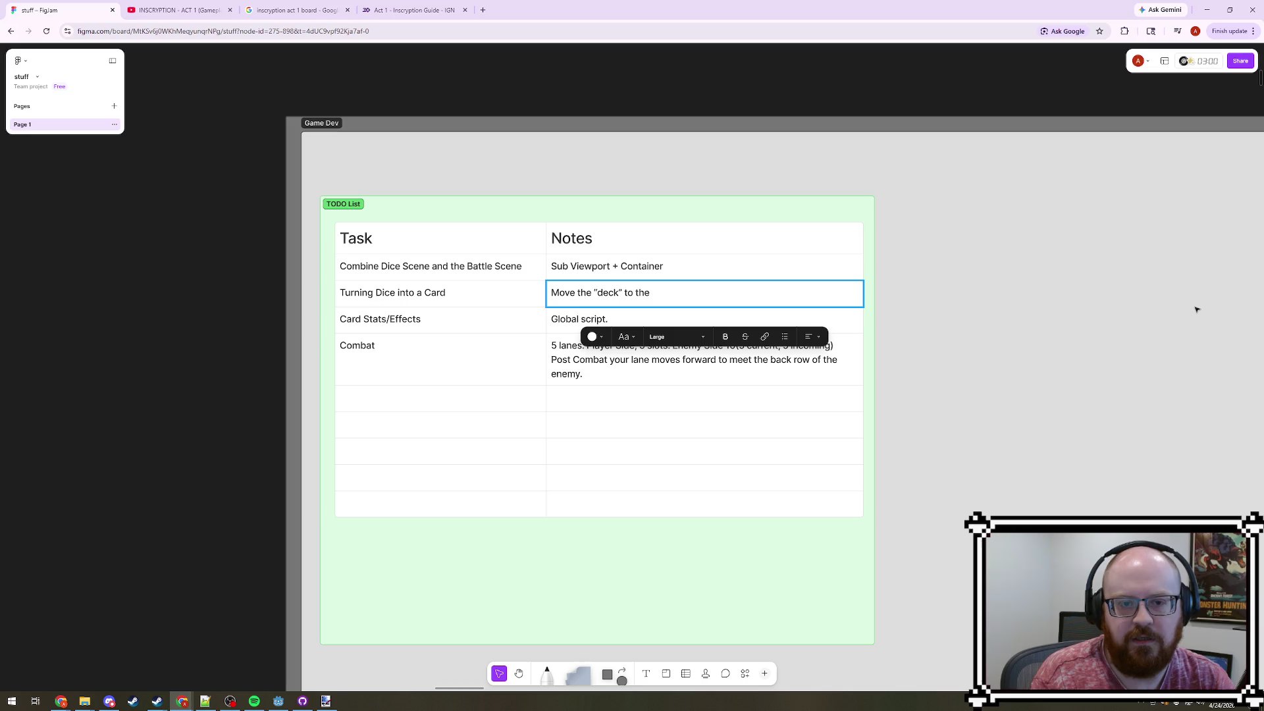
{"action": "type", "text": "position of the "}
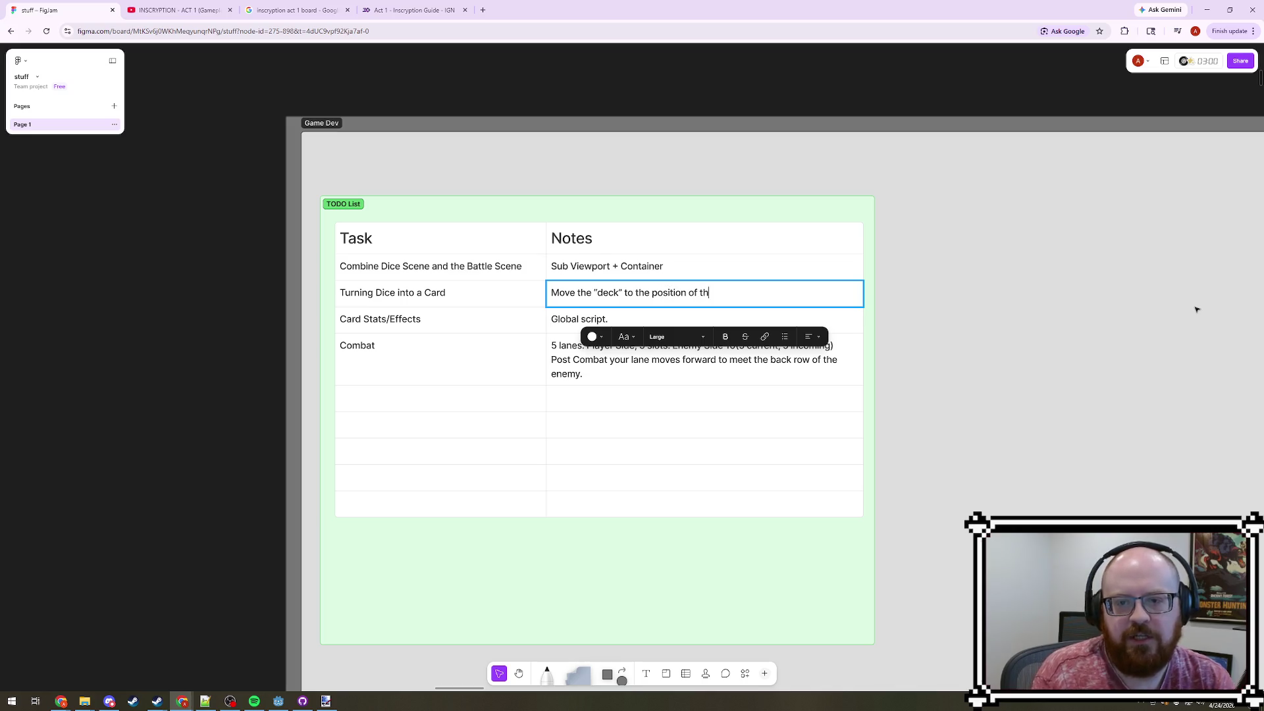
{"action": "type", "text": "dice"}
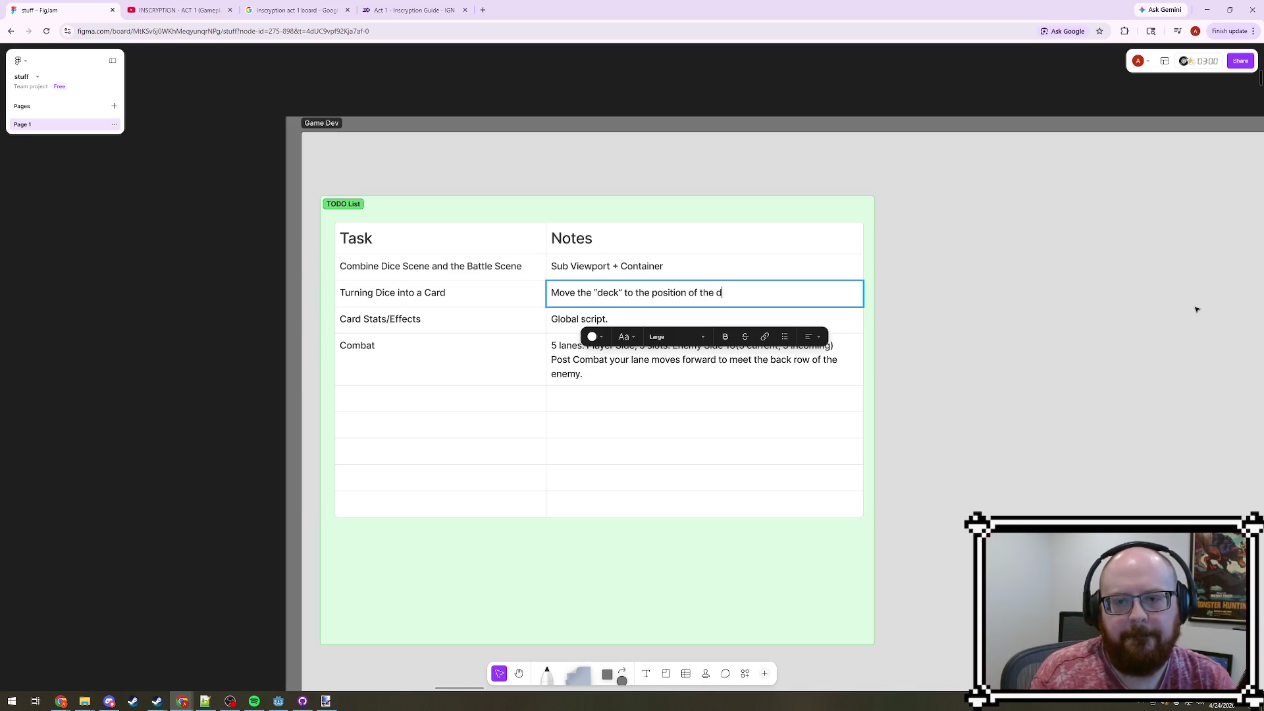
{"action": "key", "text": "BackSpace"}
{"action": "key", "text": "BackSpace"}
{"action": "key", "text": "BackSpace"}
{"action": "type", "text": "Die."}
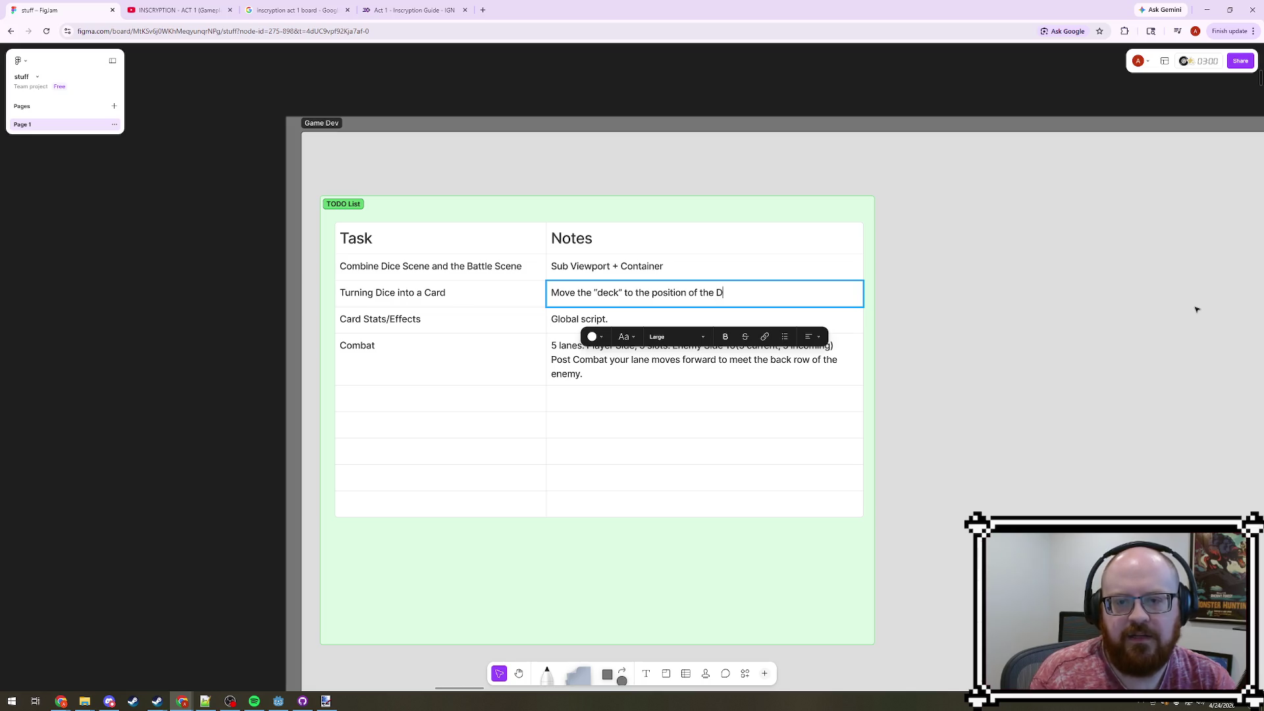
{"action": "type", "text": " Then De"}
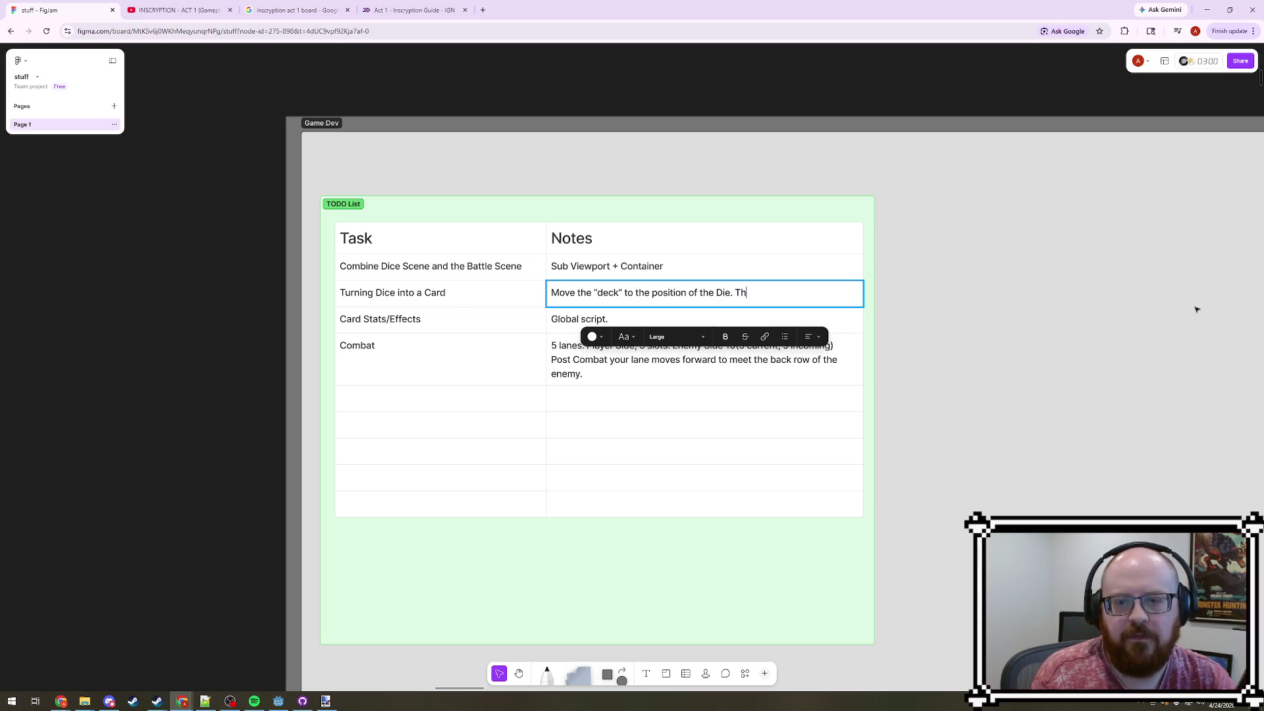
{"action": "key", "text": "BackSpace"}
{"action": "key", "text": "BackSpace"}
{"action": "type", "text": "deal the card"}
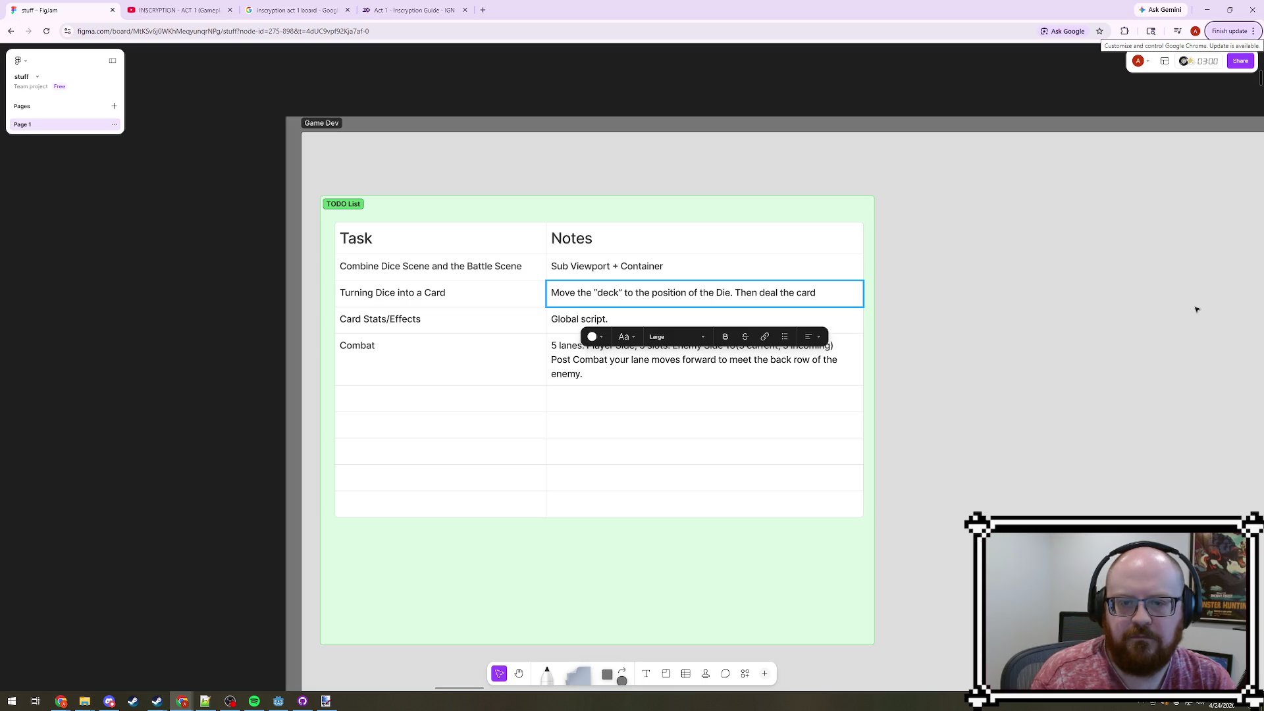
{"action": "left_click", "coordinate": [955, 309]}
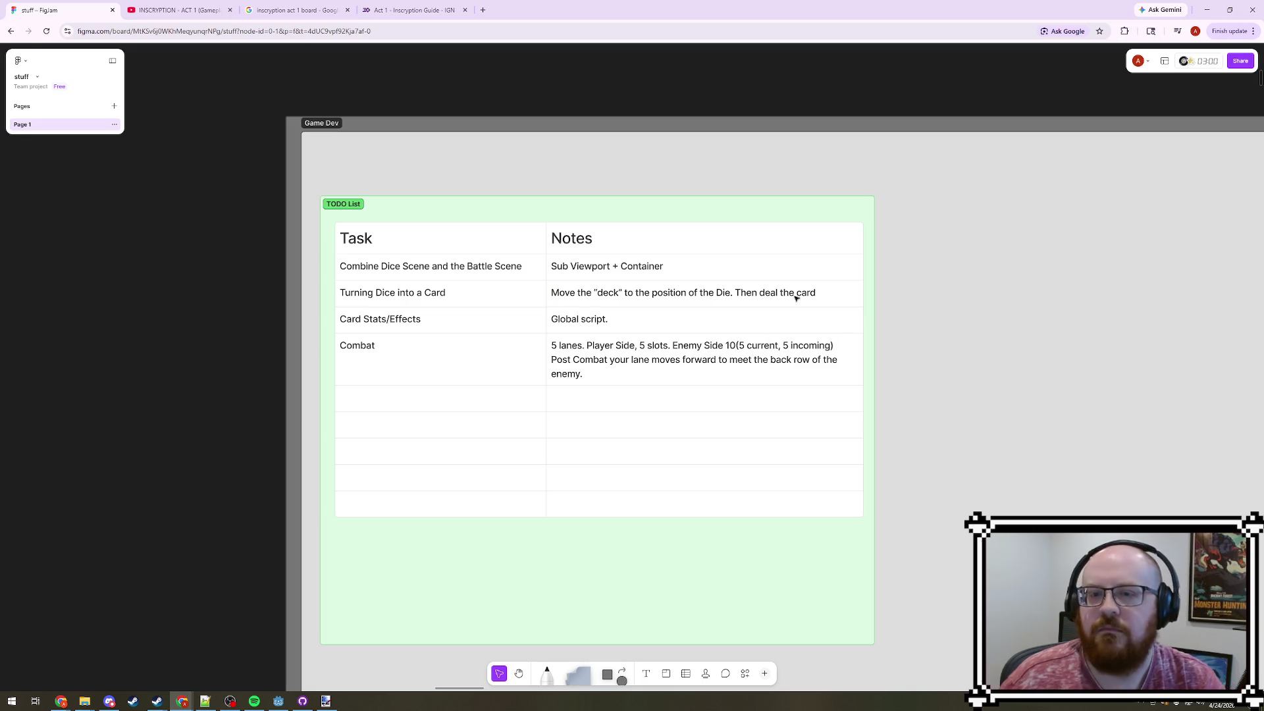
- Append '. Remove the die from the board' to the Turning Dice into a Card note
{"action": "left_click", "coordinate": [828, 295]}
{"action": "double_click", "coordinate": [827, 295]}
{"action": "left_click", "coordinate": [826, 295]}
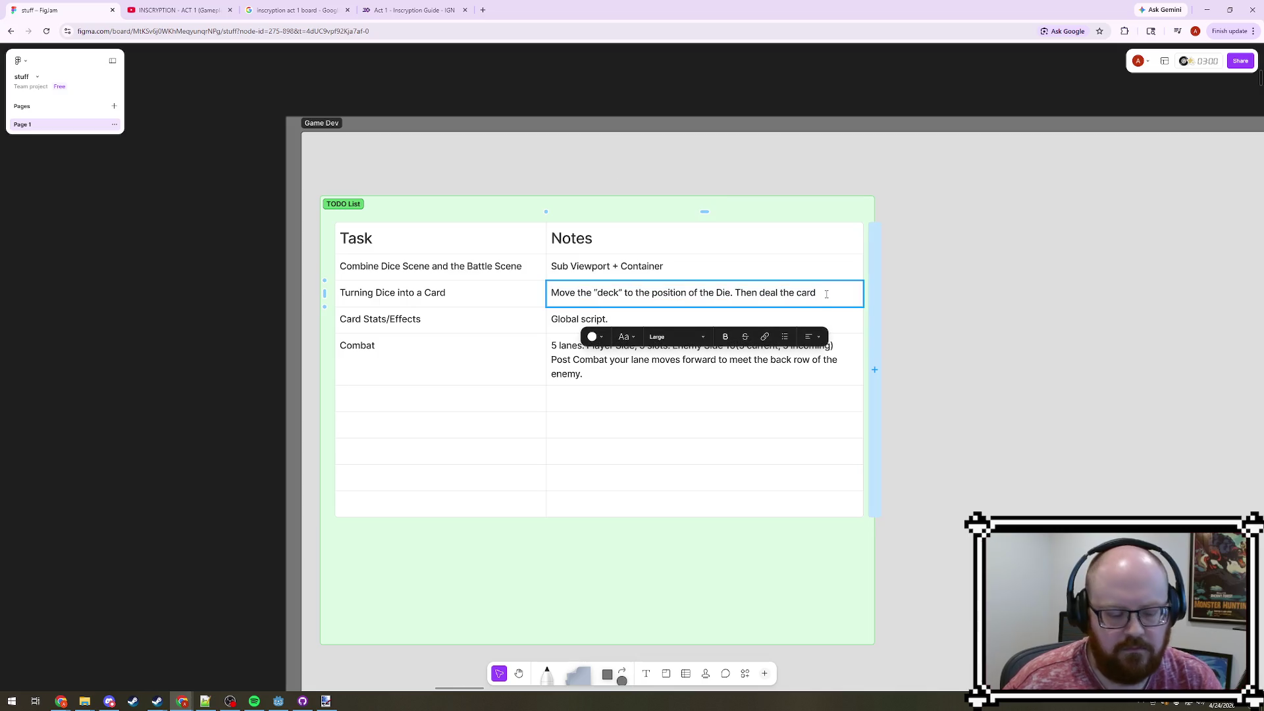
{"action": "type", "text": "."}
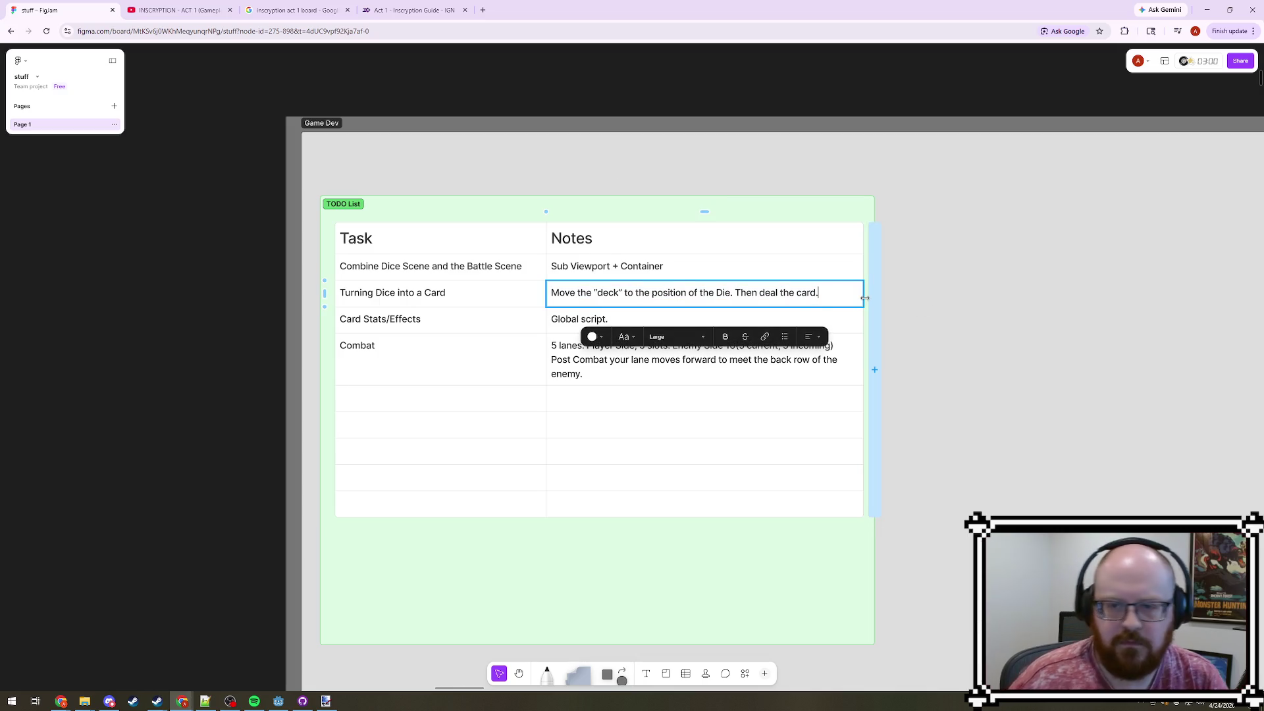
{"action": "type", "text": " Remov"}
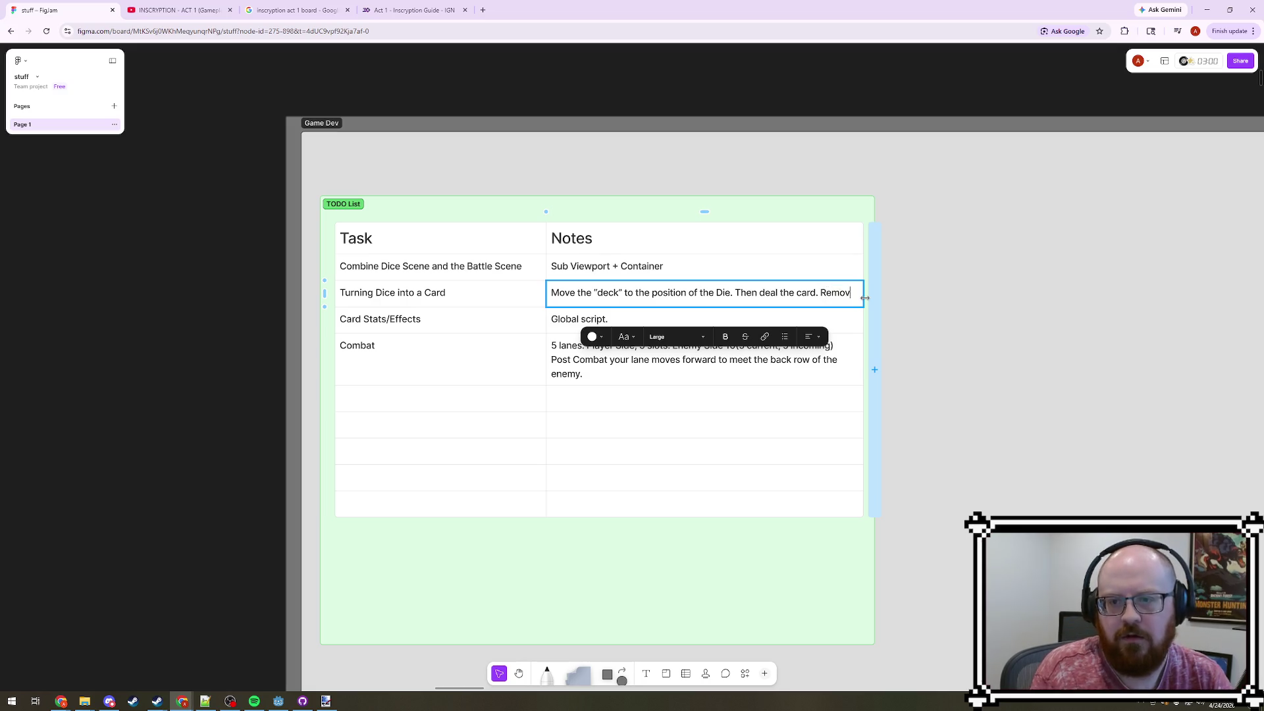
{"action": "type", "text": "e the die fro"}
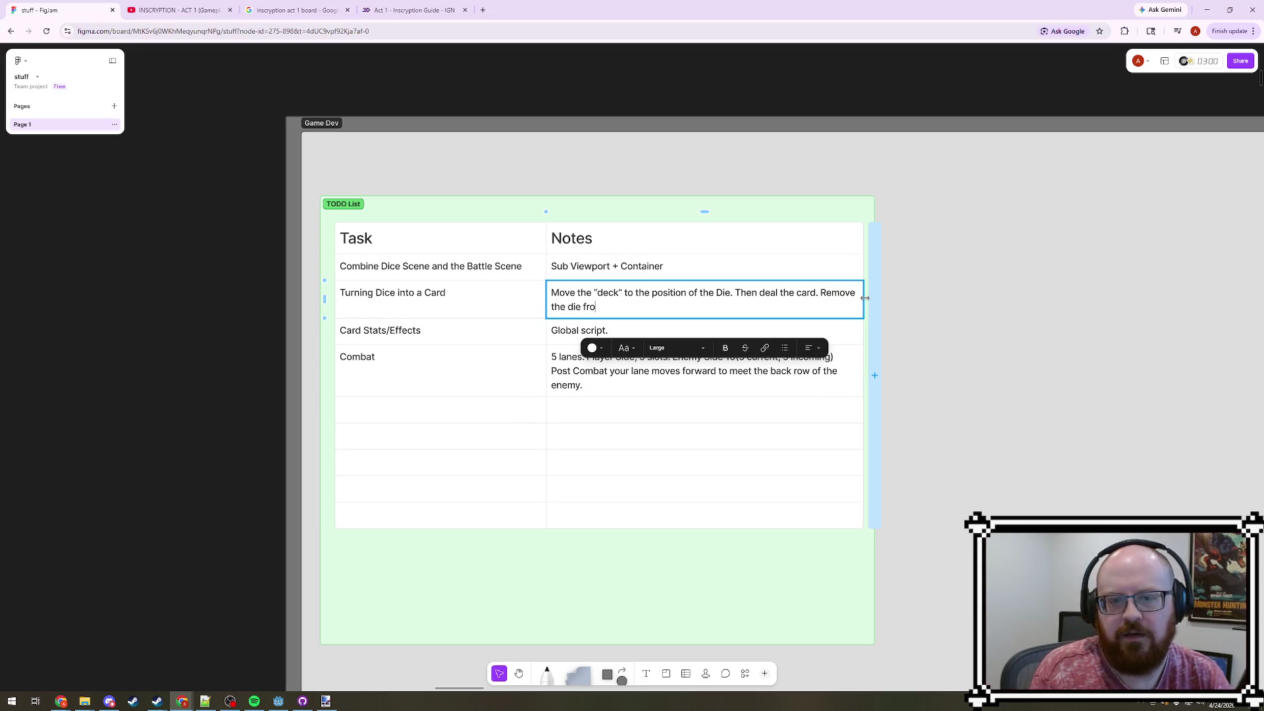
{"action": "type", "text": "m the board"}
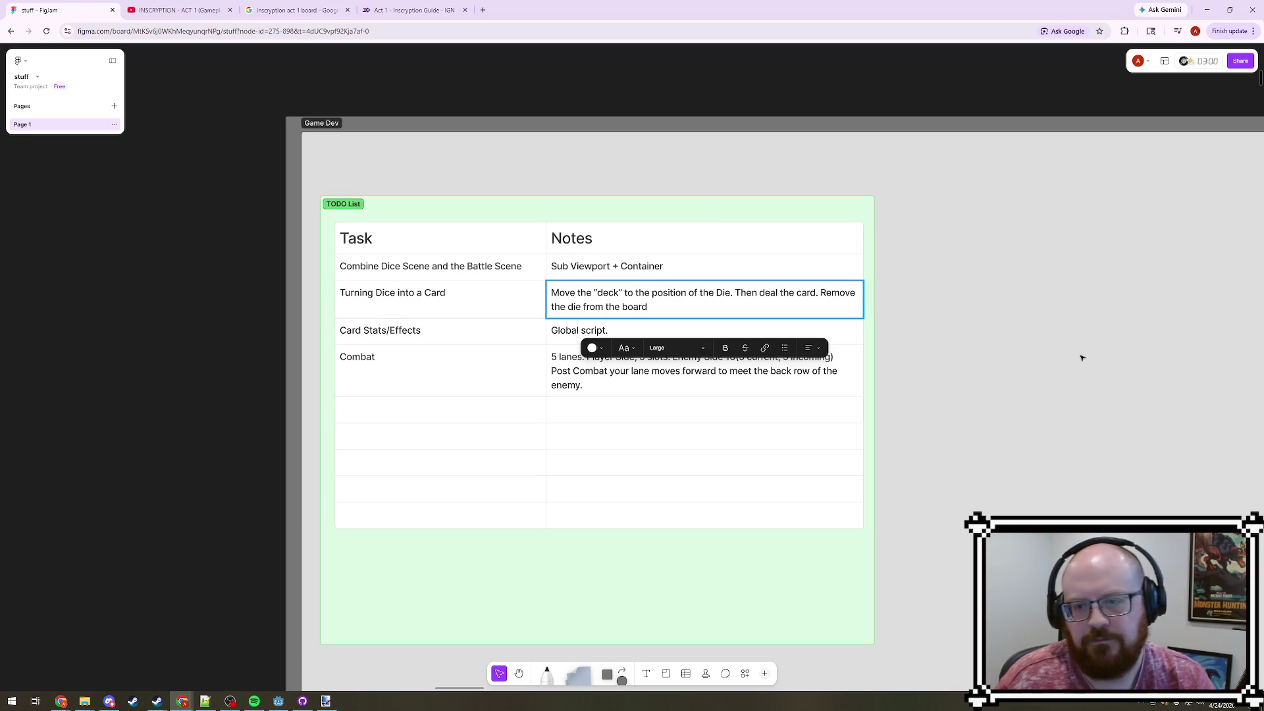
{"action": "left_click", "coordinate": [1060, 357]}
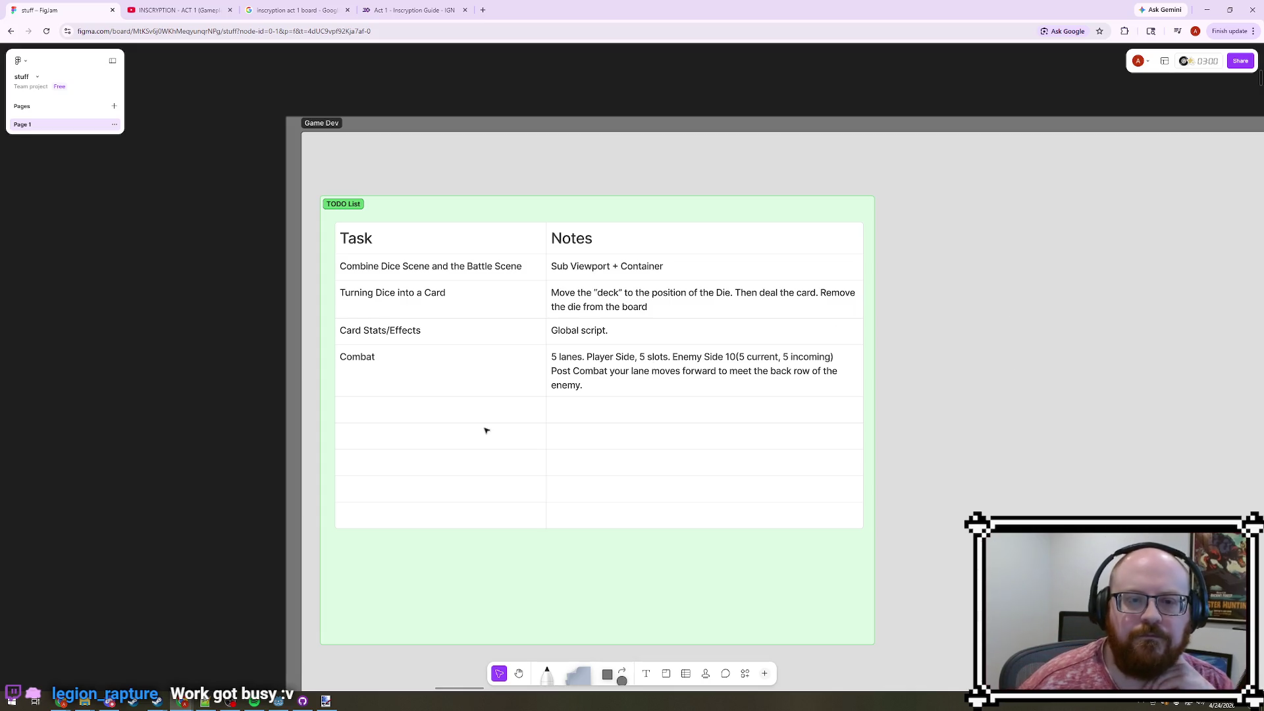
- Enter 'Art Assets' and 'Sound Effects' in the two empty task rows below Combat
{"action": "left_click", "coordinate": [481, 297]}
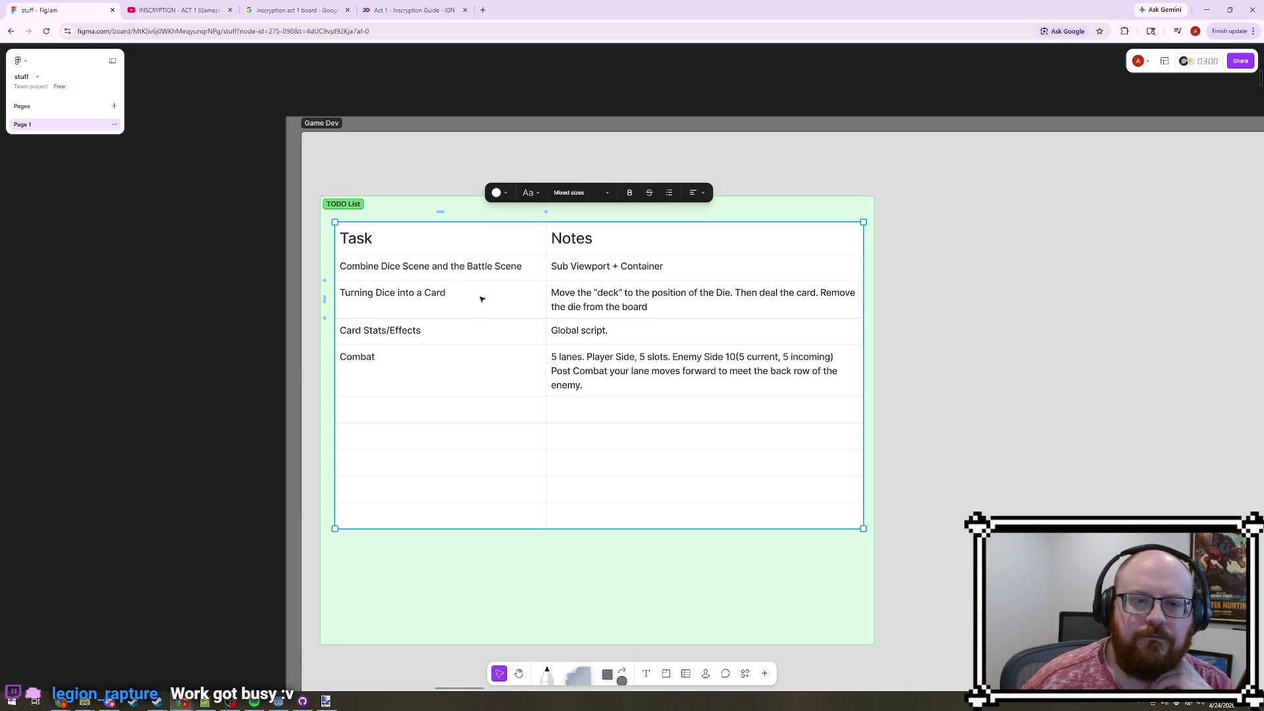
{"action": "left_click", "coordinate": [369, 409]}
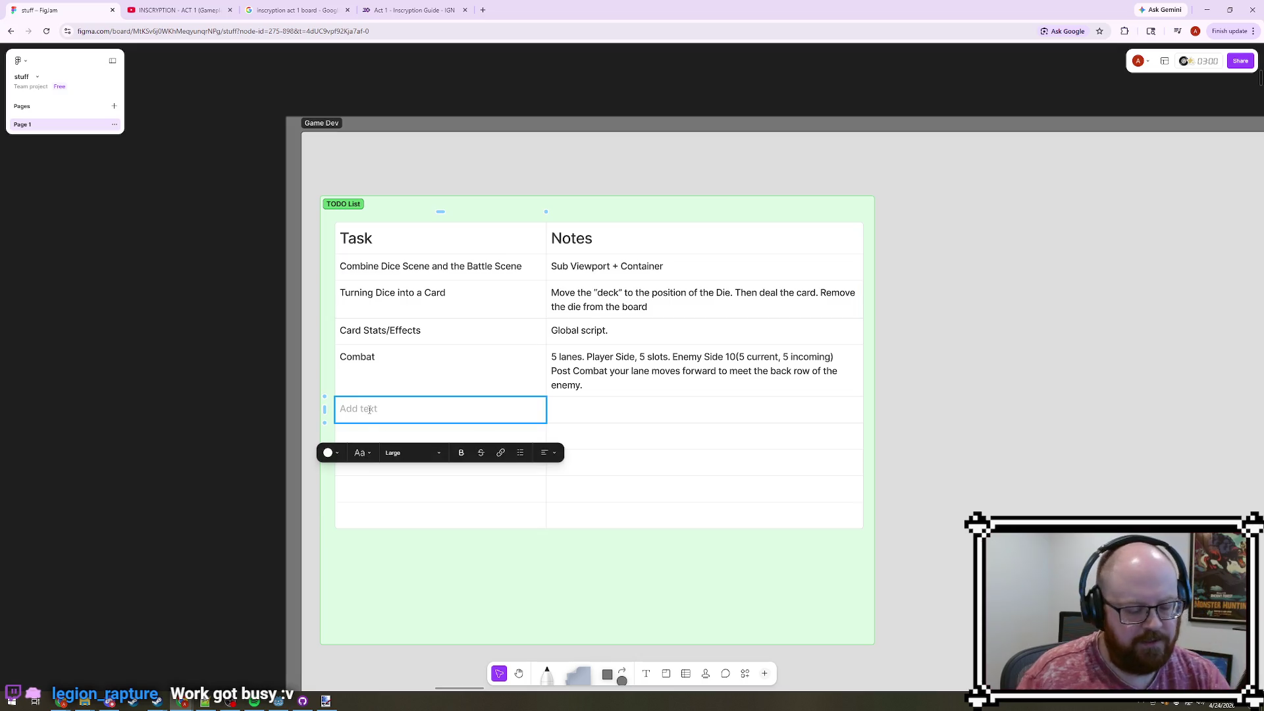
{"action": "type", "text": "Art A"}
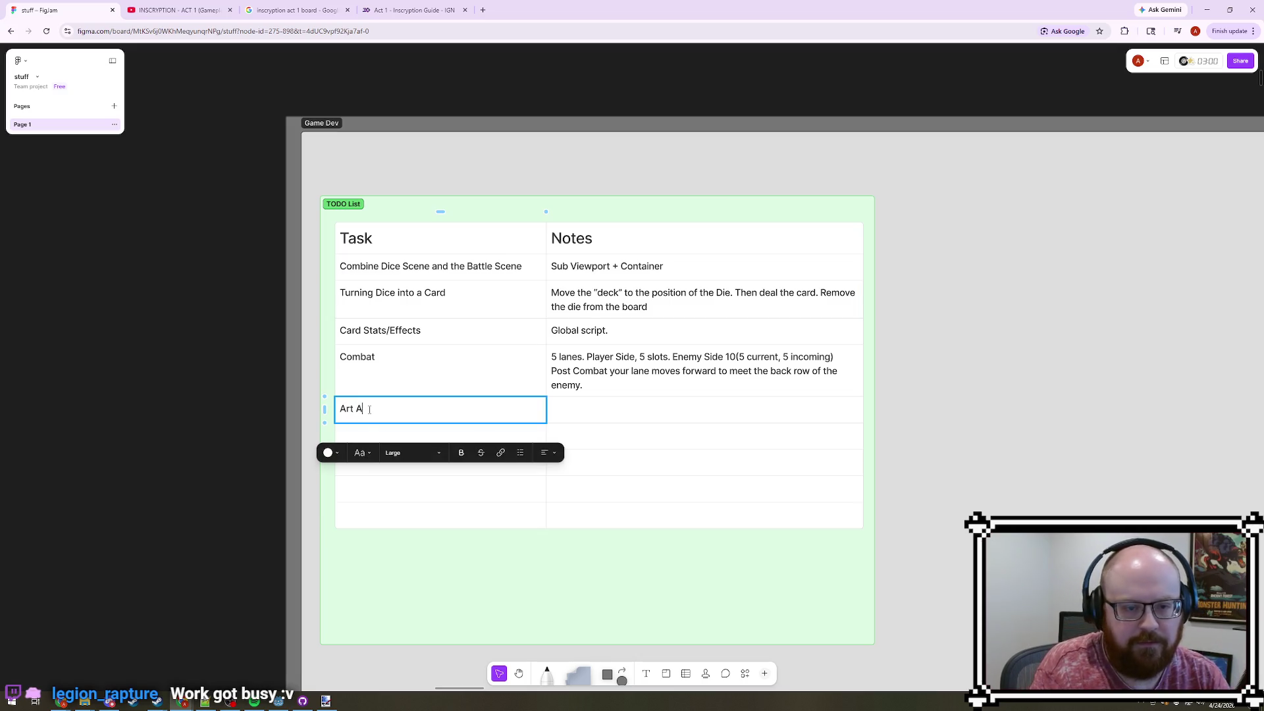
{"action": "type", "text": "ssets"}
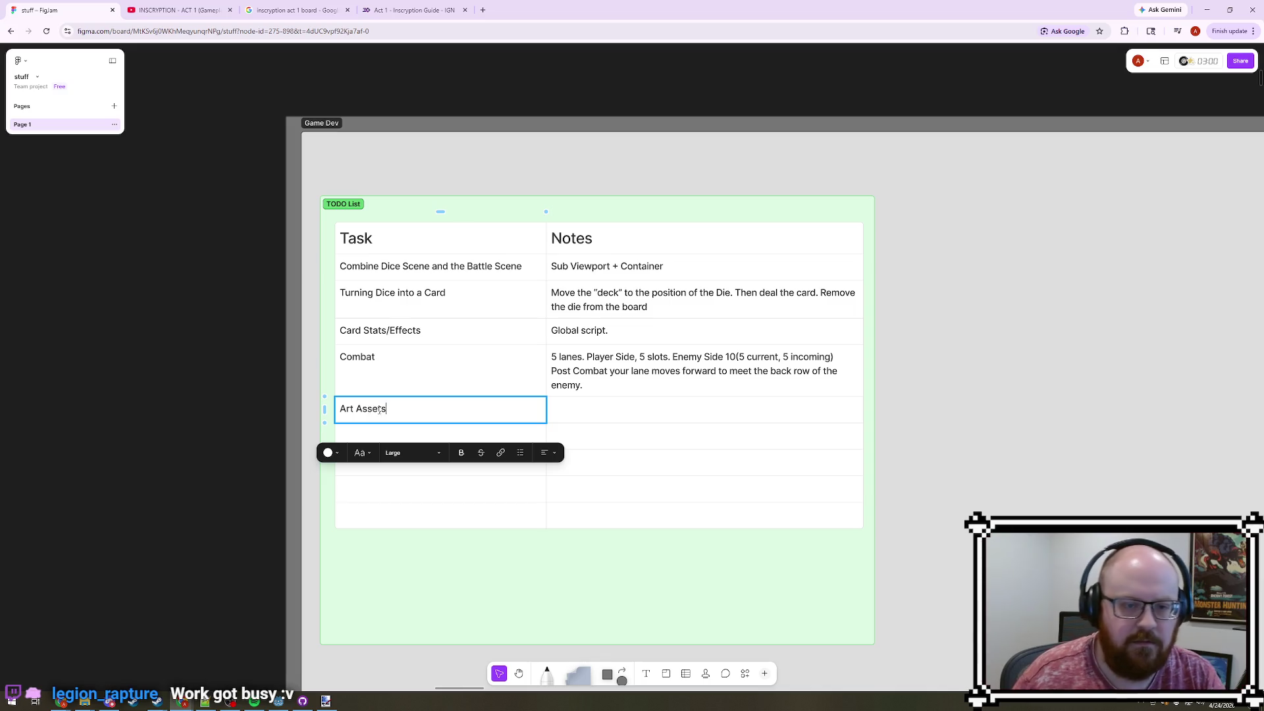
{"action": "left_click", "coordinate": [381, 429]}
{"action": "type", "text": "Sound Eff"}
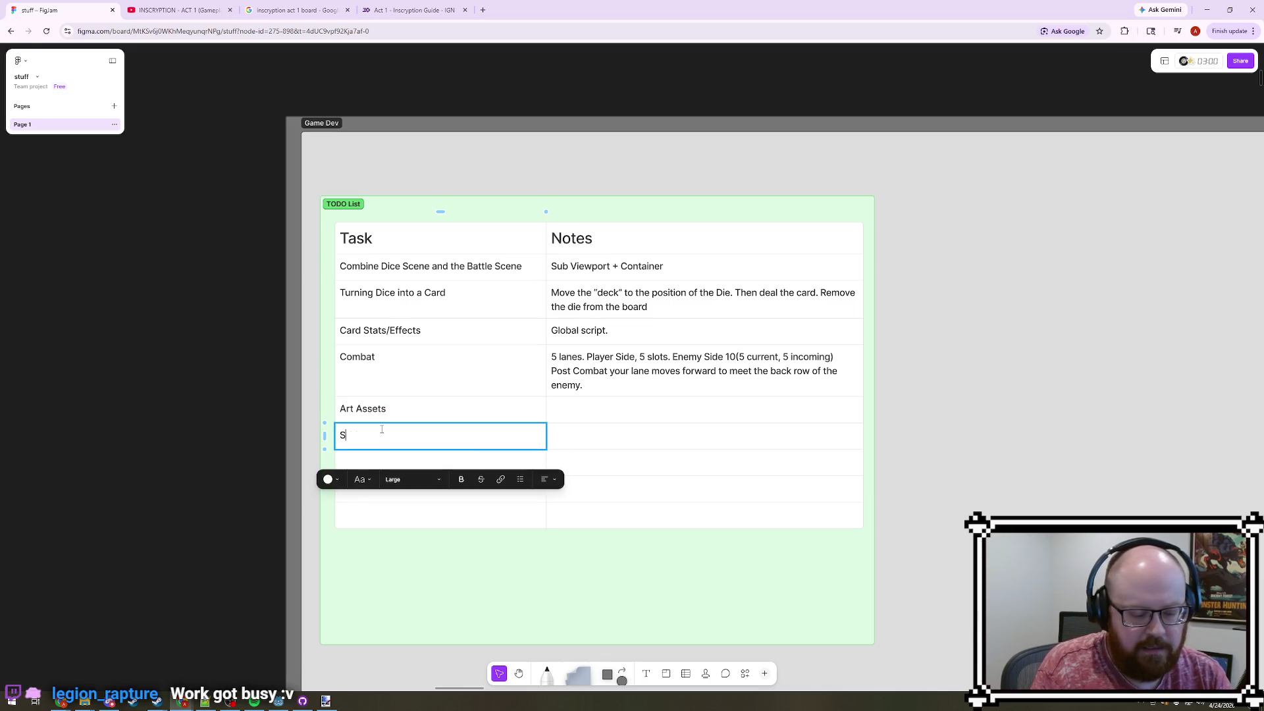
{"action": "type", "text": "ects"}
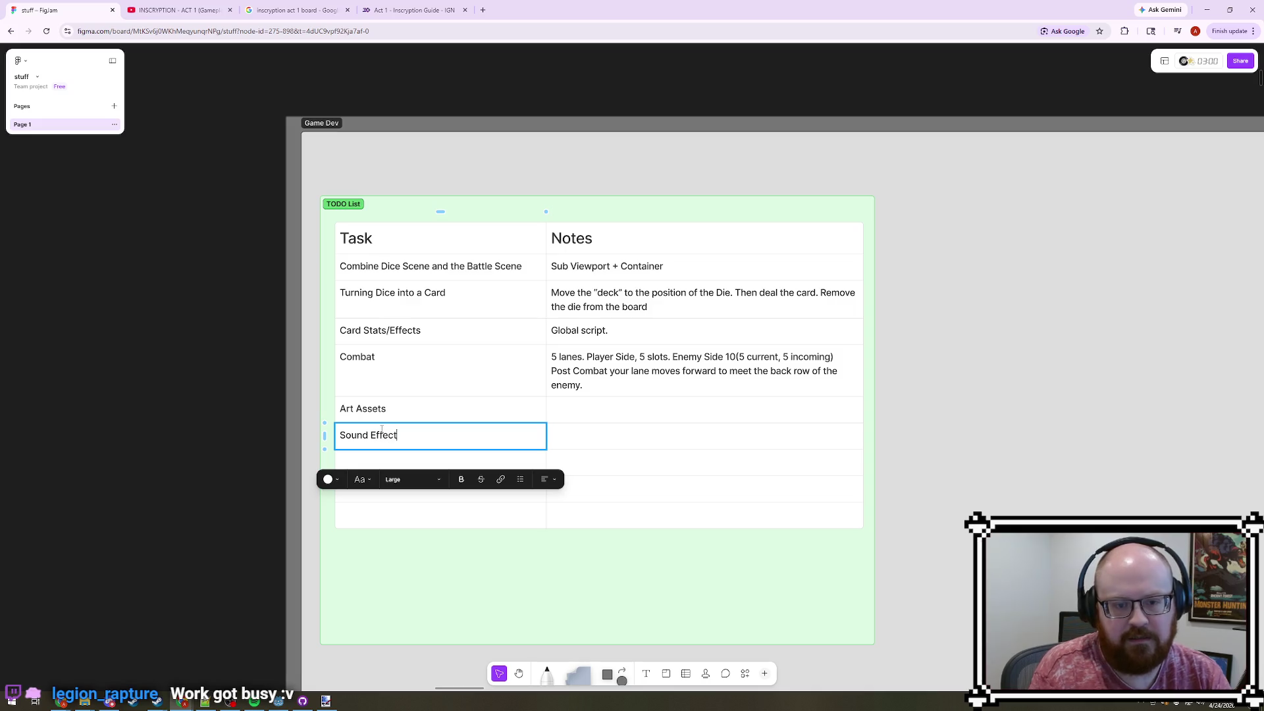
{"action": "left_click", "coordinate": [460, 462]}
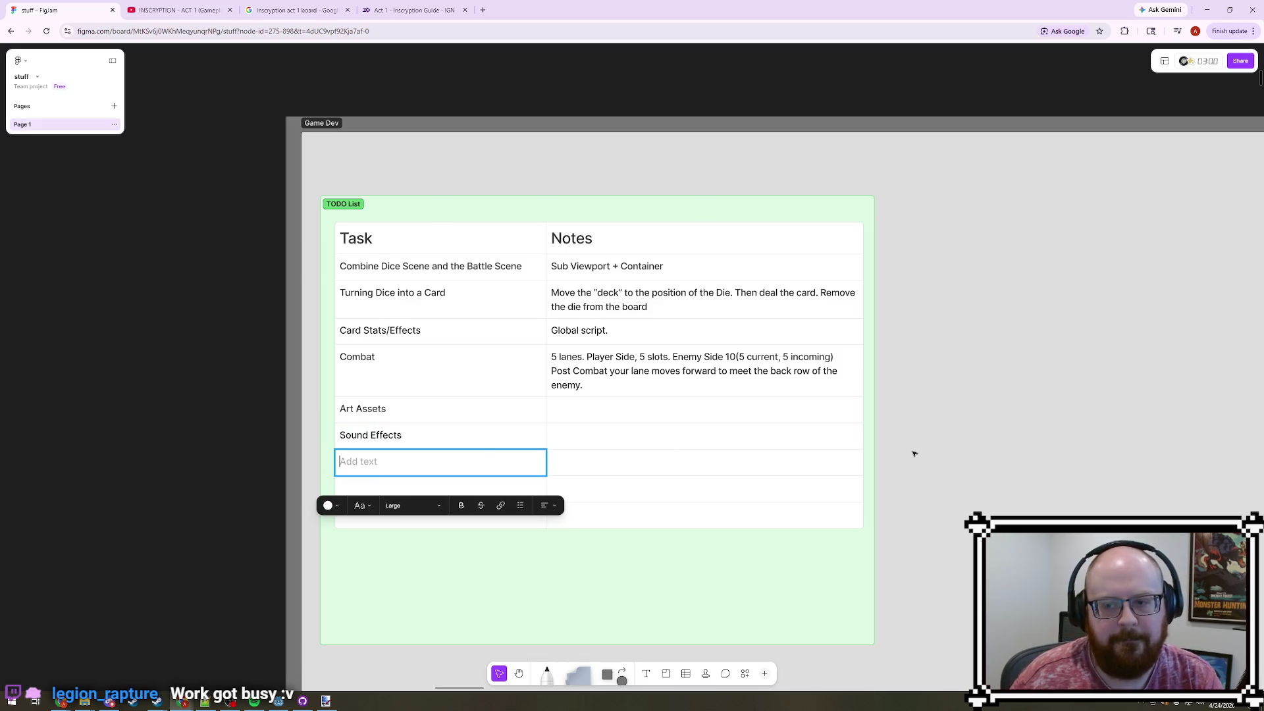
{"action": "mouse_move", "coordinate": [940, 436]}
{"action": "left_mouse_down"}
{"action": "mouse_move", "coordinate": [869, 455]}
{"action": "mouse_move", "coordinate": [764, 376]}
{"action": "left_mouse_up"}
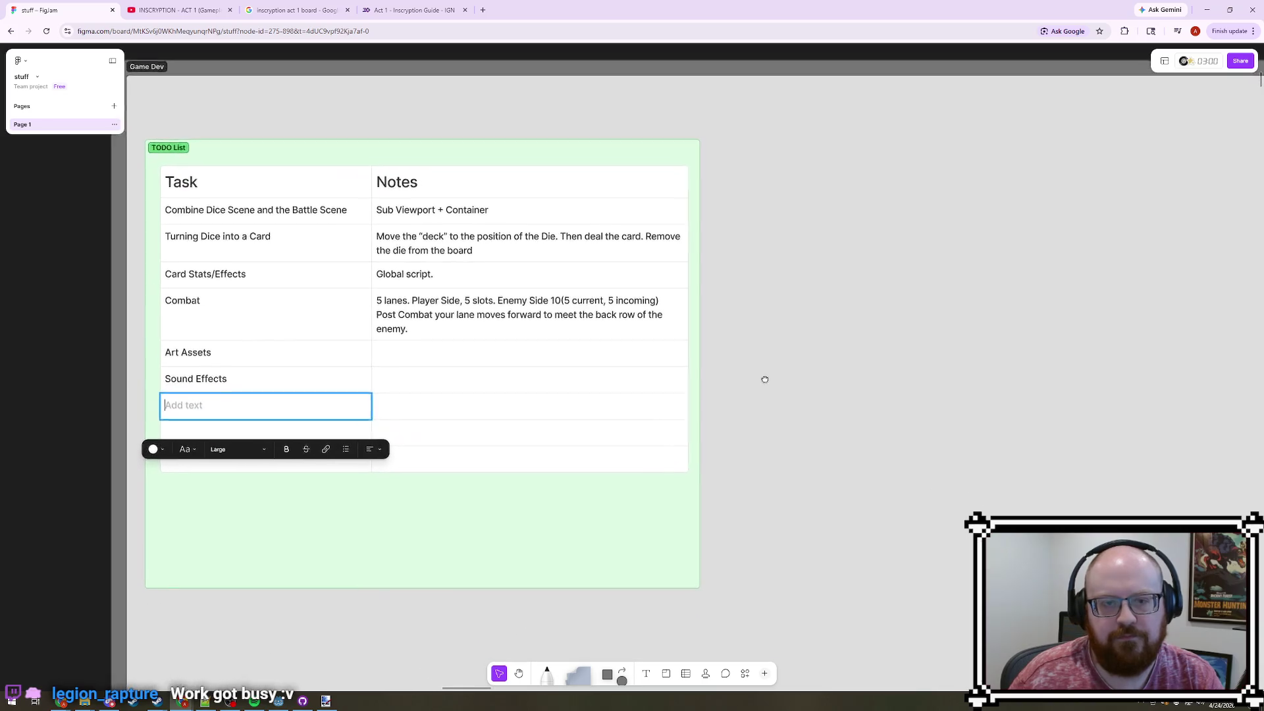
- Cut the Art Assets and Sound Effects cells and paste them one row lower, allowing clipboard access
{"action": "left_click", "coordinate": [768, 383]}
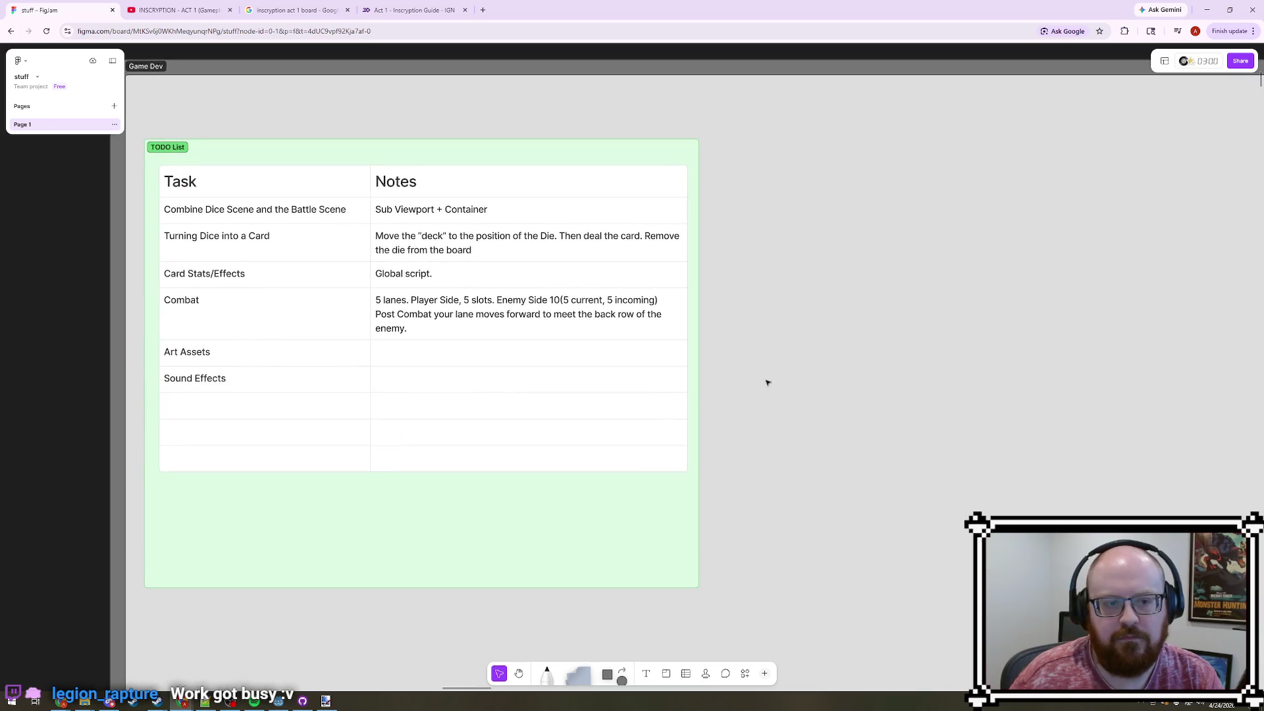
{"action": "left_click", "coordinate": [226, 353]}
{"action": "left_click", "coordinate": [225, 353]}
{"action": "left_click", "coordinate": [270, 374], "text": "shift"}
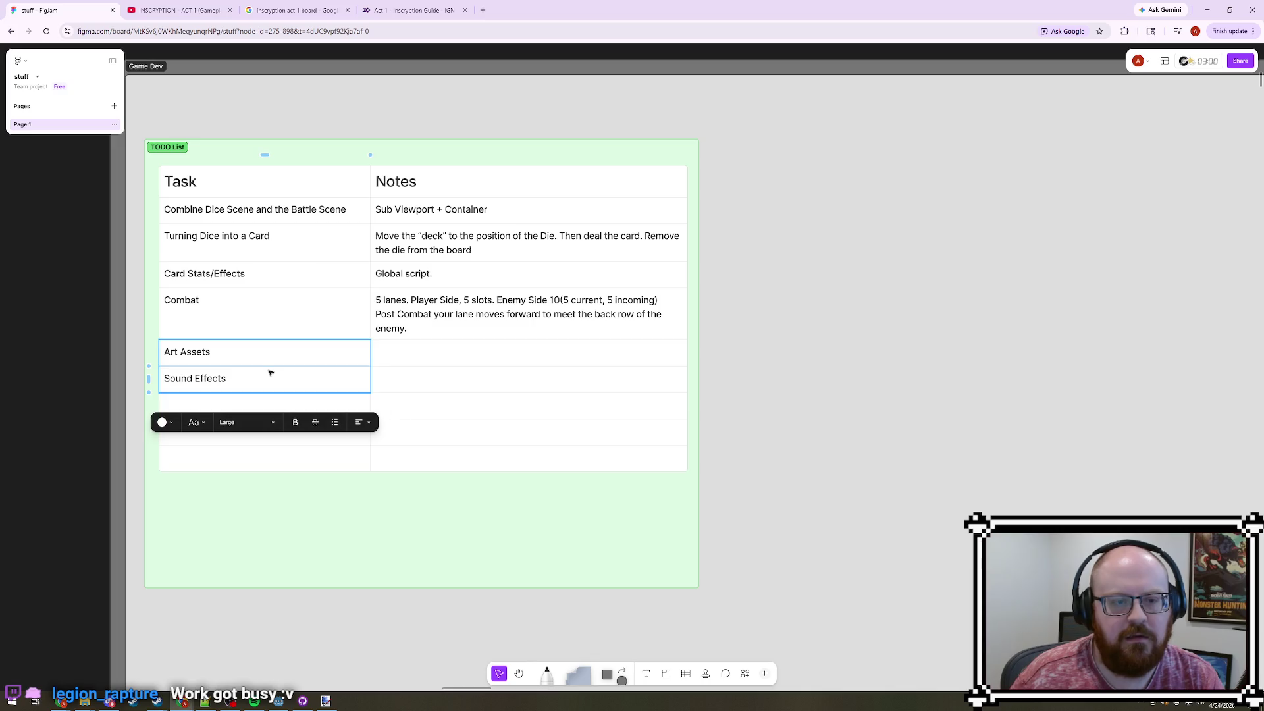
{"action": "left_click", "coordinate": [272, 388]}
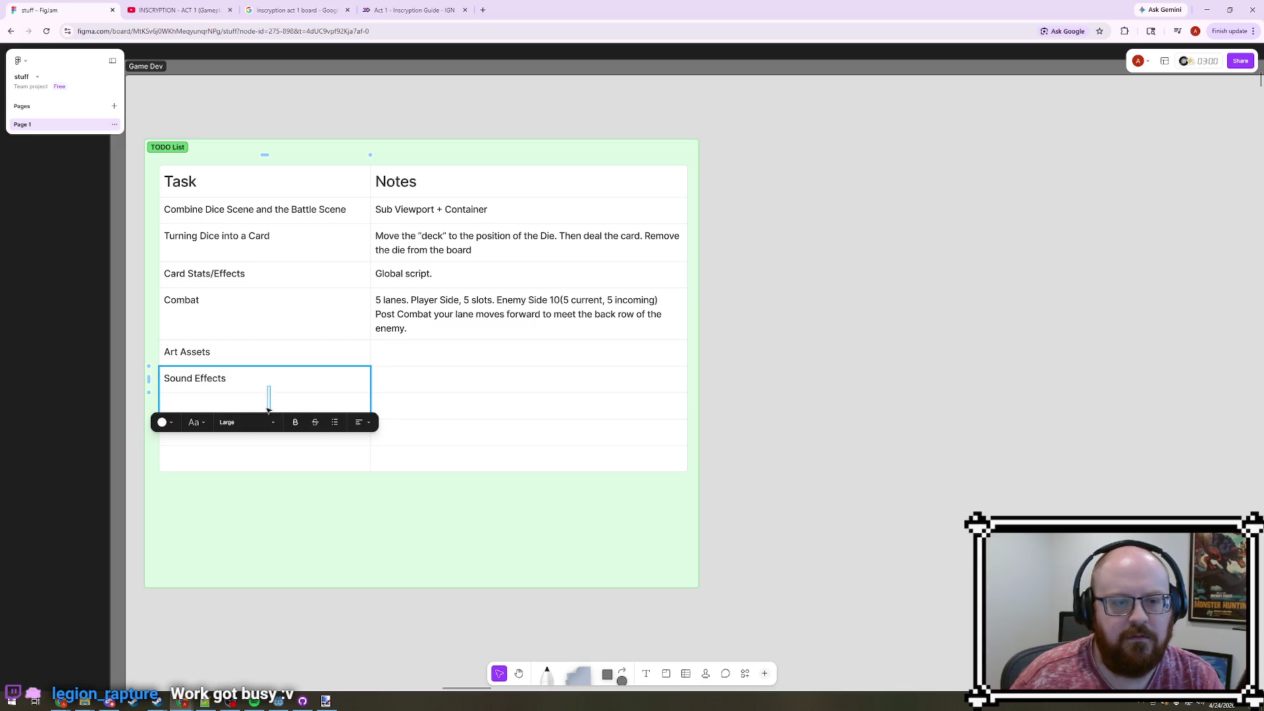
{"action": "left_click_drag", "start_coordinate": [271, 395], "coordinate": [268, 362]}
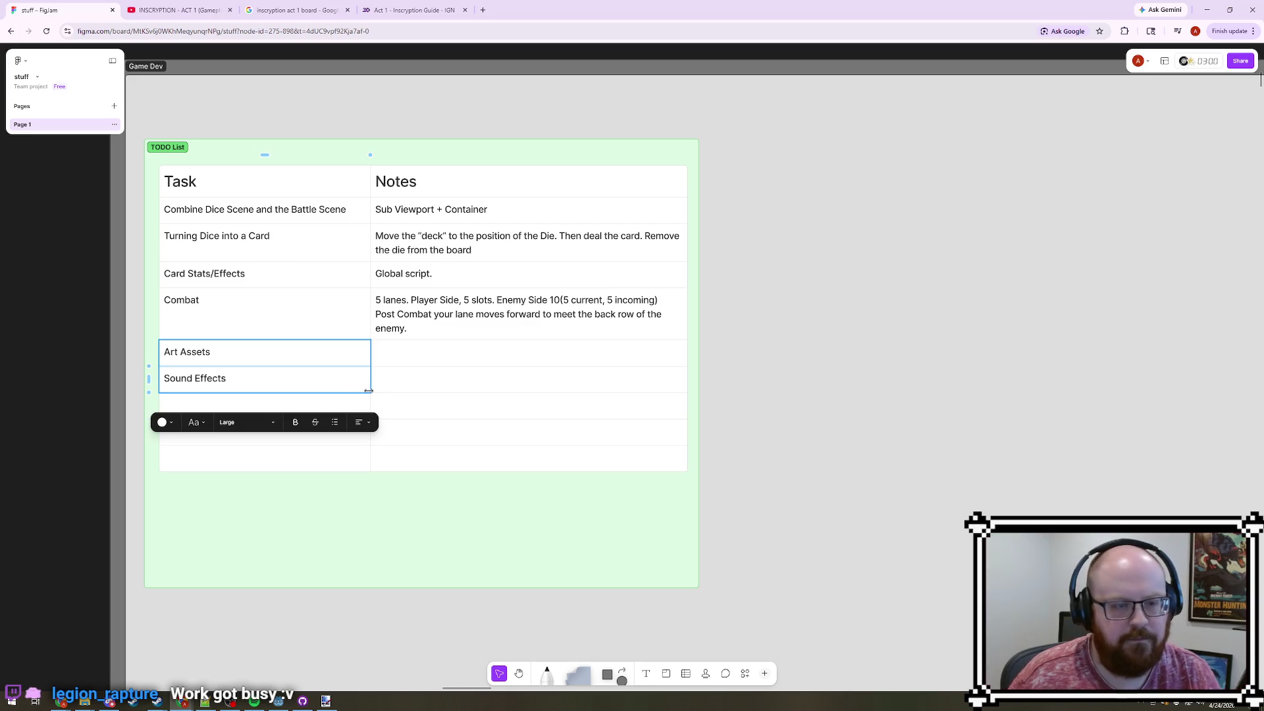
{"action": "key", "text": "Delete"}
{"action": "double_click", "coordinate": [221, 382]}
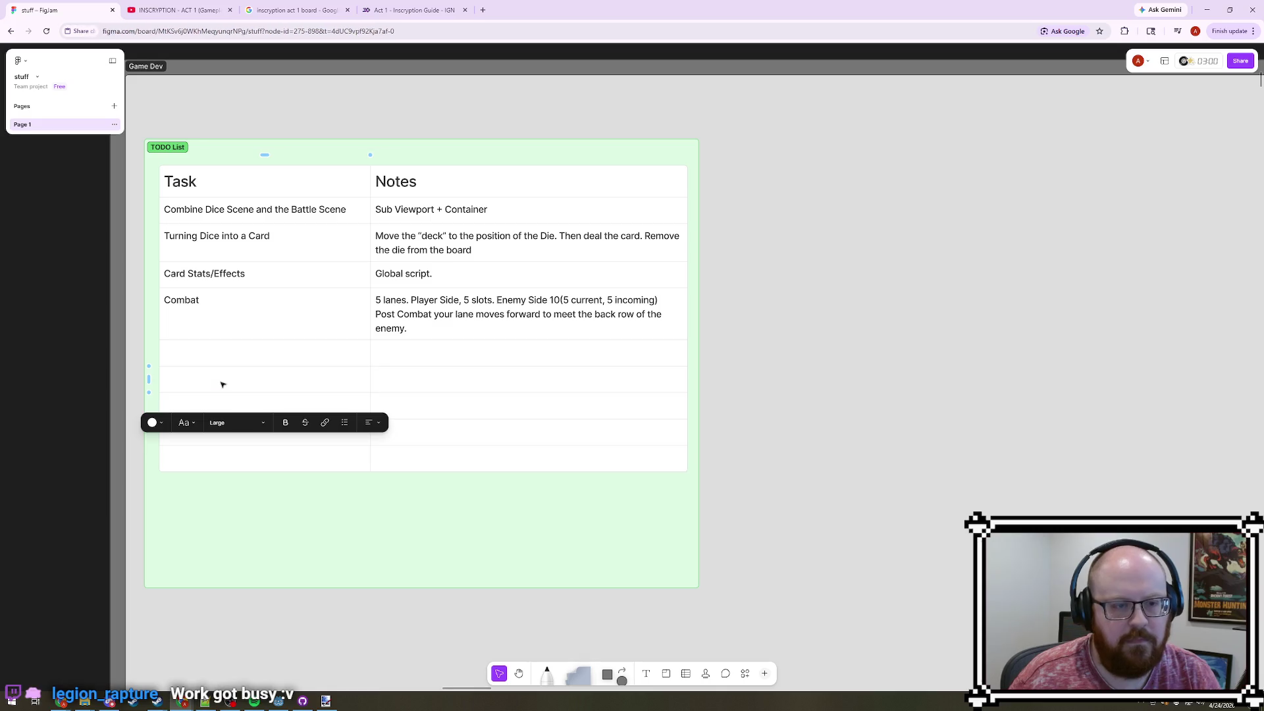
{"action": "key", "text": "ctrl+v"}
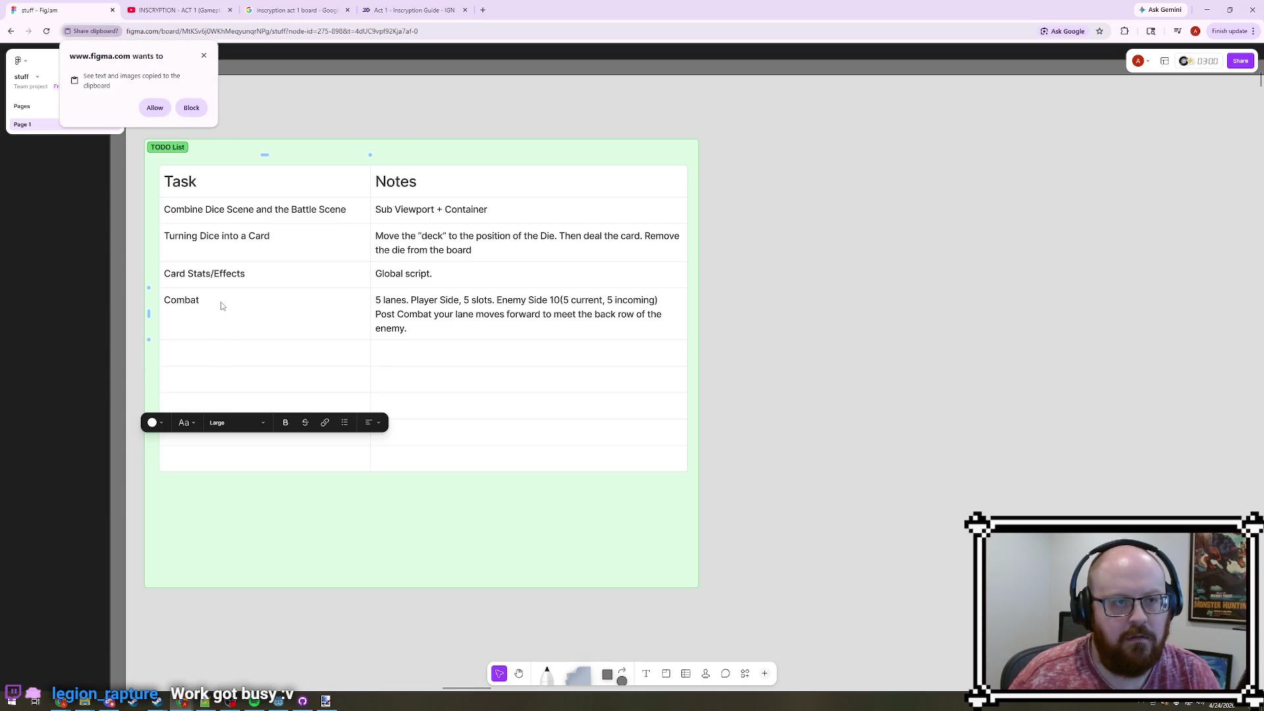
{"action": "left_click", "coordinate": [161, 111]}
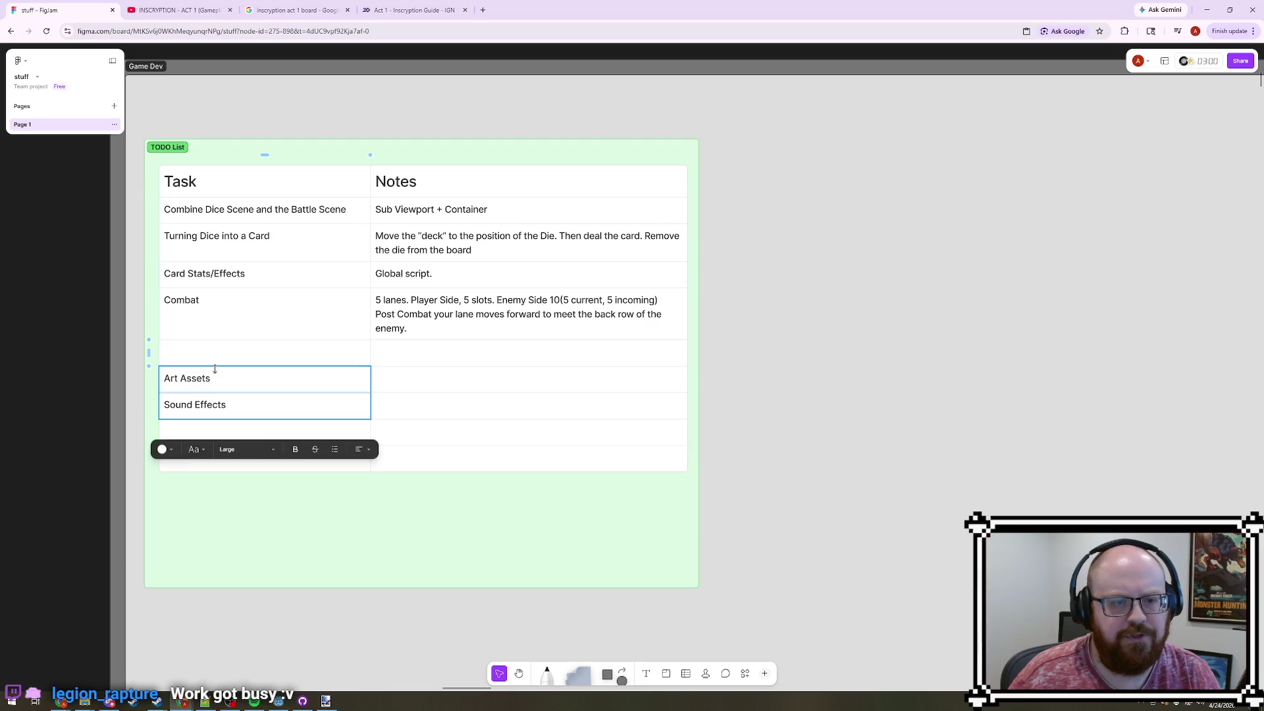
{"action": "left_click", "coordinate": [483, 409]}
{"action": "left_click", "coordinate": [273, 351]}
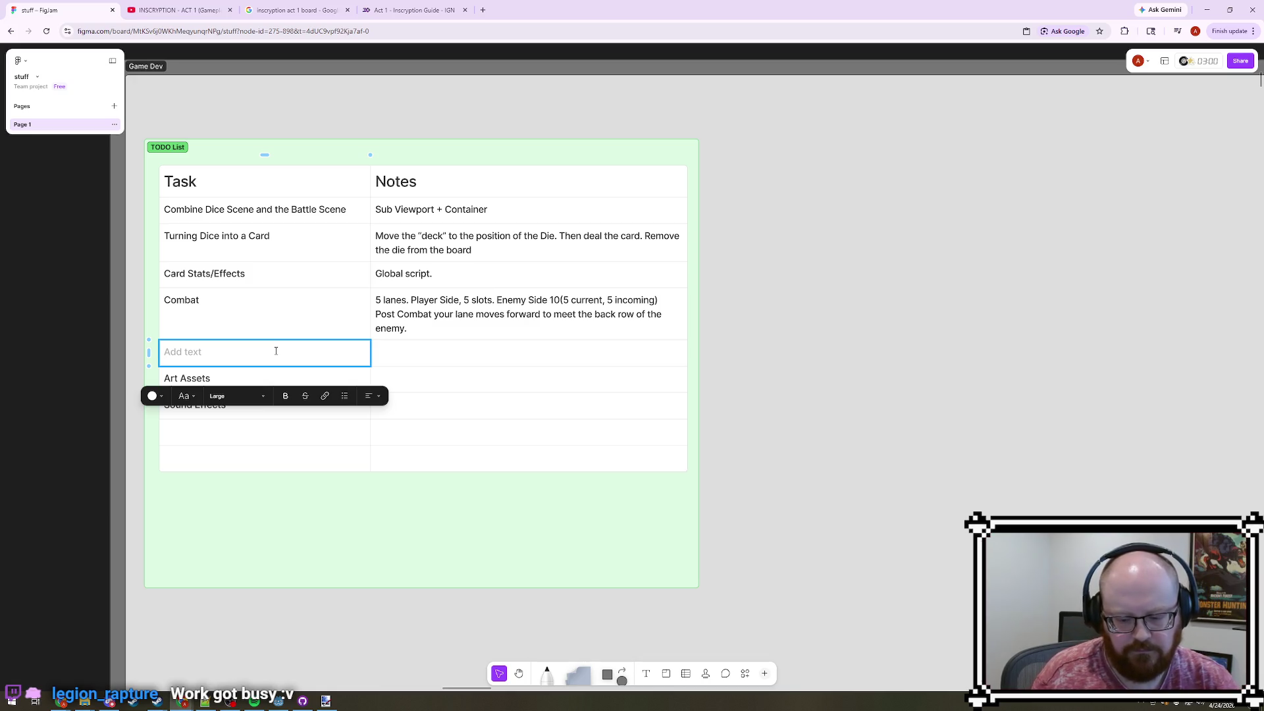
- Enter 'Between Combat Map Movement' as the task in the empty row under Combat
{"action": "type", "text": "Betw"}
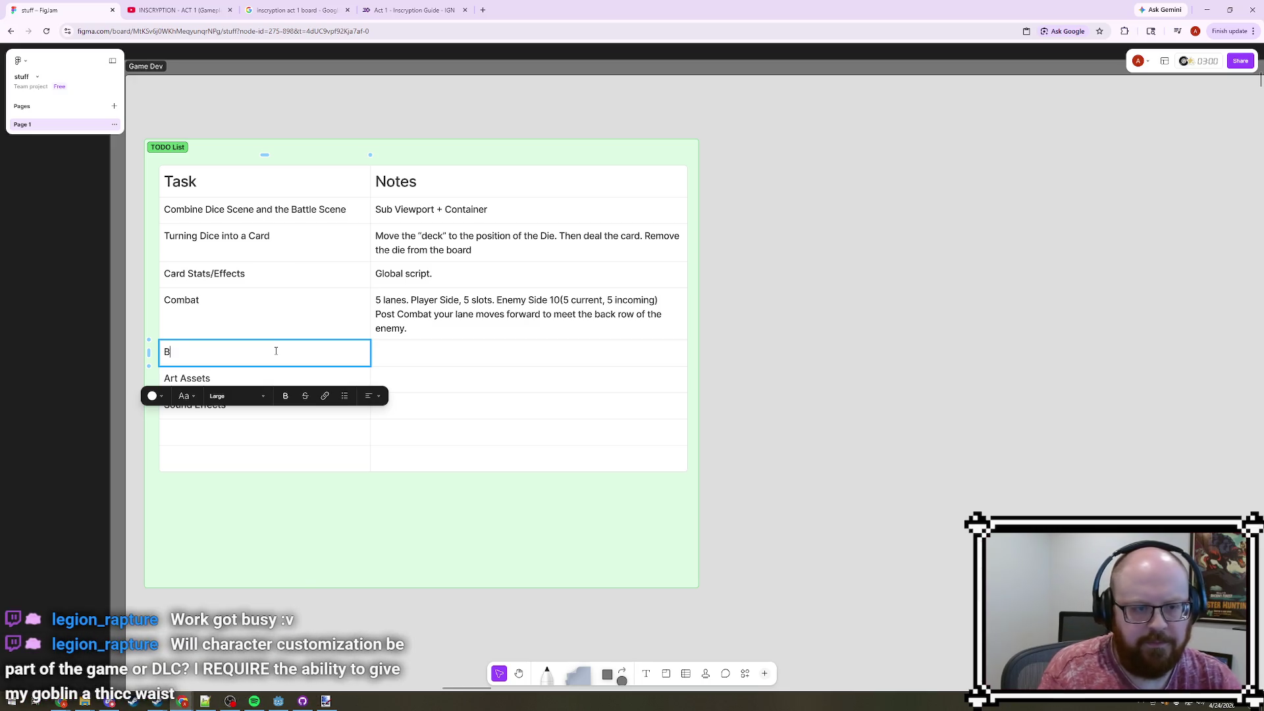
{"action": "type", "text": "een Co"}
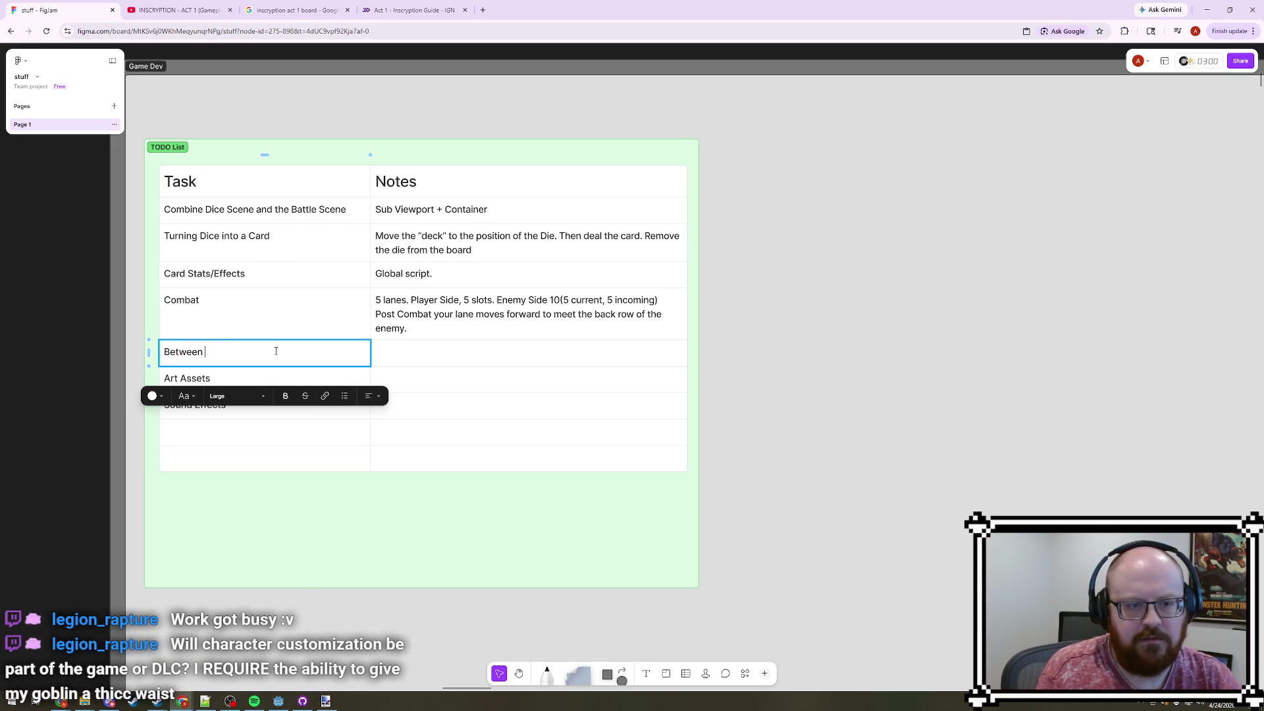
{"action": "type", "text": "mbat Map"}
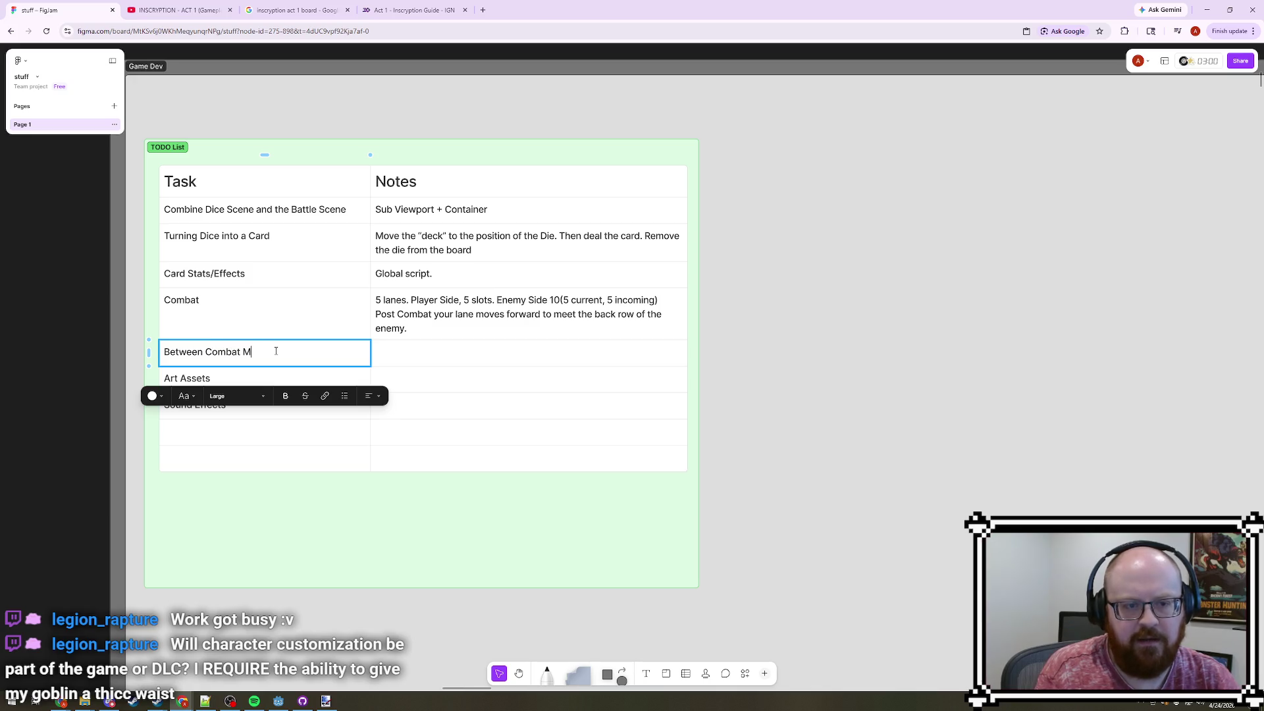
{"action": "type", "text": " Movement"}
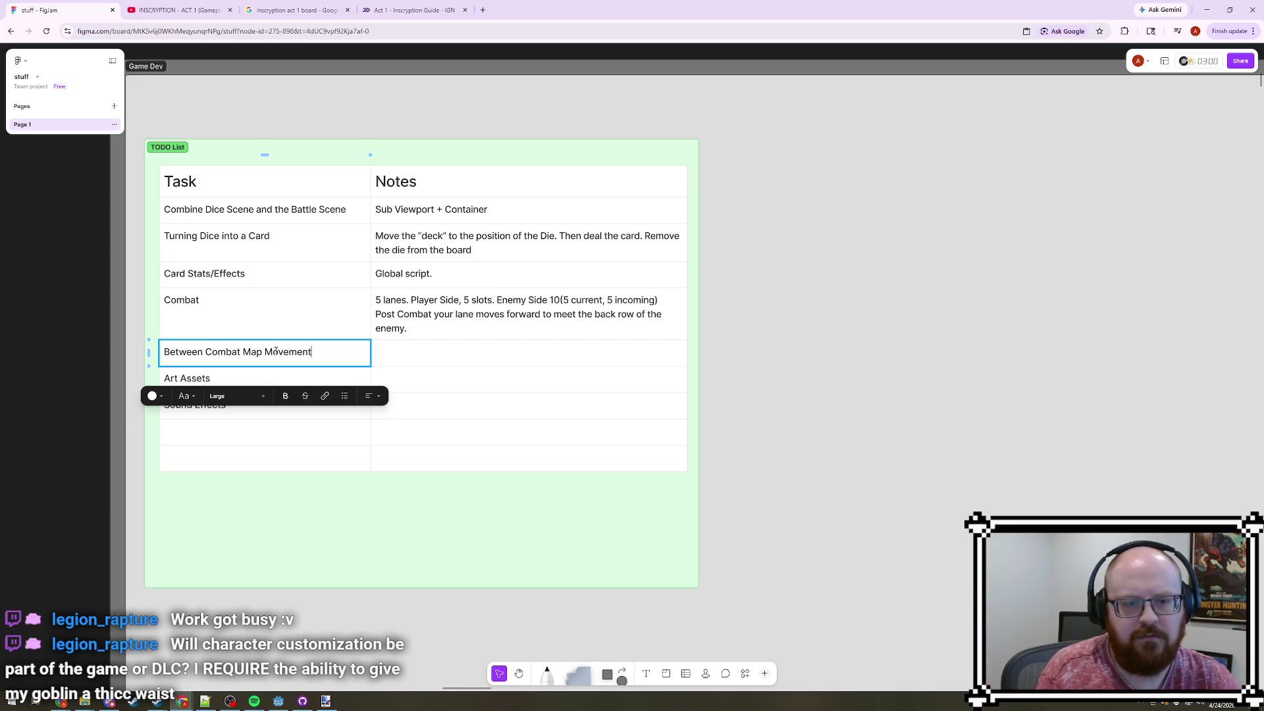
{"action": "left_click", "coordinate": [475, 356]}
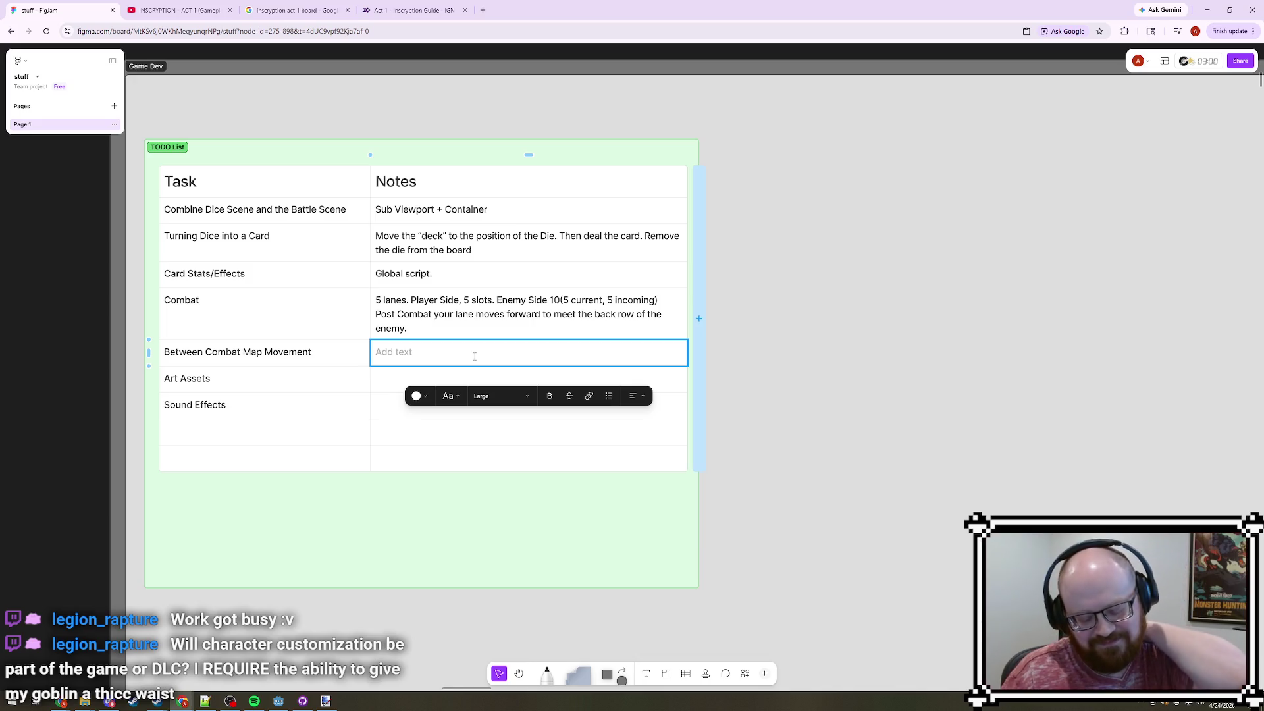
- Enter 'Thicc Goblin DLC' as a new task in the row below Sound Effects
{"action": "left_click", "coordinate": [197, 432]}
{"action": "type", "text": "Thicc "}
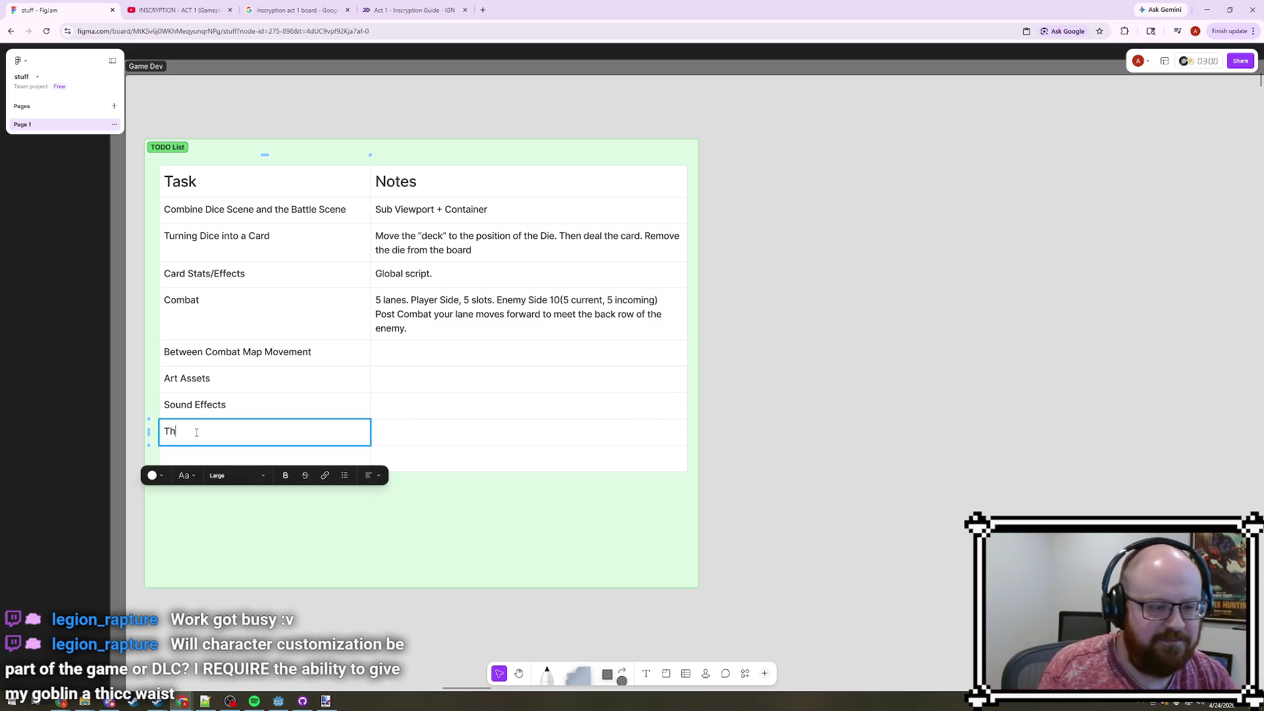
{"action": "type", "text": "Goblin DLC"}
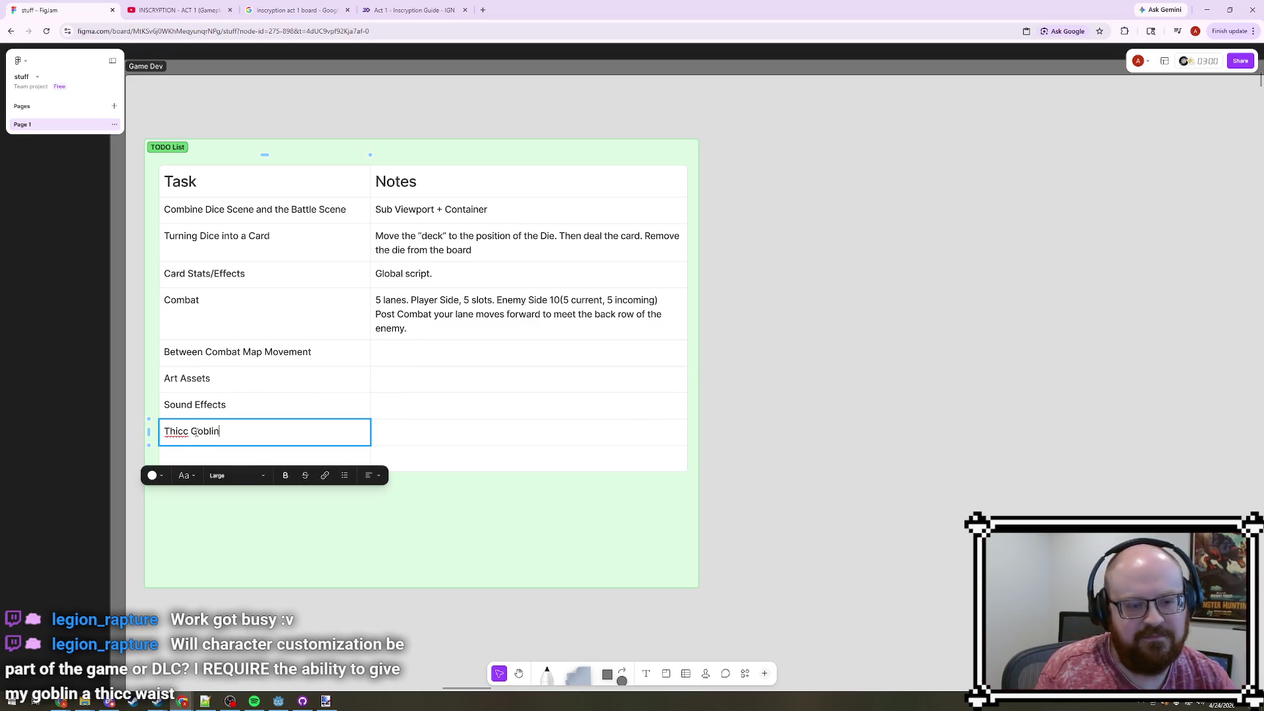
{"action": "left_click", "coordinate": [421, 435]}
{"action": "left_click", "coordinate": [916, 451]}
- Add a note beside it dedicating the task to a chat viewer, then bring up Godot
{"action": "left_click", "coordinate": [459, 436]}
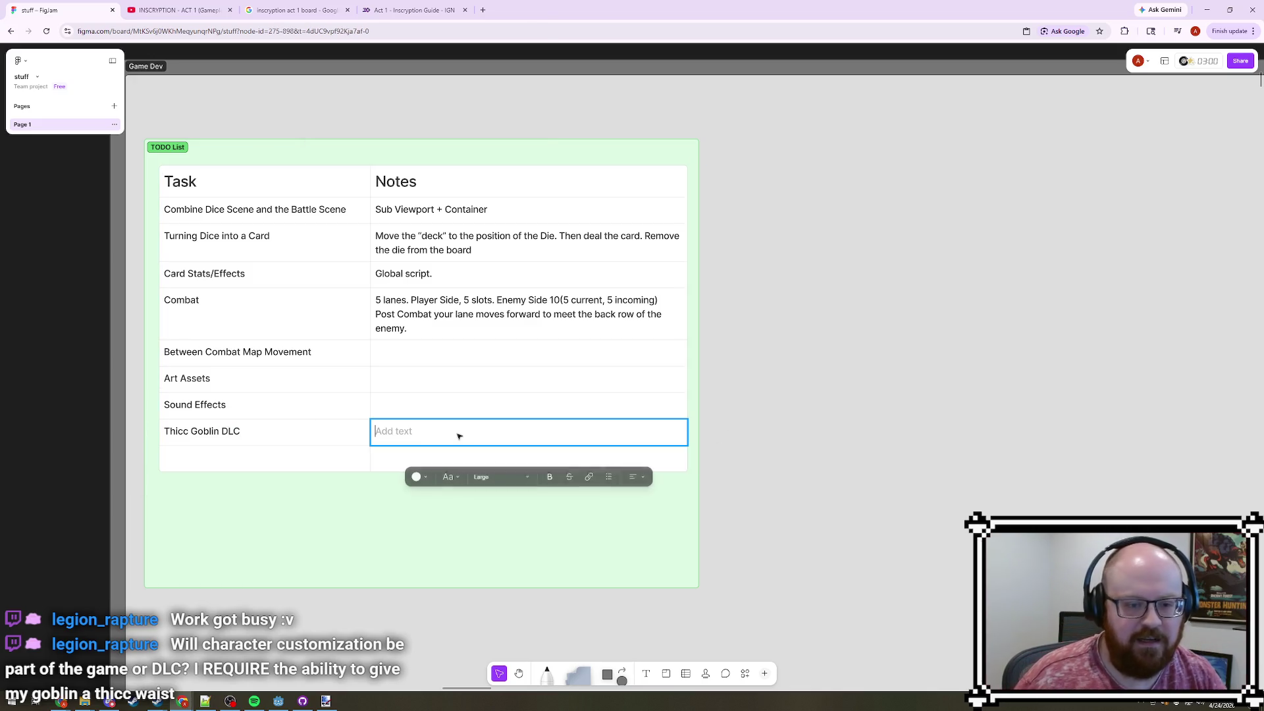
{"action": "type", "text": "For Legion"}
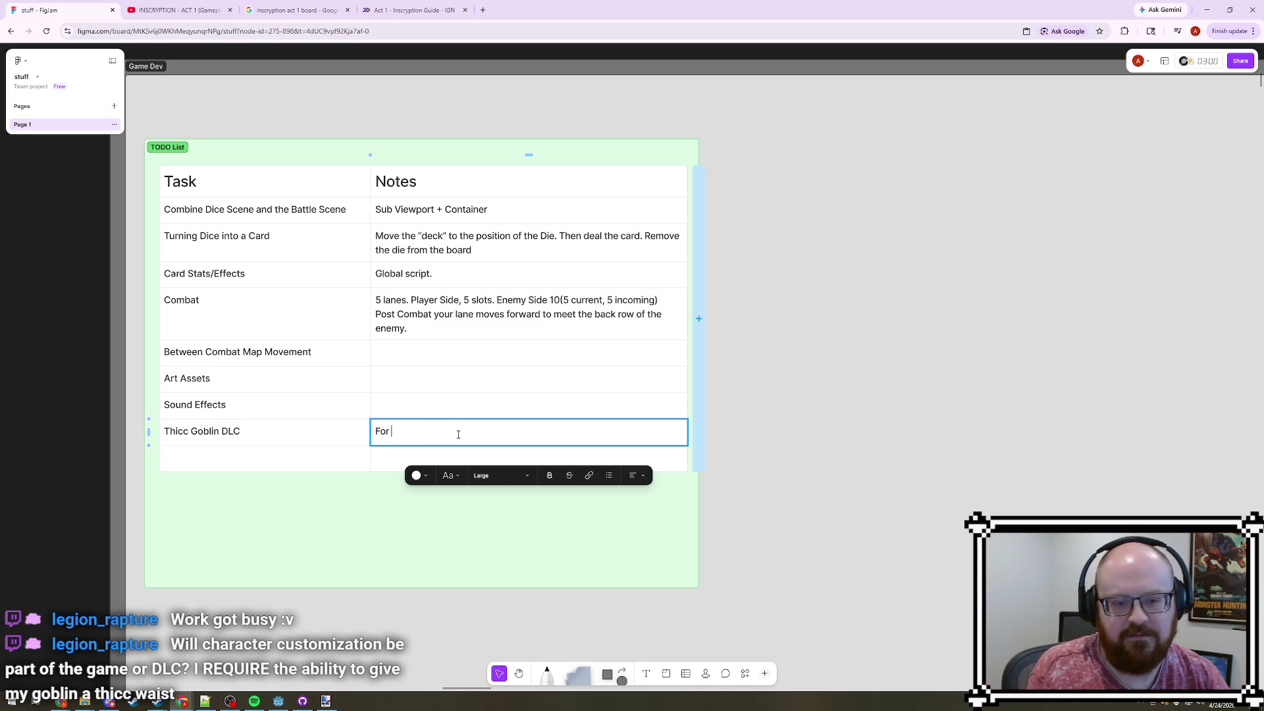
{"action": "left_click", "coordinate": [789, 443]}
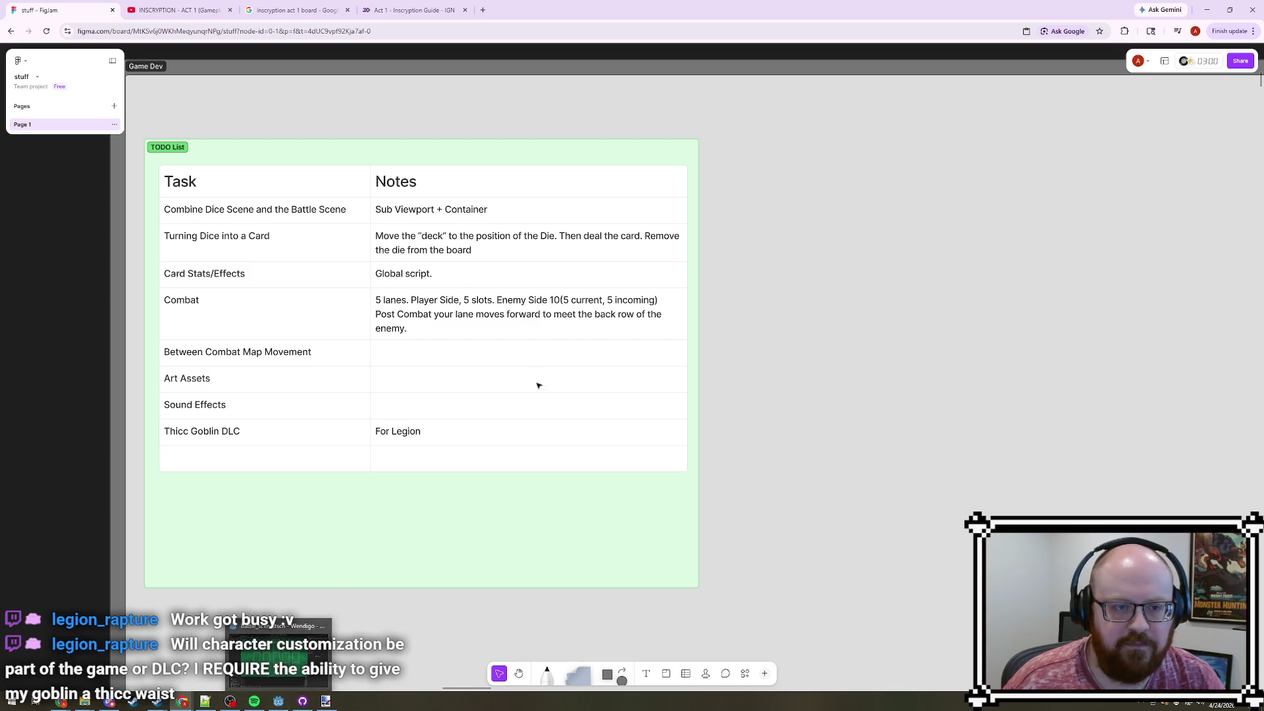
{"action": "scroll", "coordinate": [539, 392], "scroll_direction": "up", "scroll_amount": 2}
{"action": "scroll", "coordinate": [540, 389], "scroll_direction": "down", "scroll_amount": 4}
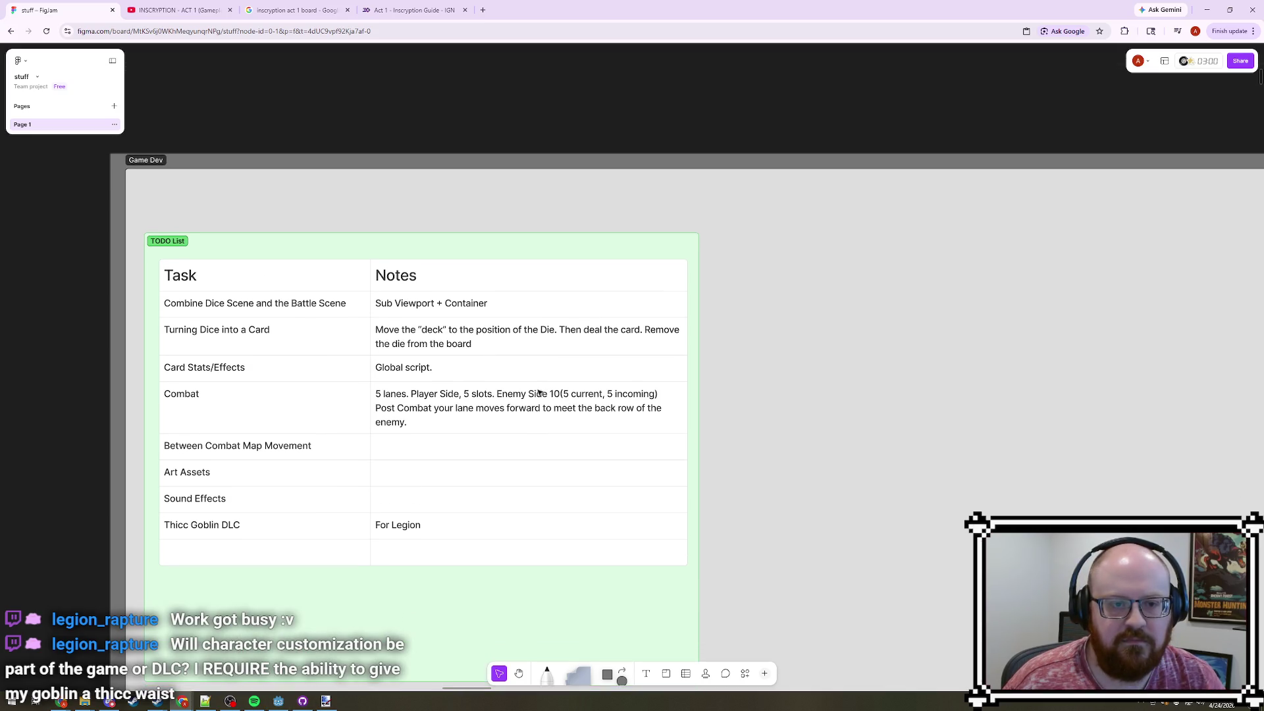
{"action": "scroll", "coordinate": [538, 386], "scroll_direction": "up", "scroll_amount": 1}
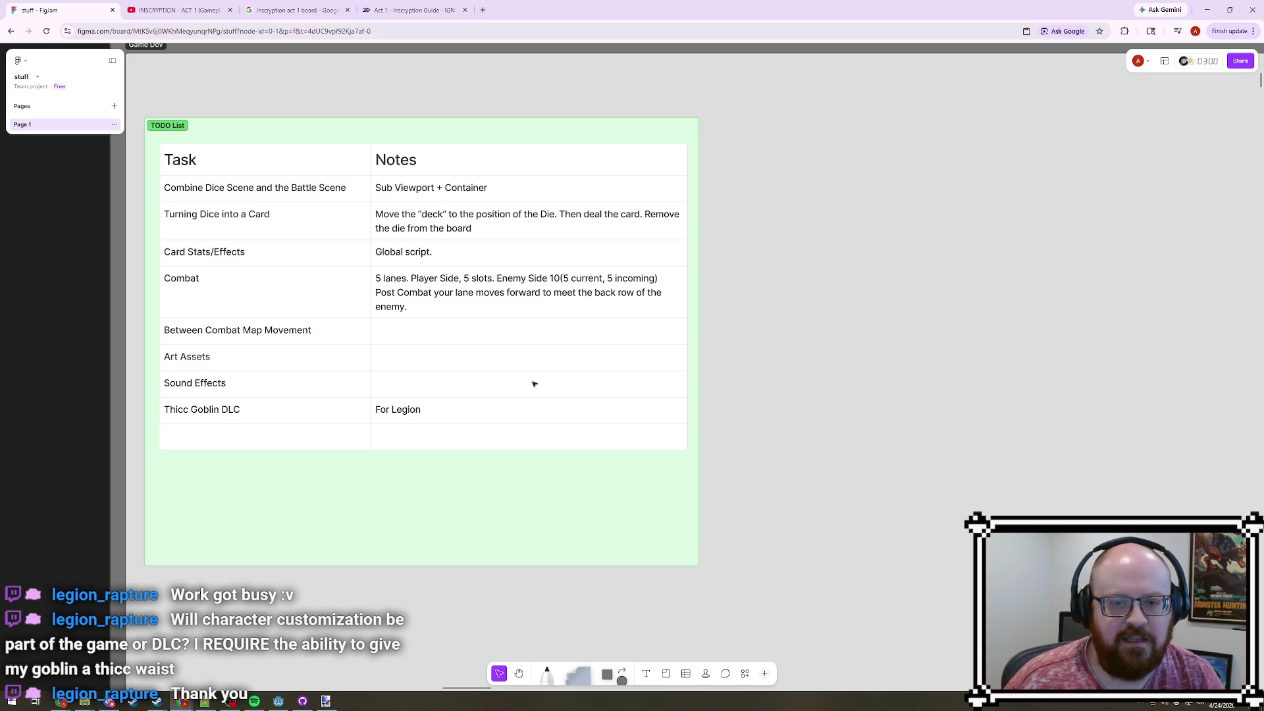
{"action": "left_click", "coordinate": [276, 703]}
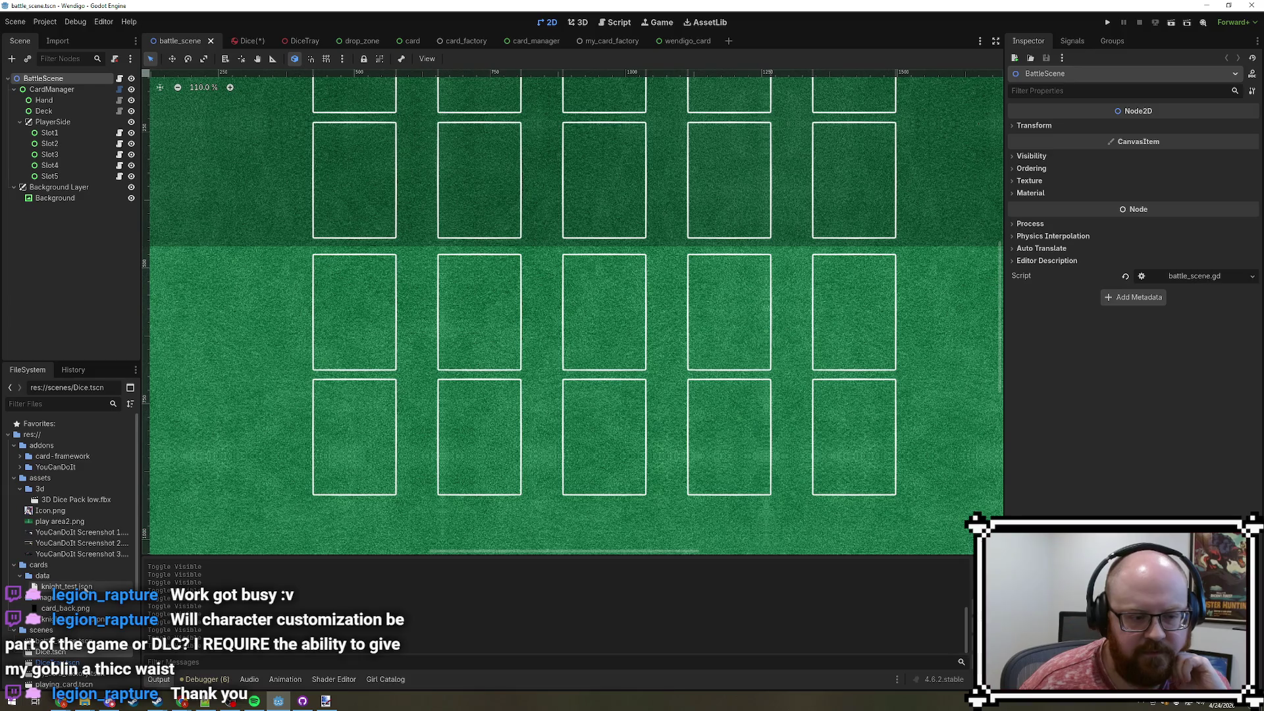
- Inspect the knight_test_card.png texture, then select the green Background and test dragging it
{"action": "left_click", "coordinate": [52, 619]}
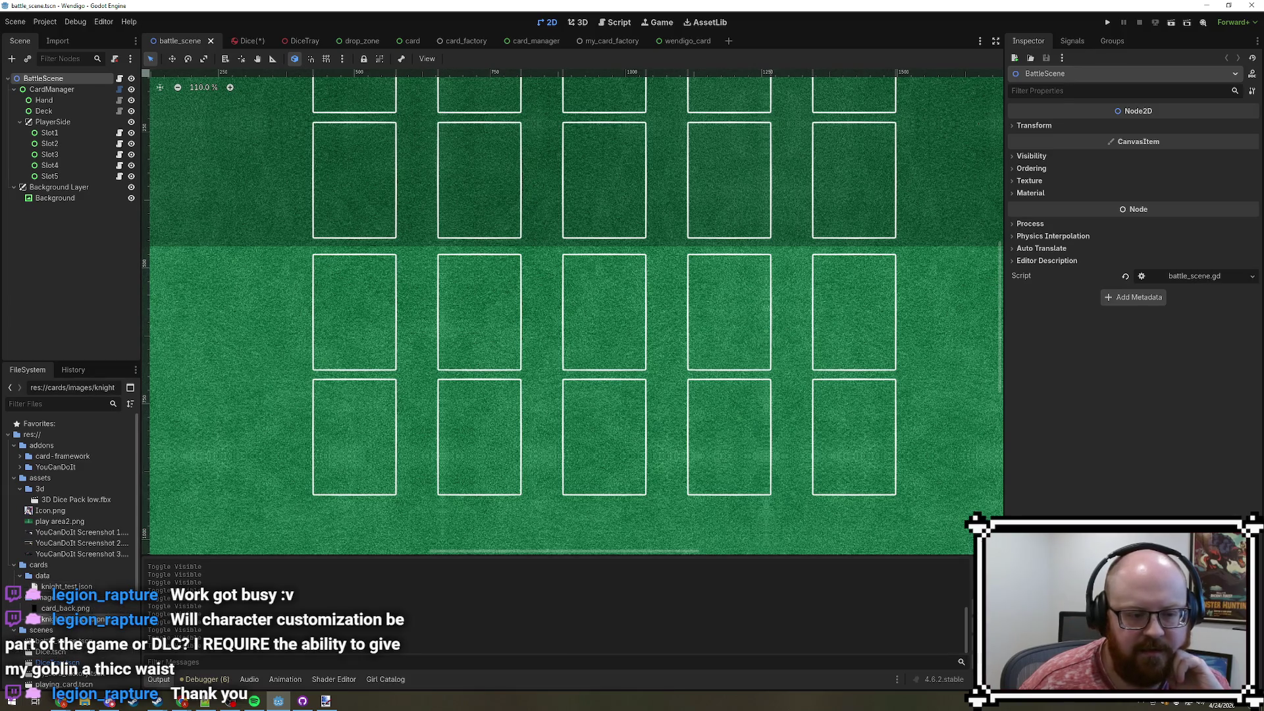
{"action": "double_click", "coordinate": [53, 619]}
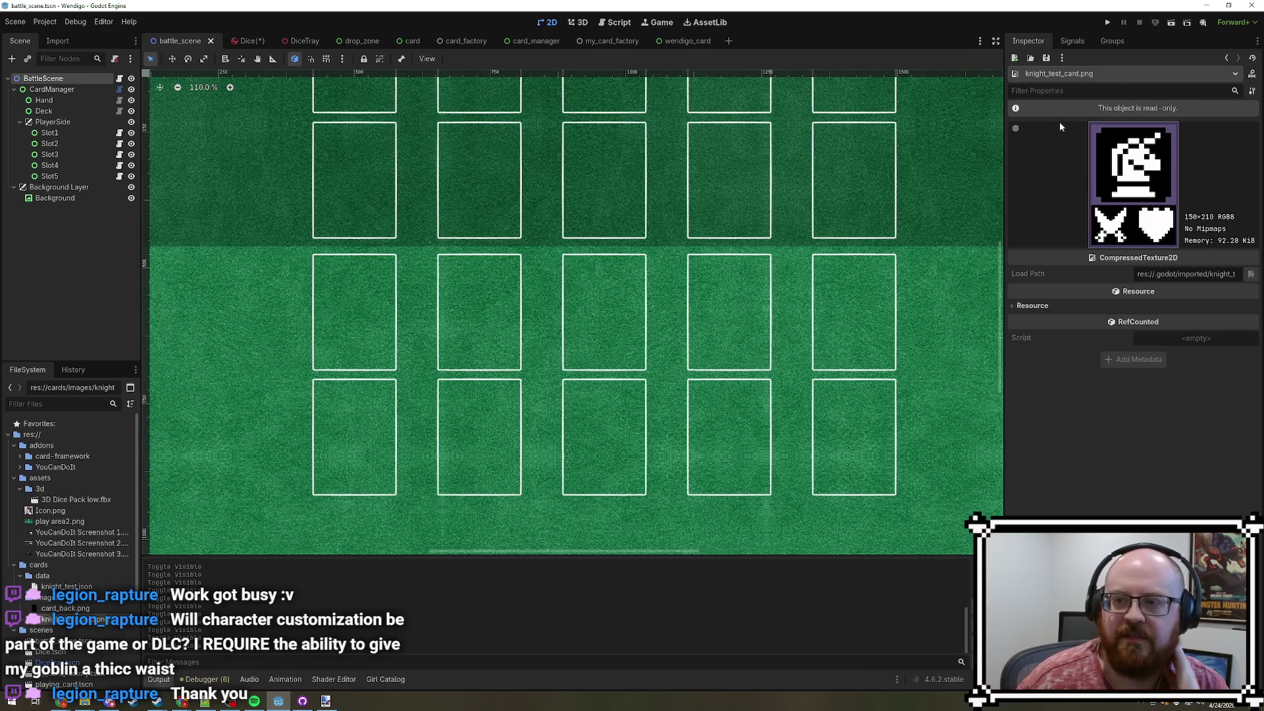
{"action": "left_click", "coordinate": [966, 187]}
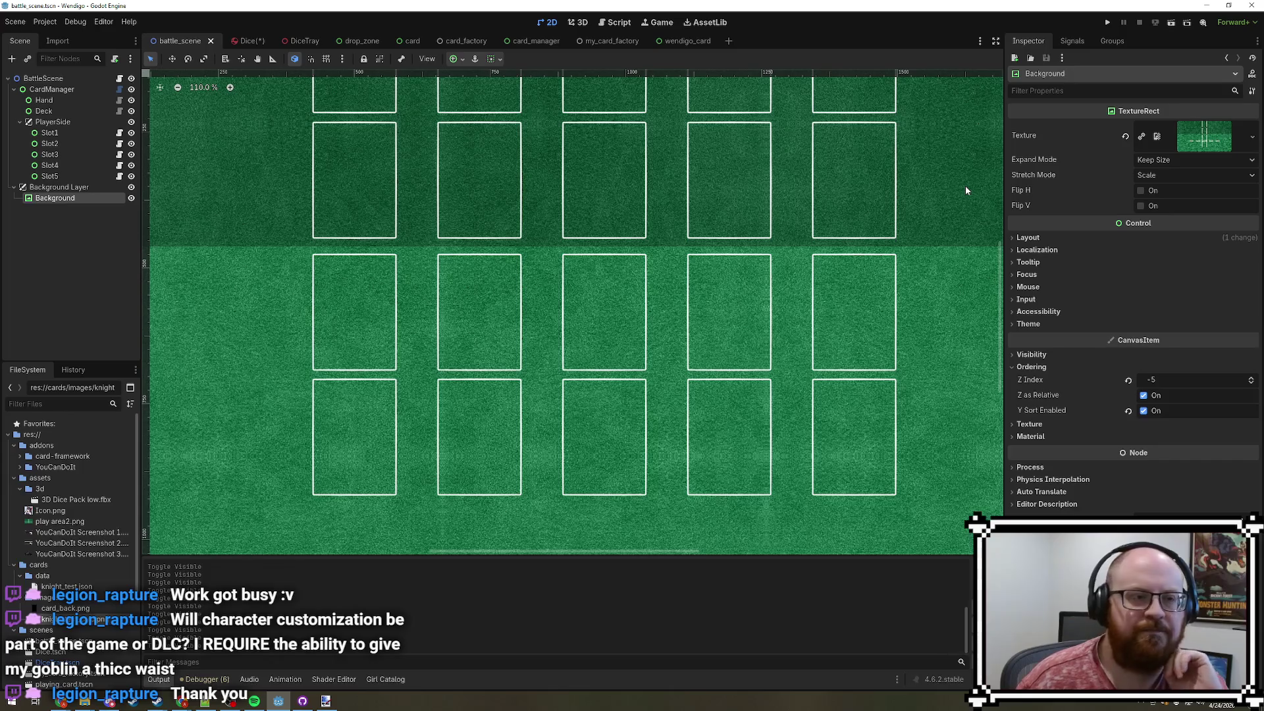
{"action": "left_click", "coordinate": [77, 130]}
{"action": "scroll", "coordinate": [695, 336], "scroll_direction": "down", "scroll_amount": 3}
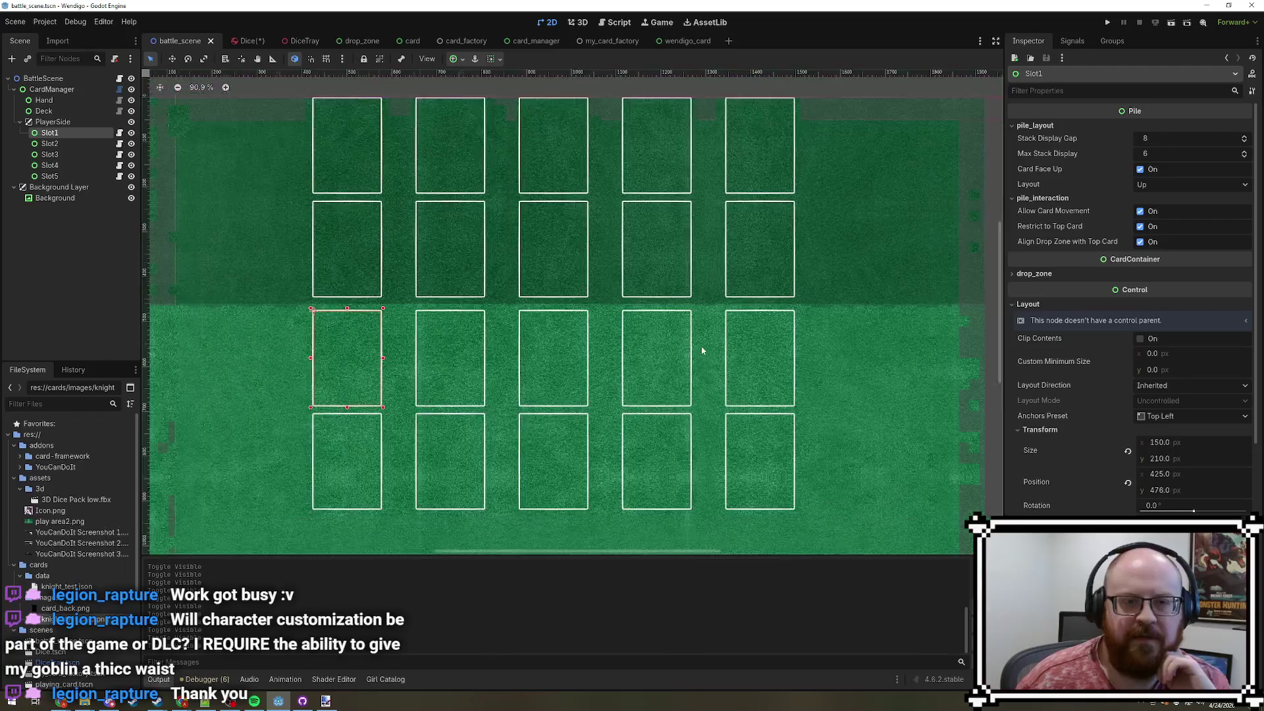
{"action": "left_click", "coordinate": [813, 303]}
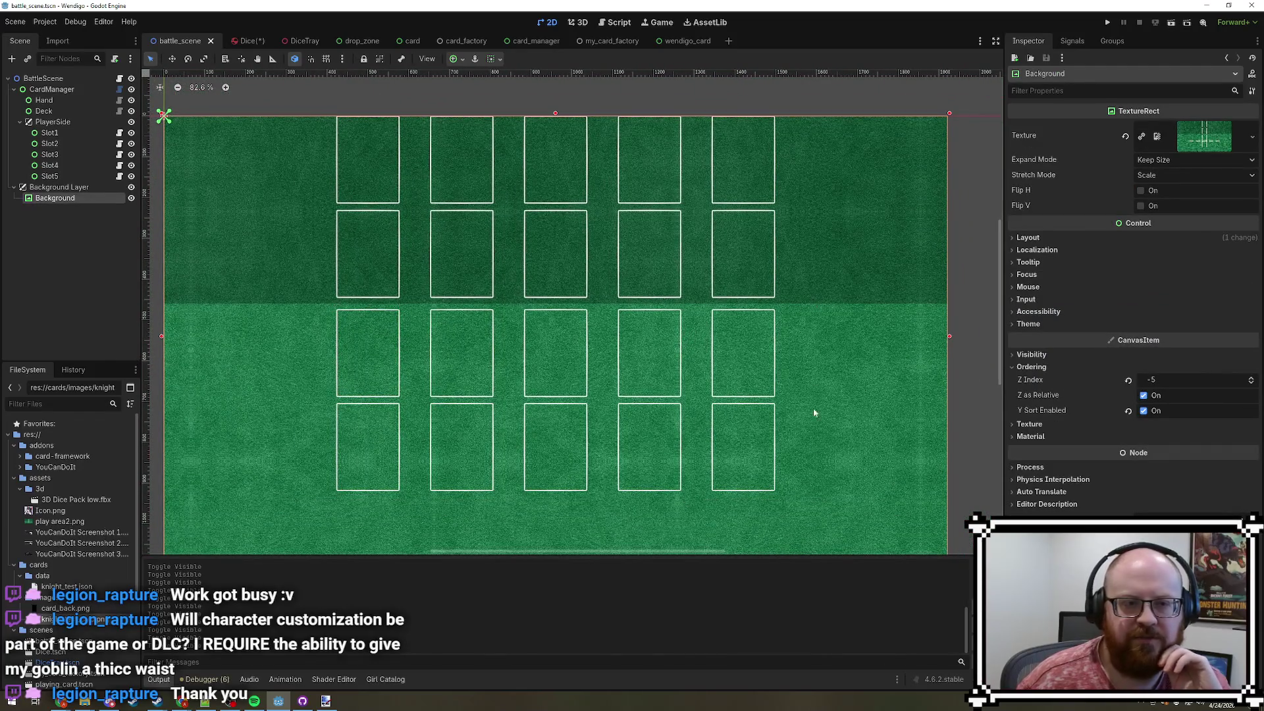
{"action": "scroll", "coordinate": [820, 382], "scroll_direction": "down", "scroll_amount": 3}
{"action": "scroll", "coordinate": [836, 355], "scroll_direction": "up", "scroll_amount": 2}
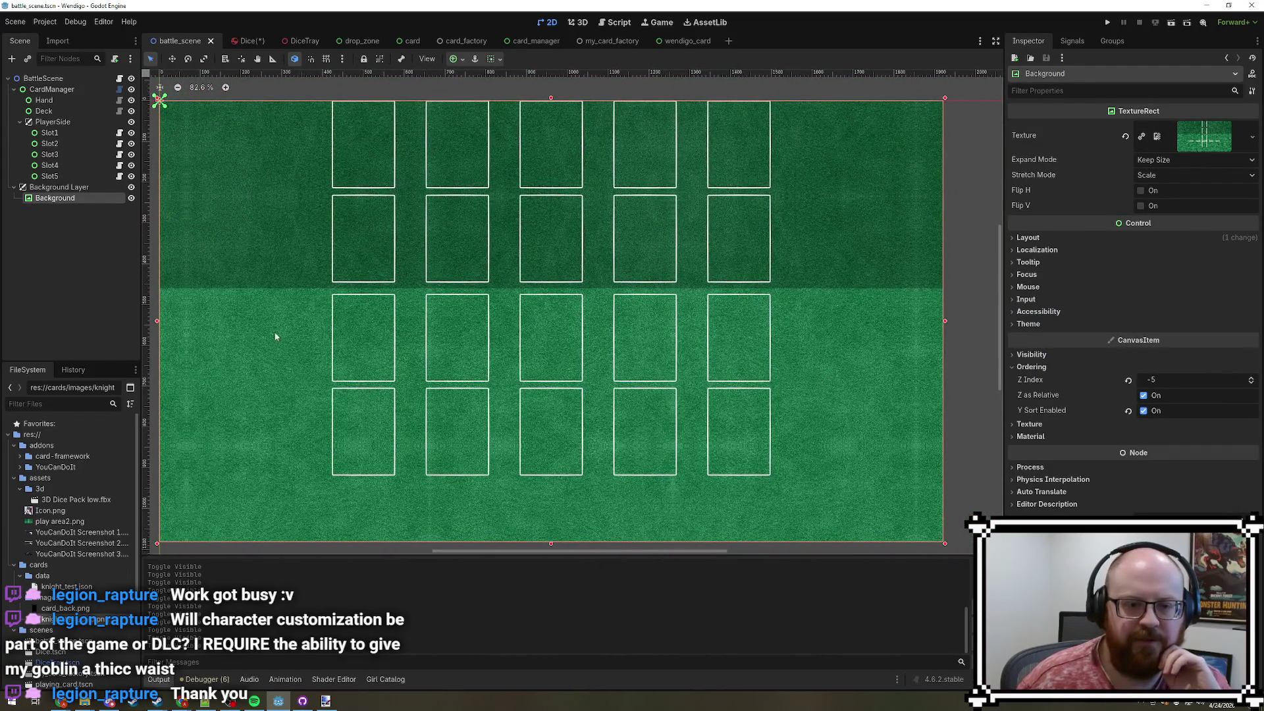
{"action": "mouse_move", "coordinate": [275, 337]}
{"action": "left_mouse_down"}
{"action": "mouse_move", "coordinate": [692, 339]}
{"action": "mouse_move", "coordinate": [263, 339]}
{"action": "mouse_move", "coordinate": [297, 337]}
{"action": "mouse_move", "coordinate": [268, 330]}
{"action": "left_mouse_up"}
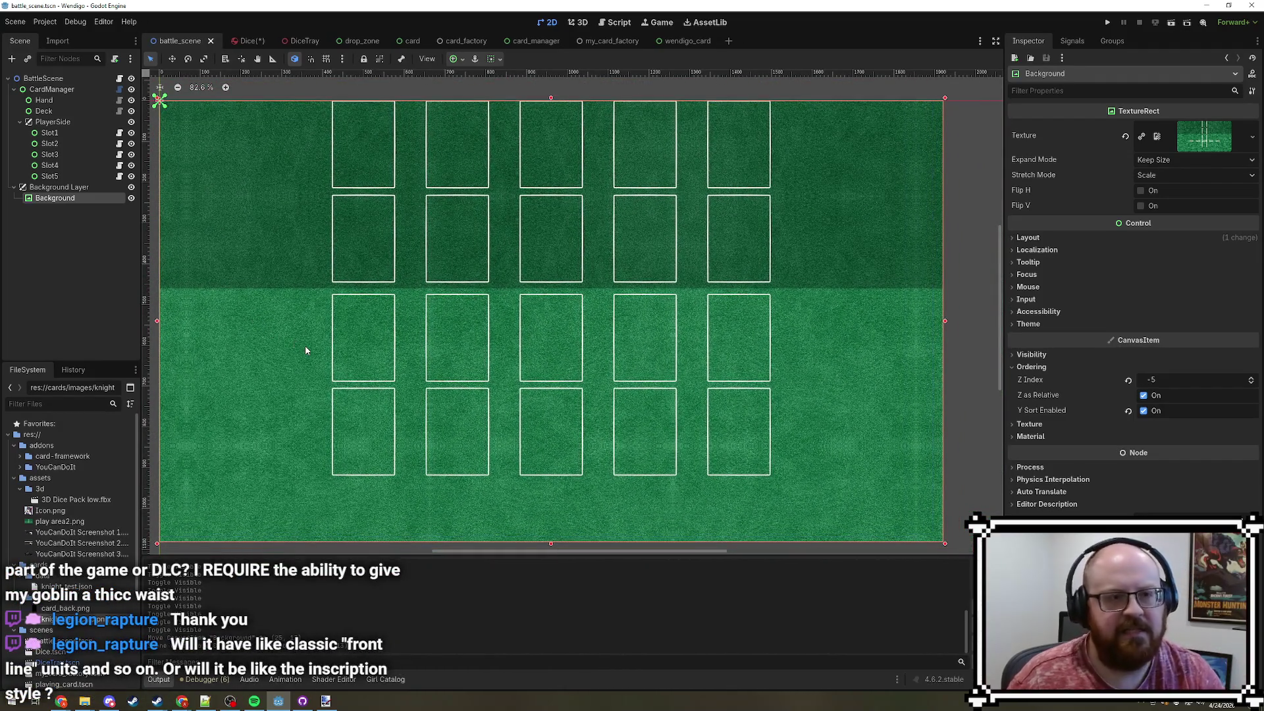
- Lock the Background node, inspect the Hand node, and return to the FigJam browser
{"action": "left_click", "coordinate": [368, 59]}
{"action": "left_click", "coordinate": [320, 91]}
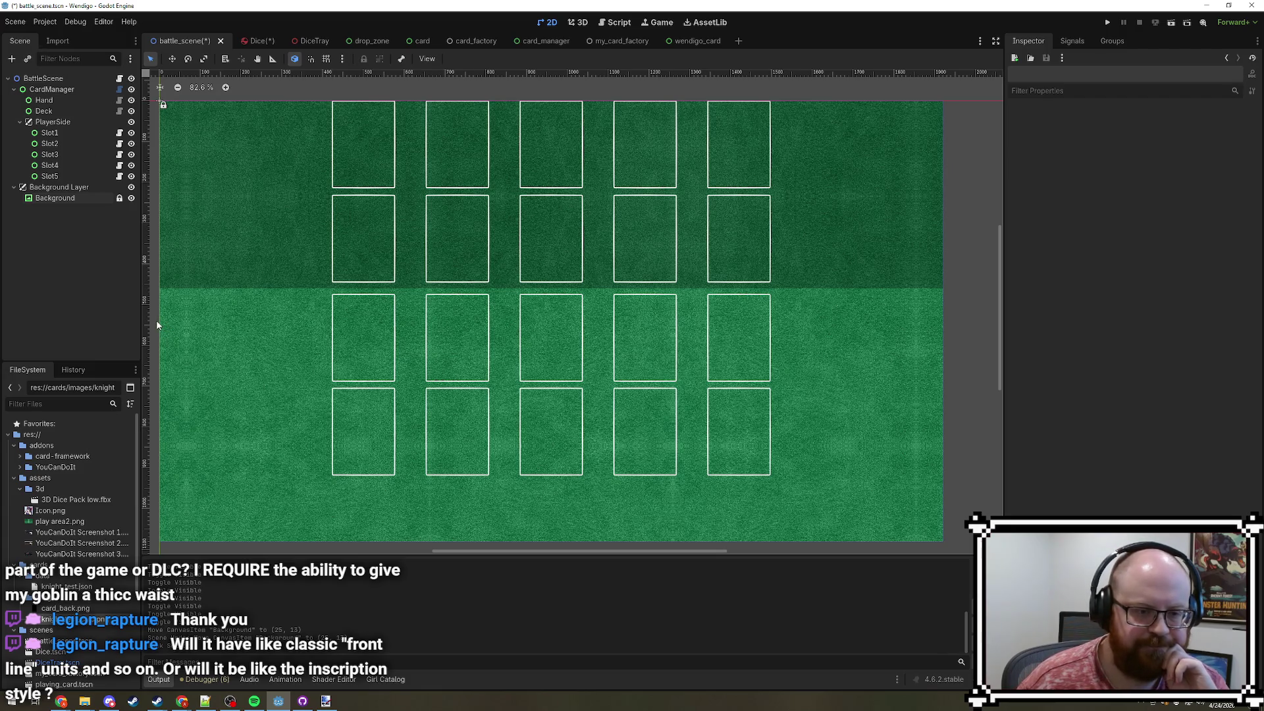
{"action": "left_click", "coordinate": [835, 457]}
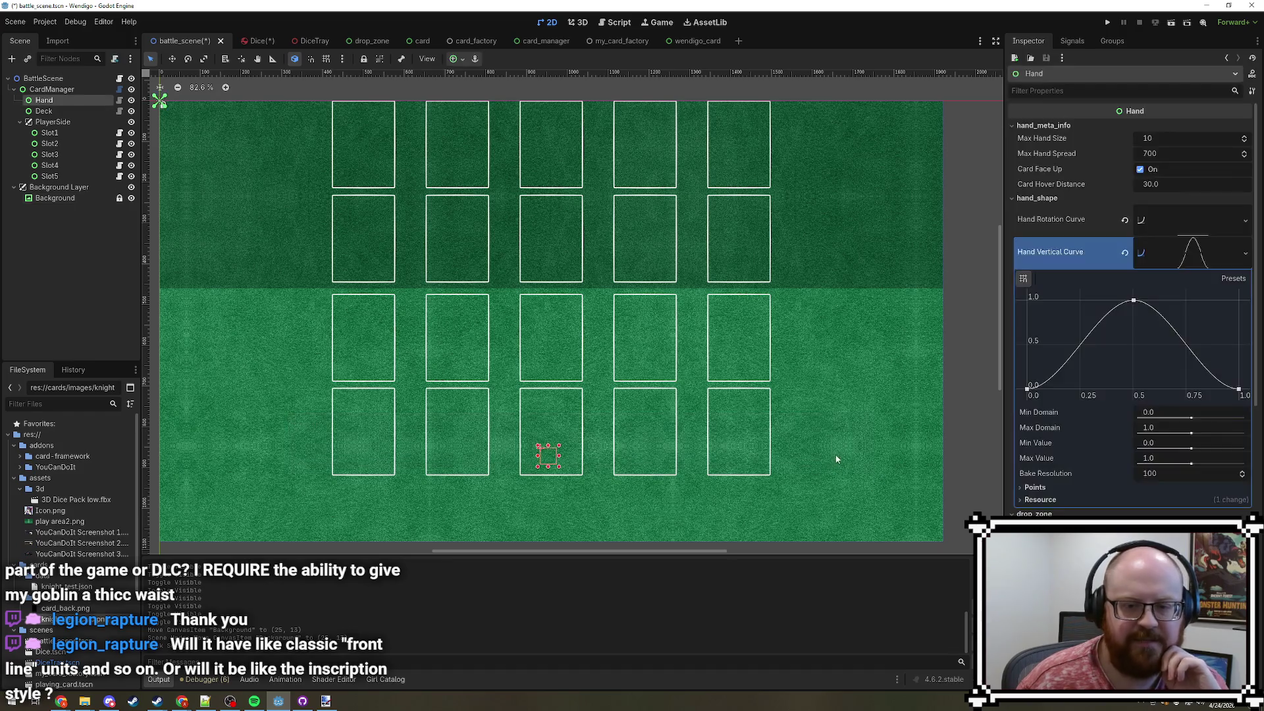
{"action": "left_click", "coordinate": [401, 440]}
{"action": "left_click", "coordinate": [269, 428]}
{"action": "mouse_move", "coordinate": [281, 399]}
{"action": "left_mouse_down"}
{"action": "mouse_move", "coordinate": [878, 417]}
{"action": "mouse_move", "coordinate": [833, 421]}
{"action": "left_mouse_up"}
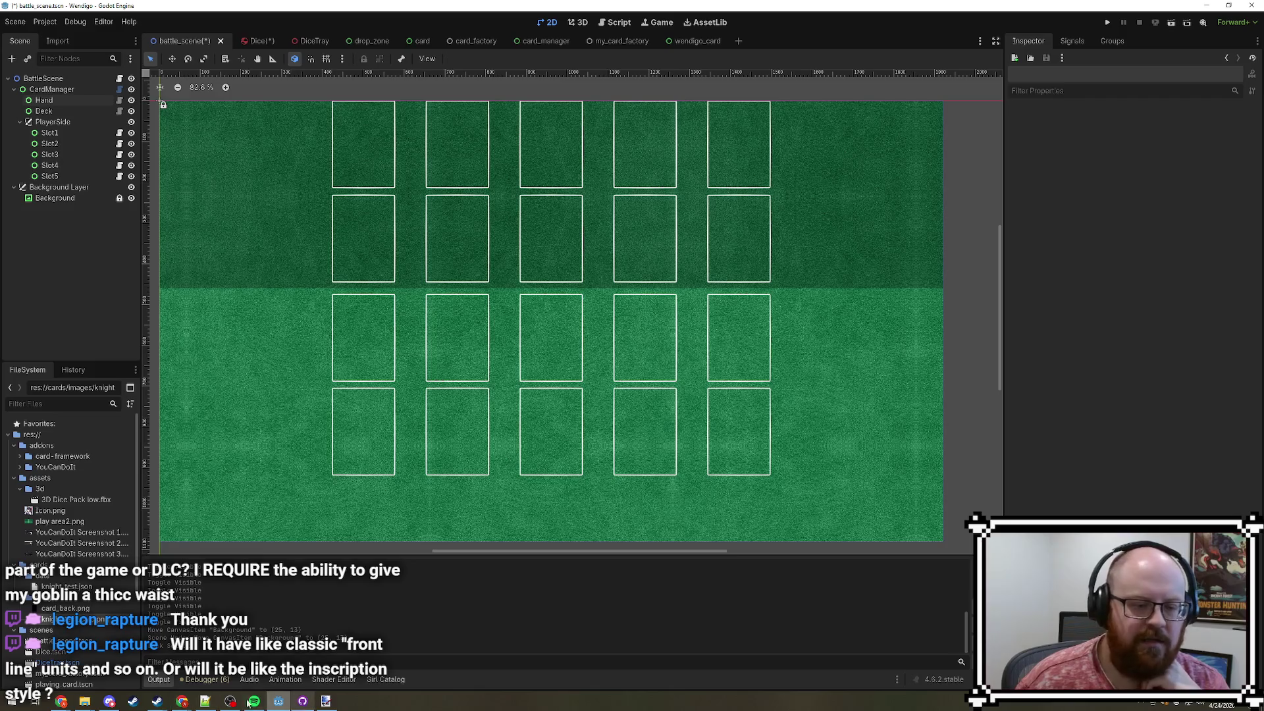
{"action": "left_click", "coordinate": [181, 702]}
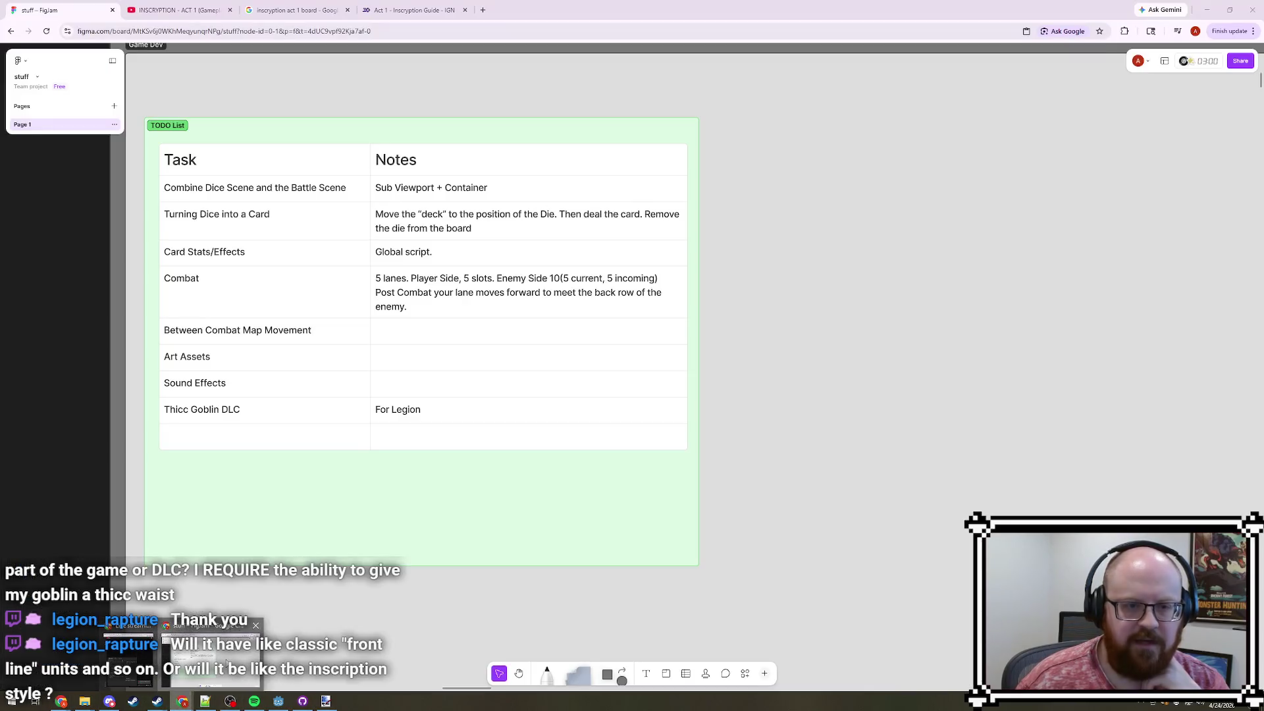
- Fill Between Combat Map Movement's Notes cell with 'Spooky Vending Machine: offer stickers or side replacements or a blank die'
{"action": "left_click", "coordinate": [318, 330]}
{"action": "left_click", "coordinate": [444, 335]}
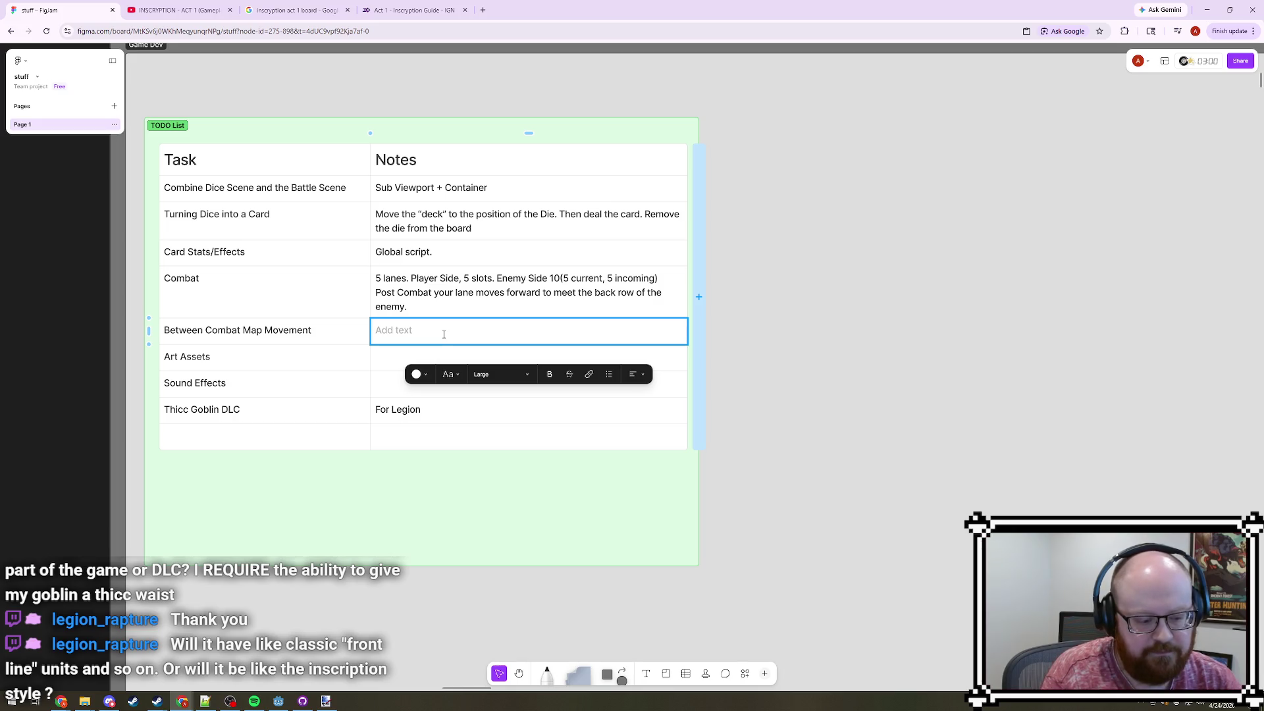
{"action": "type", "text": "Spooky "}
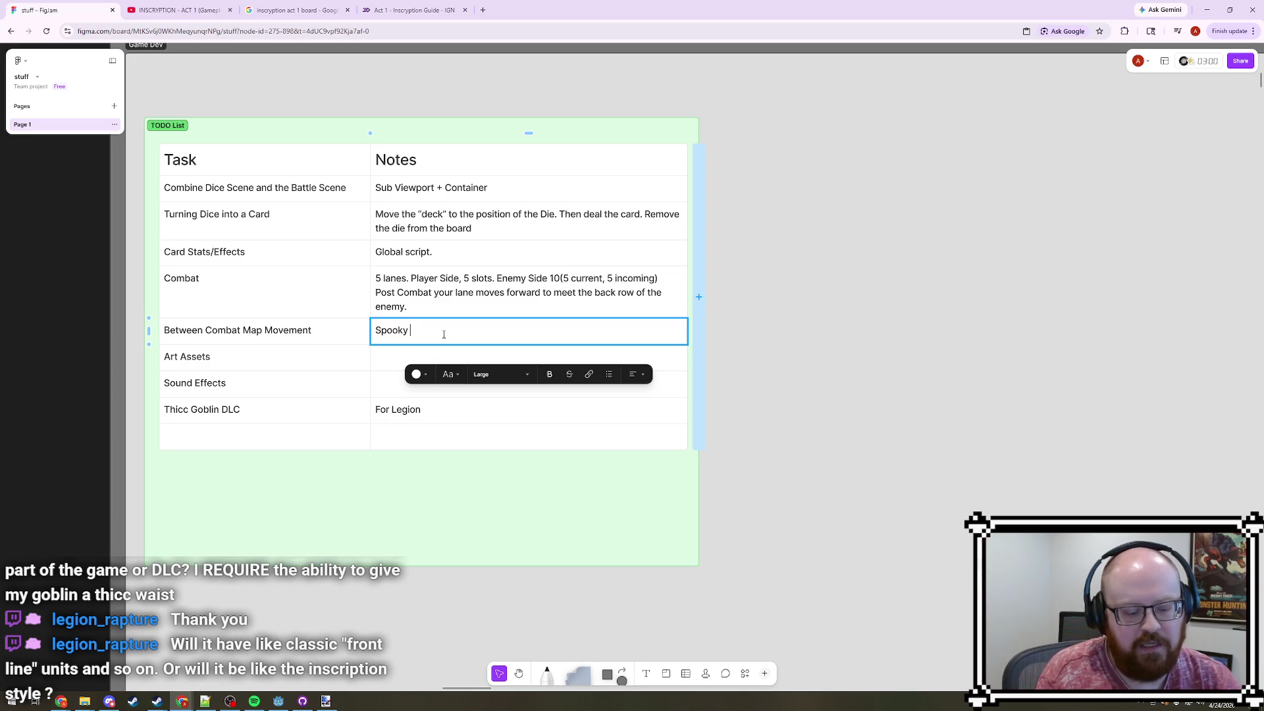
{"action": "type", "text": "Vending Machine"}
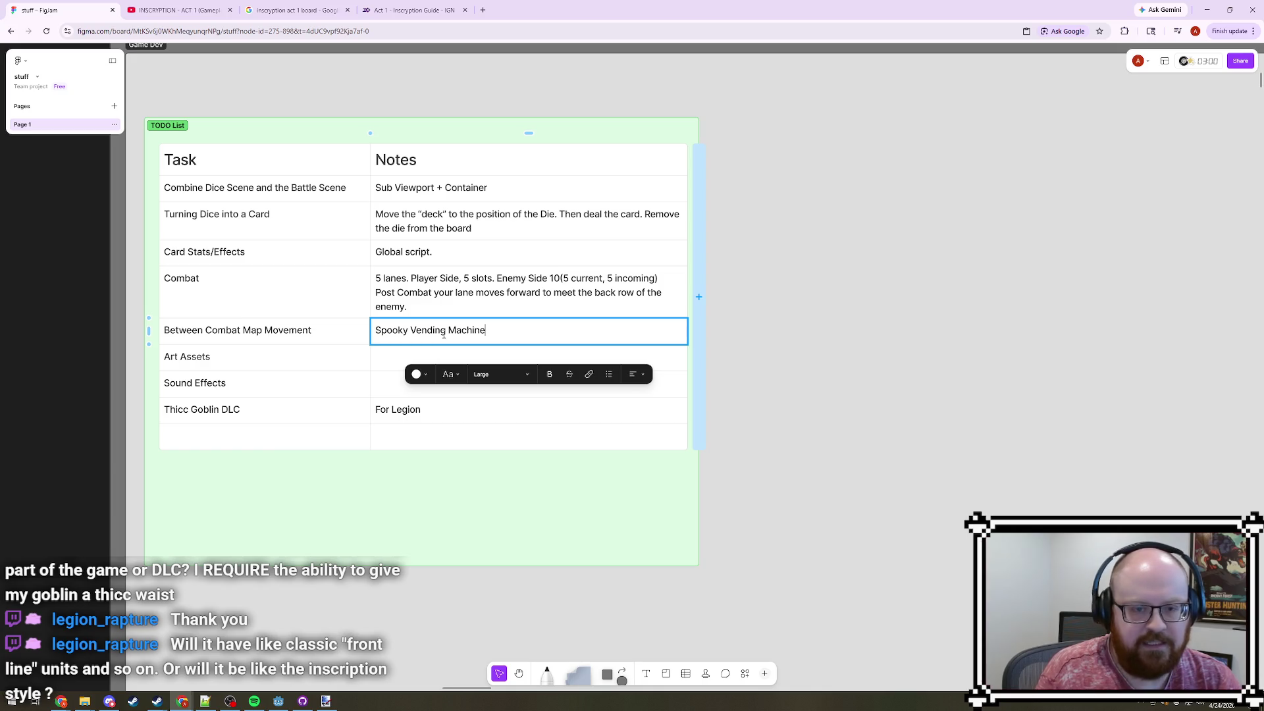
{"action": "type", "text": ": "}
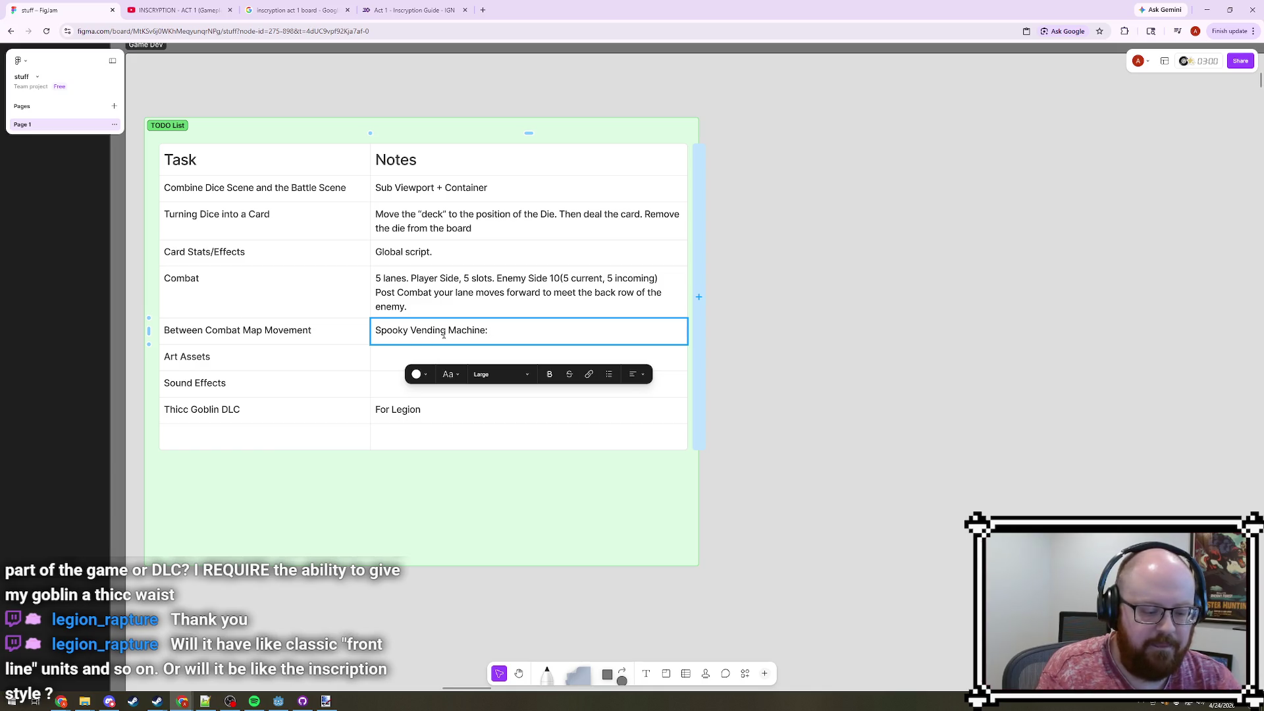
{"action": "type", "text": "offer "}
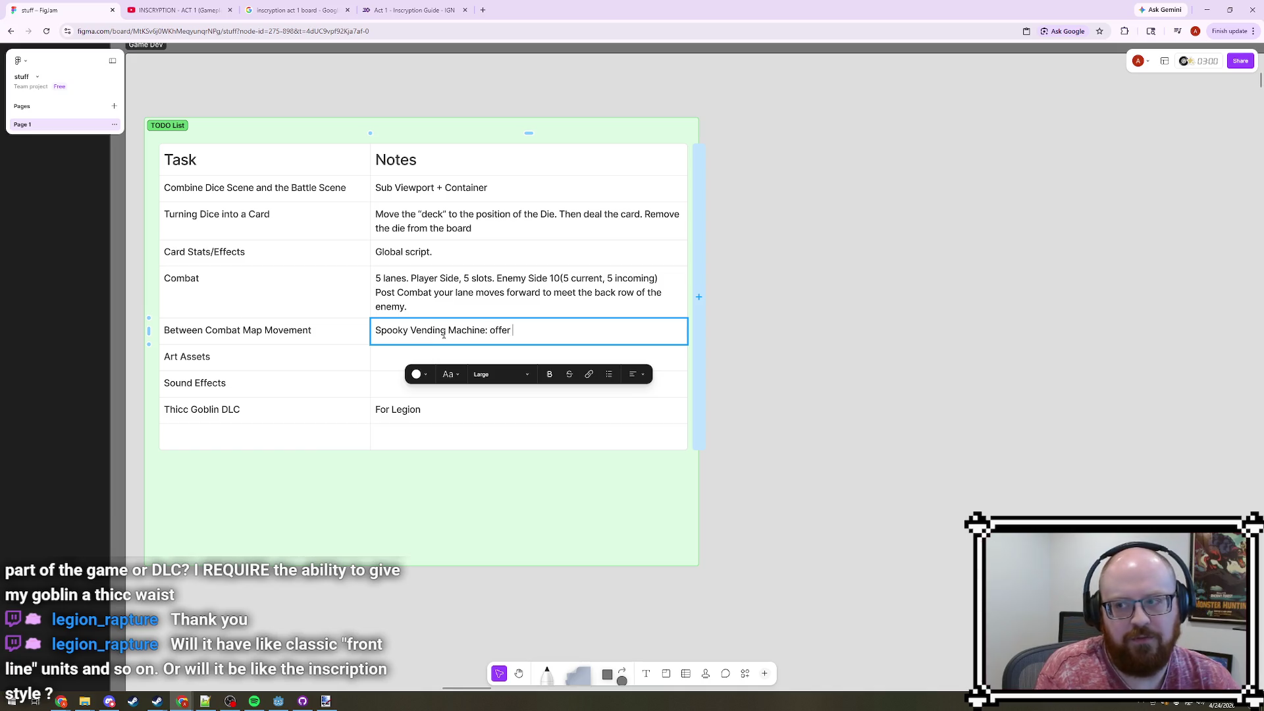
{"action": "type", "text": "stickers or "}
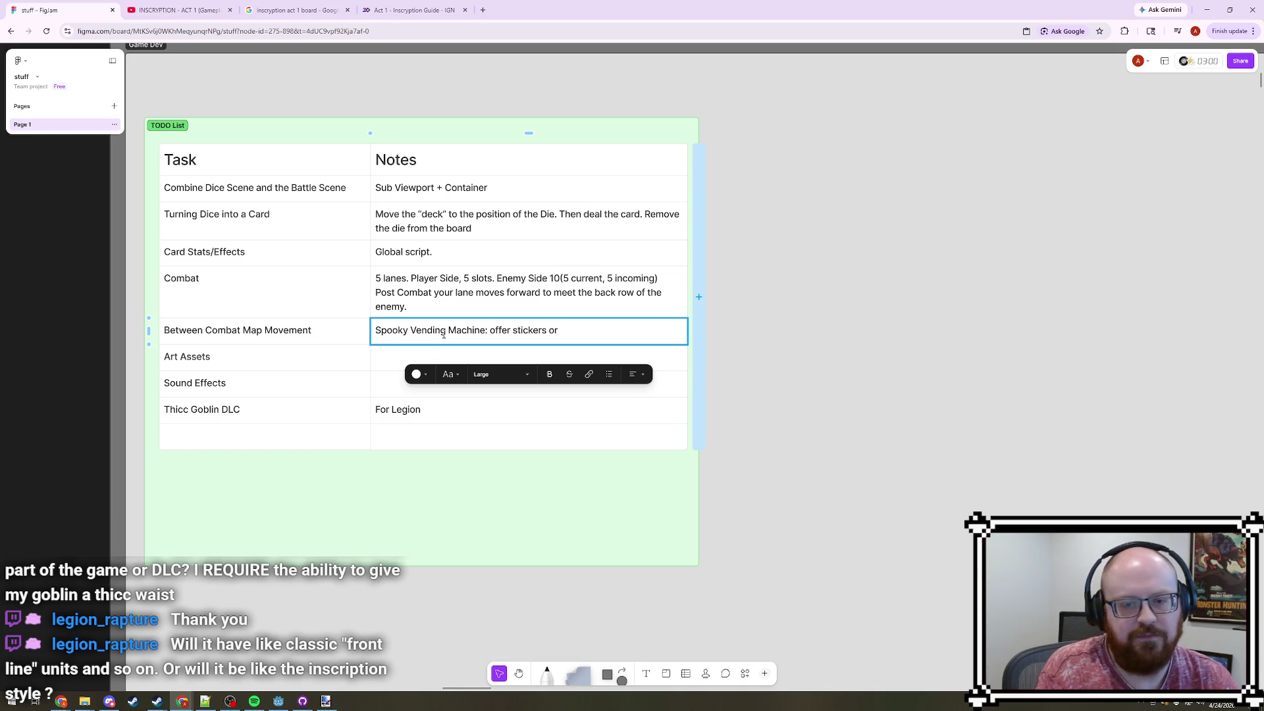
{"action": "type", "text": "side replacements "}
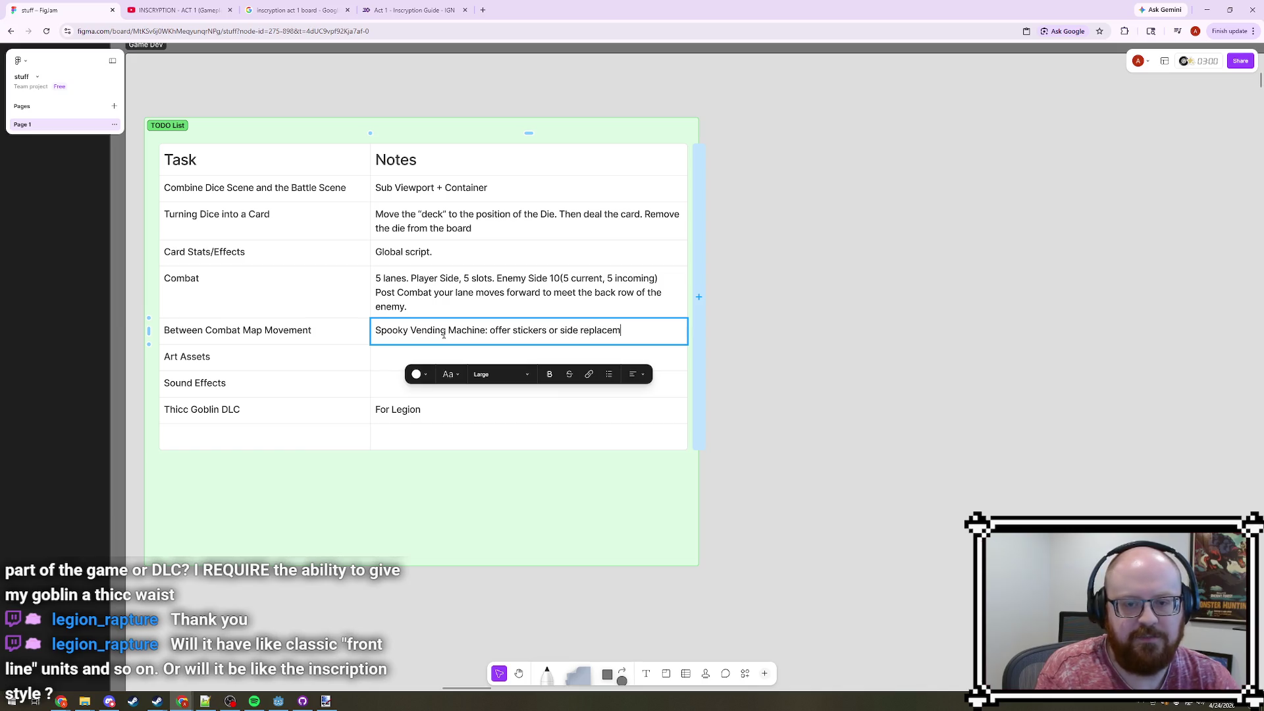
{"action": "type", "text": "or "}
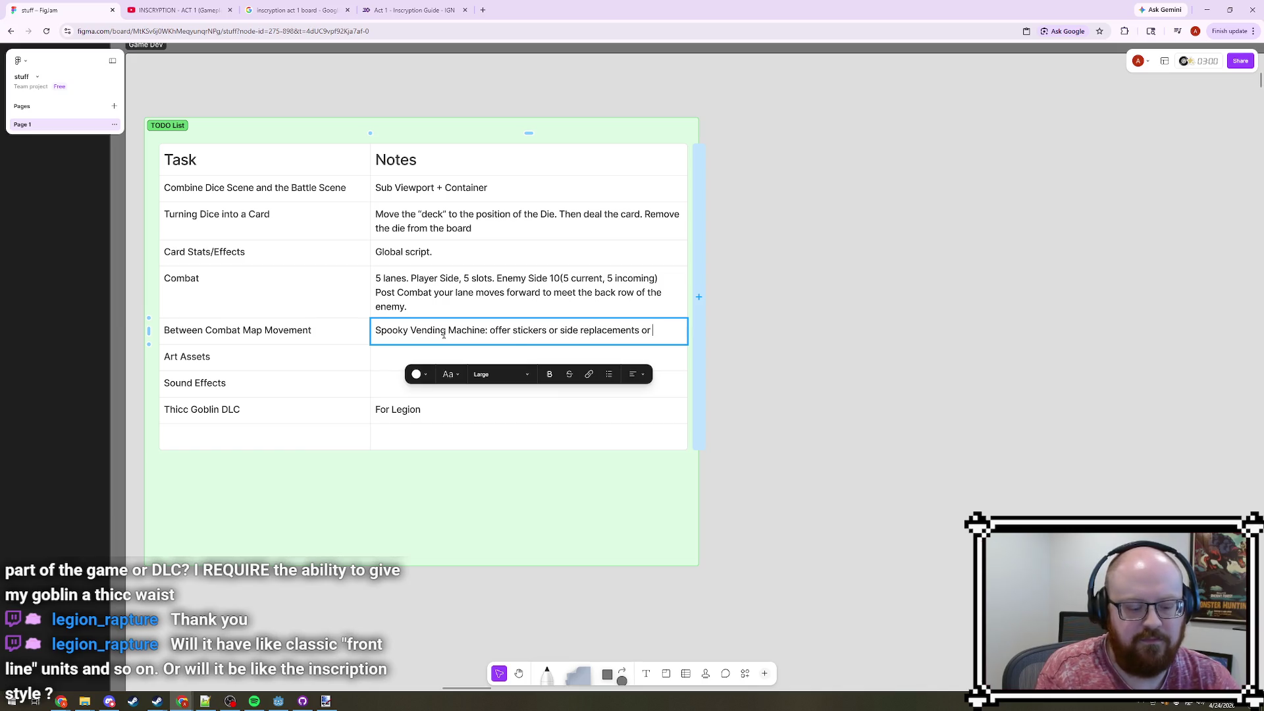
{"action": "type", "text": "a blank"}
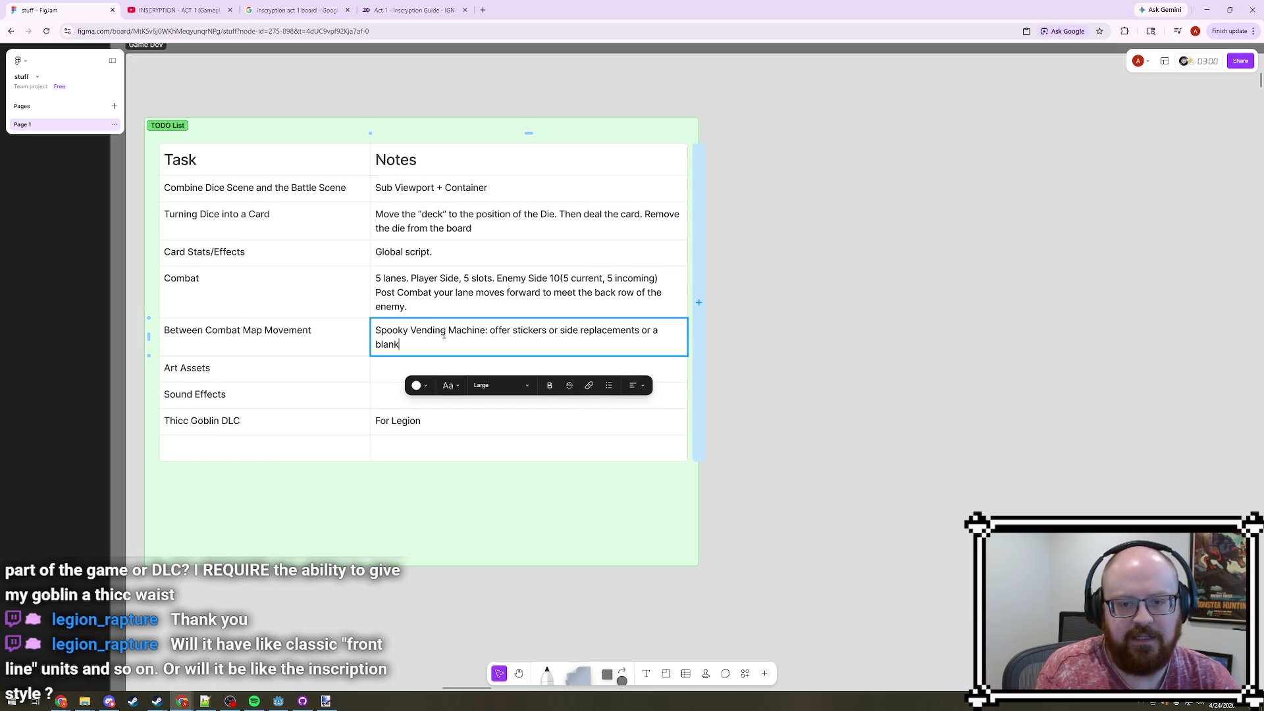
{"action": "type", "text": " die"}
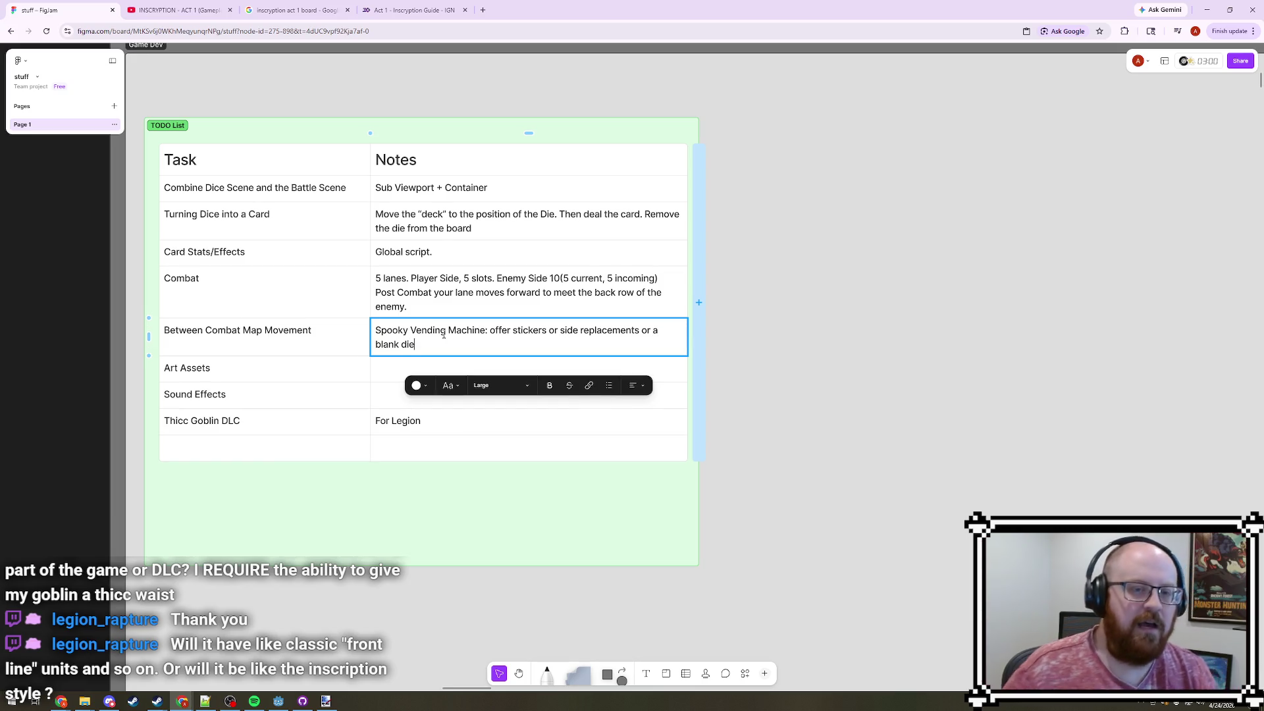
{"action": "left_click", "coordinate": [663, 361]}
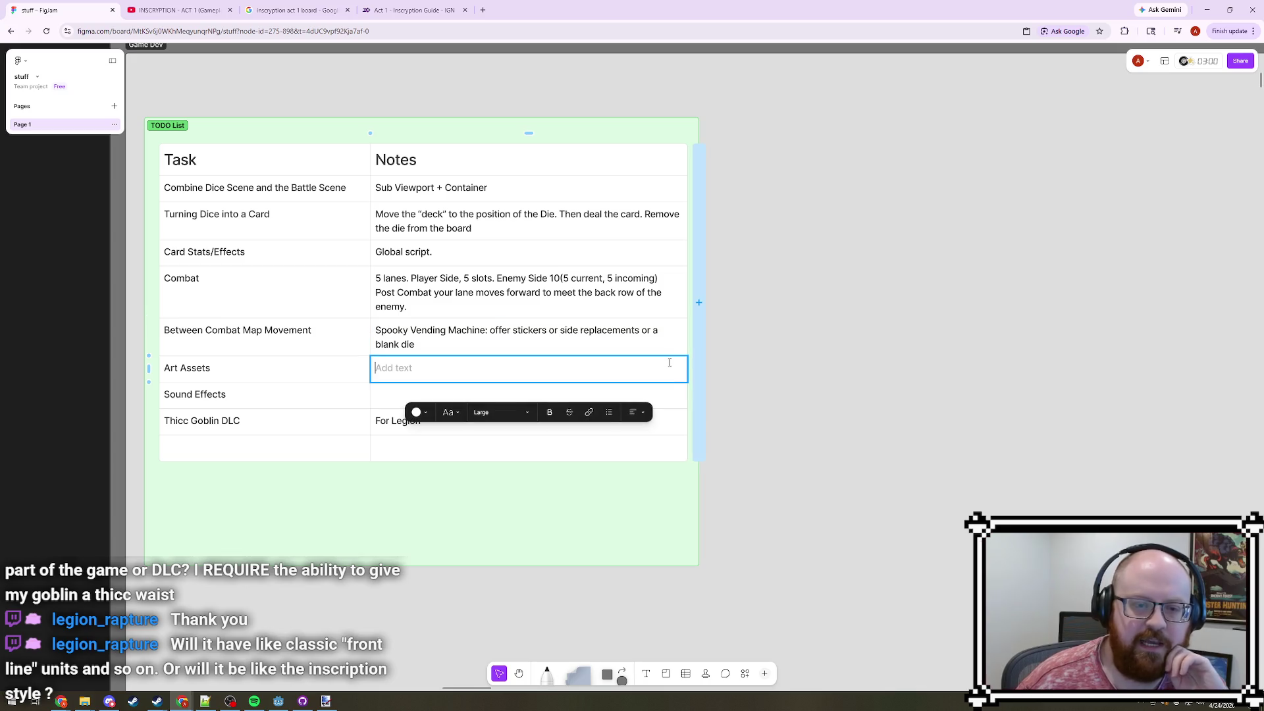
{"action": "left_click", "coordinate": [771, 372]}
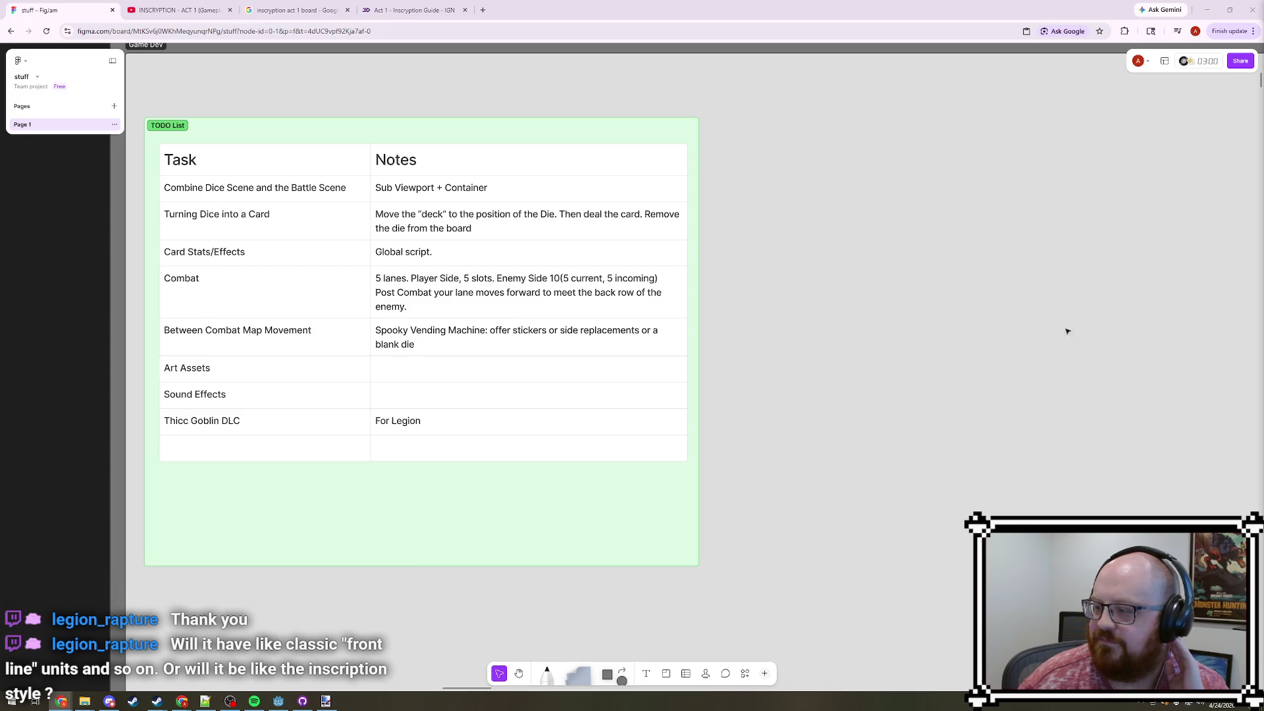
{"action": "left_click", "coordinate": [903, 435]}
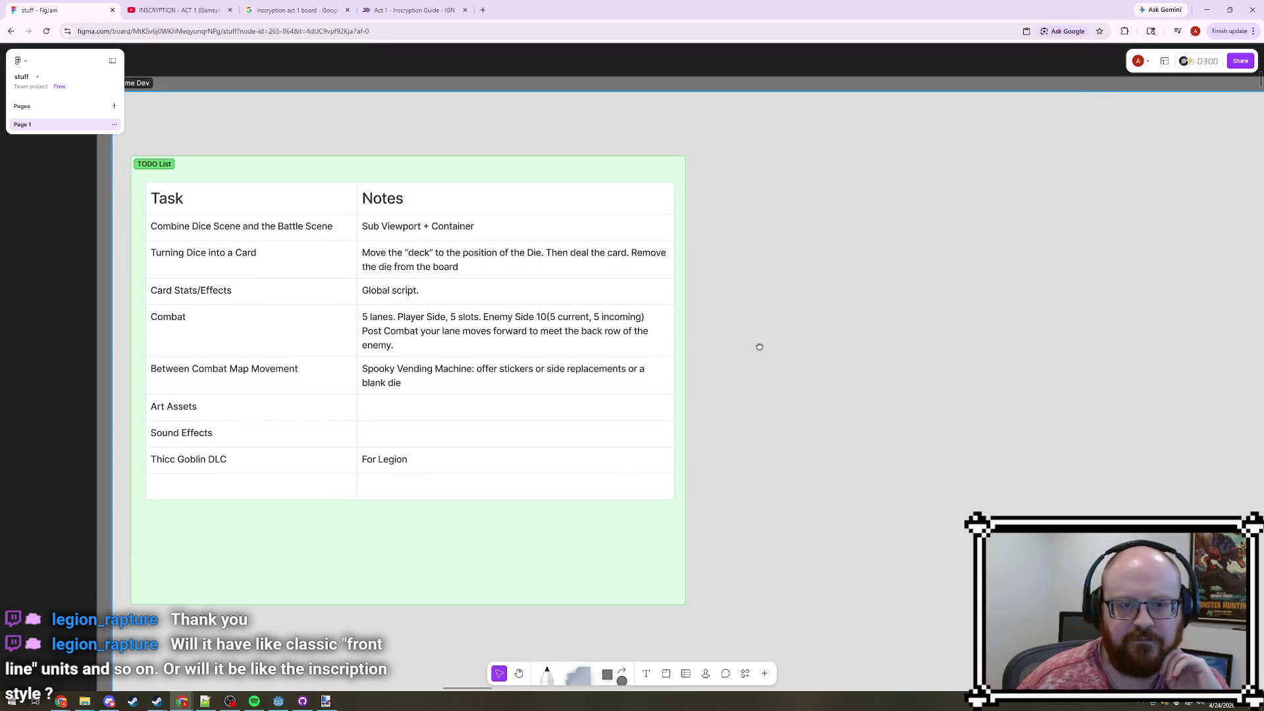
- Deselect the Game Dev section and switch back to Godot's battle scene
{"action": "scroll", "coordinate": [777, 324], "scroll_direction": "up", "scroll_amount": 1}
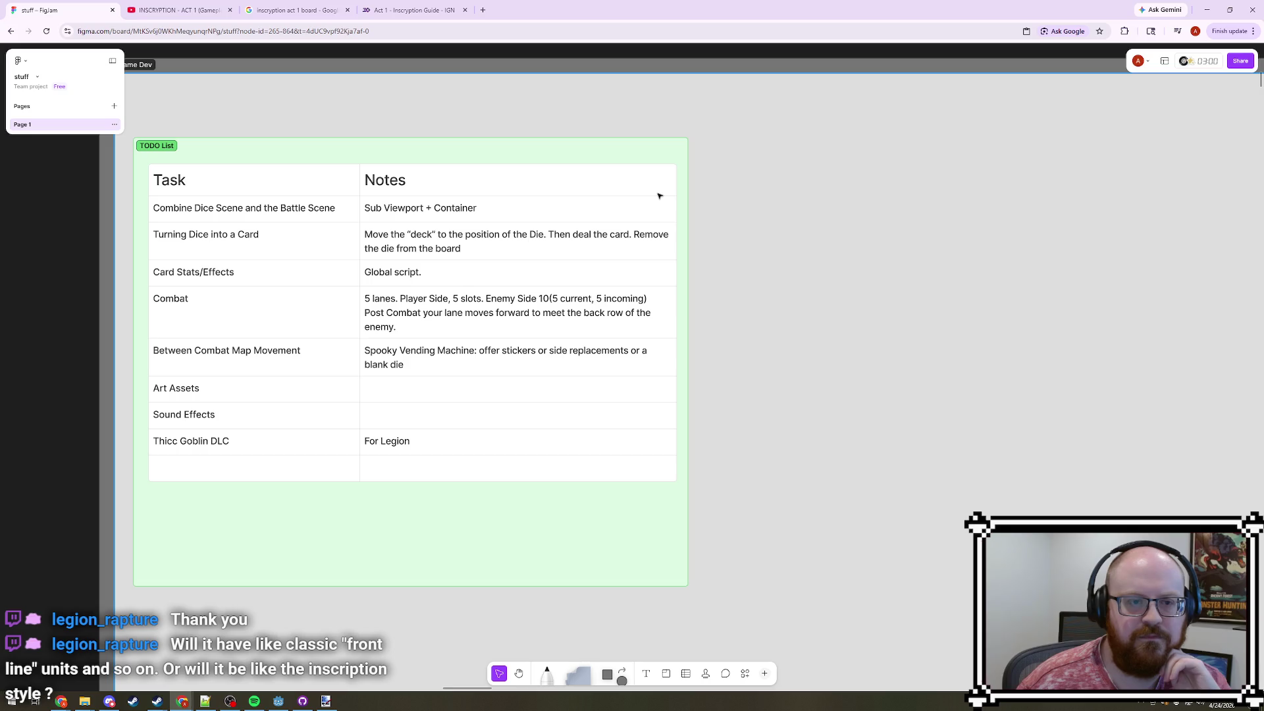
{"action": "key", "text": "Escape"}
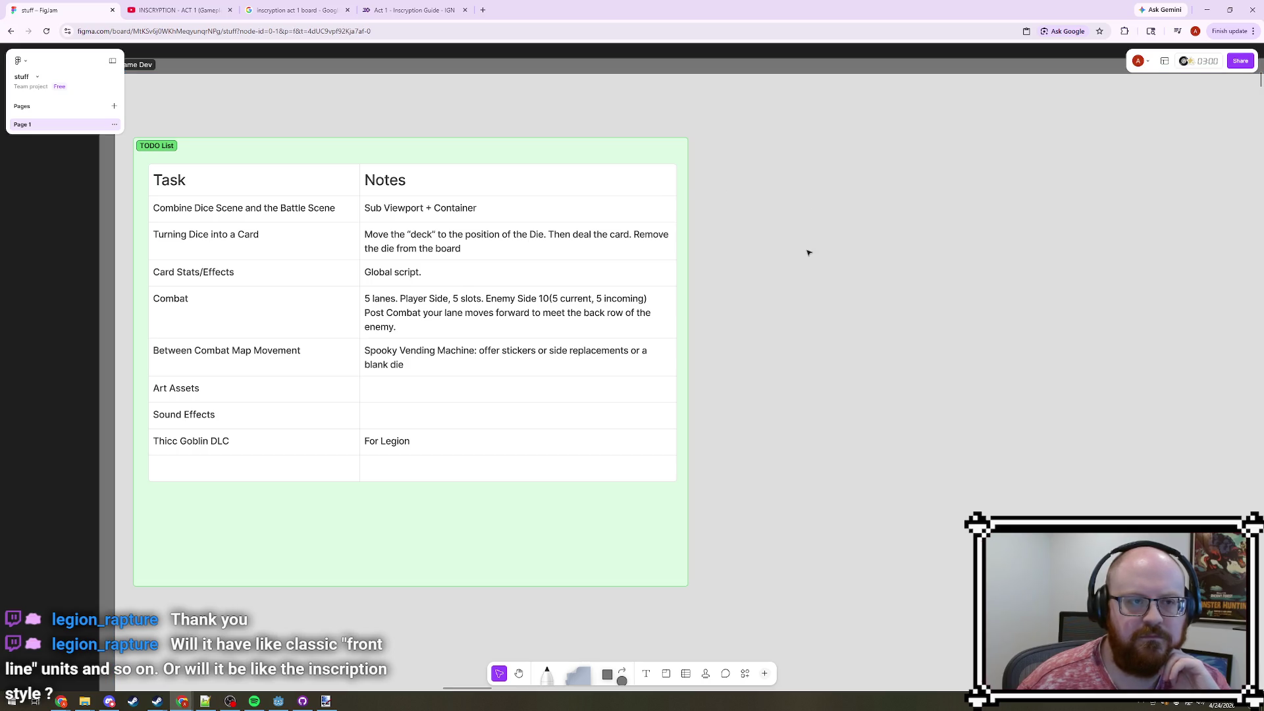
{"action": "left_click", "coordinate": [278, 701]}
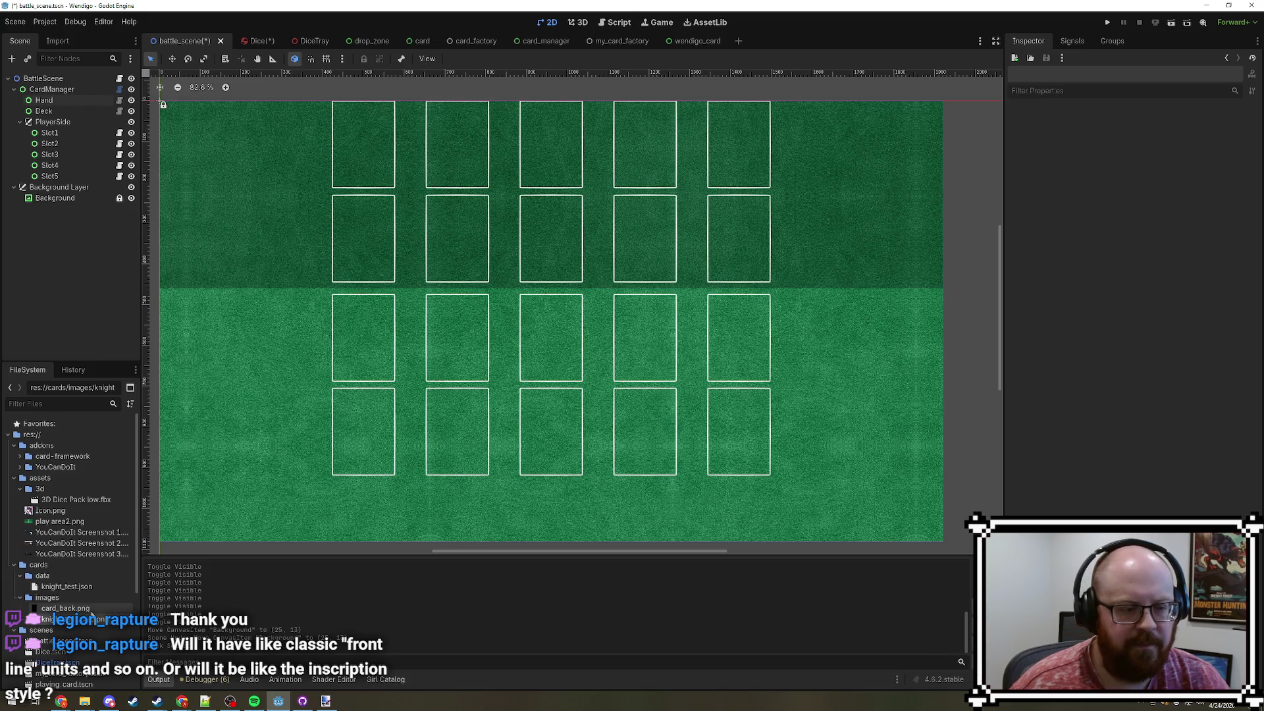
- Switch to the Script workspace and open wendigo_card_slot.gd from the script list
{"action": "scroll", "coordinate": [91, 601], "scroll_direction": "down", "scroll_amount": 5}
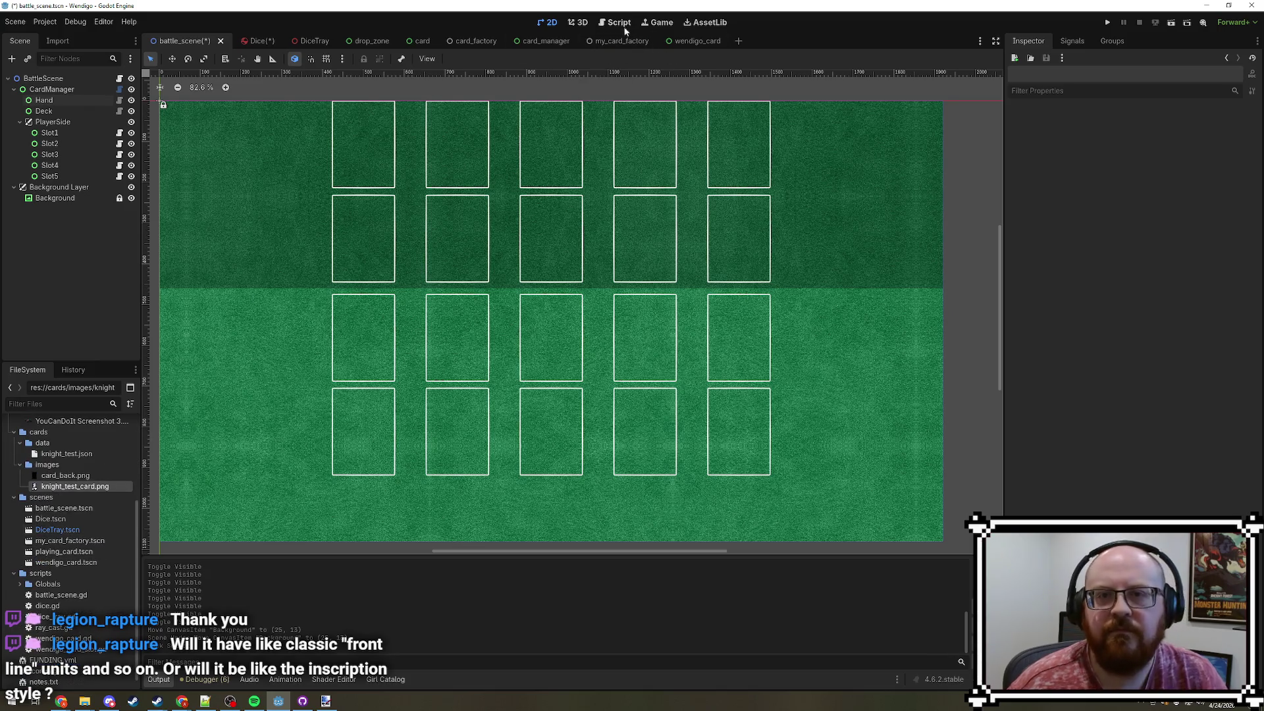
{"action": "left_click", "coordinate": [621, 23]}
{"action": "scroll", "coordinate": [645, 343], "scroll_direction": "down", "scroll_amount": 4, "text": "ctrl"}
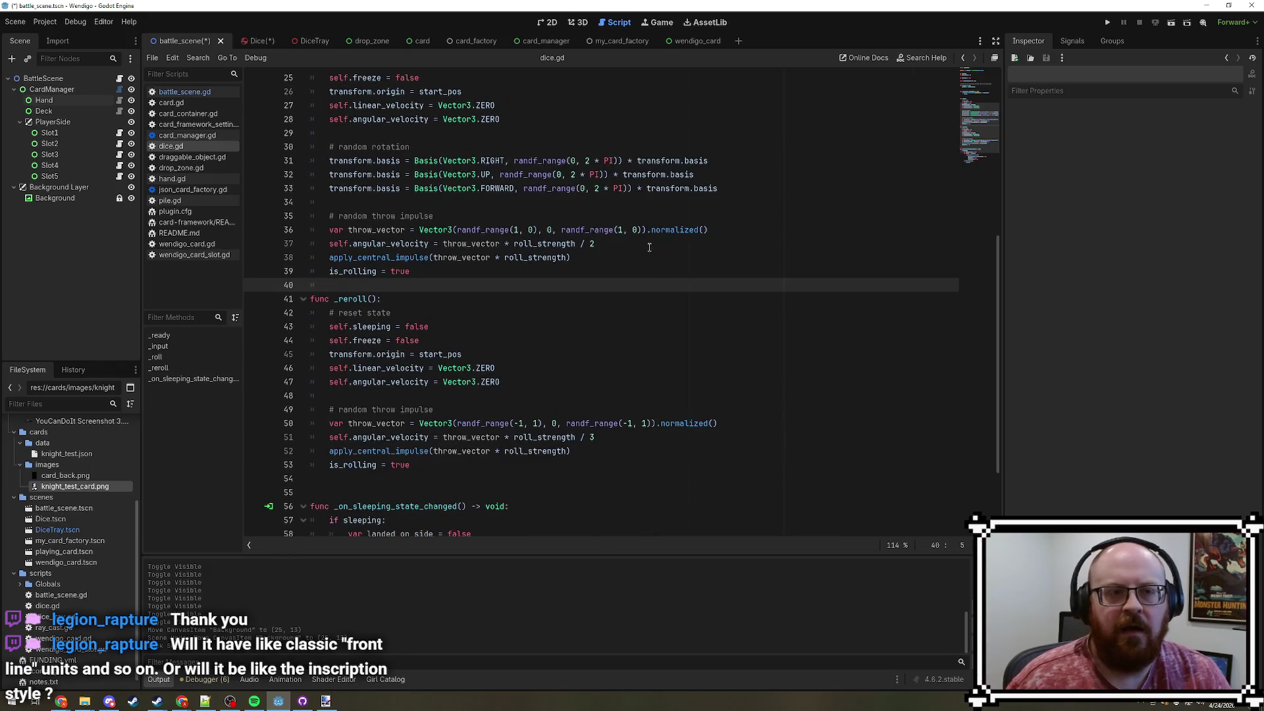
{"action": "key", "text": "alt+Left"}
{"action": "key", "text": "alt+Left"}
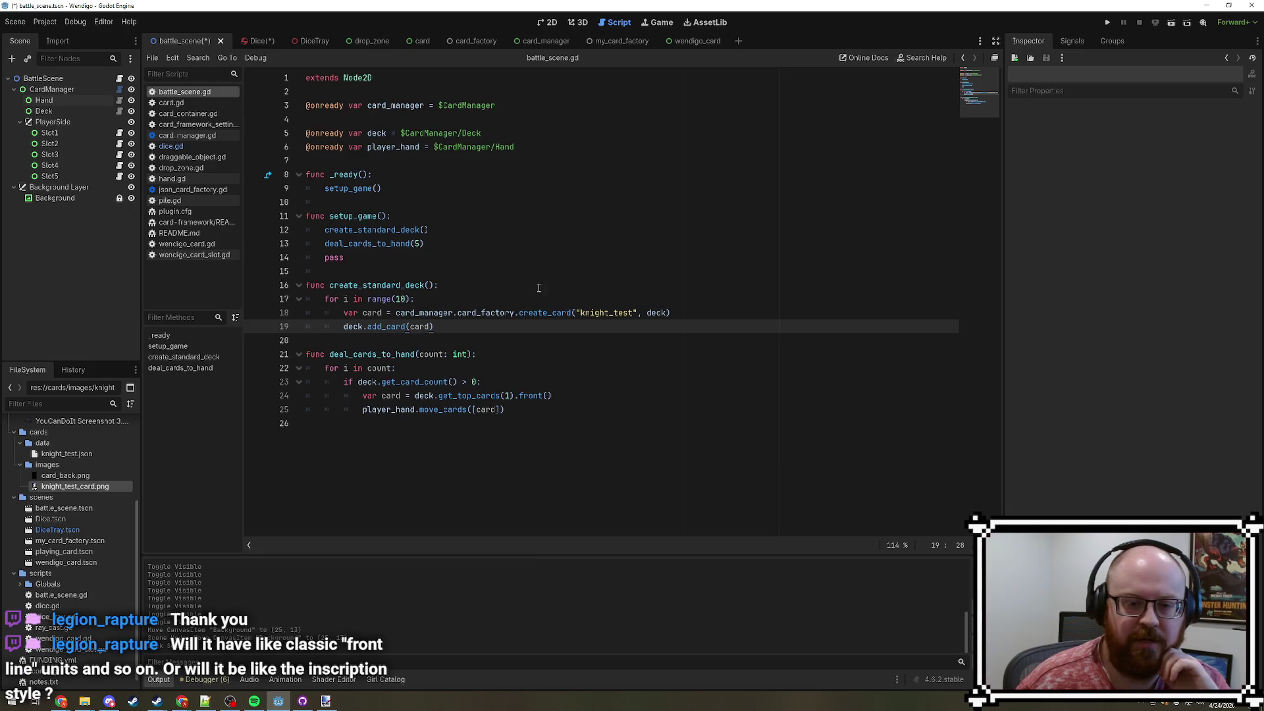
{"action": "left_click", "coordinate": [170, 256]}
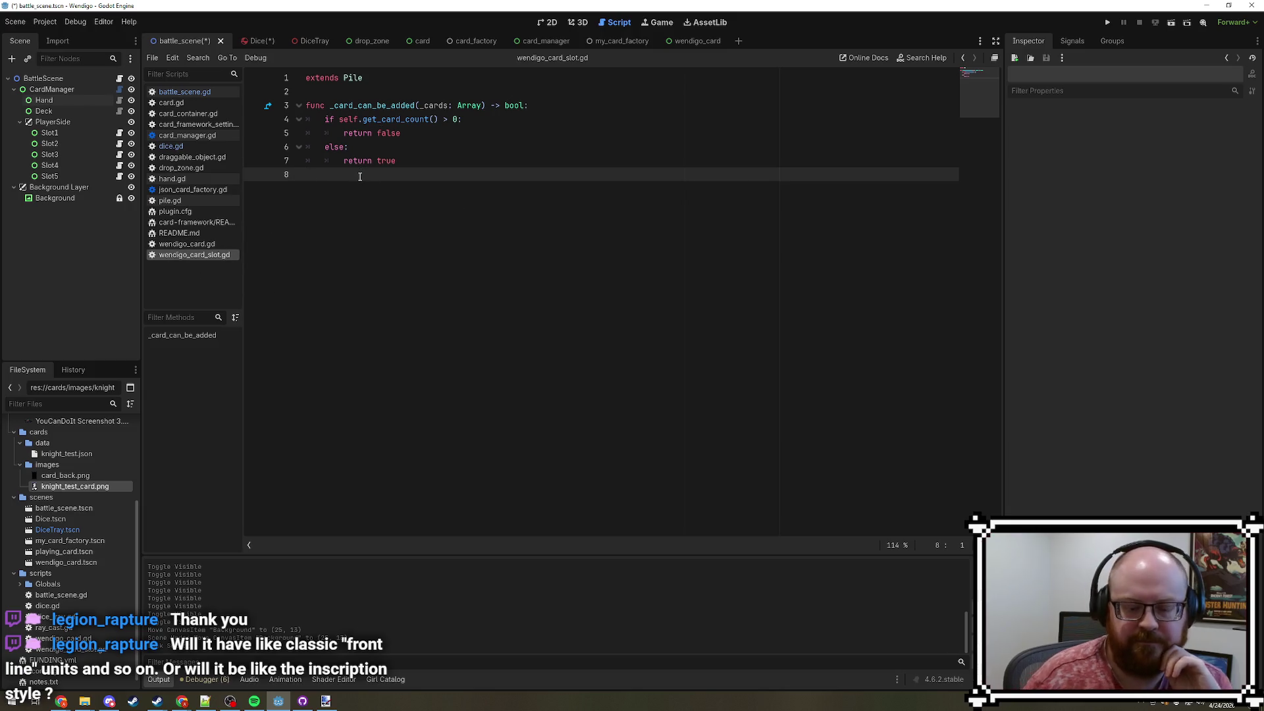
- Add two blank lines after 'extends Pile', pushing _card_can_be_added down to line 5
{"action": "key", "text": "Return"}
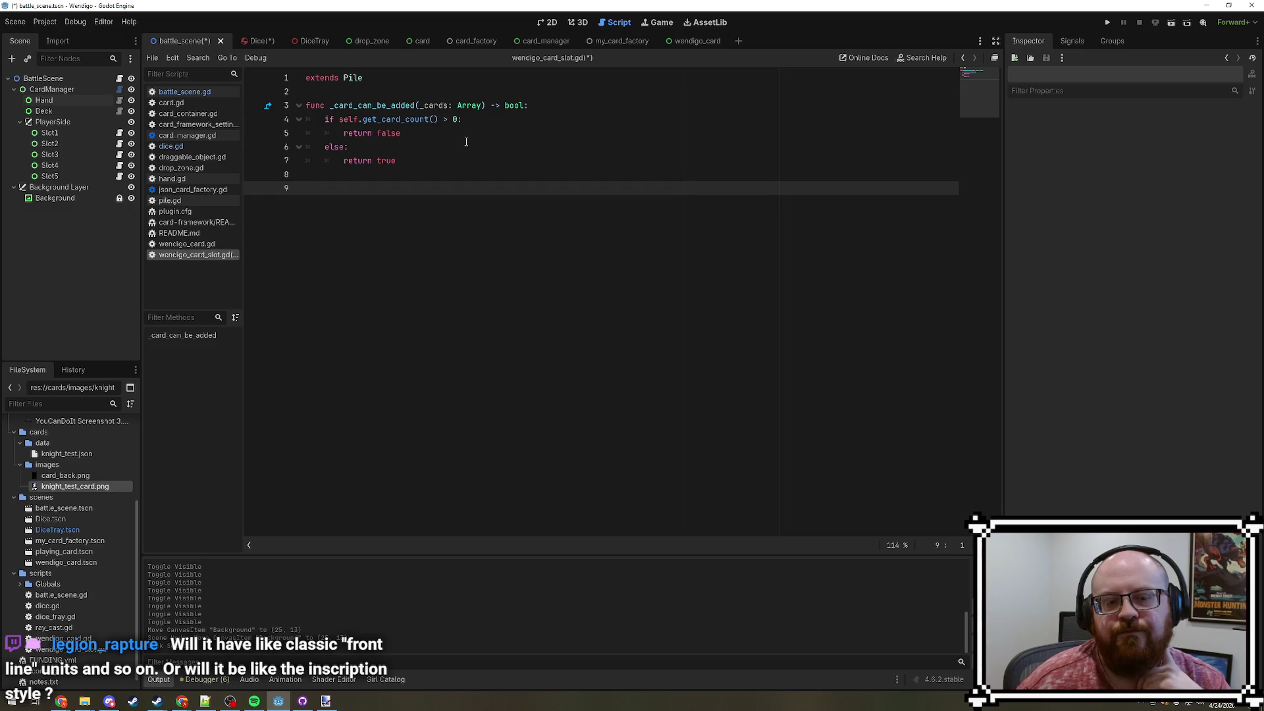
{"action": "left_click", "coordinate": [455, 179]}
{"action": "left_click", "coordinate": [457, 191]}
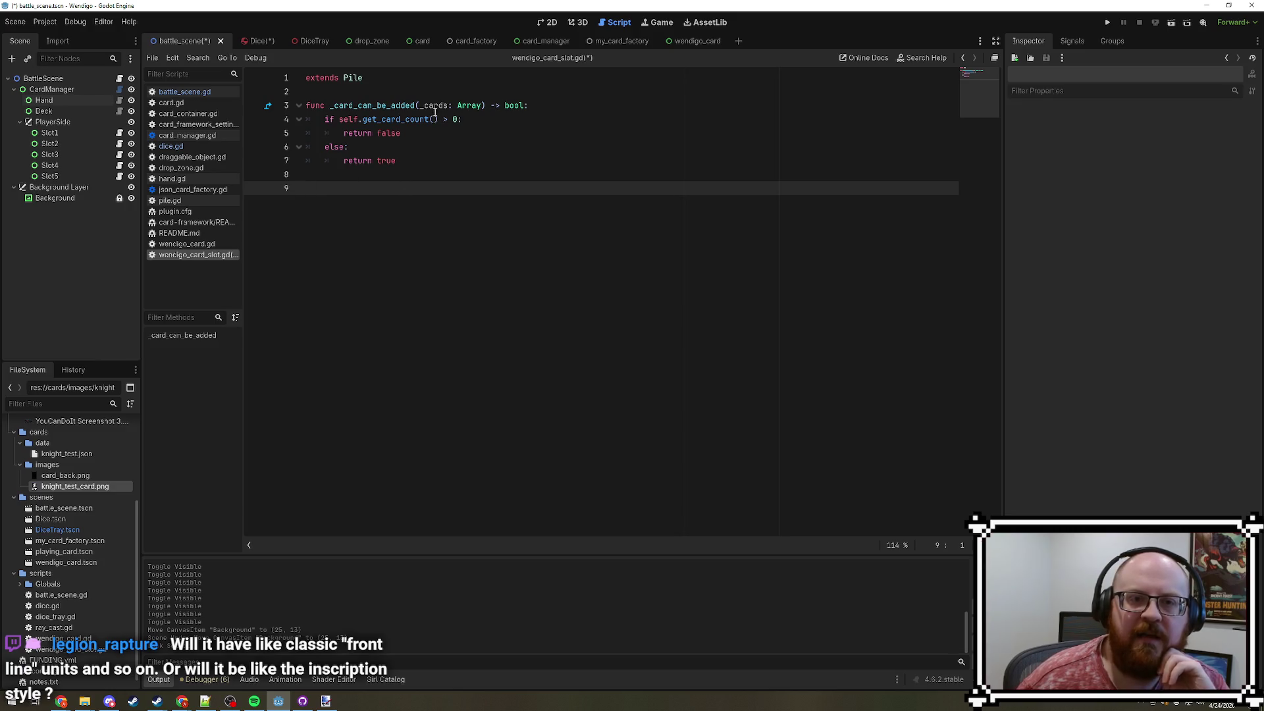
{"action": "left_click", "coordinate": [384, 91]}
{"action": "key", "text": "Return"}
{"action": "key", "text": "Return"}
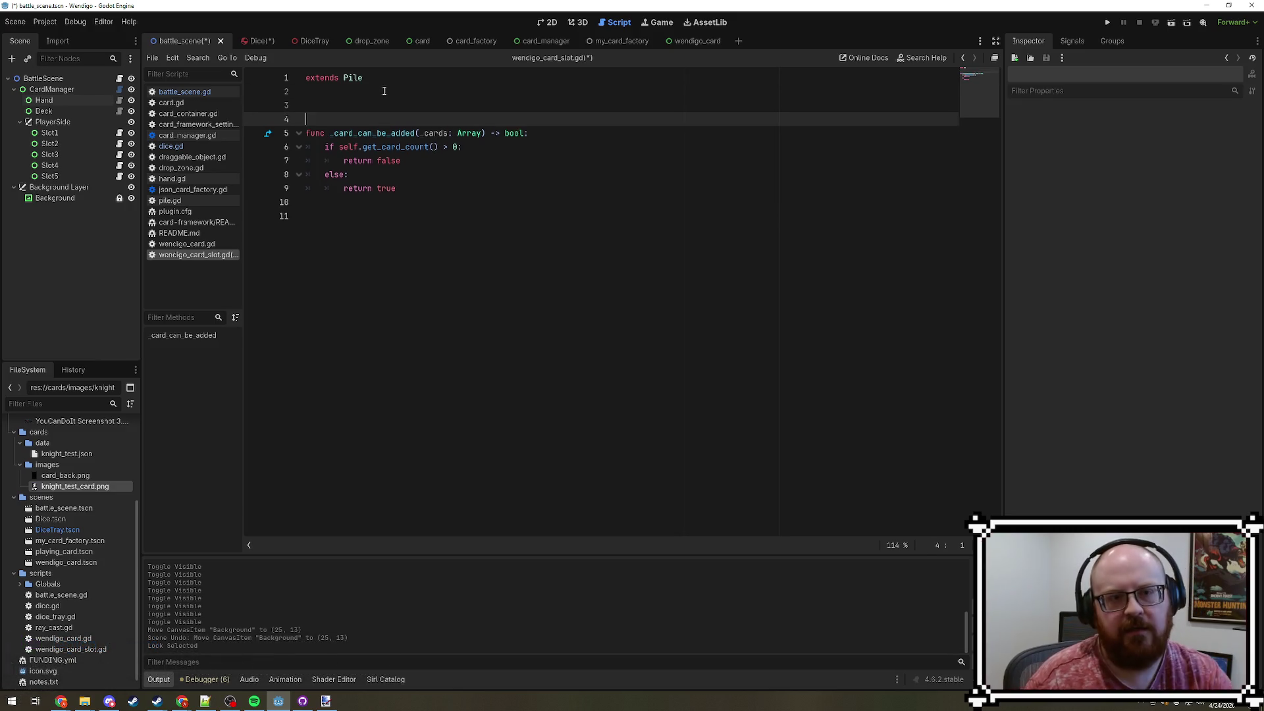
- Write 'var empty = true' on line 3, just above _card_can_be_added
{"action": "key", "text": "Up"}
{"action": "key", "text": "Up"}
{"action": "key", "text": "Down"}
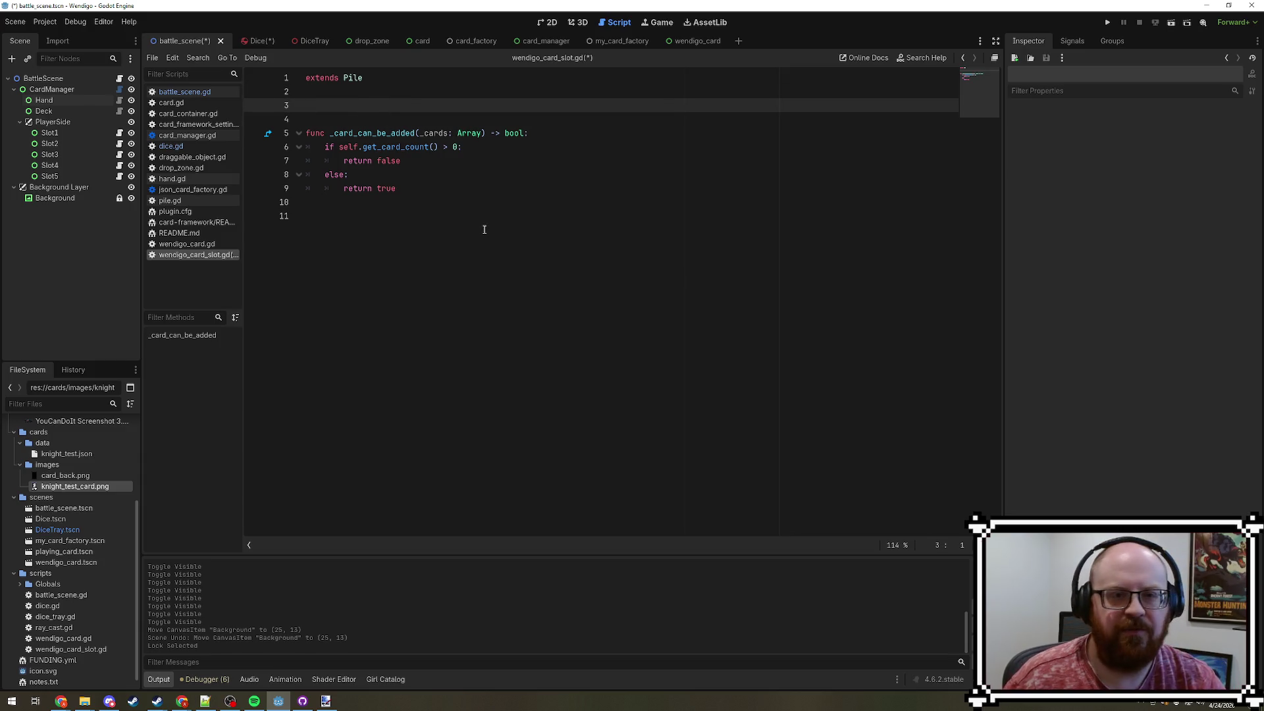
{"action": "scroll", "coordinate": [484, 229], "scroll_direction": "up", "scroll_amount": 5}
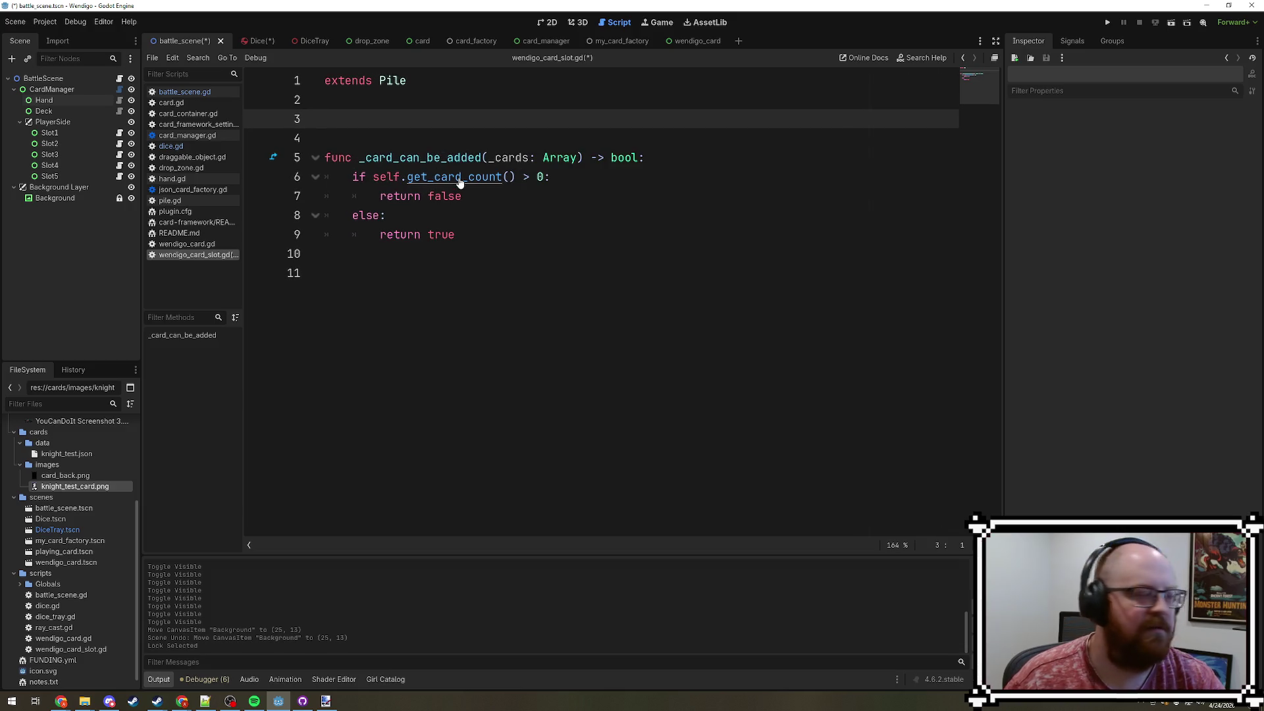
{"action": "scroll", "coordinate": [427, 132], "scroll_direction": "down", "scroll_amount": 1}
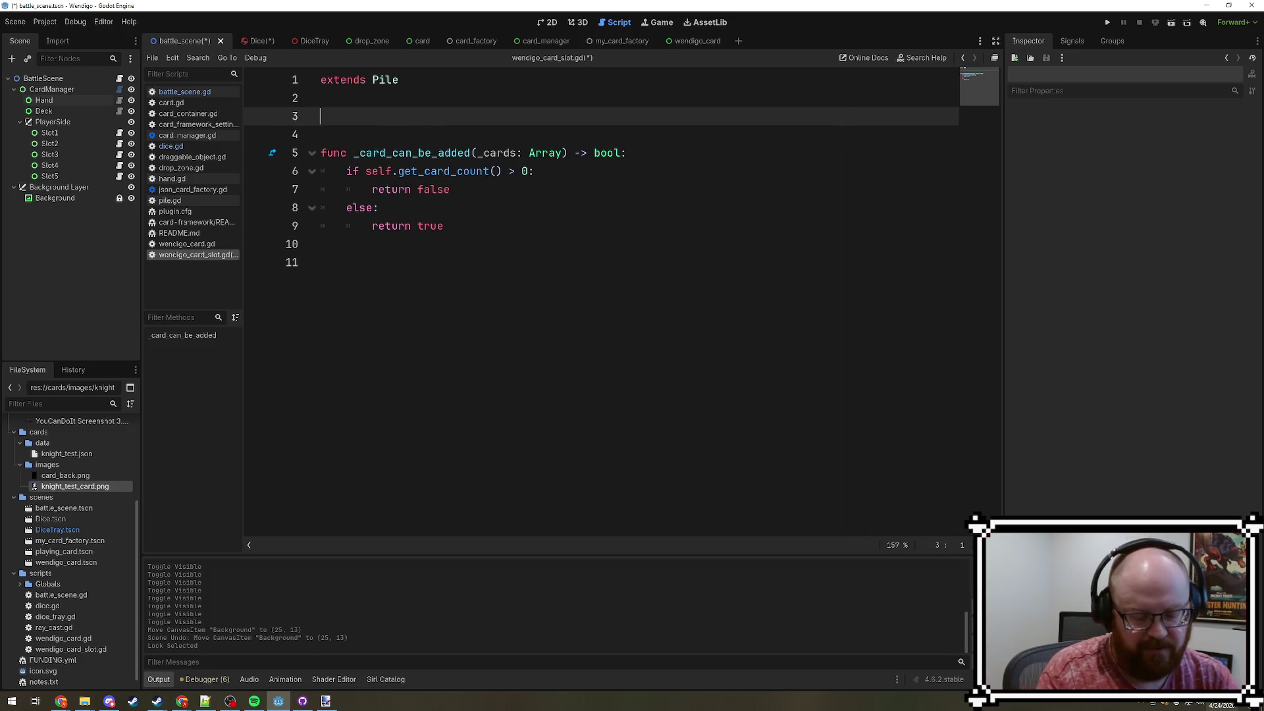
{"action": "type", "text": "var"}
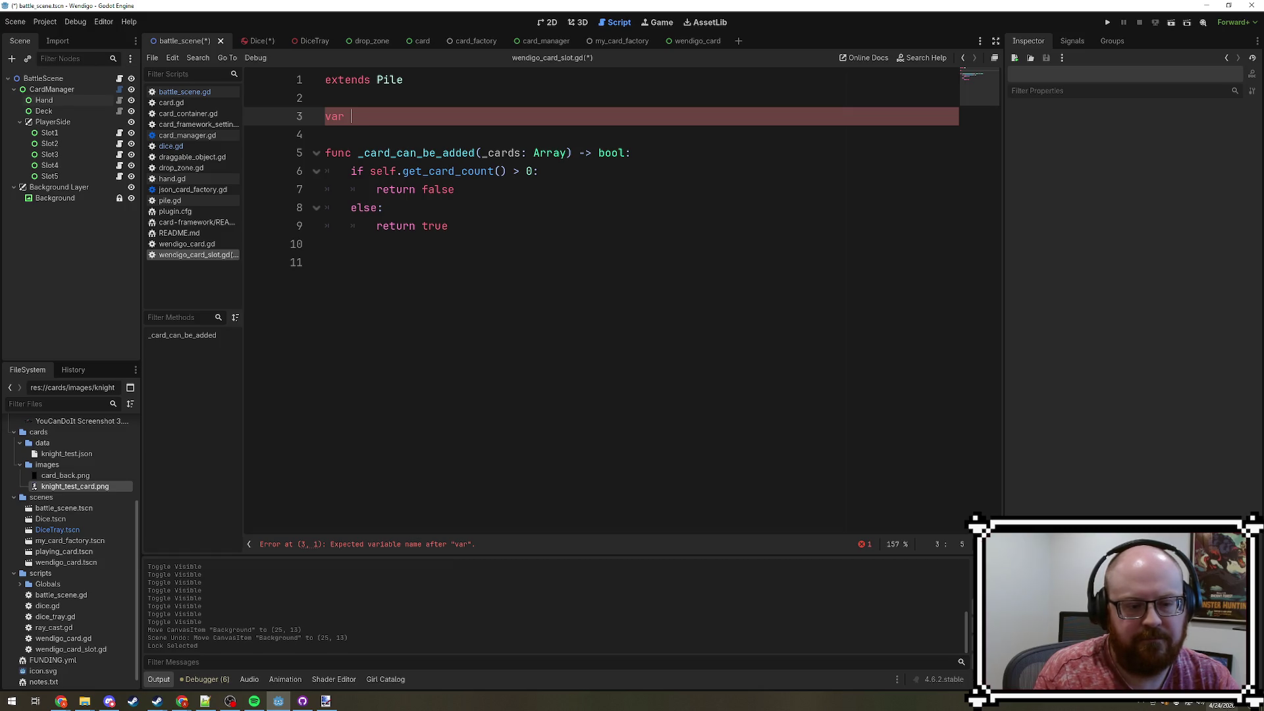
{"action": "type", "text": "empty = "}
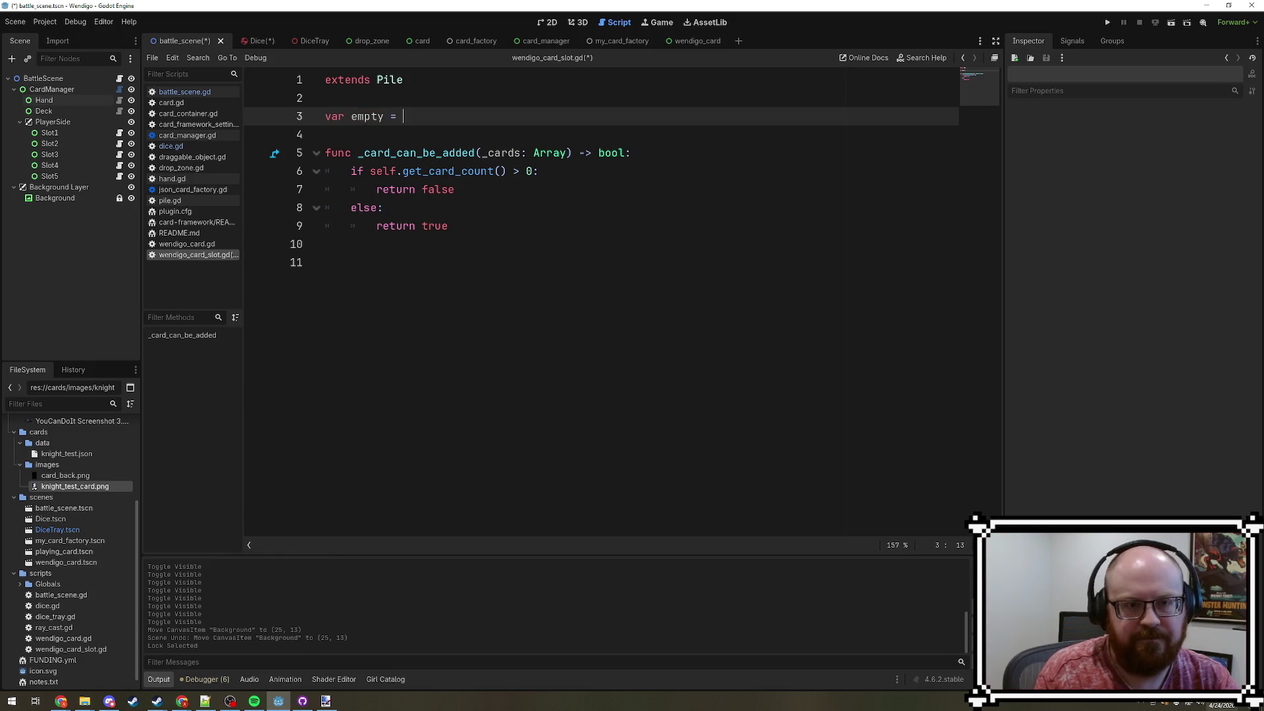
{"action": "type", "text": "true"}
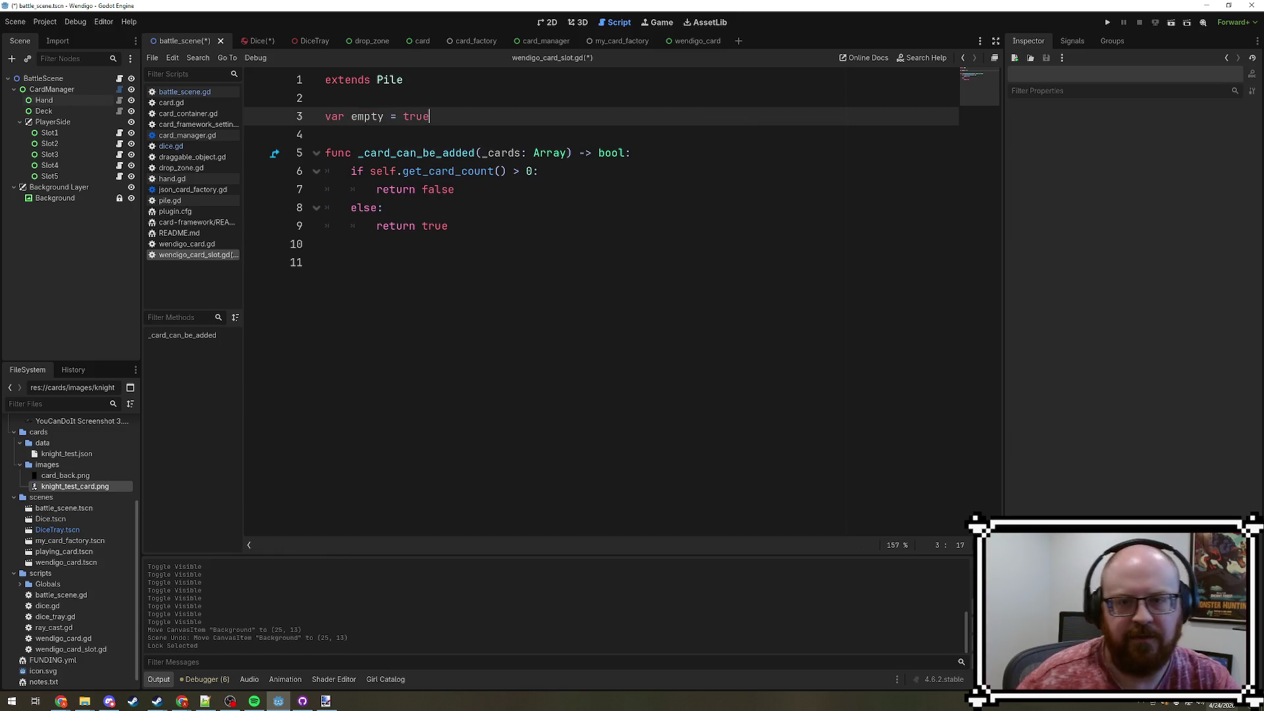
{"action": "left_click", "coordinate": [520, 275]}
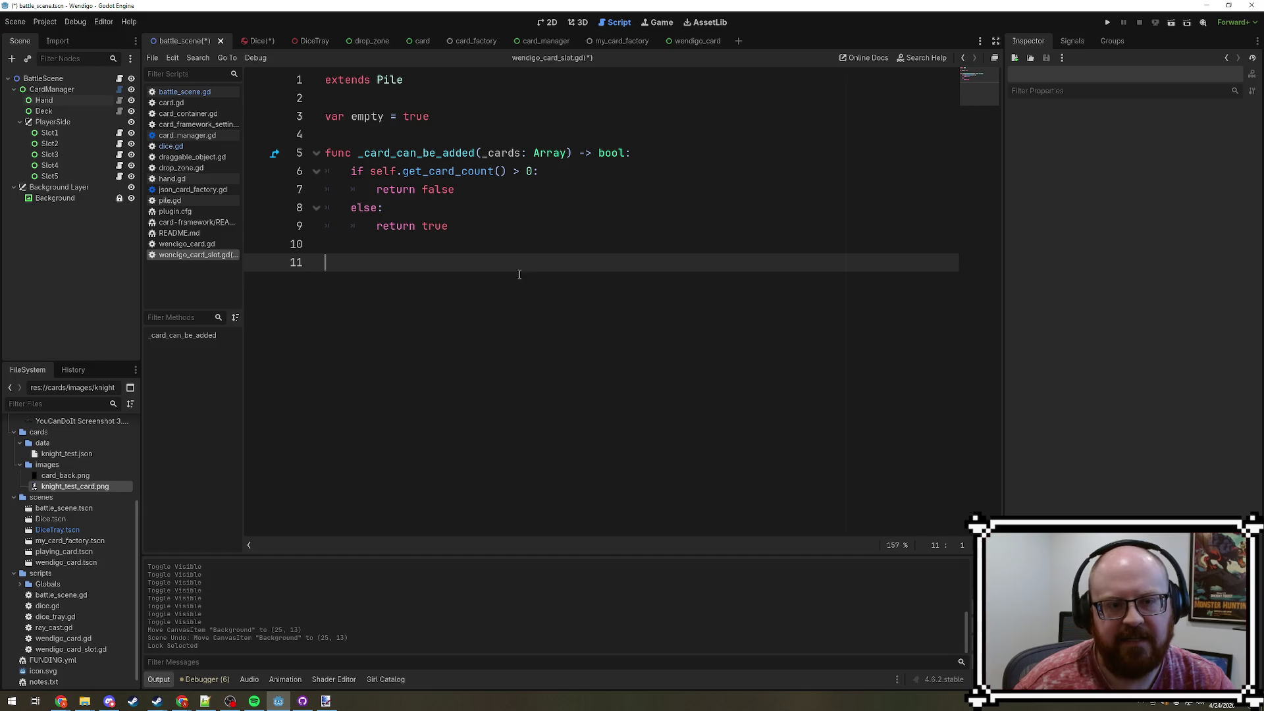
{"action": "left_click", "coordinate": [502, 190]}
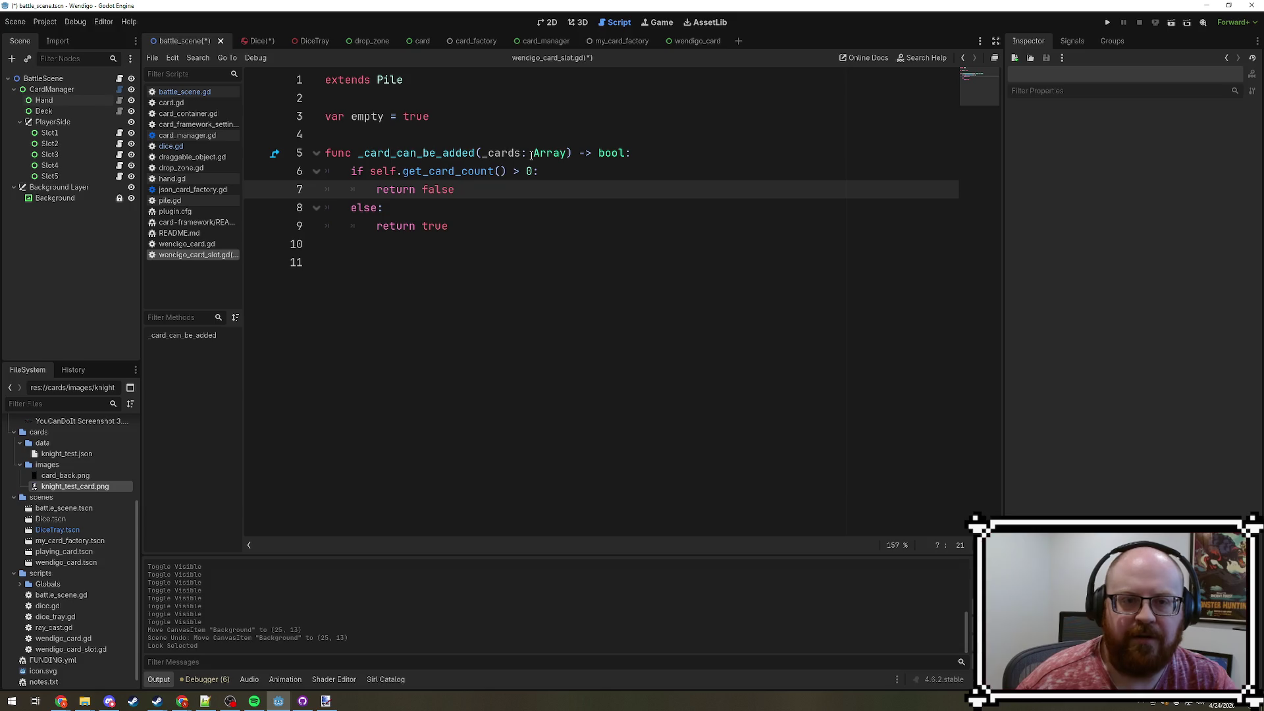
{"action": "mouse_move", "coordinate": [532, 156]}
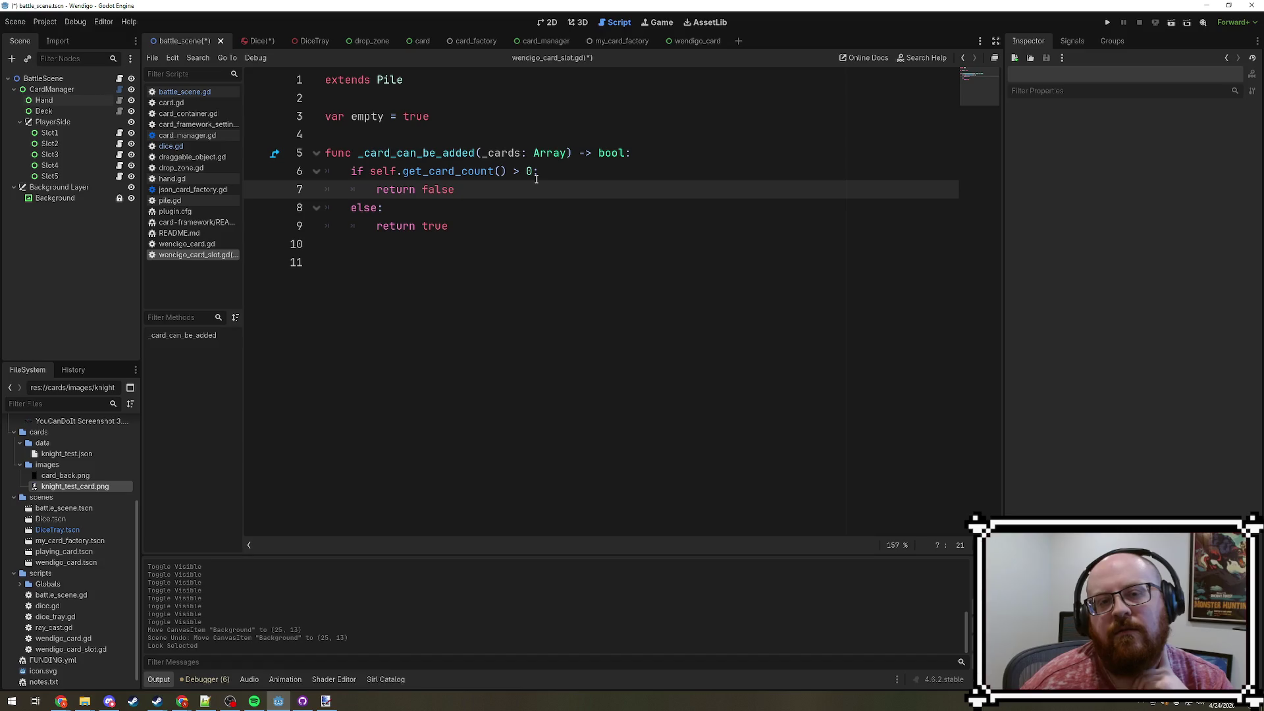
- Follow Pile's definition up to its parent CardContainer script with Lookup Symbol
{"action": "right_click", "coordinate": [398, 83]}
{"action": "left_click", "coordinate": [448, 239]}
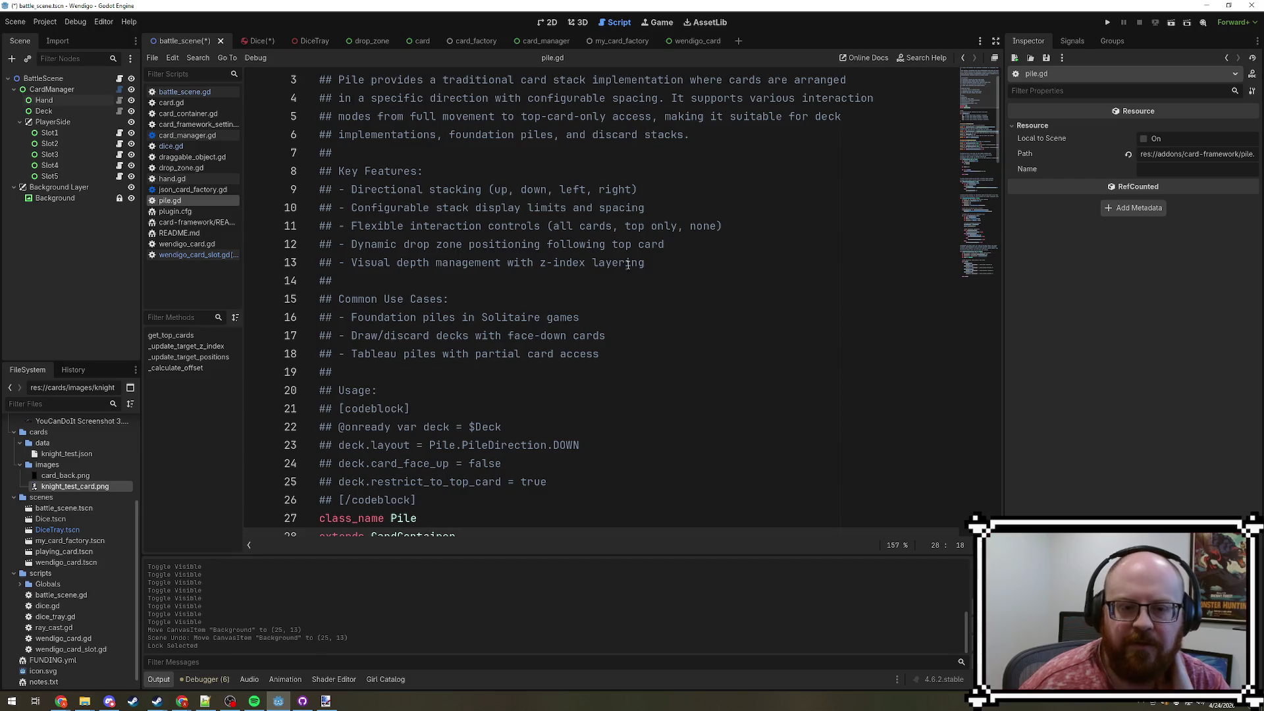
{"action": "scroll", "coordinate": [627, 264], "scroll_direction": "down", "scroll_amount": 7}
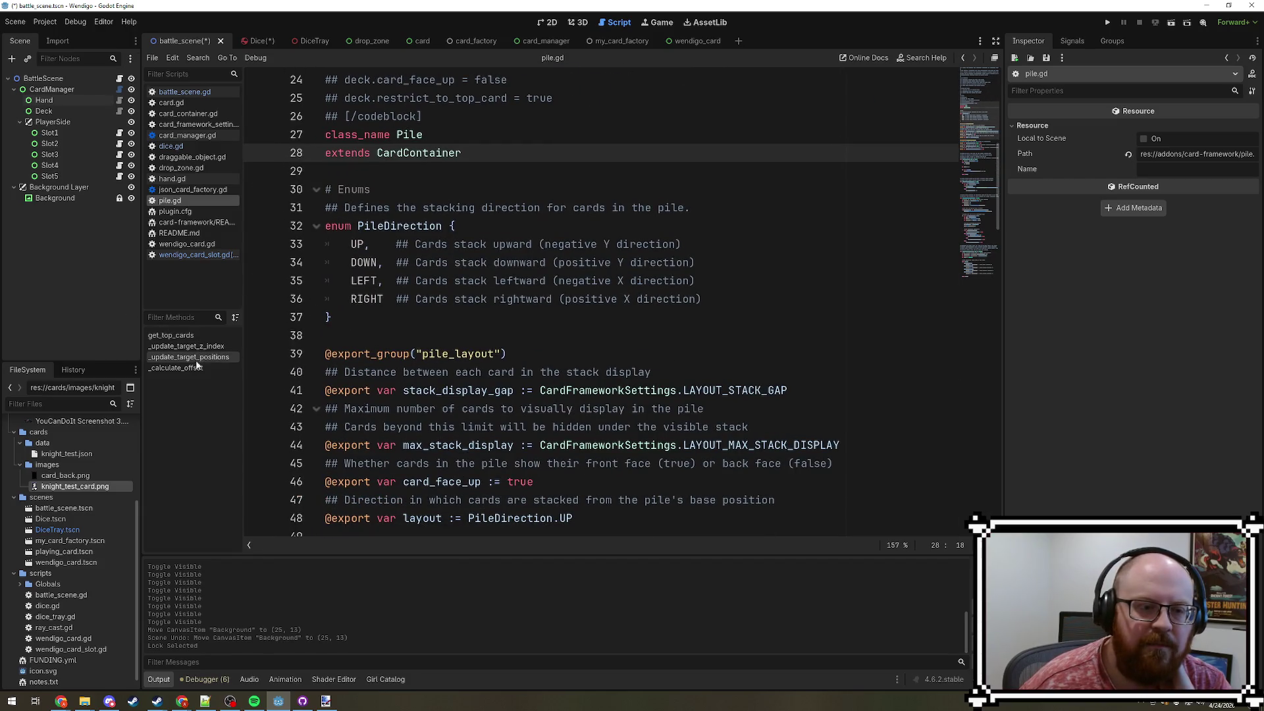
{"action": "right_click", "coordinate": [433, 155]}
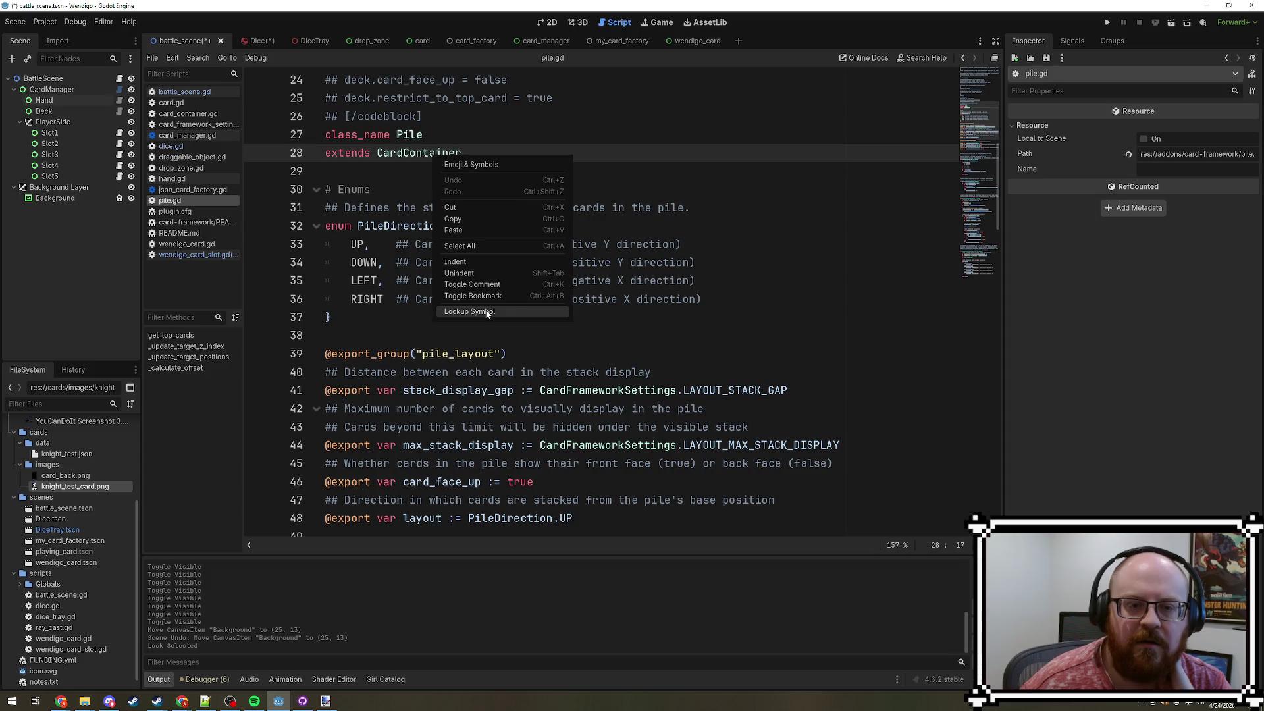
{"action": "left_click", "coordinate": [487, 312]}
- Copy the on_card_move_done function from card_container.gd and return to wendigo_card_slot.gd
{"action": "left_click", "coordinate": [369, 481]}
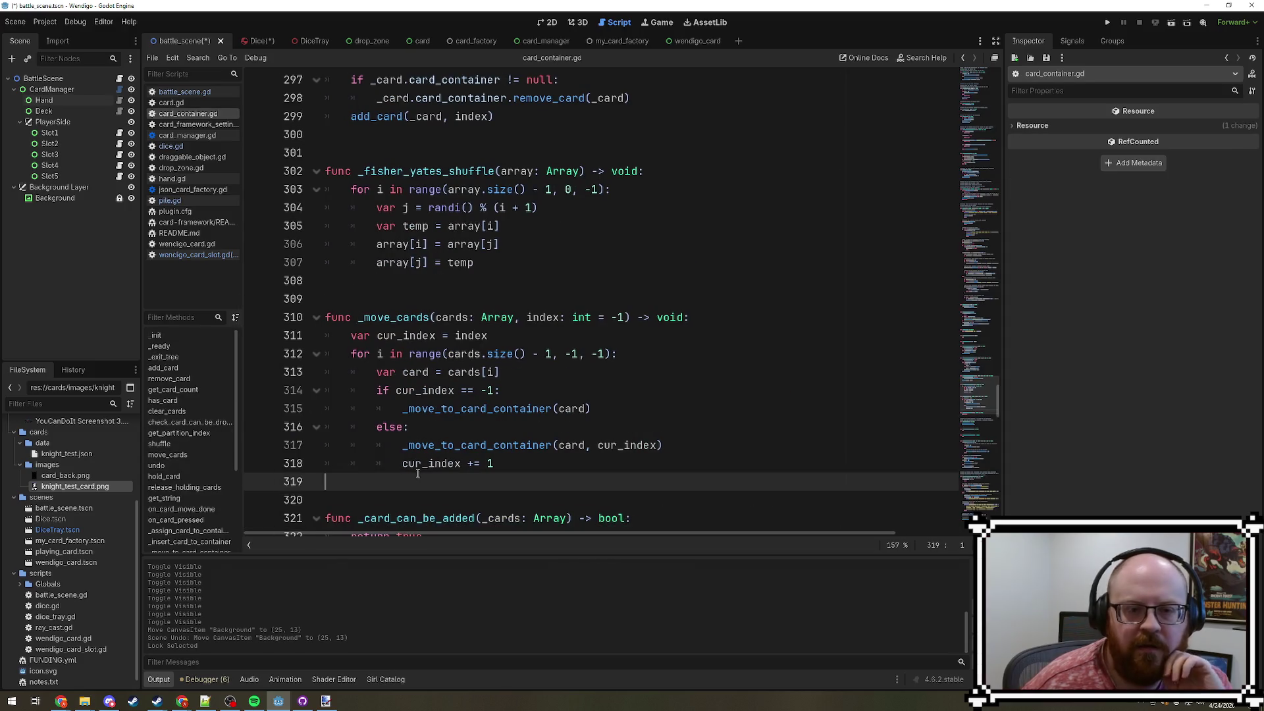
{"action": "scroll", "coordinate": [373, 421], "scroll_direction": "up", "scroll_amount": 6}
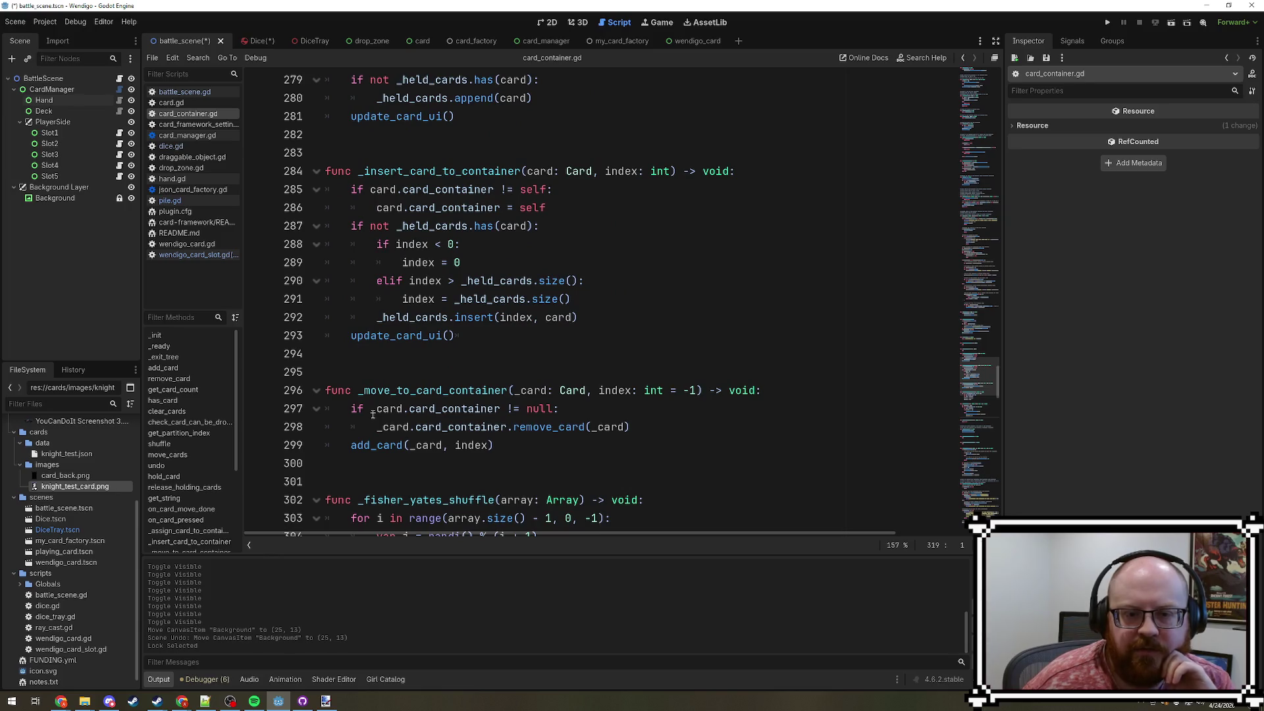
{"action": "scroll", "coordinate": [341, 370], "scroll_direction": "up", "scroll_amount": 5}
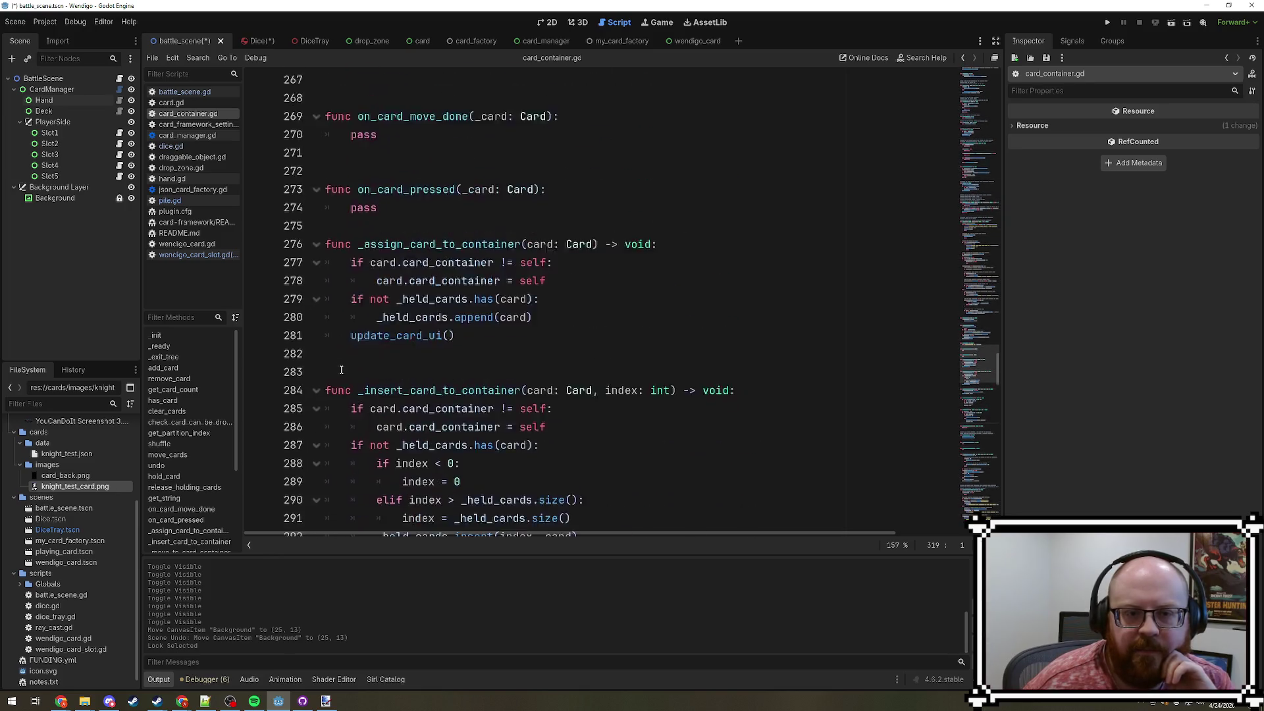
{"action": "scroll", "coordinate": [341, 370], "scroll_direction": "up", "scroll_amount": 4}
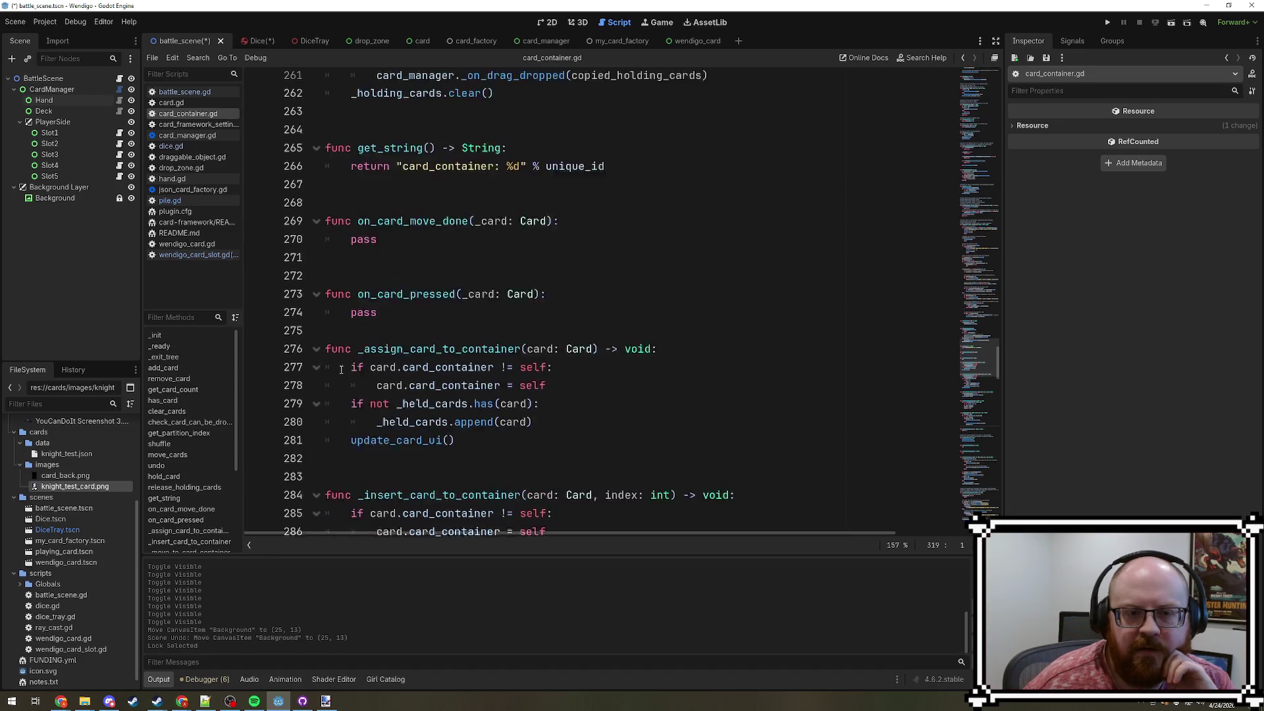
{"action": "scroll", "coordinate": [341, 370], "scroll_direction": "down", "scroll_amount": 1}
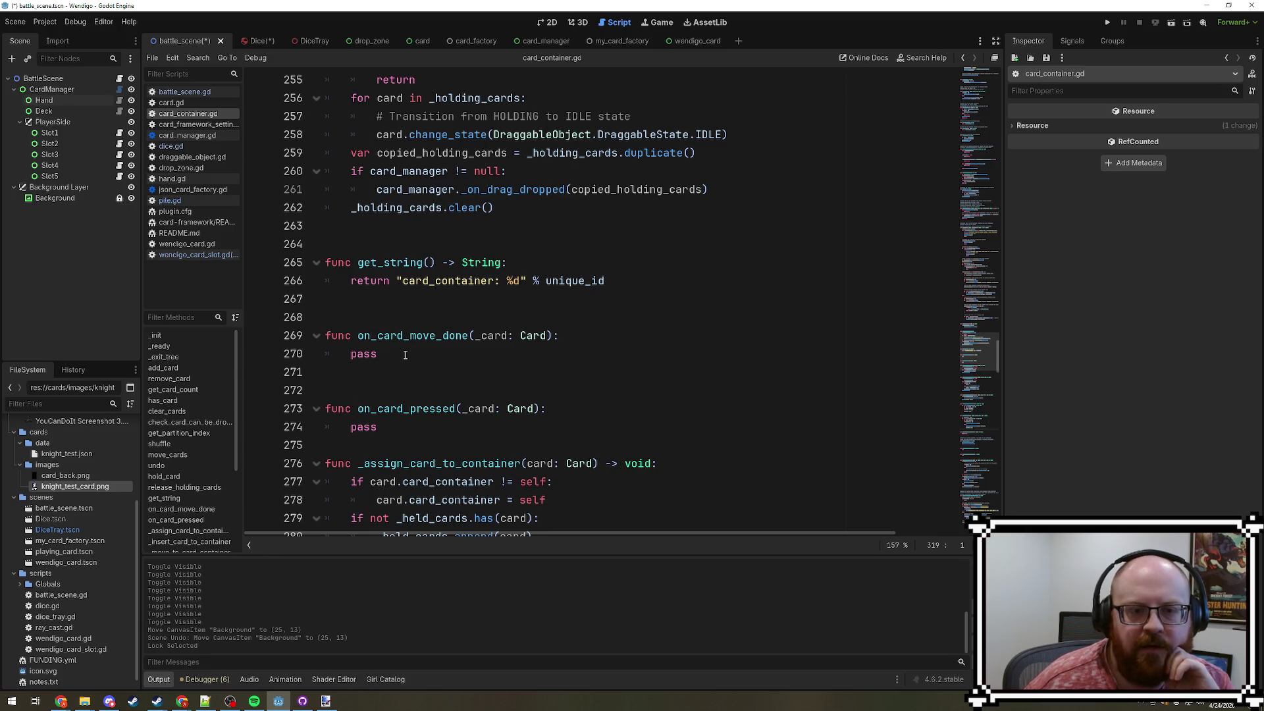
{"action": "left_click_drag", "start_coordinate": [406, 356], "coordinate": [319, 337]}
{"action": "right_click", "coordinate": [367, 342]}
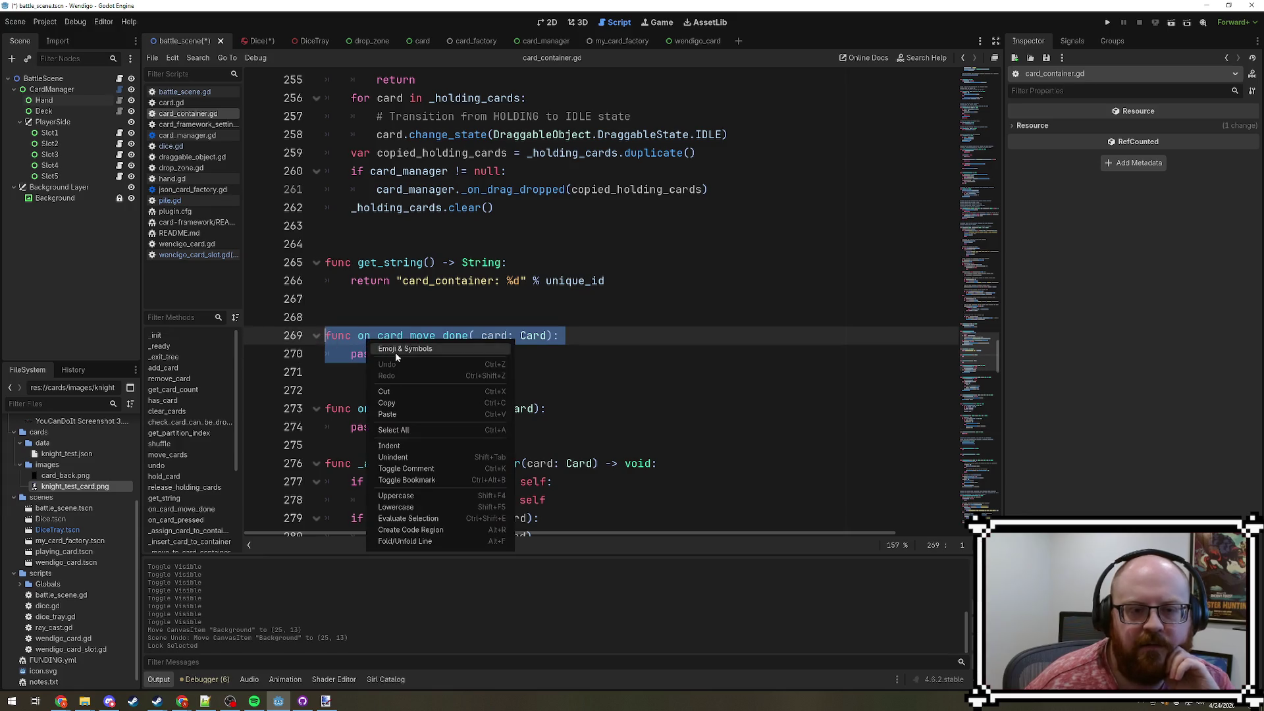
{"action": "left_click", "coordinate": [398, 403]}
{"action": "left_click", "coordinate": [388, 354]}
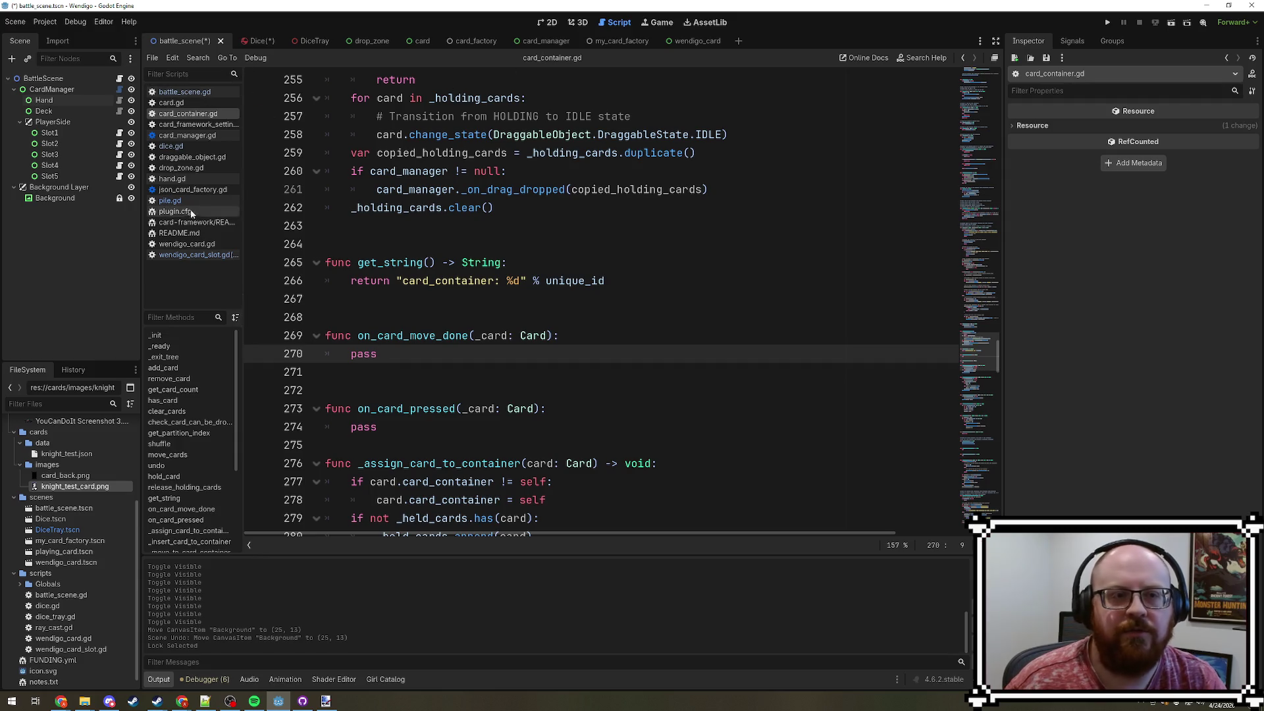
{"action": "left_click", "coordinate": [197, 255]}
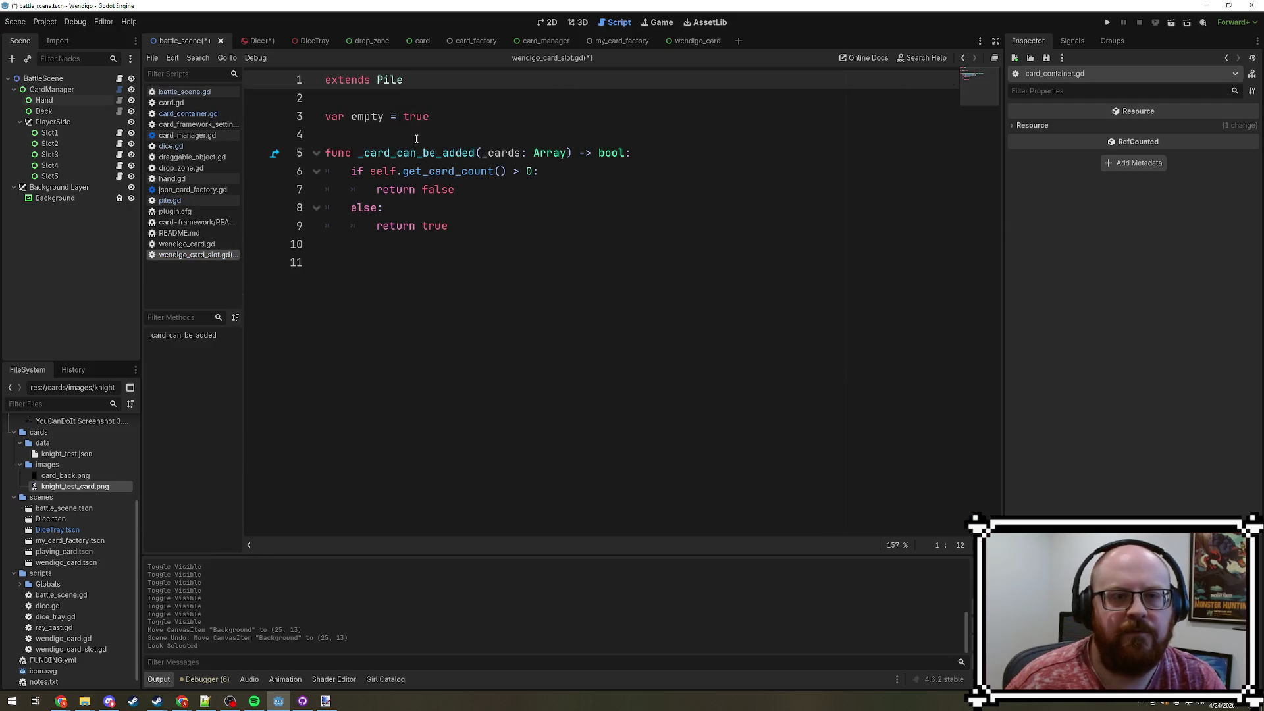
- Paste on_card_move_done(_card: Card) at line 11 and clear its placeholder 'pass' body
{"action": "left_click", "coordinate": [342, 272]}
{"action": "key", "text": "ctrl+v"}
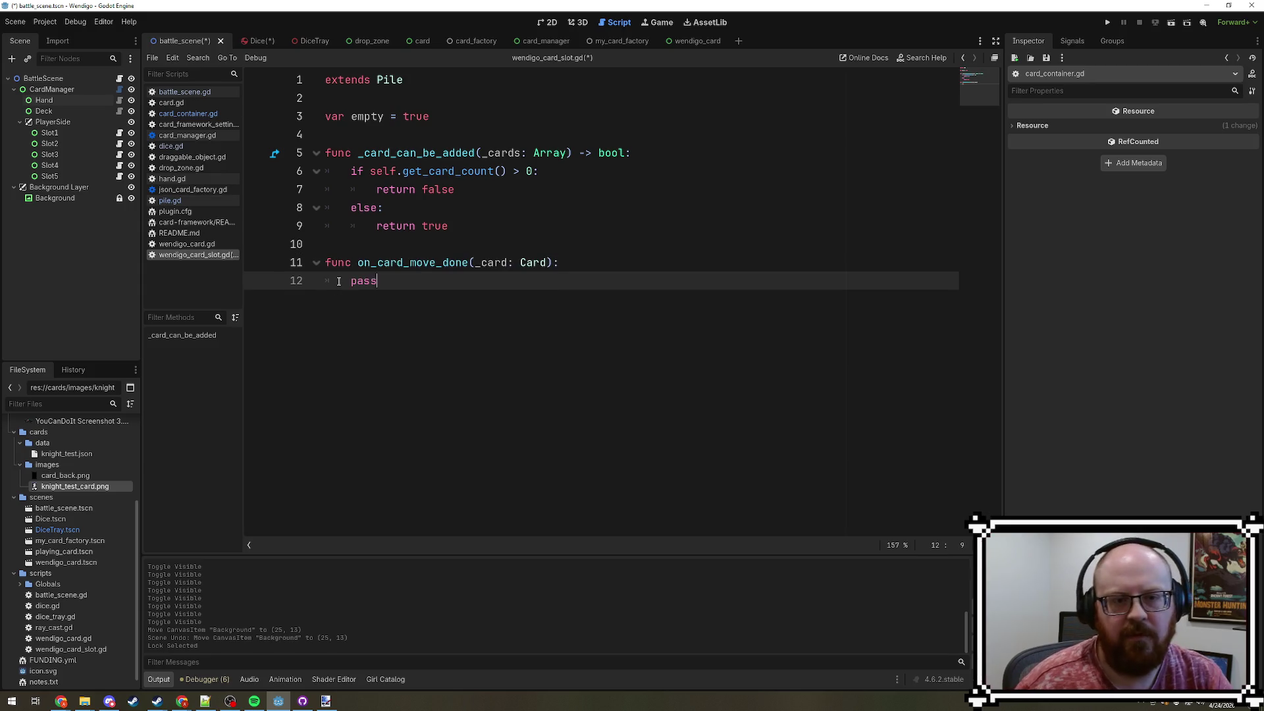
{"action": "key", "text": "Up"}
{"action": "key", "text": "End"}
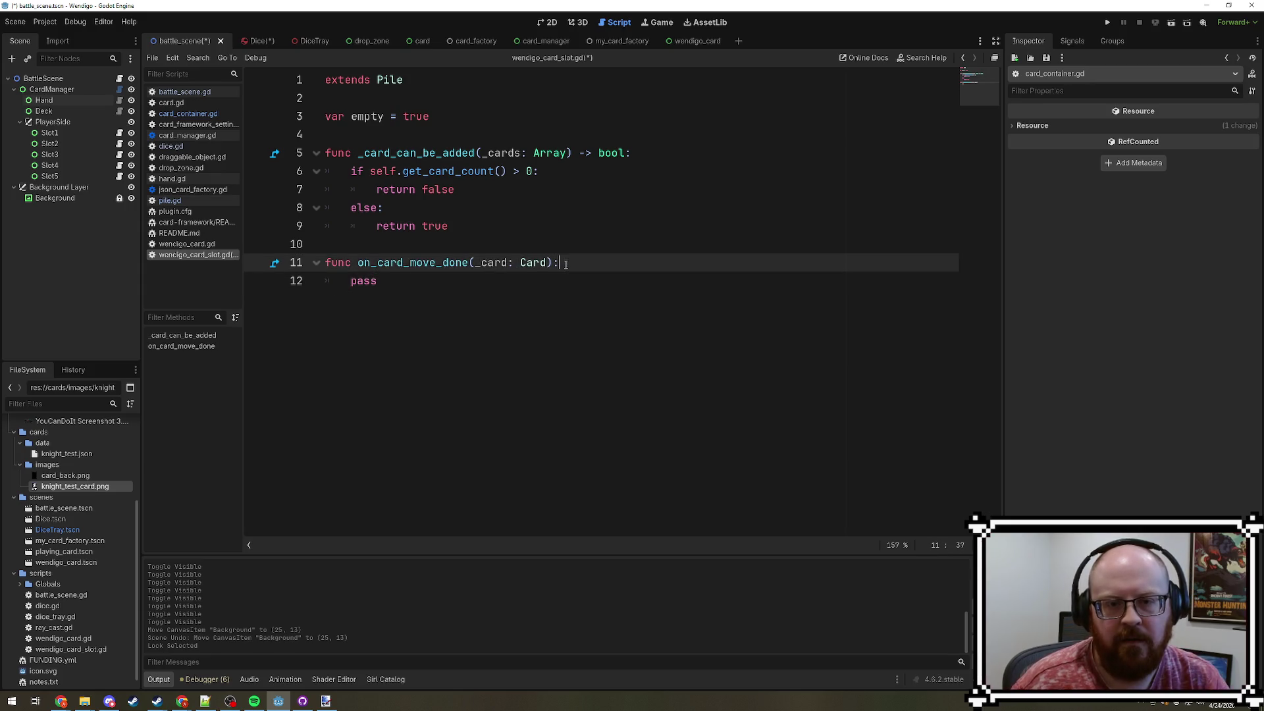
{"action": "double_click", "coordinate": [363, 282]}
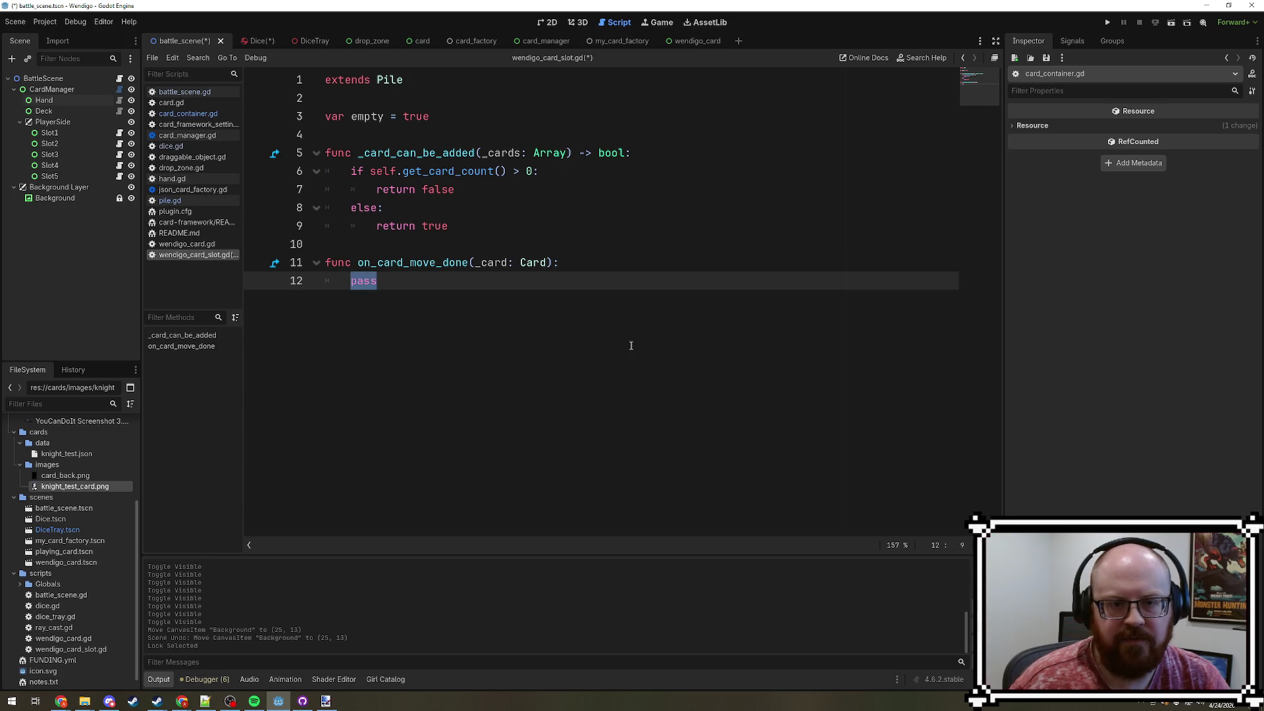
{"action": "key", "text": "Return"}
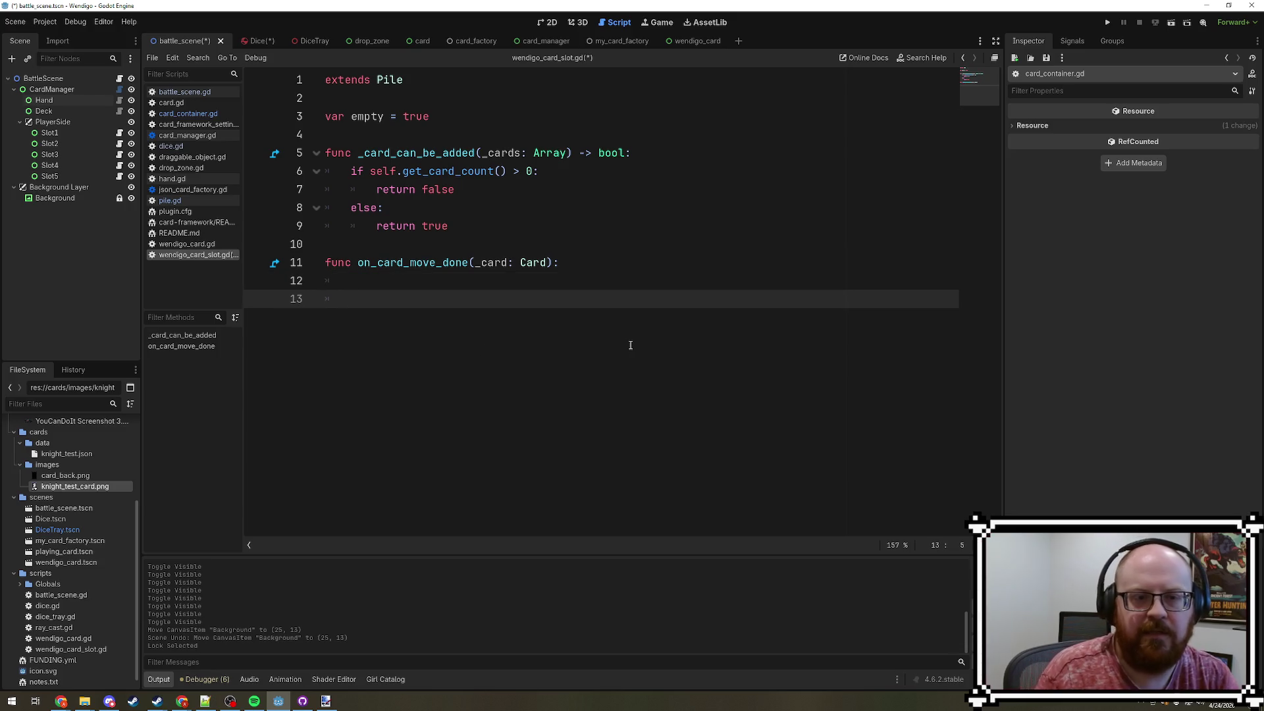
{"action": "key", "text": "BackSpace"}
{"action": "key", "text": "BackSpace"}
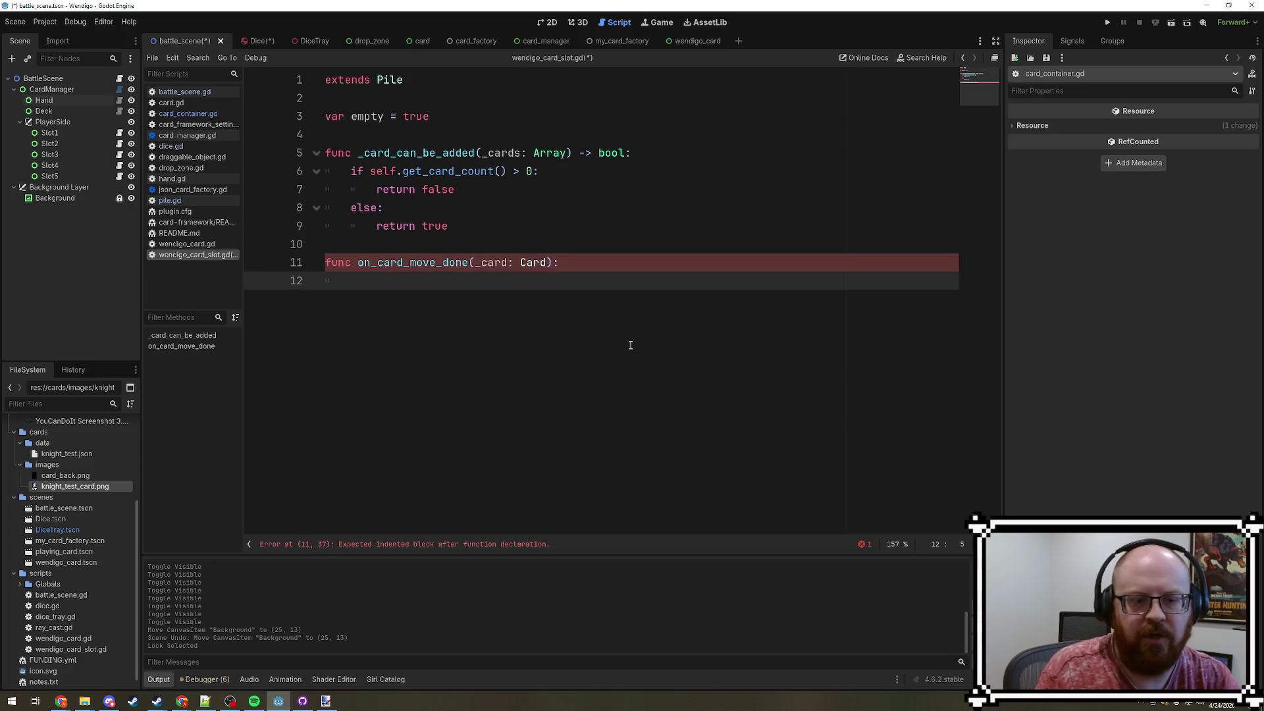
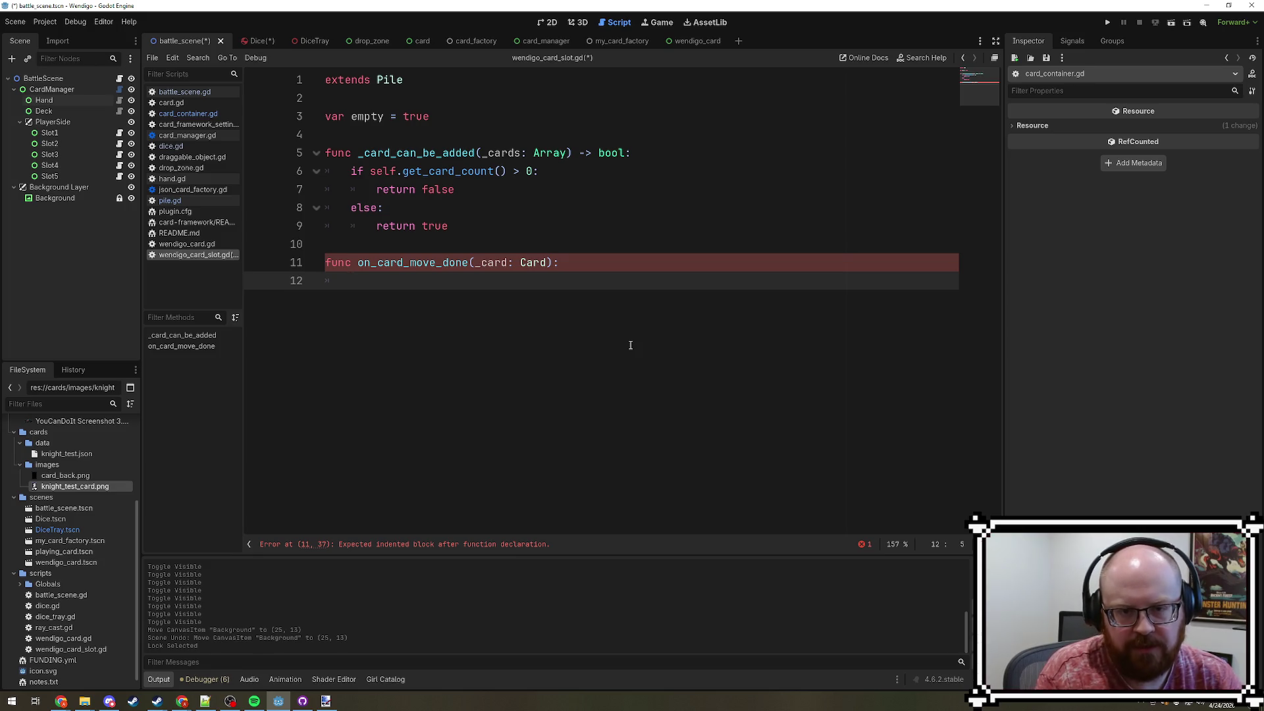
- Start a card_container reference on line 12, check Slot1's properties, then clear the line
{"action": "type", "text": "_card."}
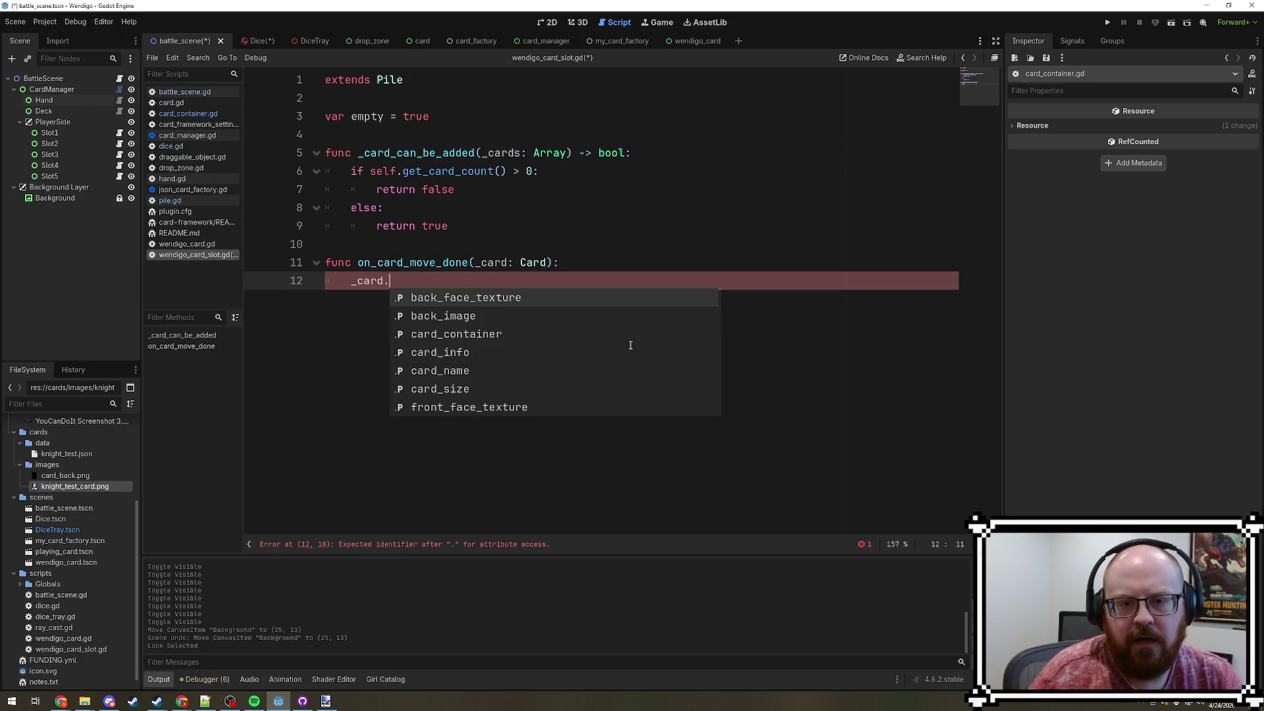
{"action": "left_click", "coordinate": [446, 336]}
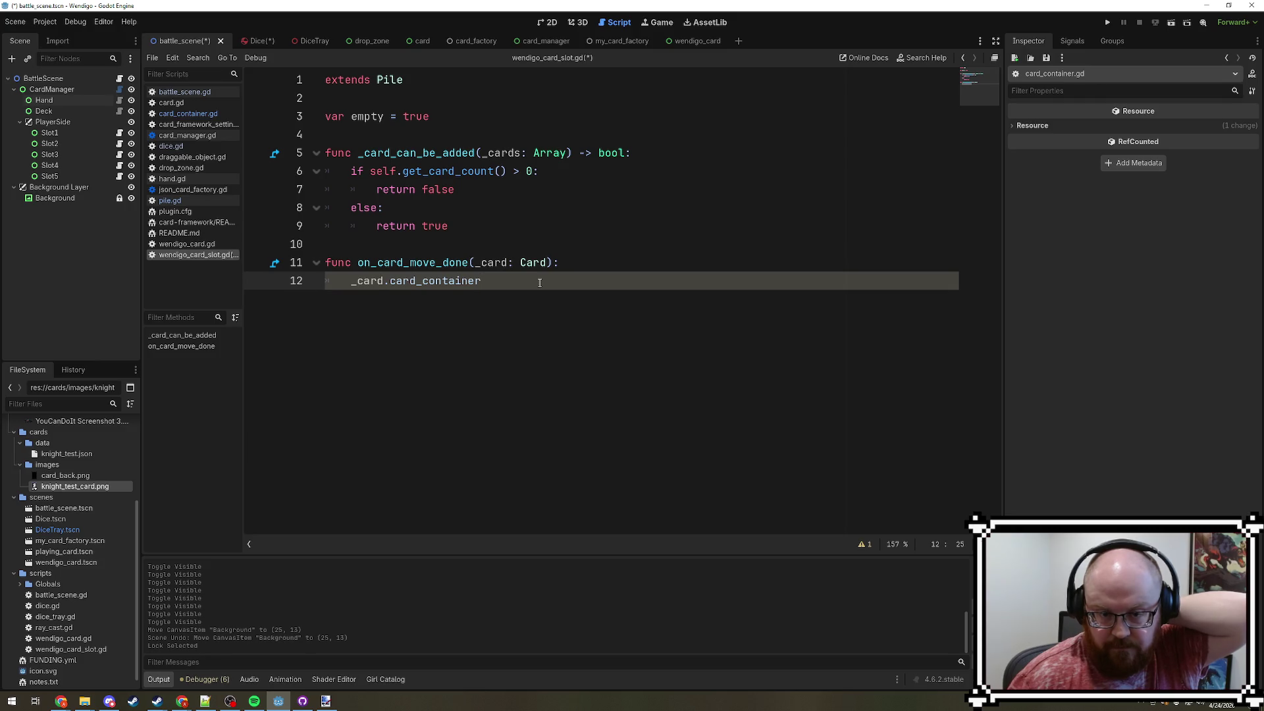
{"action": "type", "text": "."}
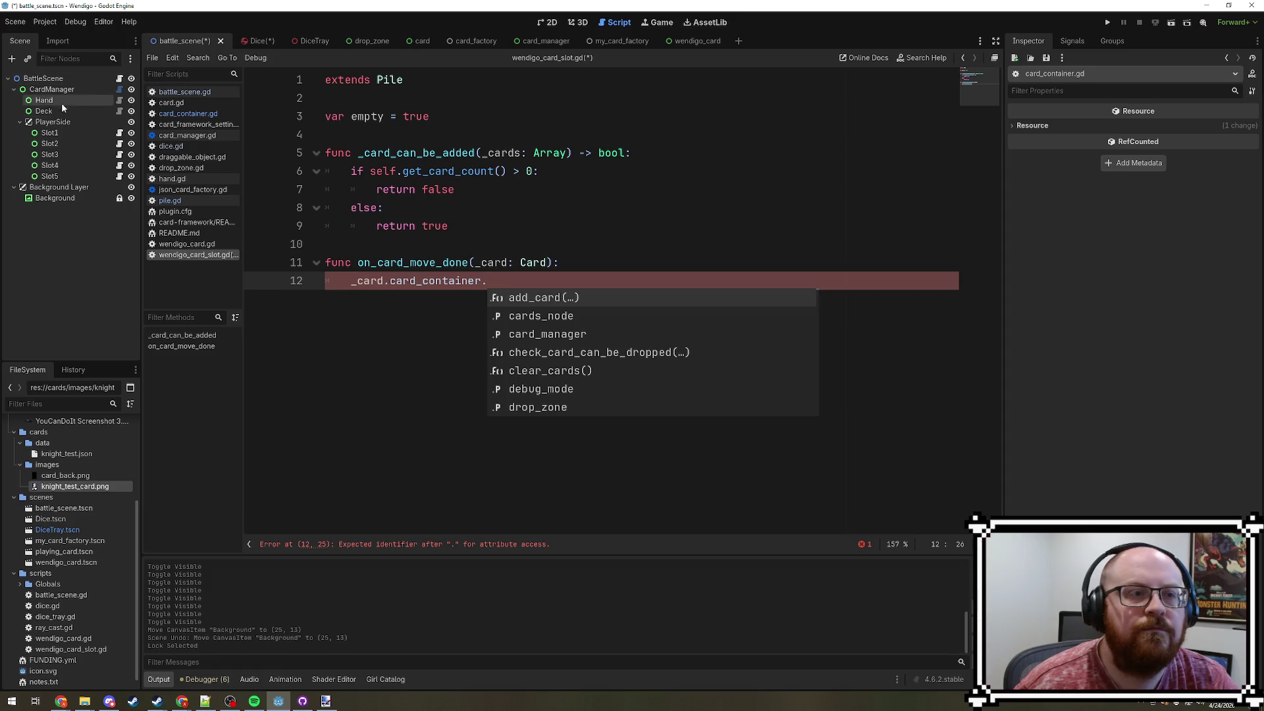
{"action": "left_click", "coordinate": [60, 135]}
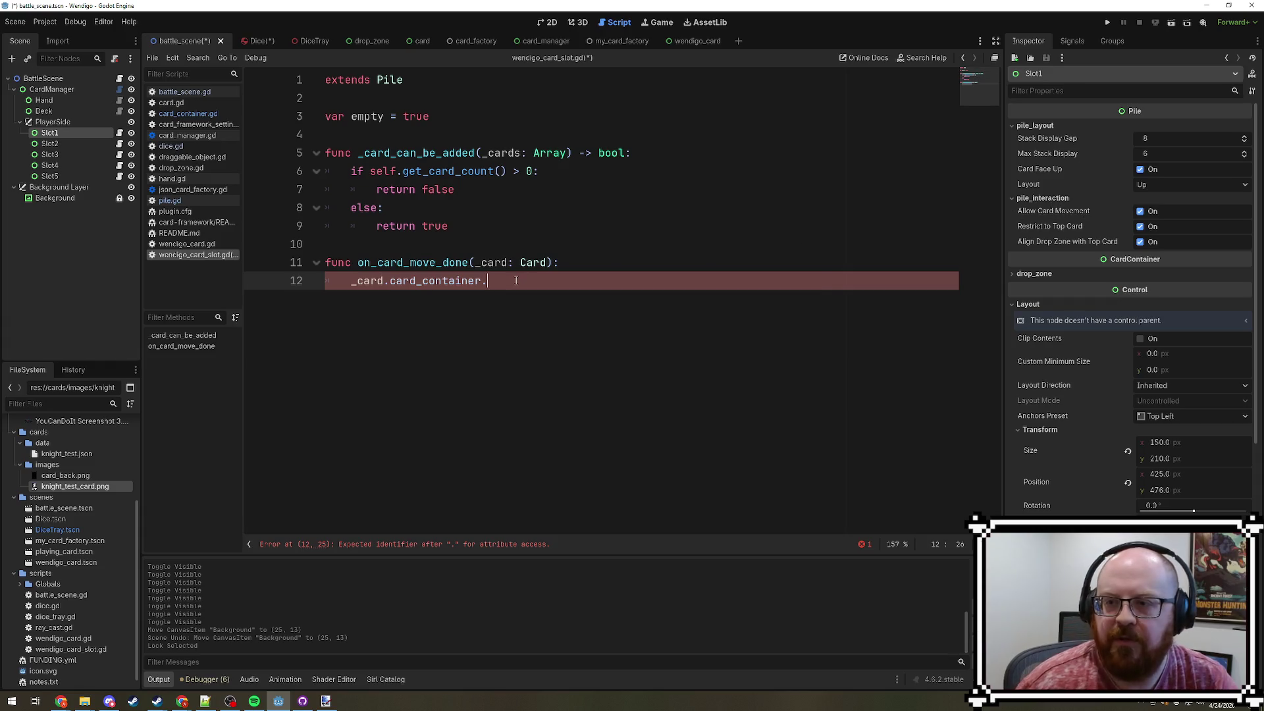
{"action": "type", "text": "allow"}
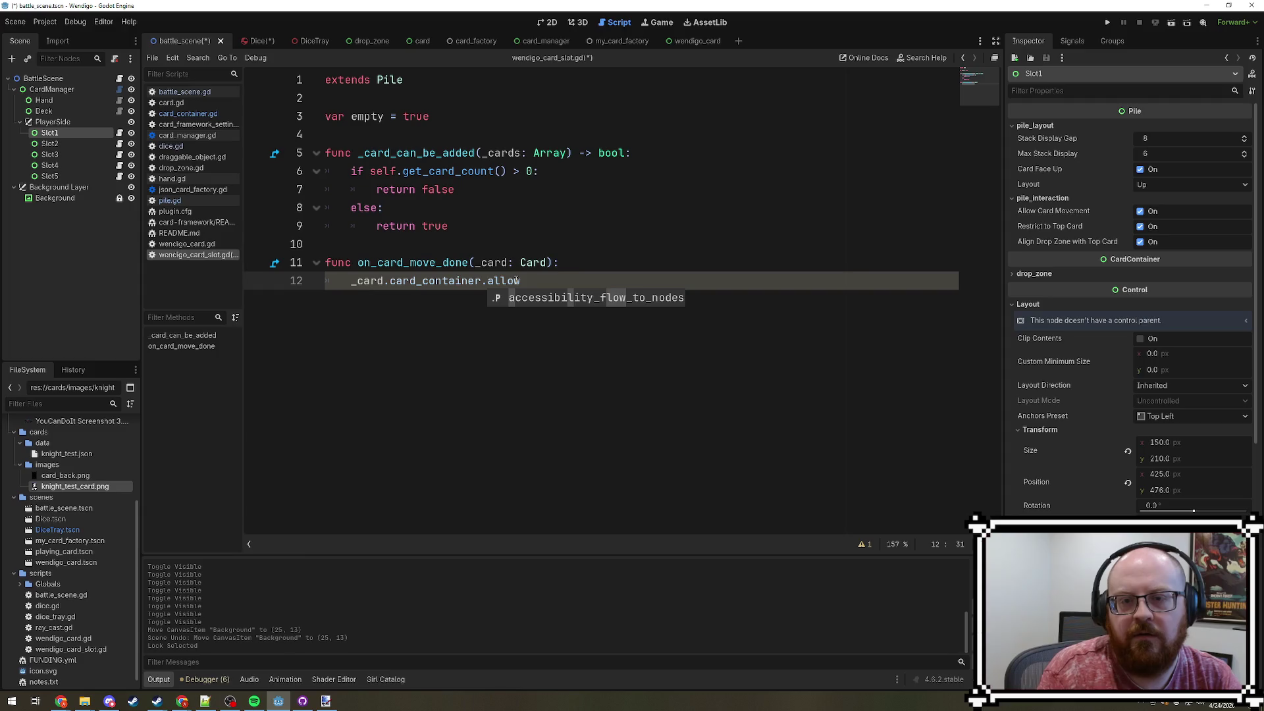
{"action": "key", "text": "BackSpace"}
{"action": "key", "text": "BackSpace"}
{"action": "key", "text": "BackSpace"}
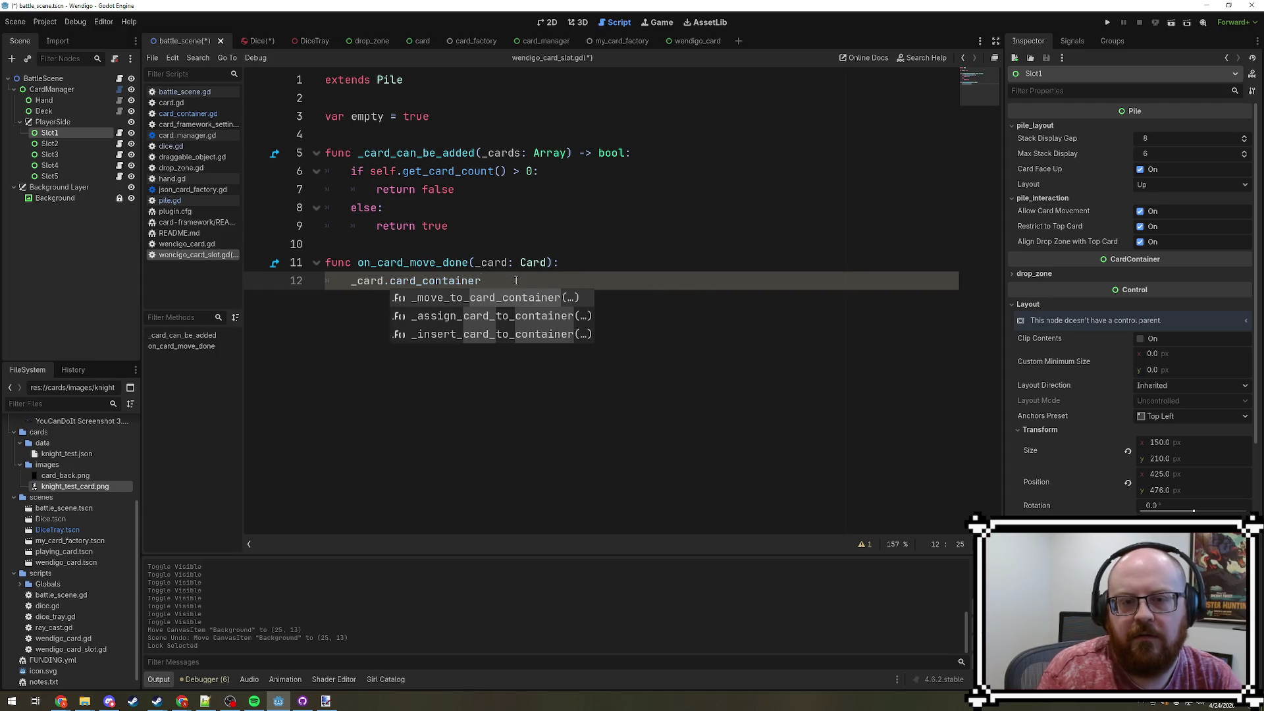
{"action": "key", "text": "ctrl+BackSpace"}
{"action": "key", "text": "ctrl+BackSpace"}
{"action": "key", "text": "ctrl+BackSpace"}
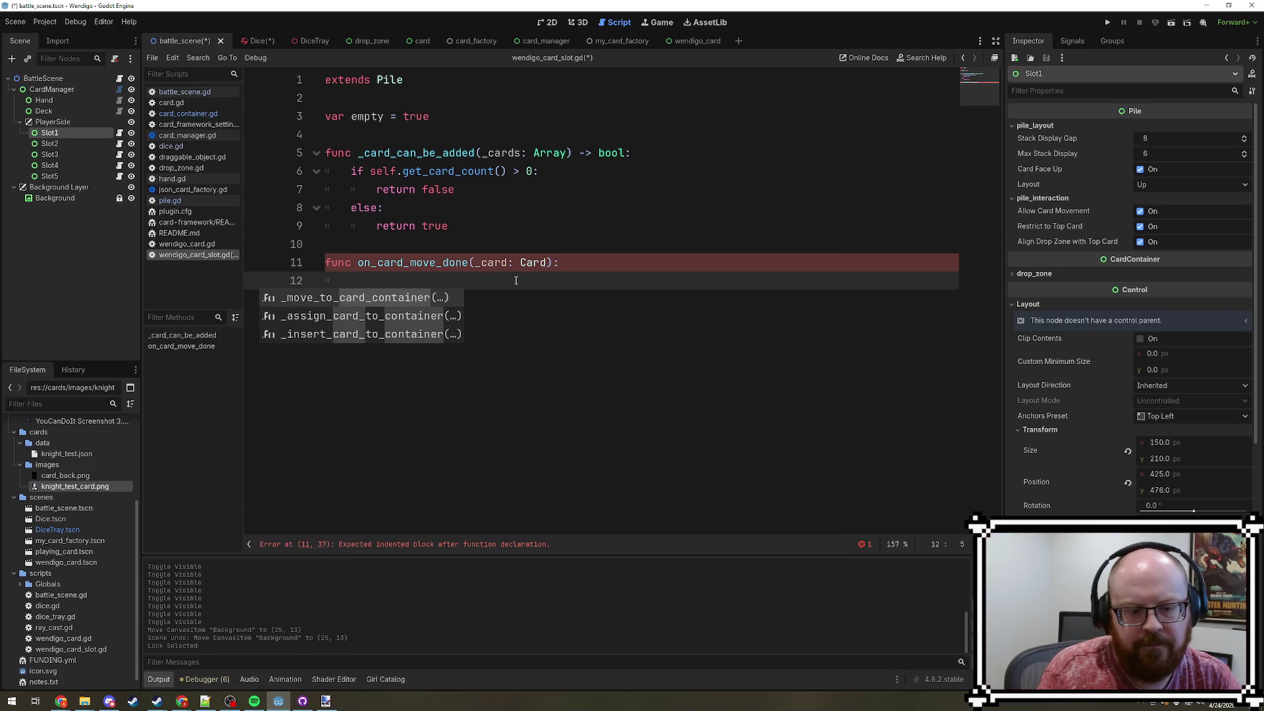
- Write 'if self.get_card_count() > 0:' with the body 'self.allow_card_movement = false'
{"action": "type", "text": "if car"}
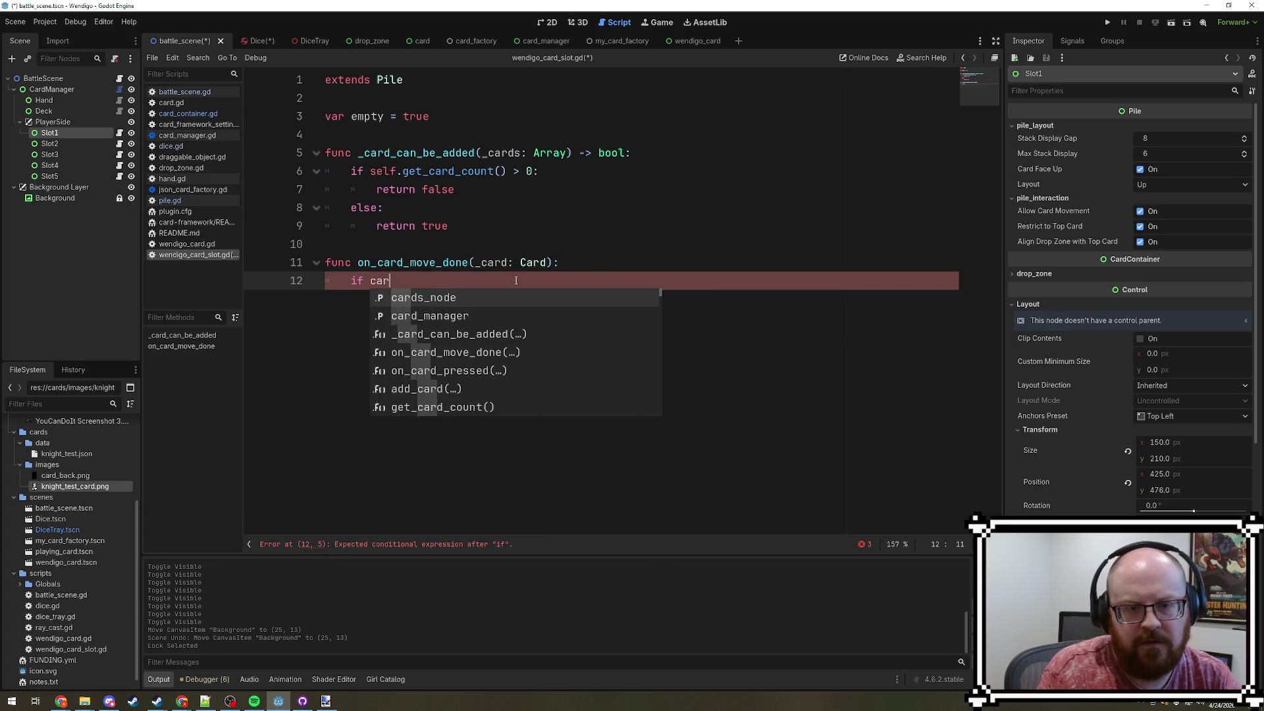
{"action": "type", "text": "d"}
{"action": "key", "text": "ctrl+BackSpace"}
{"action": "type", "text": "se"}
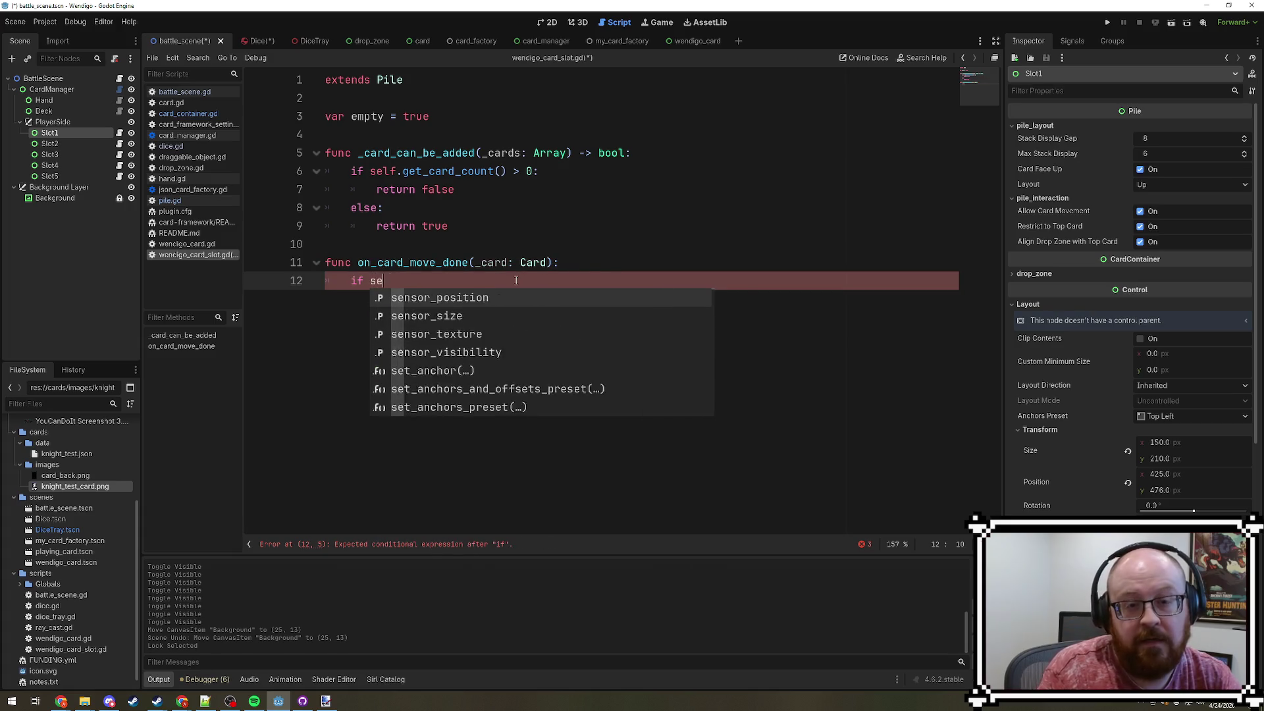
{"action": "type", "text": "lf.get"}
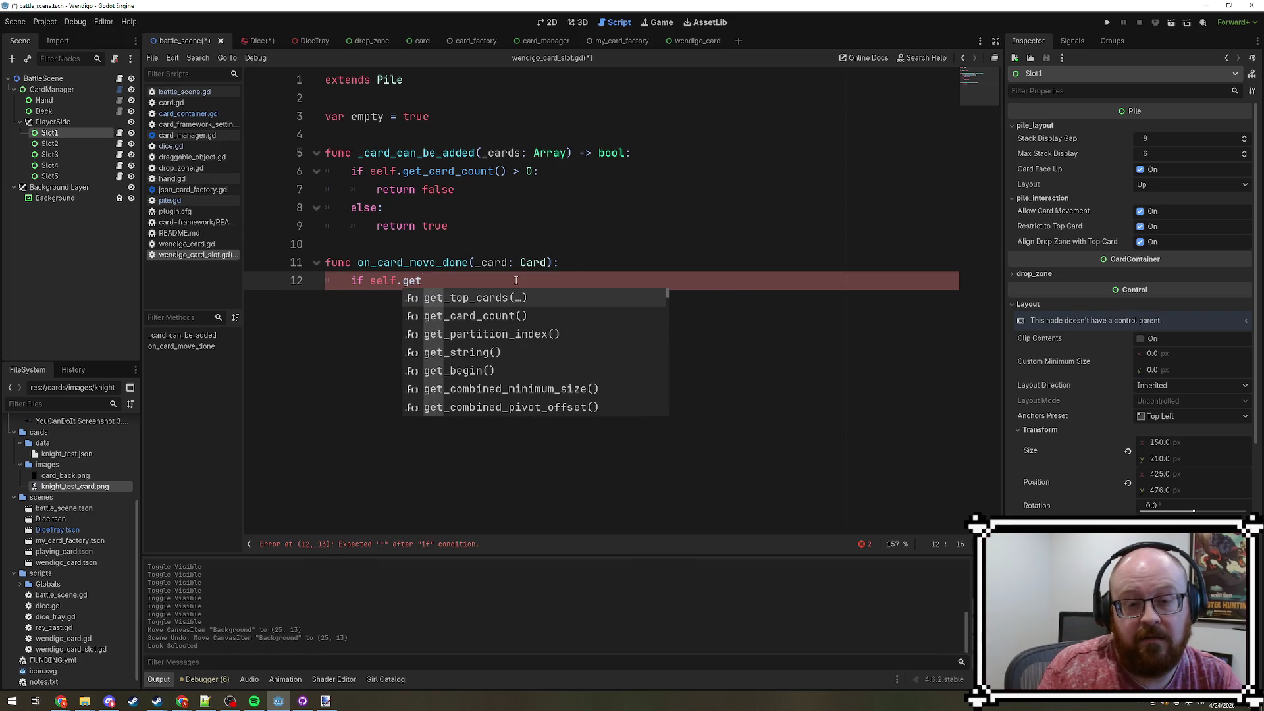
{"action": "key", "text": "Down"}
{"action": "key", "text": "Return"}
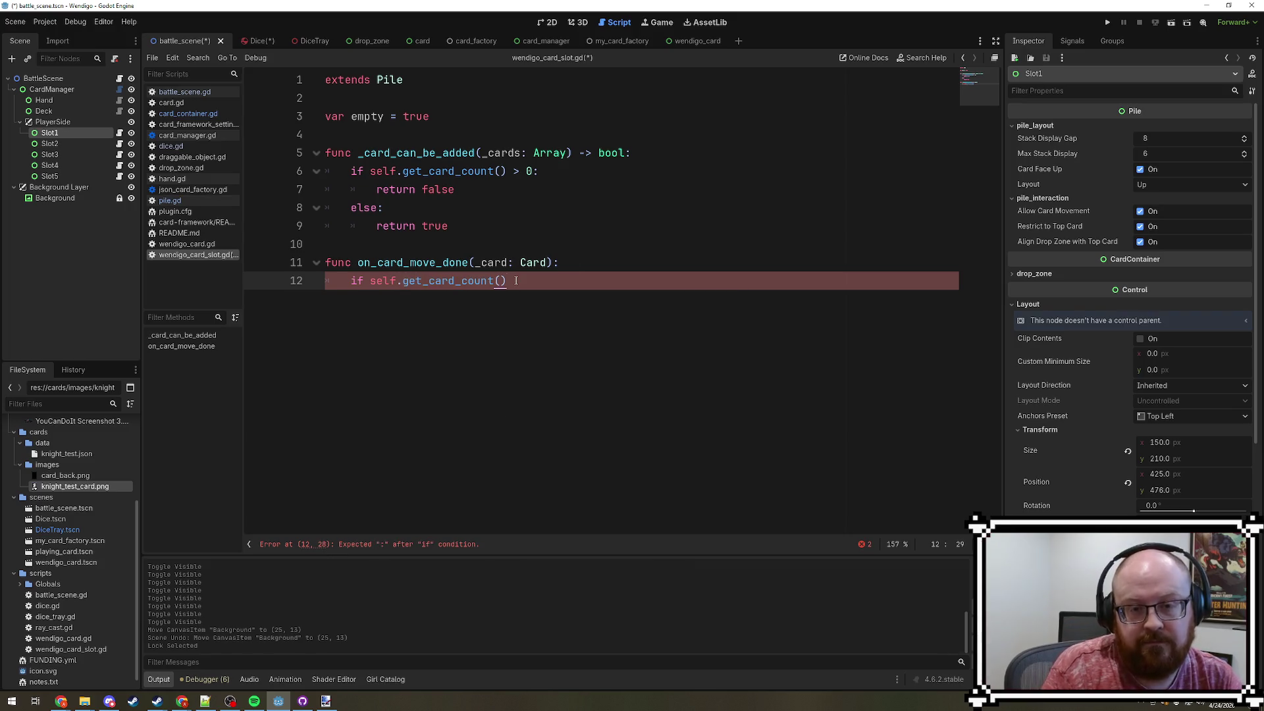
{"action": "type", "text": "> 0"}
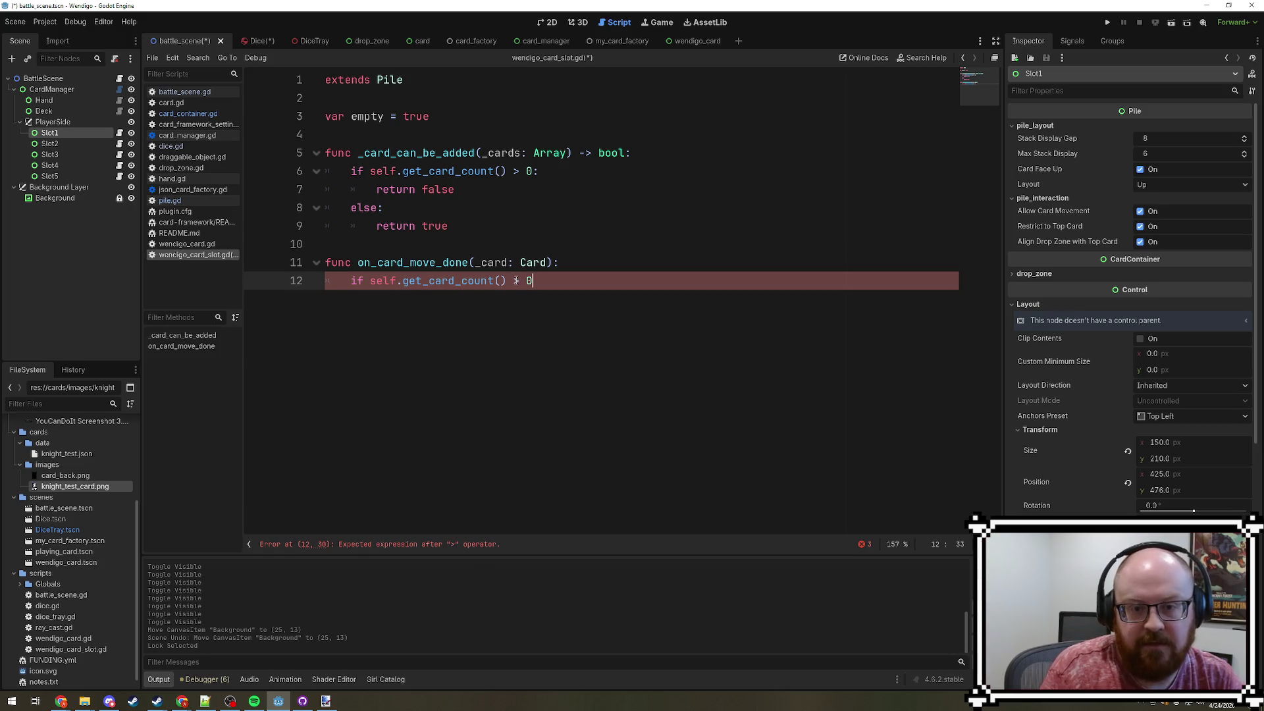
{"action": "type", "text": ":"}
{"action": "key", "text": "Return"}
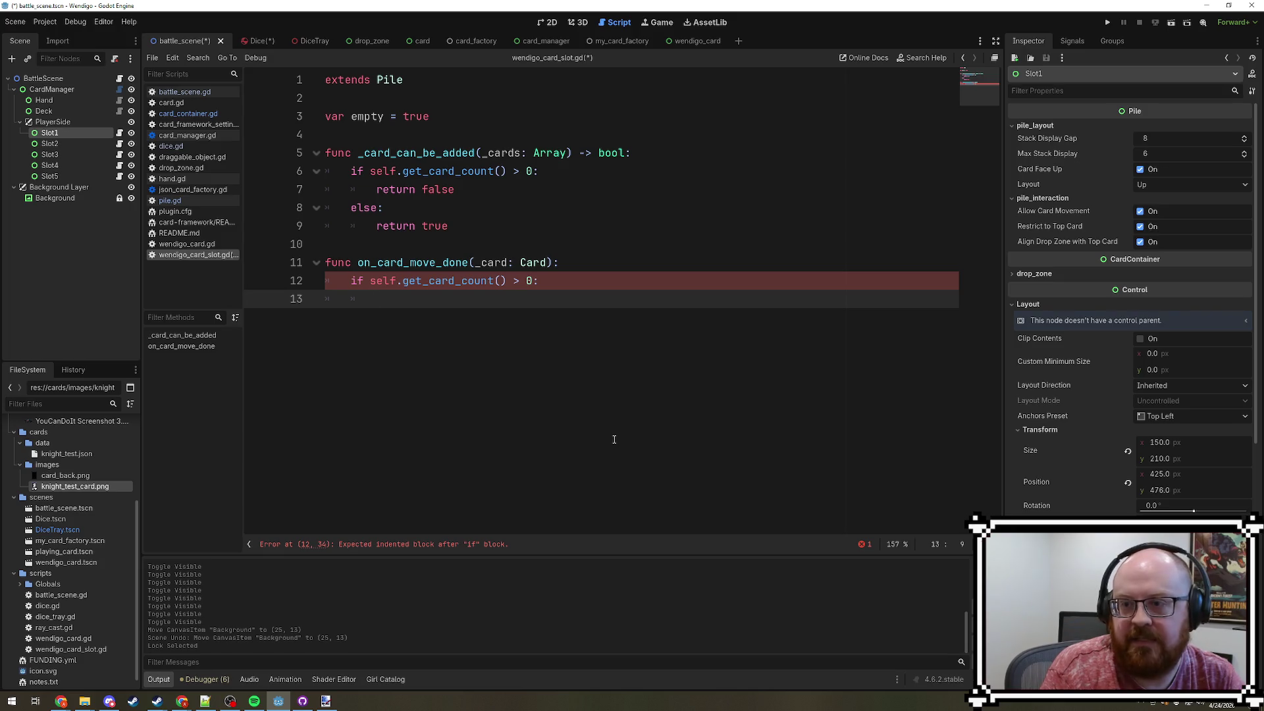
{"action": "type", "text": "self.allow"}
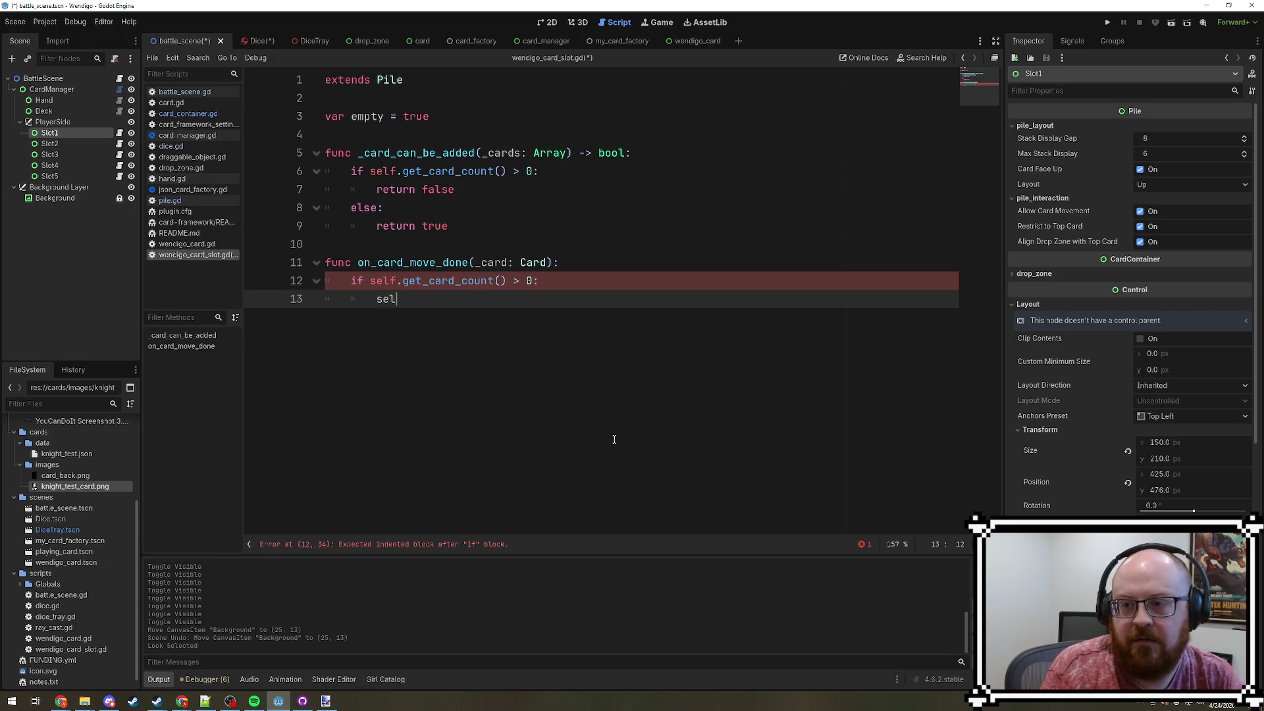
{"action": "key", "text": "Return"}
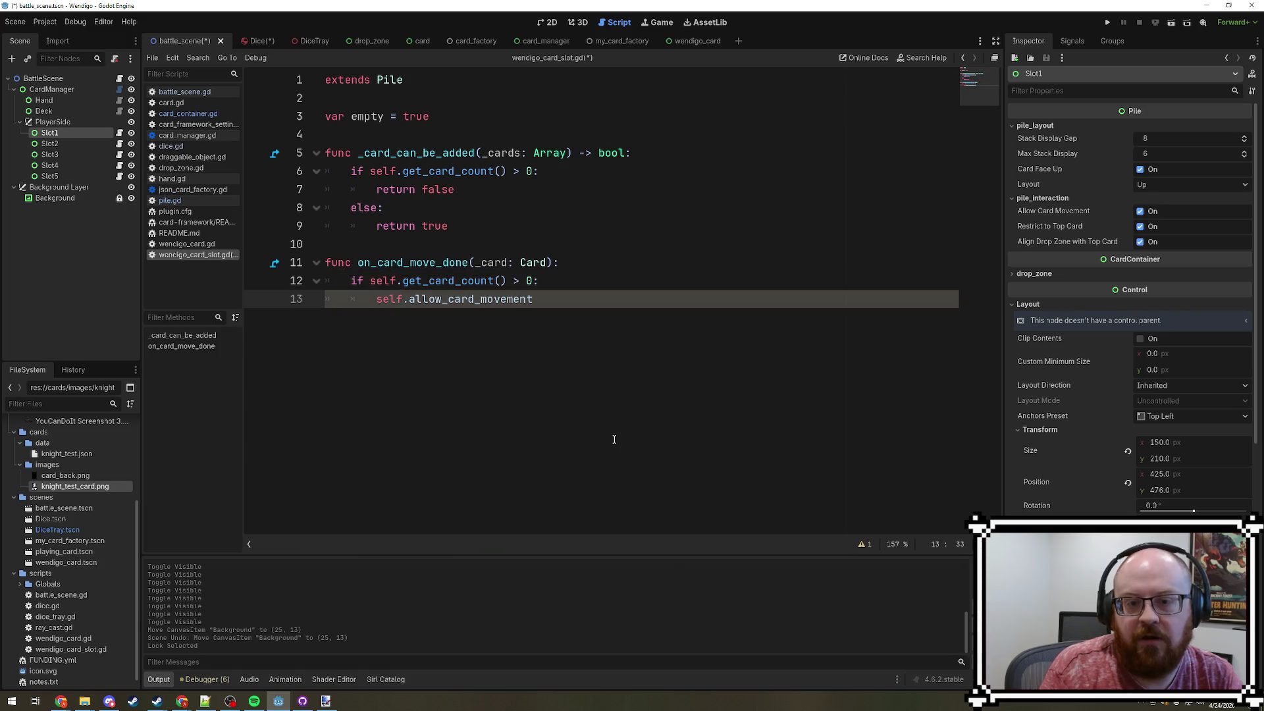
{"action": "type", "text": "= false"}
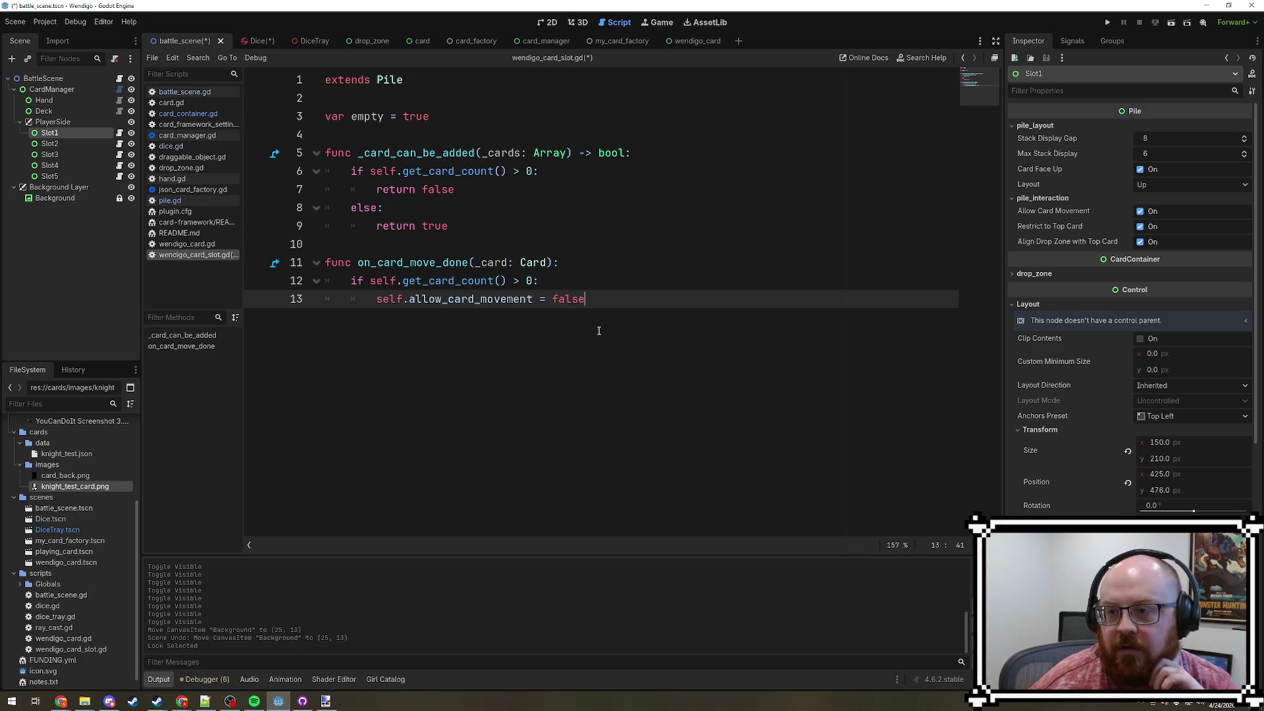
{"action": "left_click", "coordinate": [675, 279]}
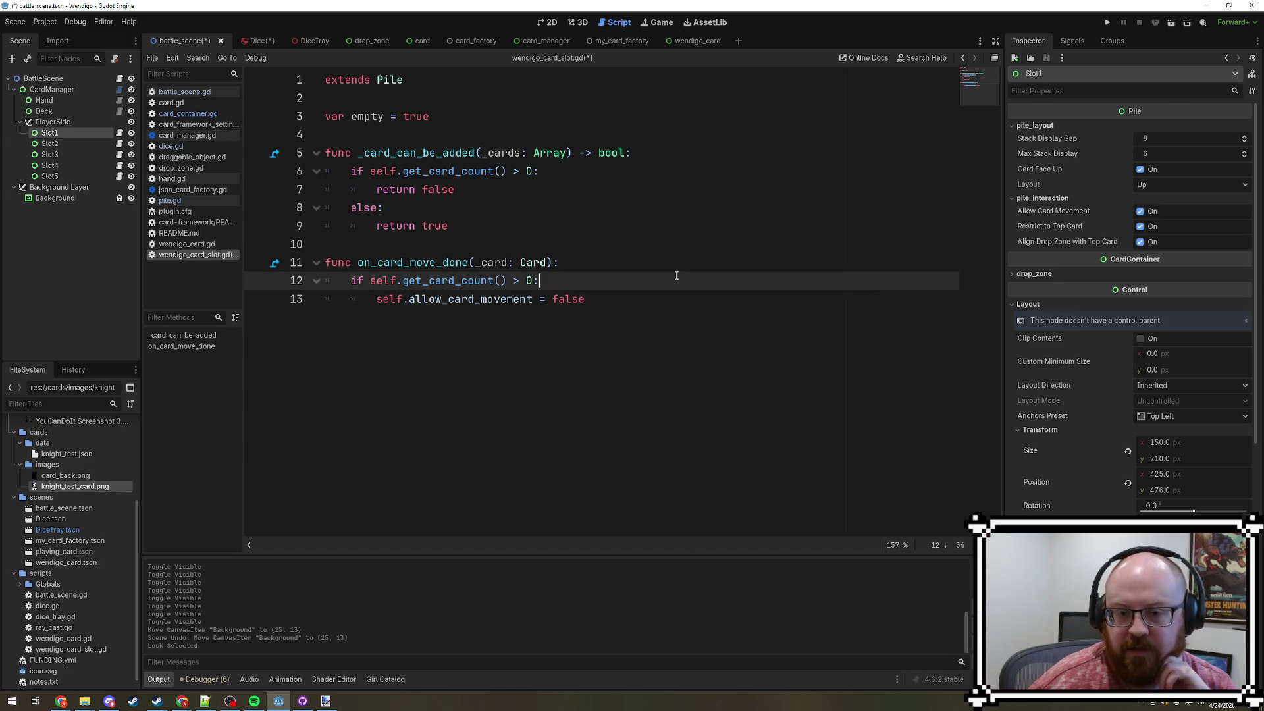
- Run the game and drag knight cards into slots, including onto the occupied third slot
{"action": "left_click", "coordinate": [1110, 25]}
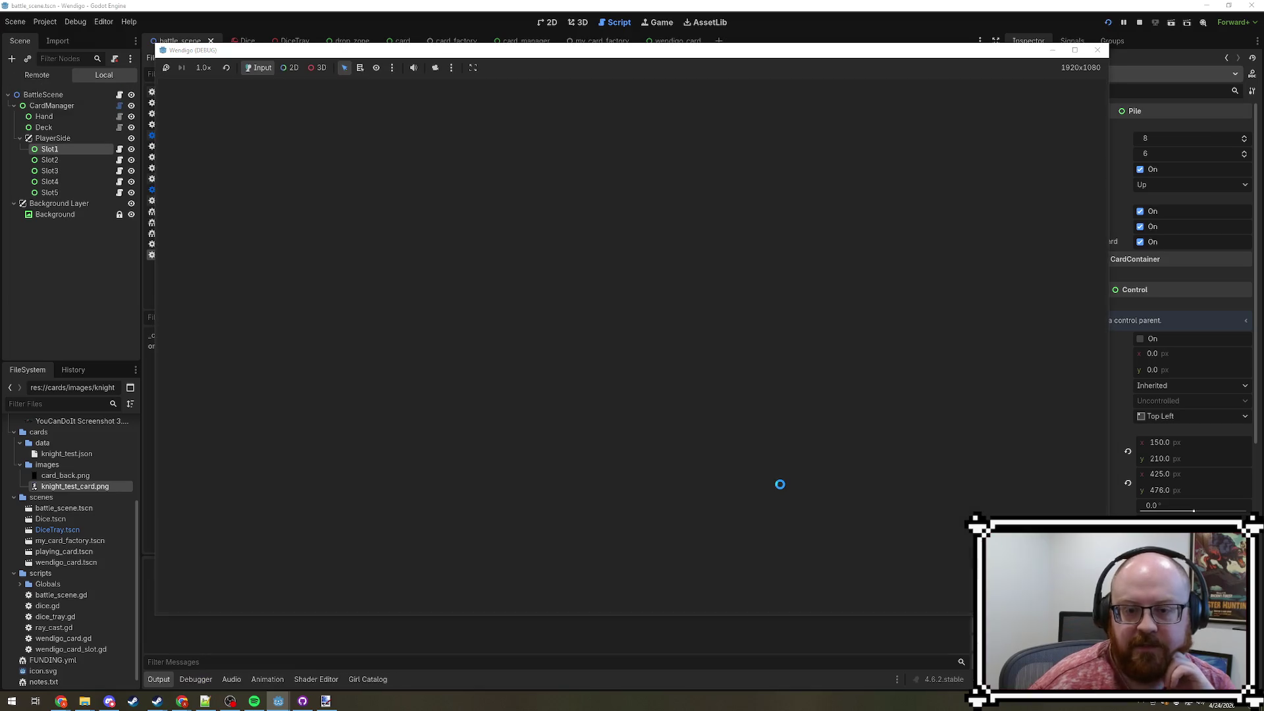
{"action": "left_click", "coordinate": [1109, 22]}
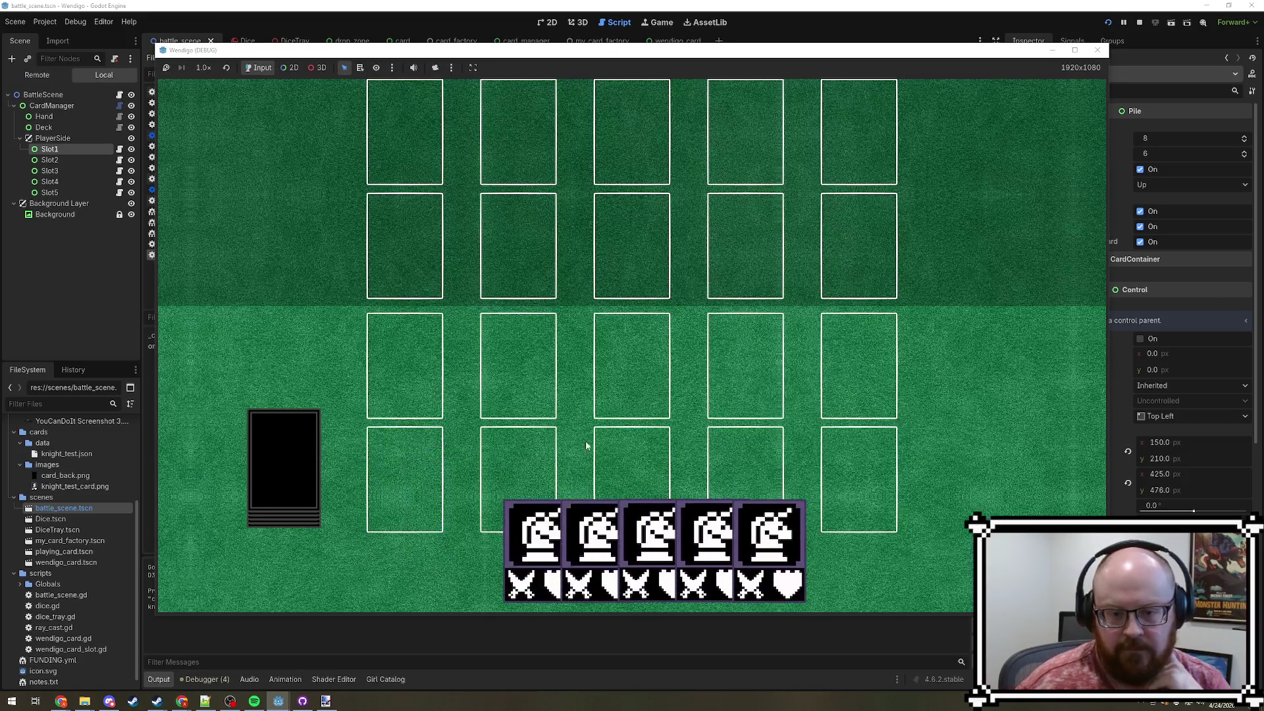
{"action": "mouse_move", "coordinate": [536, 540]}
{"action": "left_mouse_down"}
{"action": "mouse_move", "coordinate": [547, 362]}
{"action": "mouse_move", "coordinate": [711, 371]}
{"action": "mouse_move", "coordinate": [496, 359]}
{"action": "mouse_move", "coordinate": [744, 345]}
{"action": "mouse_move", "coordinate": [612, 359]}
{"action": "mouse_move", "coordinate": [580, 401]}
{"action": "left_mouse_up"}
{"action": "left_click_drag", "start_coordinate": [539, 520], "coordinate": [644, 375]}
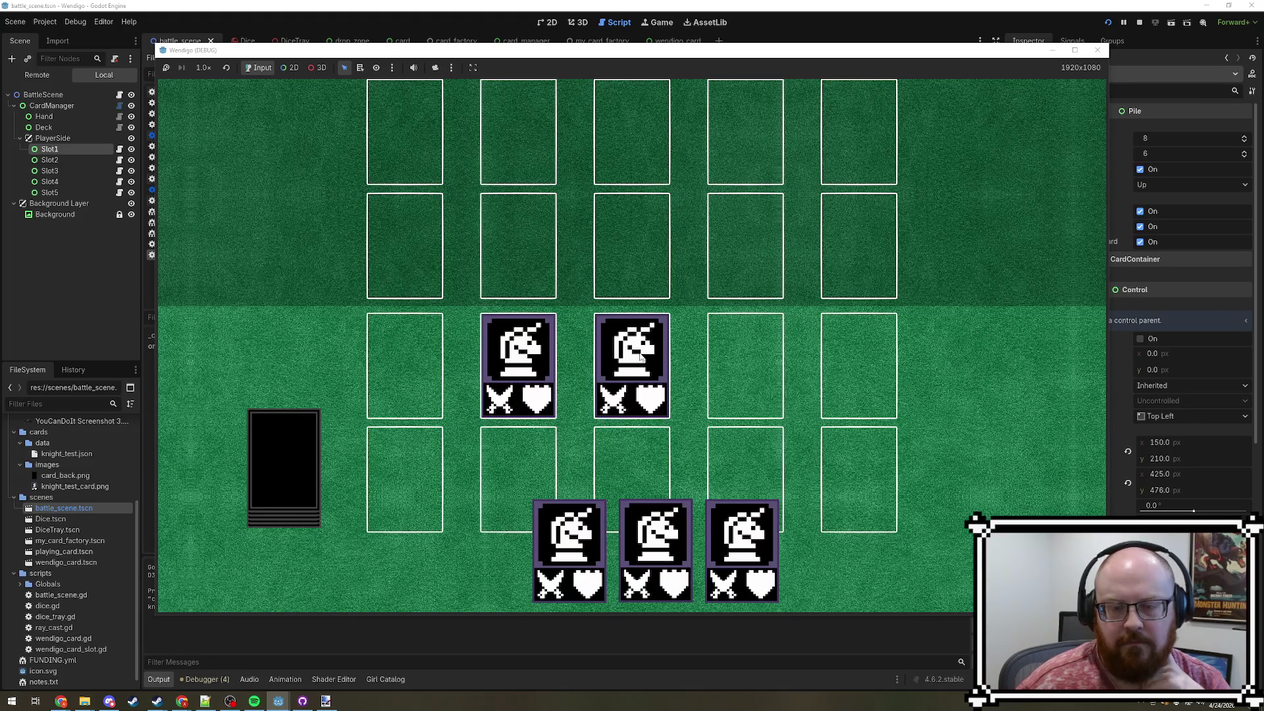
{"action": "mouse_move", "coordinate": [564, 552]}
{"action": "left_mouse_down"}
{"action": "mouse_move", "coordinate": [738, 366]}
{"action": "mouse_move", "coordinate": [731, 379]}
{"action": "left_mouse_up"}
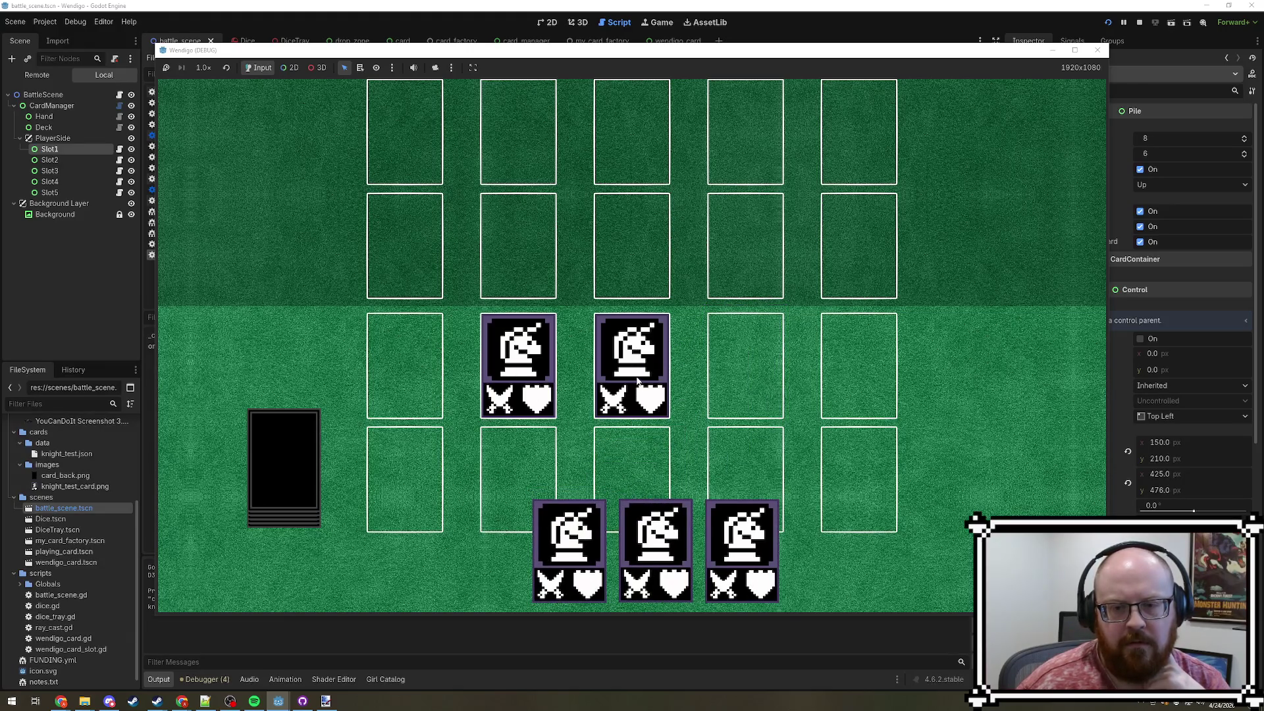
{"action": "left_click_drag", "start_coordinate": [655, 566], "coordinate": [657, 390]}
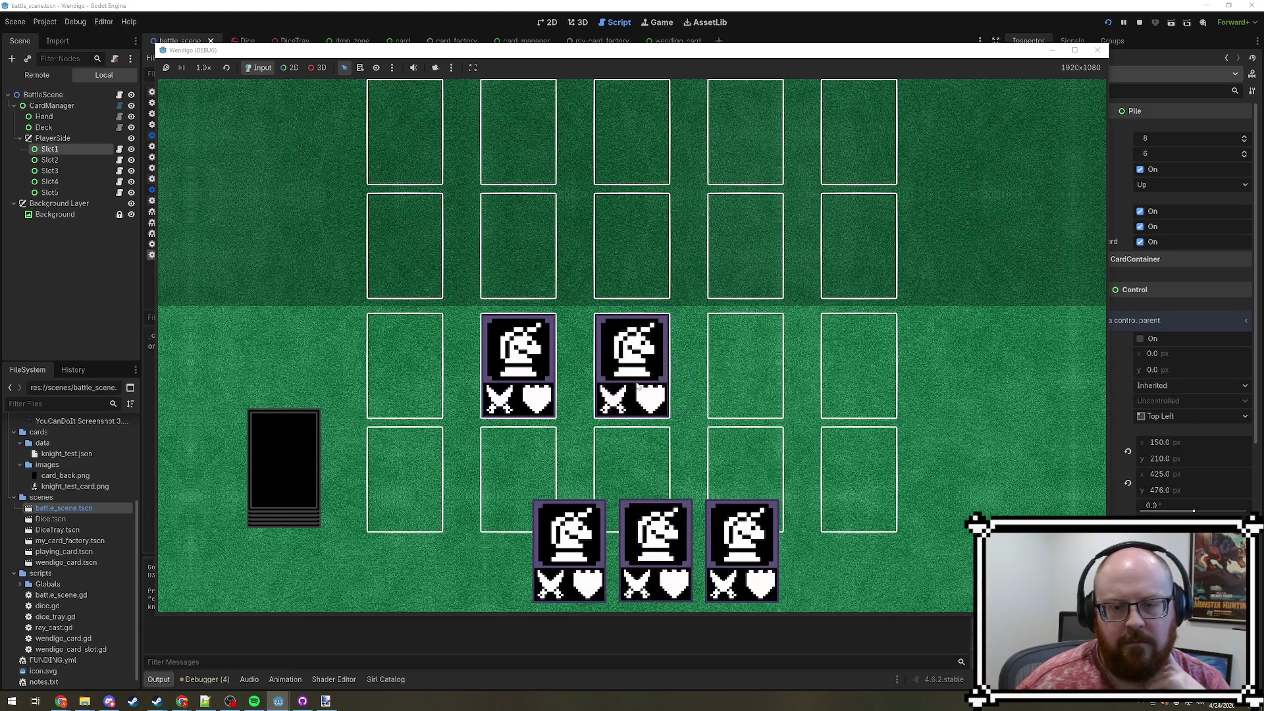
{"action": "left_click_drag", "start_coordinate": [657, 553], "coordinate": [748, 369]}
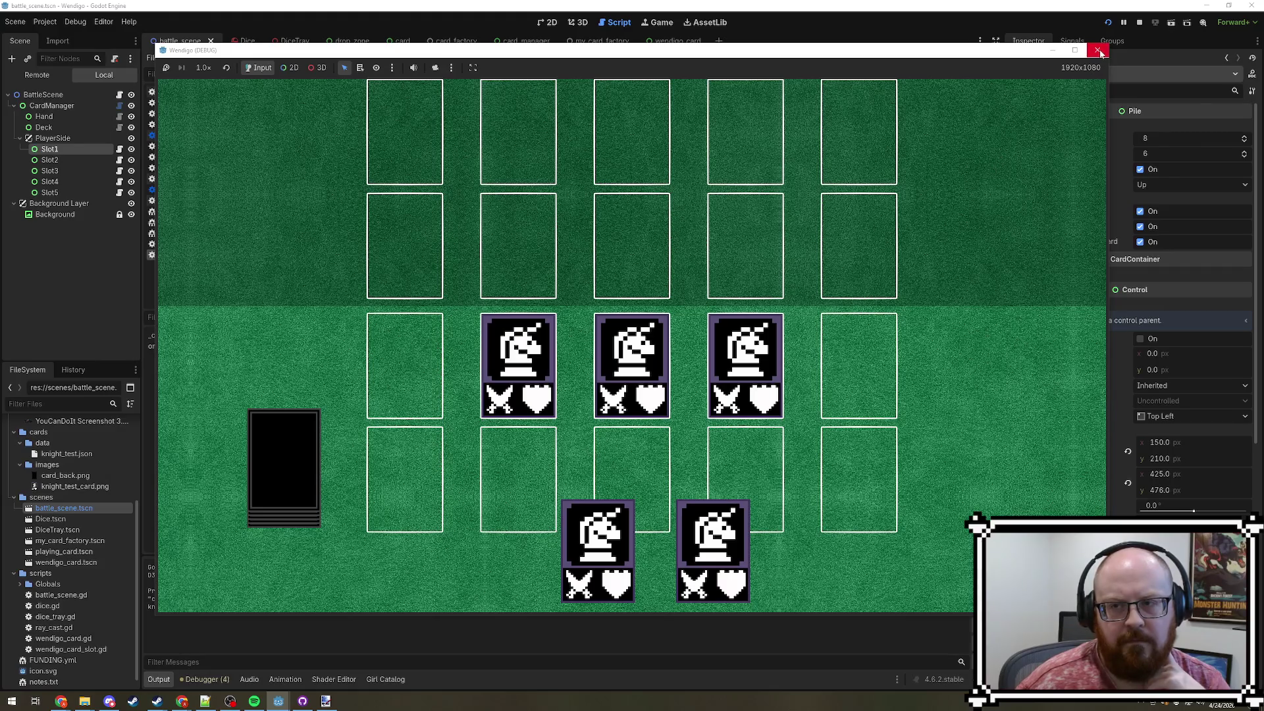
- Relaunch the game, place knight cards in the second-column, fourth-column and centre slots, then restart
{"action": "left_click", "coordinate": [1098, 50]}
{"action": "key", "text": "F5"}
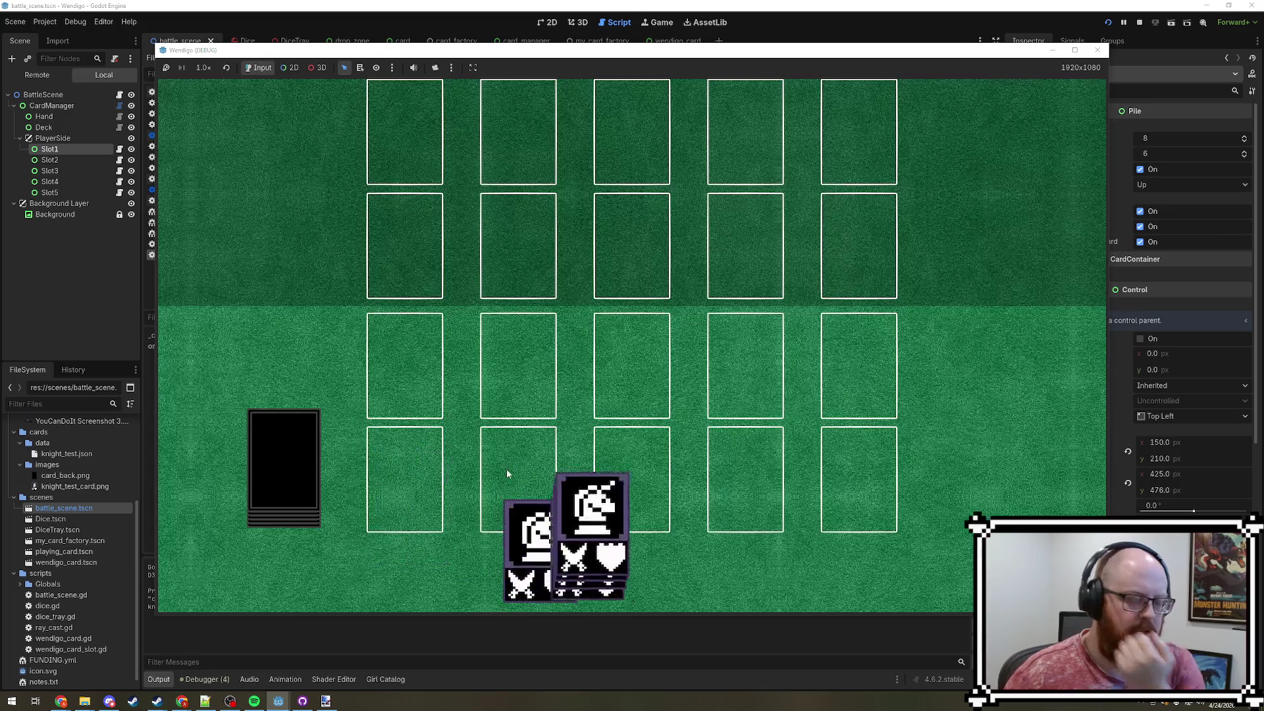
{"action": "left_click_drag", "start_coordinate": [540, 546], "coordinate": [507, 375]}
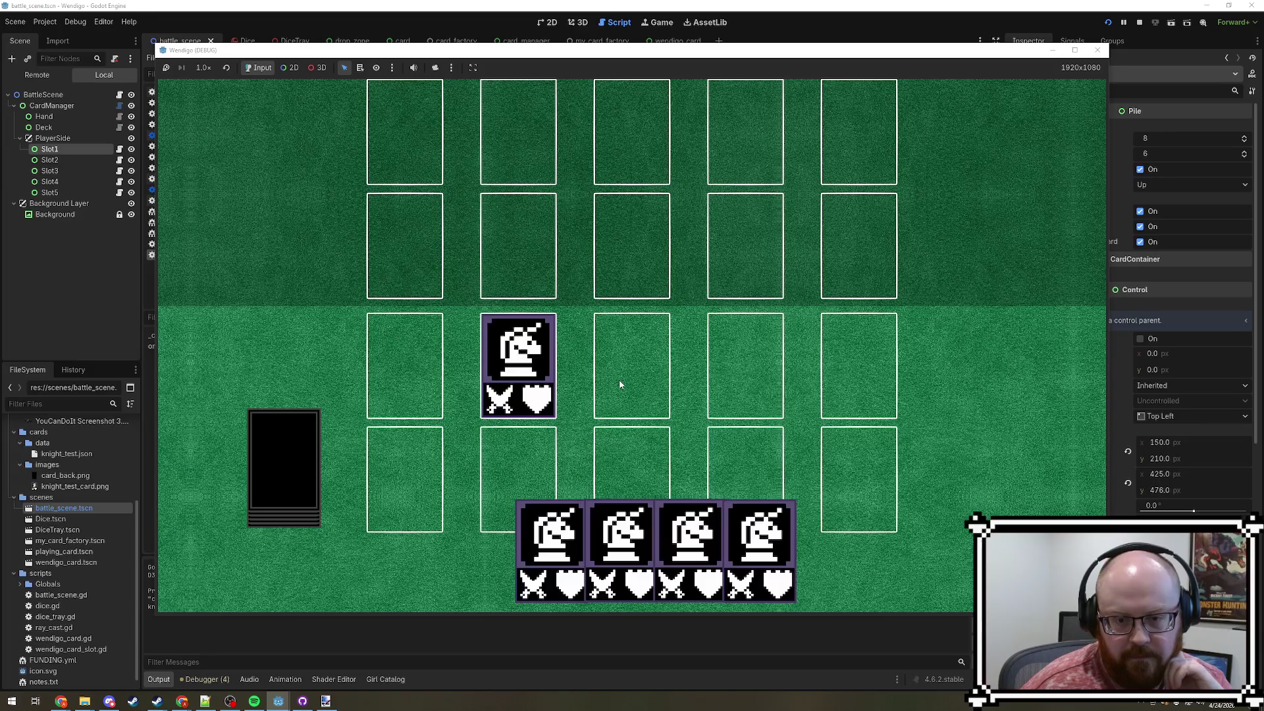
{"action": "mouse_move", "coordinate": [509, 369]}
{"action": "left_mouse_down"}
{"action": "mouse_move", "coordinate": [731, 369]}
{"action": "mouse_move", "coordinate": [626, 368]}
{"action": "left_mouse_up"}
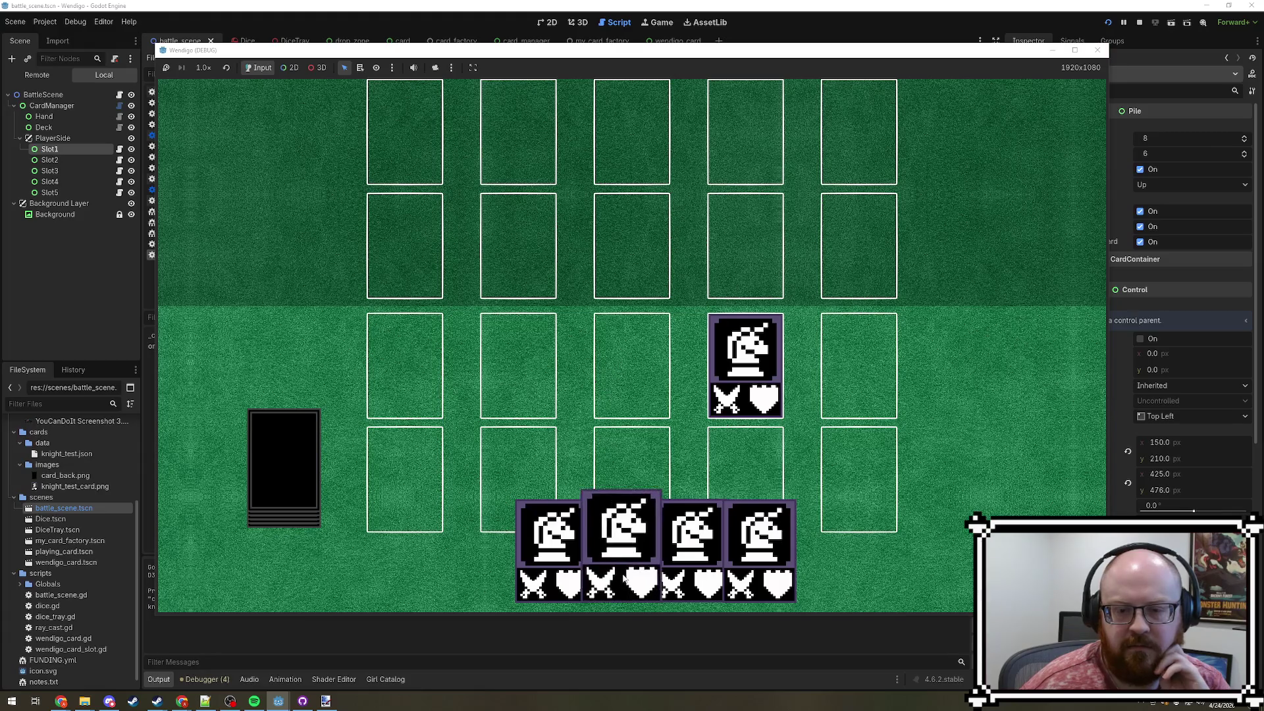
{"action": "left_click_drag", "start_coordinate": [621, 547], "coordinate": [632, 358]}
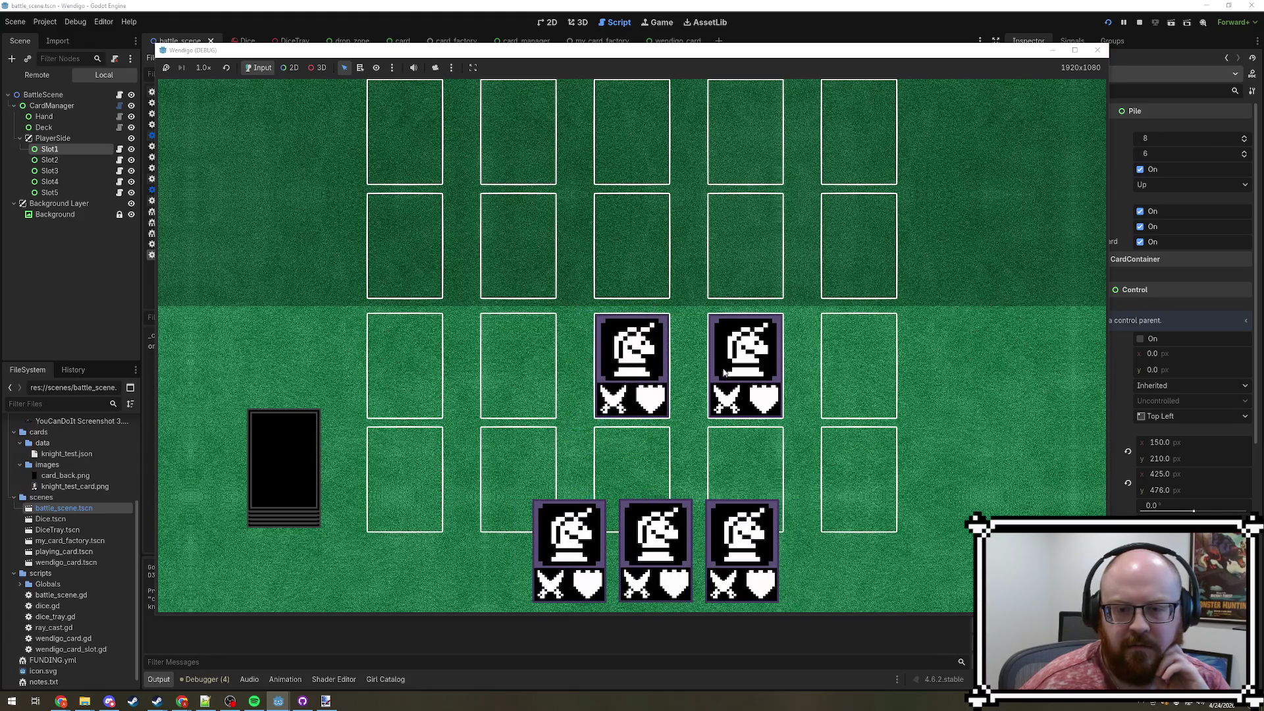
{"action": "left_click", "coordinate": [1114, 30]}
{"action": "left_click", "coordinate": [1111, 25]}
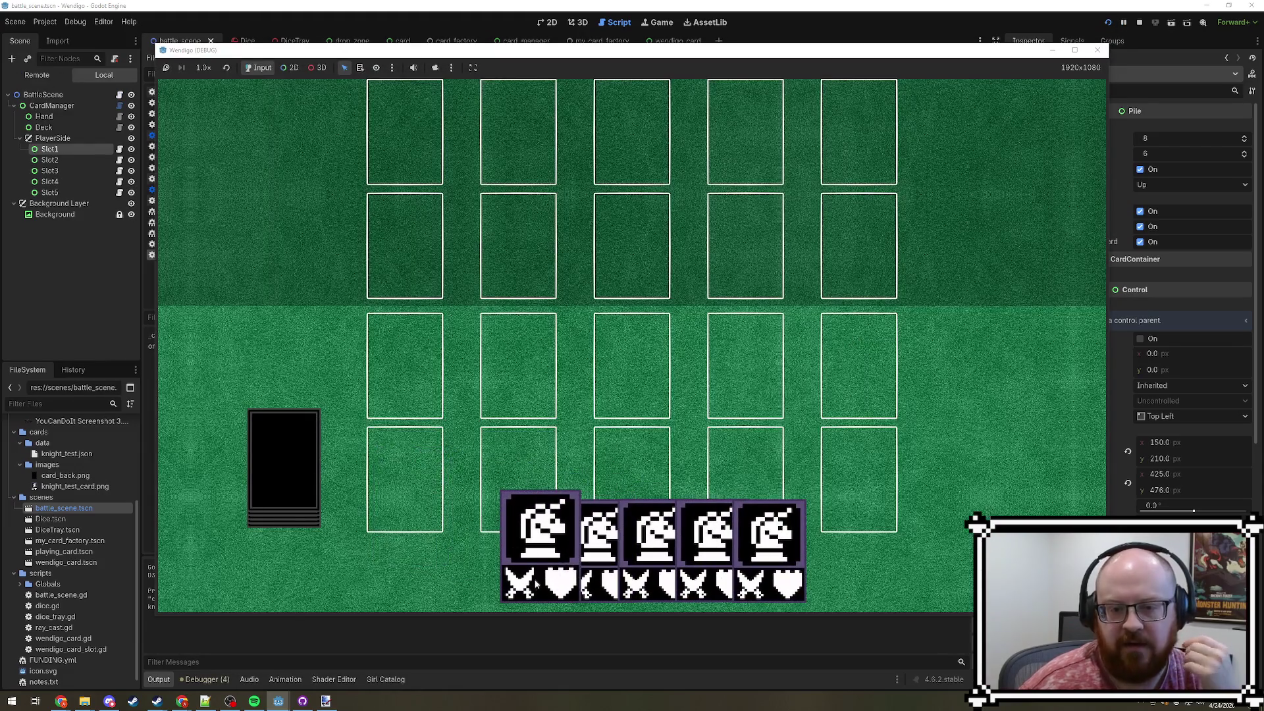
- Drag knight cards from the hand into lower-row slots, then close the running game
{"action": "mouse_move", "coordinate": [535, 583]}
{"action": "left_mouse_down"}
{"action": "mouse_move", "coordinate": [526, 376]}
{"action": "mouse_move", "coordinate": [529, 424]}
{"action": "left_mouse_up"}
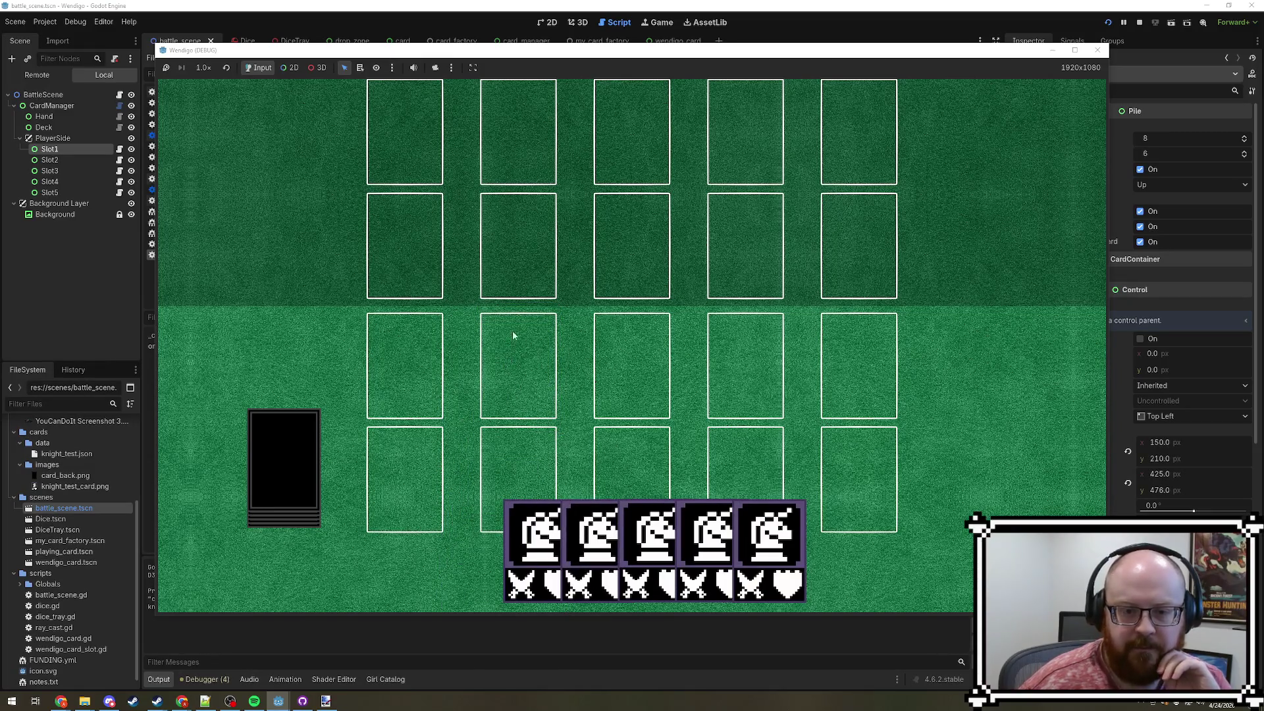
{"action": "left_click_drag", "start_coordinate": [593, 533], "coordinate": [497, 398]}
{"action": "left_click", "coordinate": [1140, 23]}
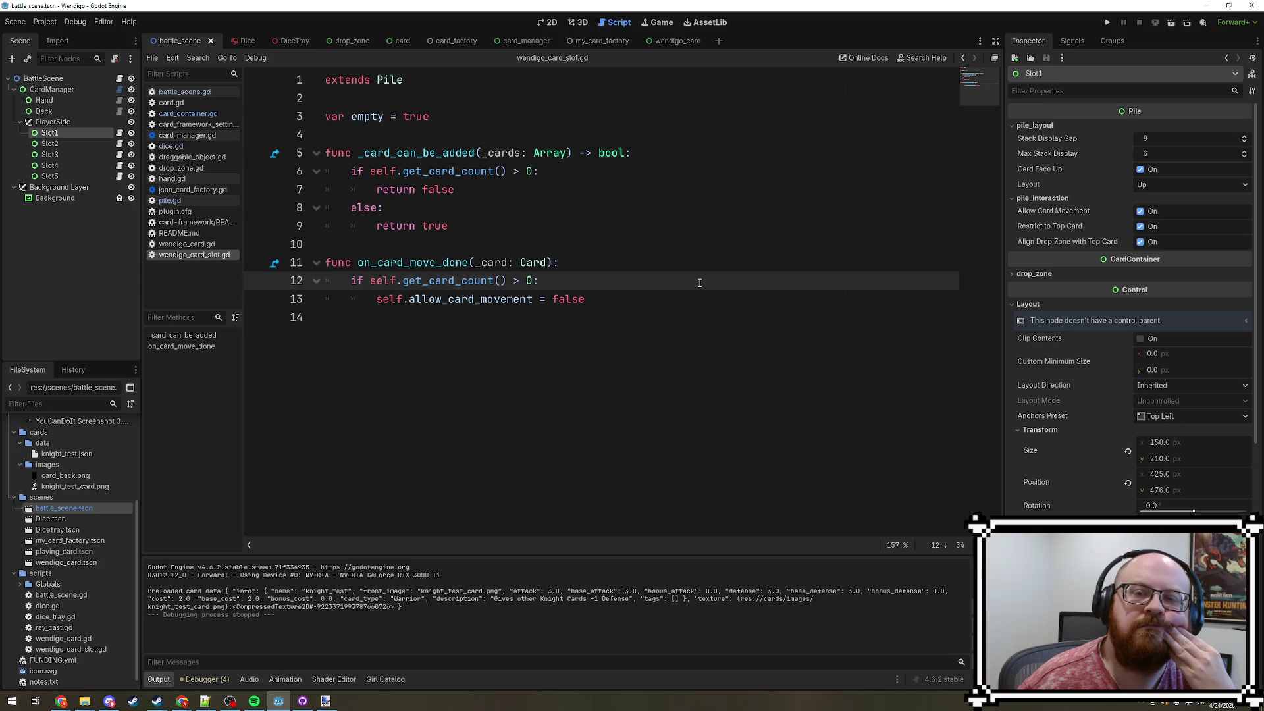
- Go back to card_container.gd and locate the _move_to_card_container function
{"action": "left_click", "coordinate": [965, 58]}
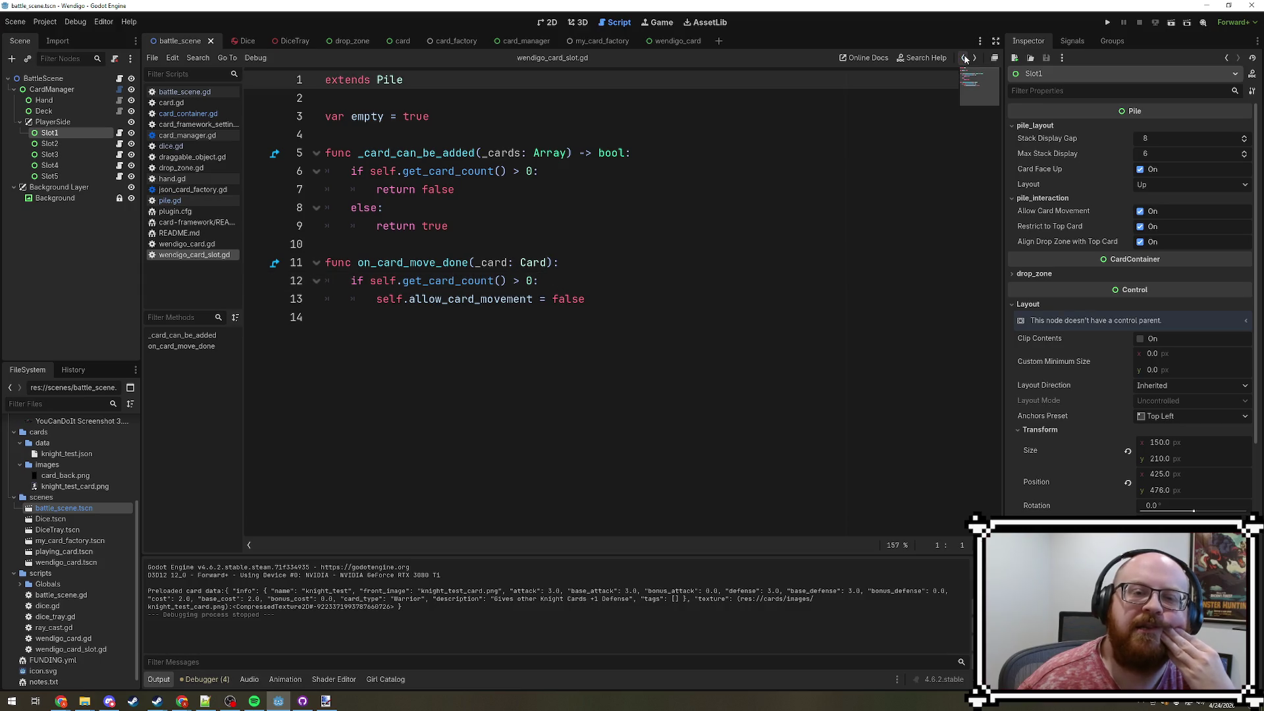
{"action": "left_click", "coordinate": [965, 57]}
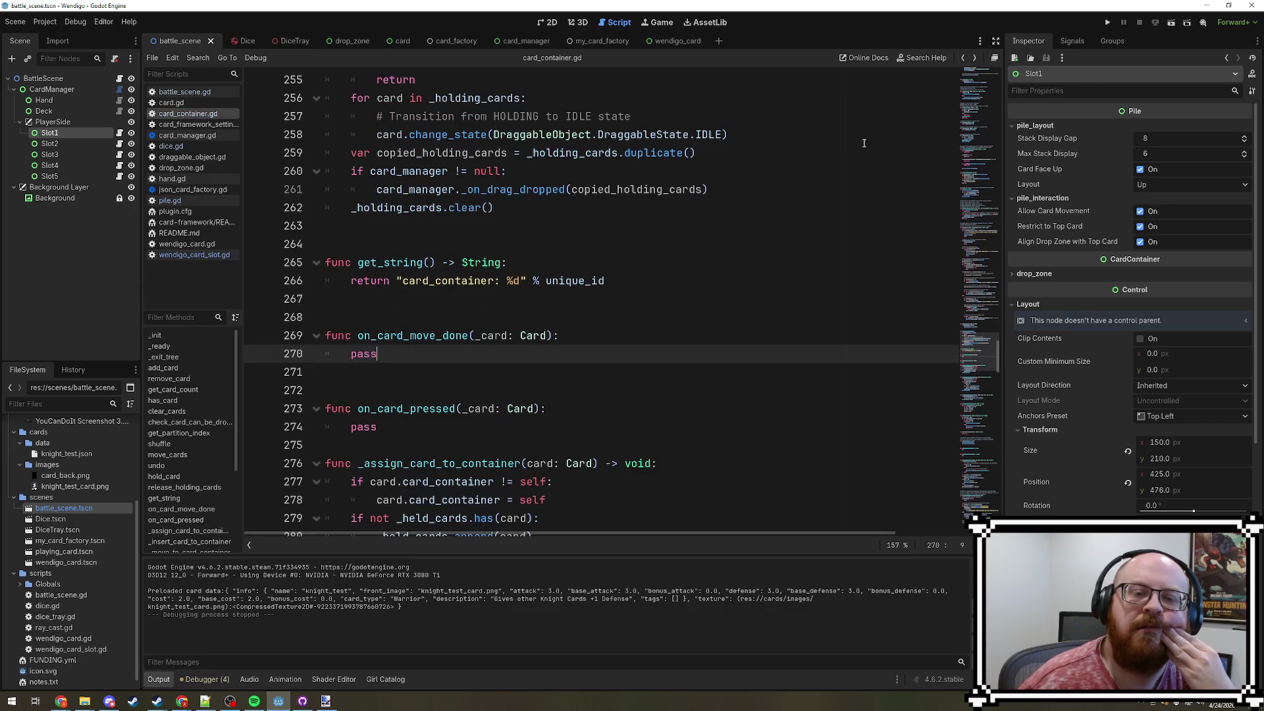
{"action": "left_click", "coordinate": [501, 388]}
{"action": "left_click", "coordinate": [580, 409]}
{"action": "left_click", "coordinate": [642, 281]}
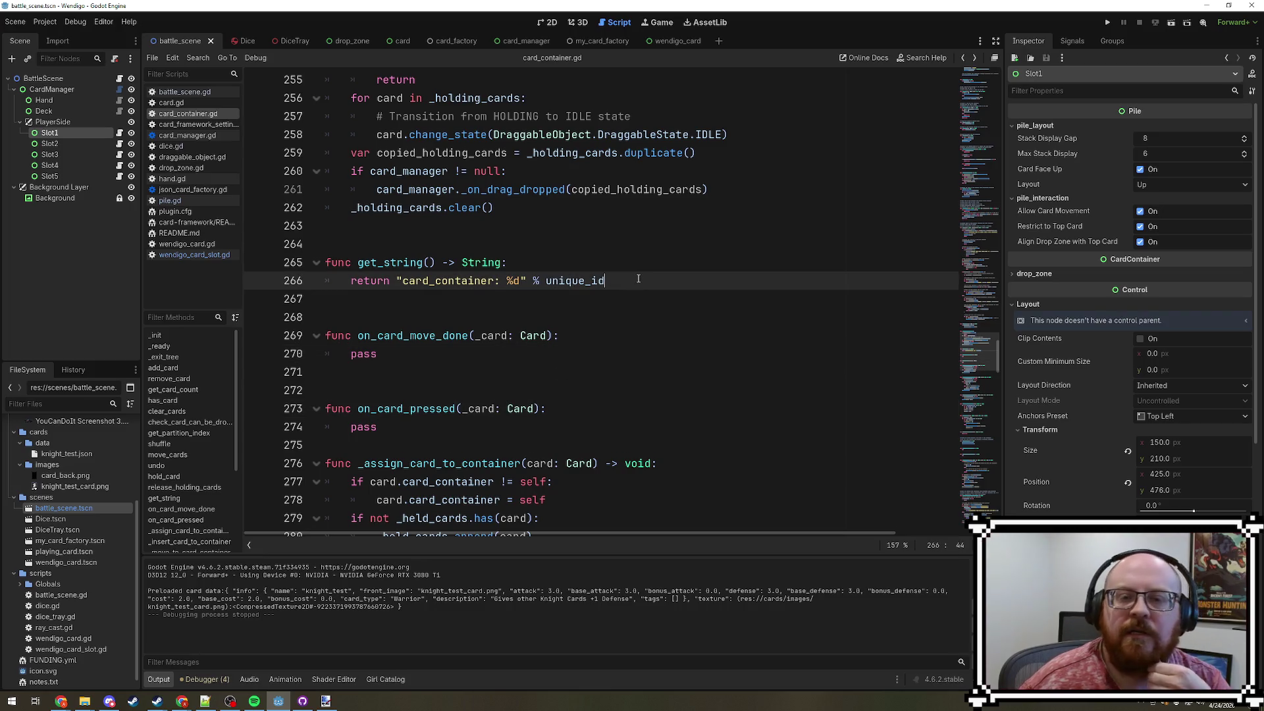
{"action": "scroll", "coordinate": [642, 280], "scroll_direction": "down", "scroll_amount": 3}
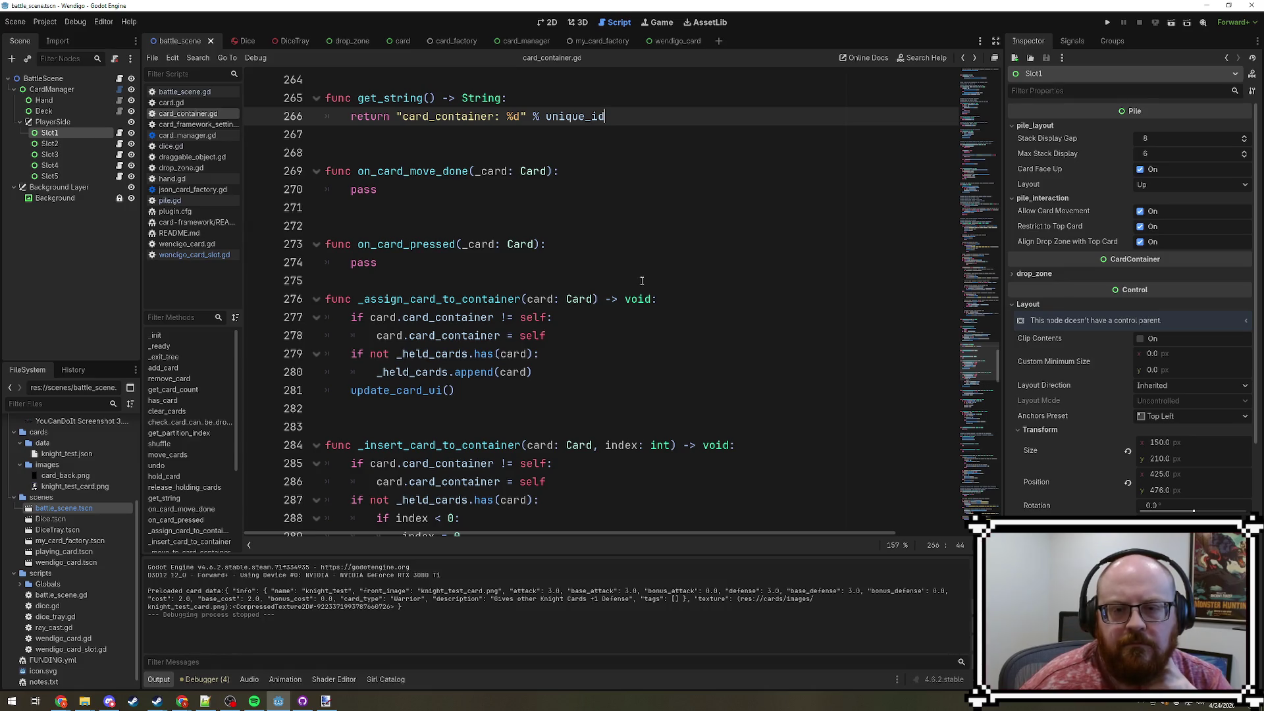
{"action": "scroll", "coordinate": [642, 281], "scroll_direction": "down", "scroll_amount": 5}
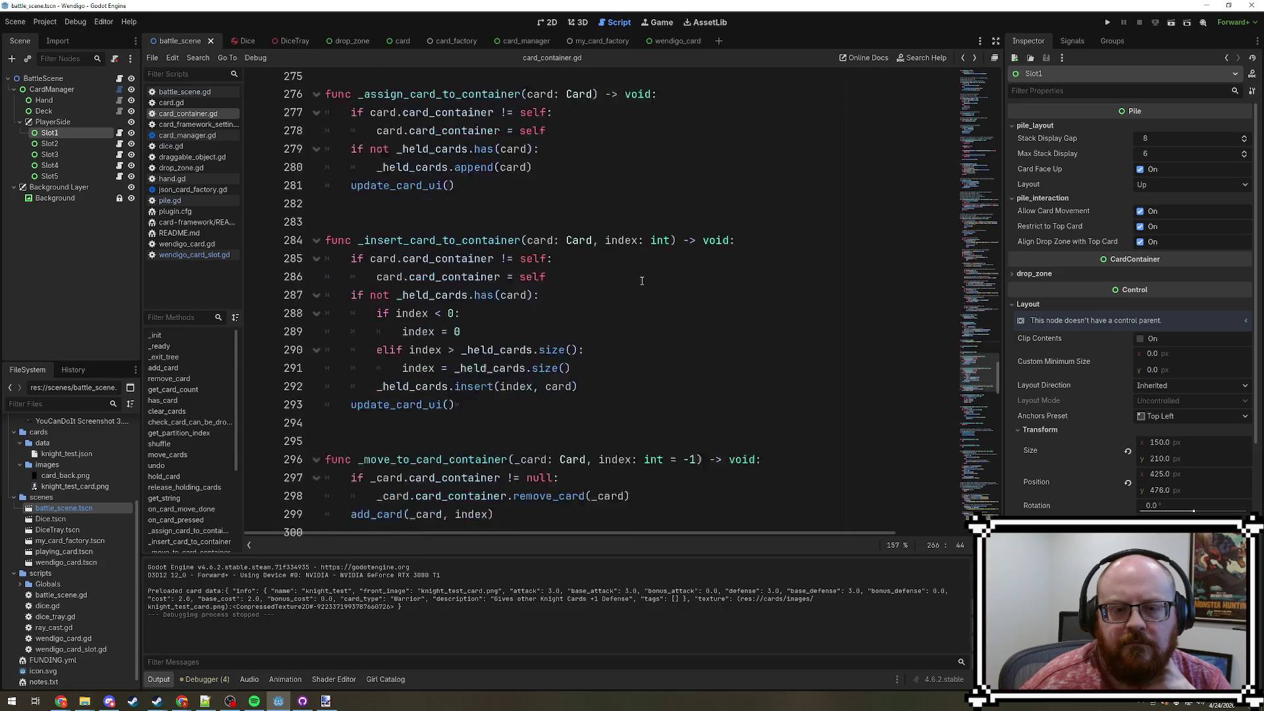
{"action": "scroll", "coordinate": [642, 280], "scroll_direction": "down", "scroll_amount": 3}
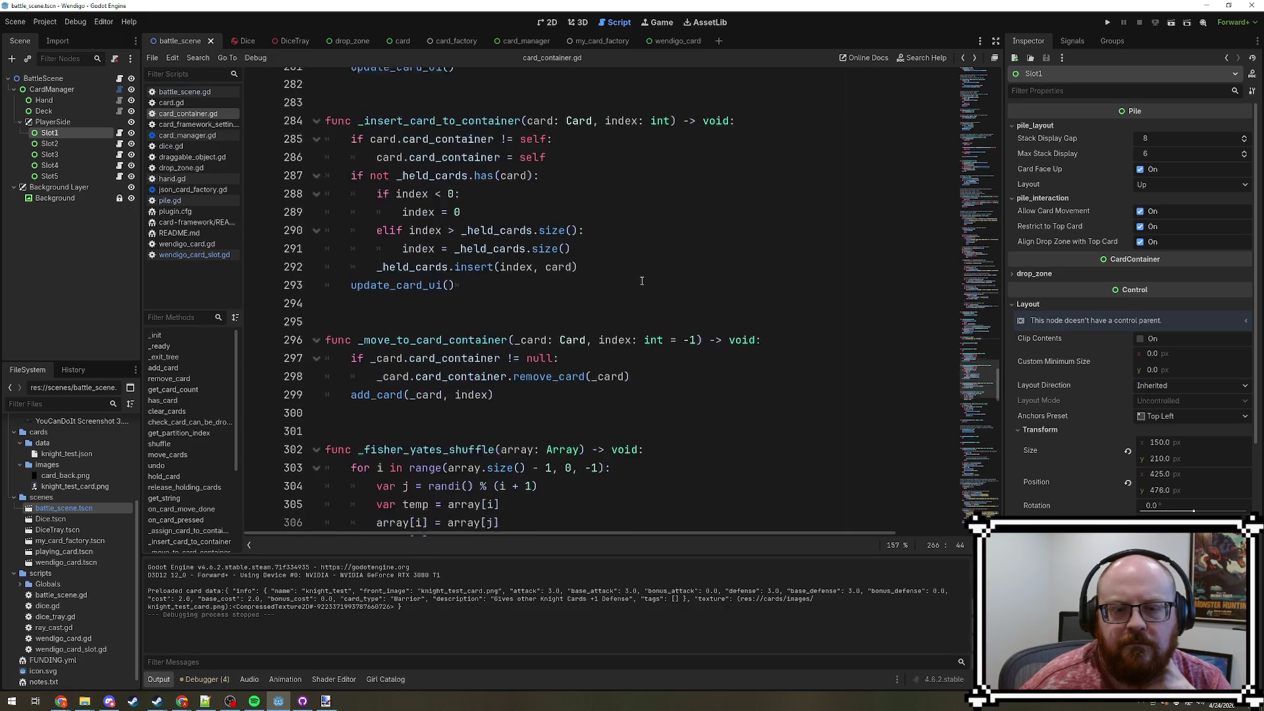
{"action": "scroll", "coordinate": [642, 281], "scroll_direction": "up", "scroll_amount": 1}
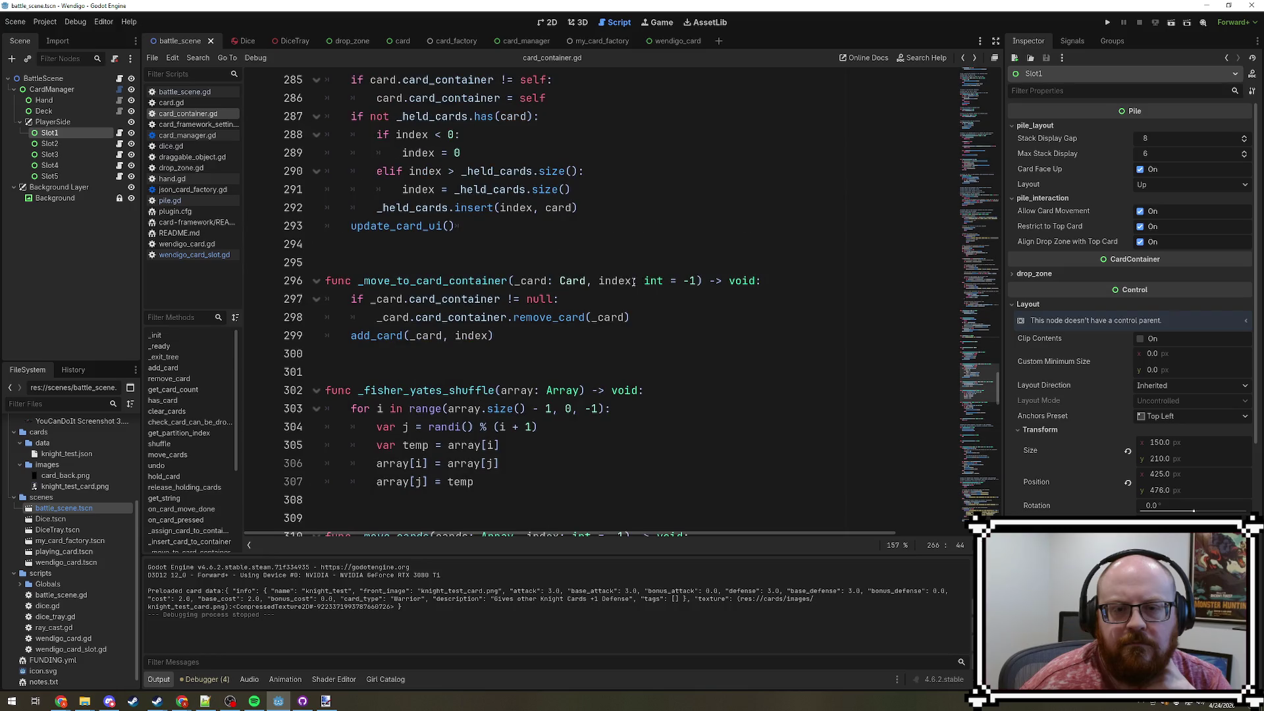
{"action": "left_click", "coordinate": [430, 317]}
{"action": "key", "text": "Right"}
{"action": "key", "text": "Right"}
{"action": "key", "text": "Right"}
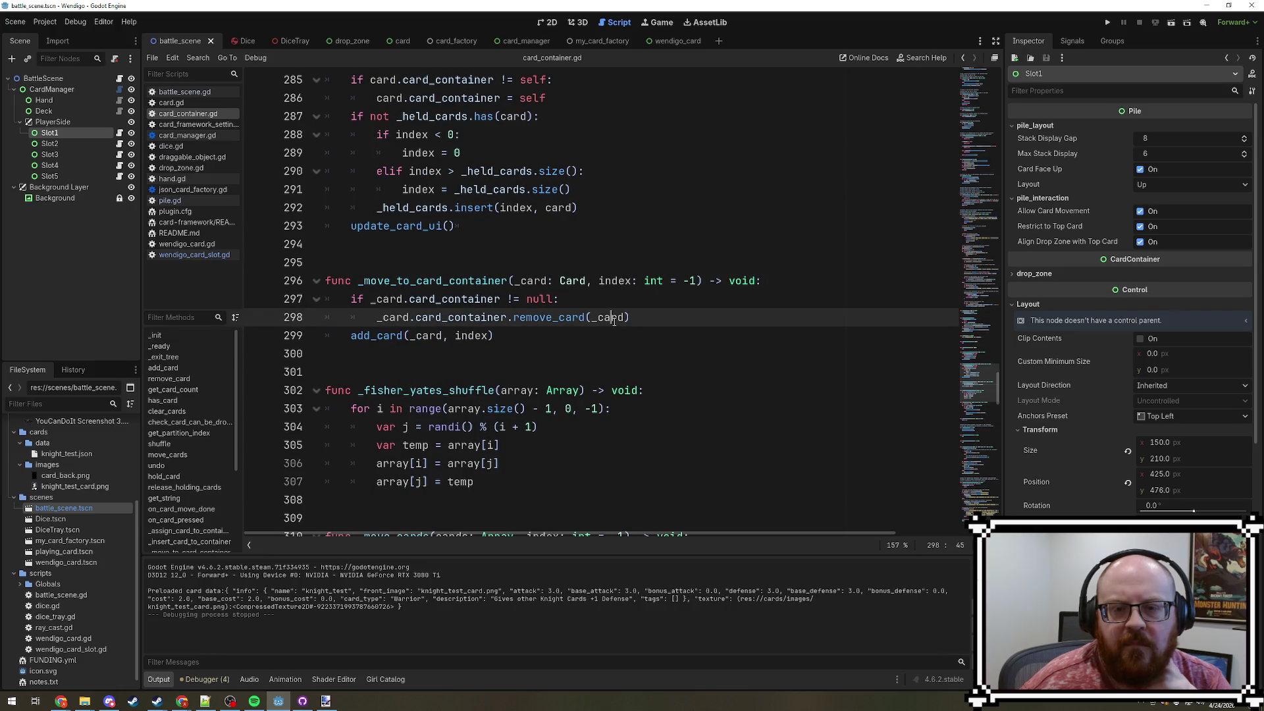
{"action": "left_click", "coordinate": [415, 262]}
{"action": "left_click", "coordinate": [420, 282]}
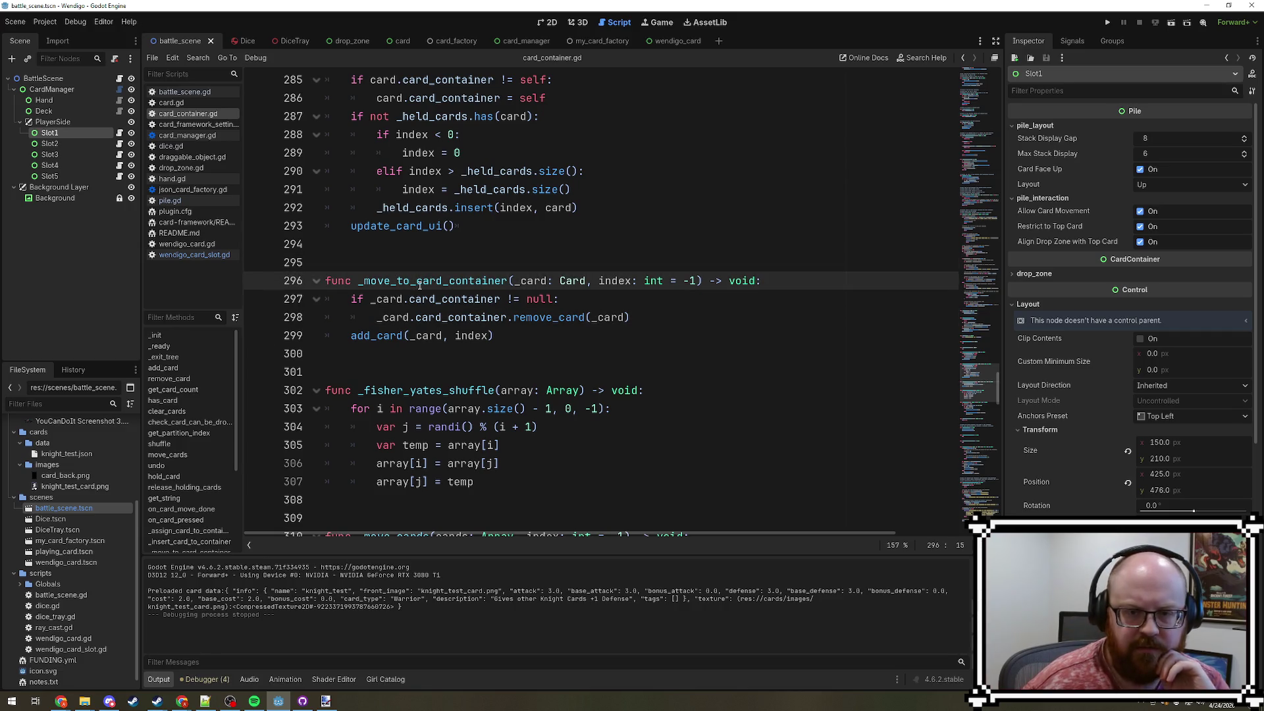
{"action": "left_click", "coordinate": [317, 281]}
{"action": "left_click", "coordinate": [318, 281]}
- Copy the _move_to_card_container signature on line 296
{"action": "left_click_drag", "start_coordinate": [326, 281], "coordinate": [704, 281]}
{"action": "right_click", "coordinate": [654, 286]}
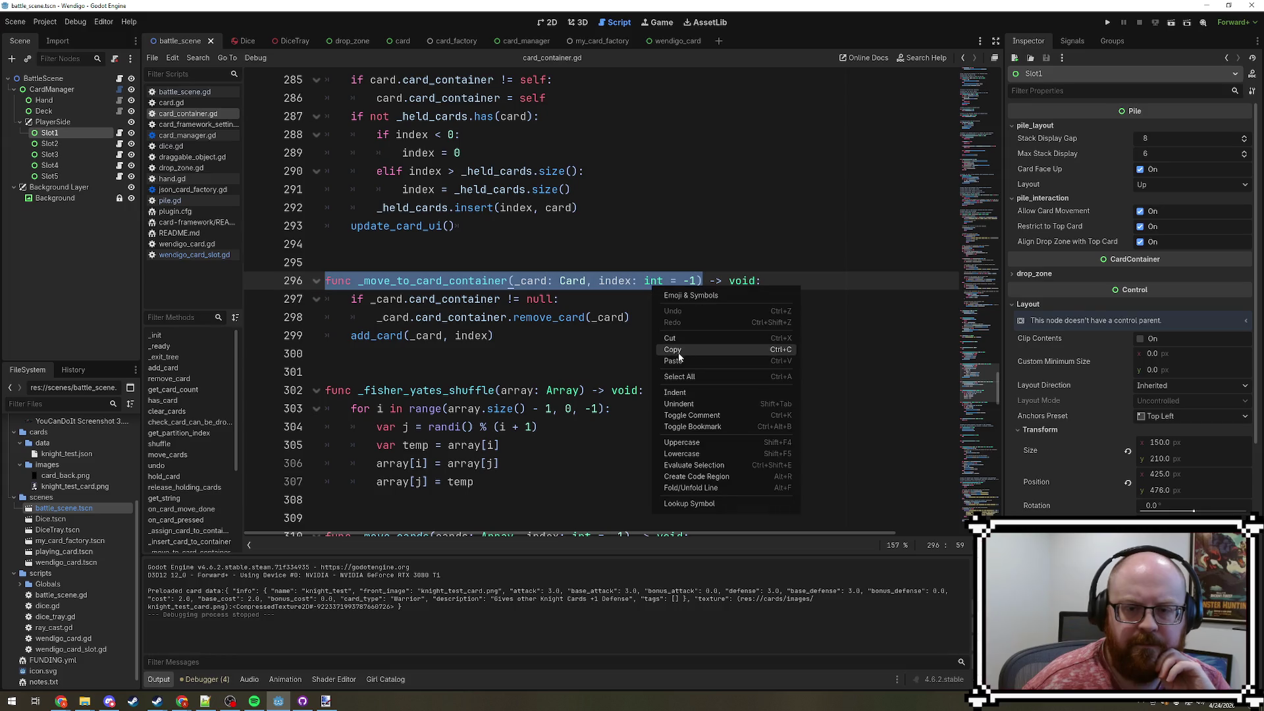
{"action": "left_click", "coordinate": [763, 281]}
{"action": "left_click_drag", "start_coordinate": [762, 282], "coordinate": [325, 281]}
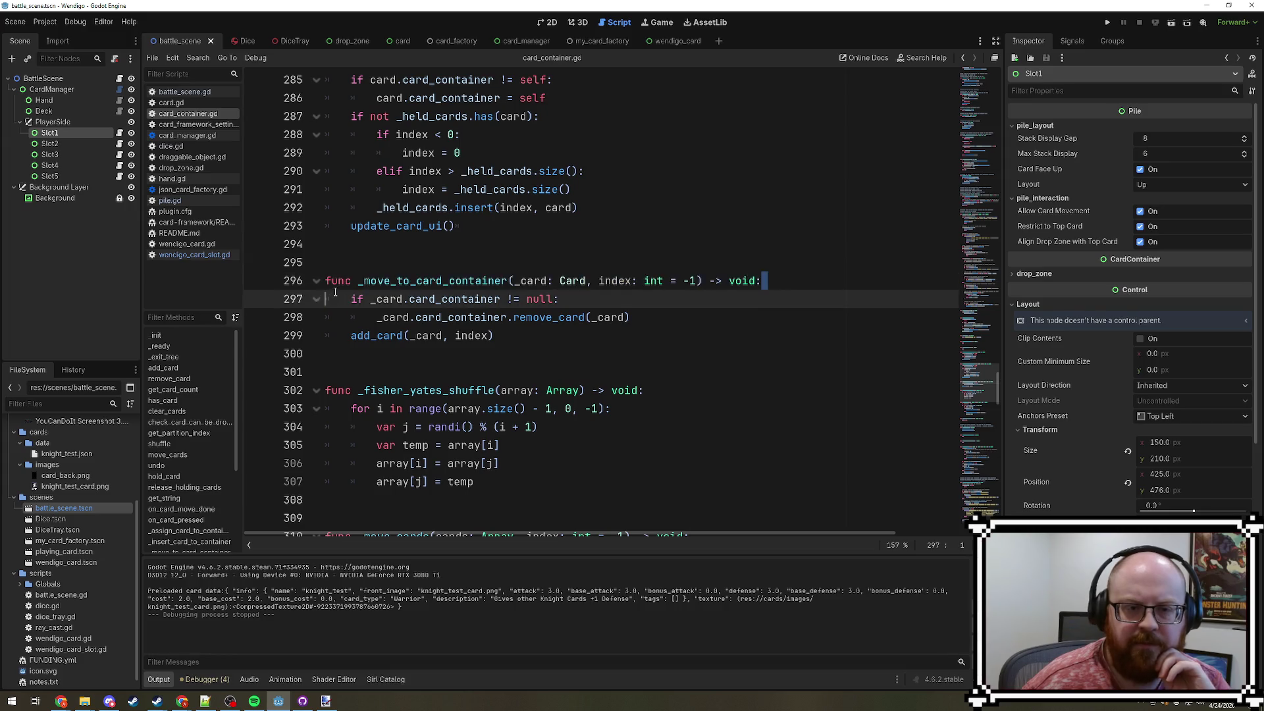
{"action": "right_click", "coordinate": [324, 281]}
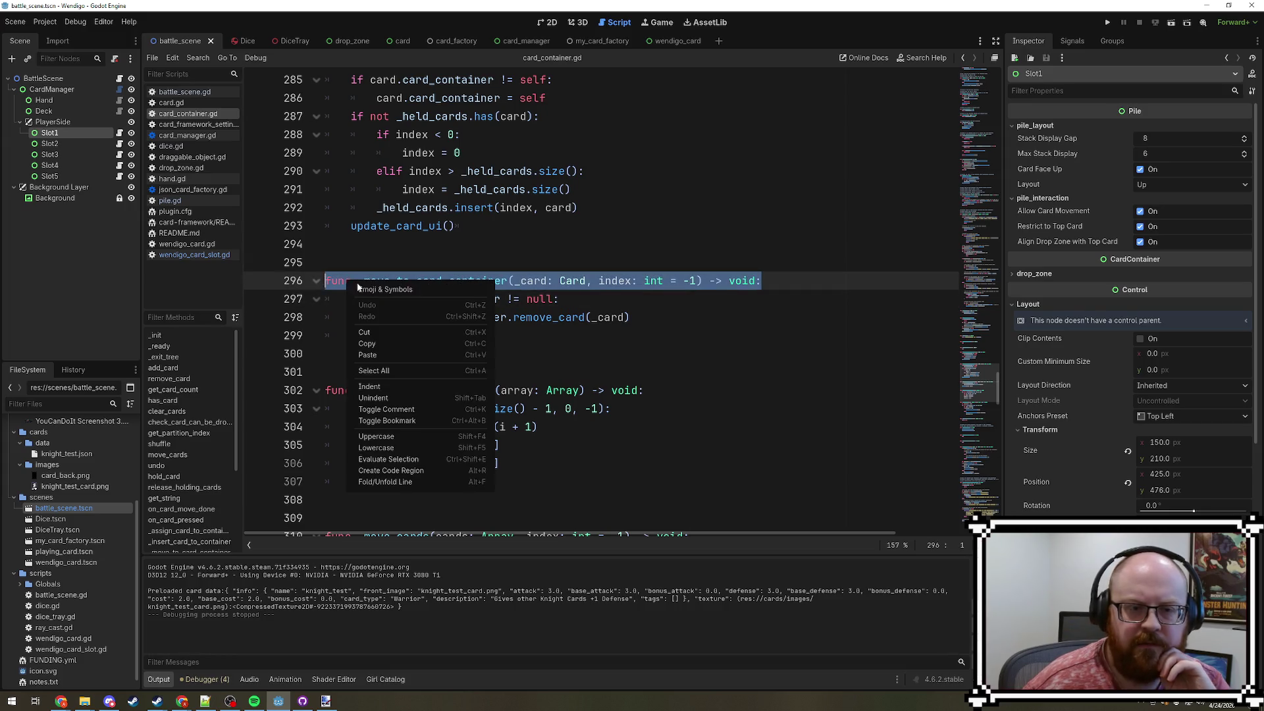
{"action": "left_click", "coordinate": [377, 345]}
{"action": "left_click", "coordinate": [699, 342]}
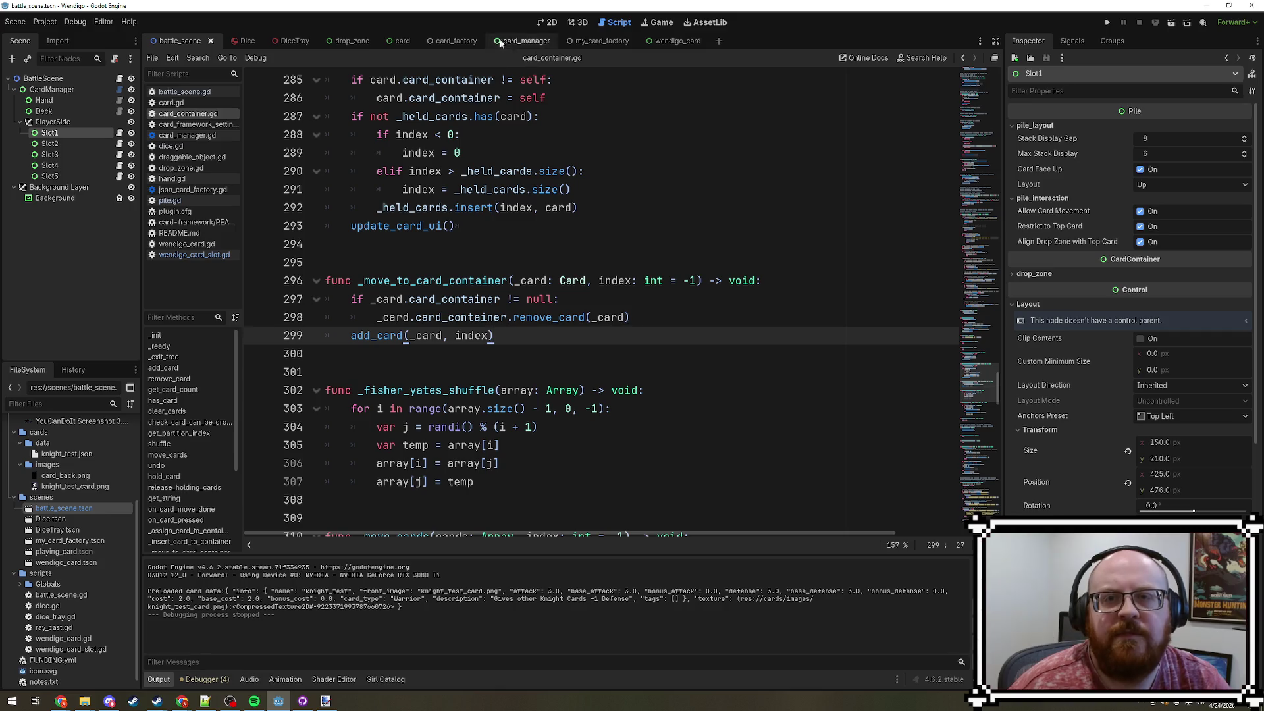
- Reopen wendigo_card_slot.gd from the battle_scene and place the caret on line 14
{"action": "left_click", "coordinate": [677, 42]}
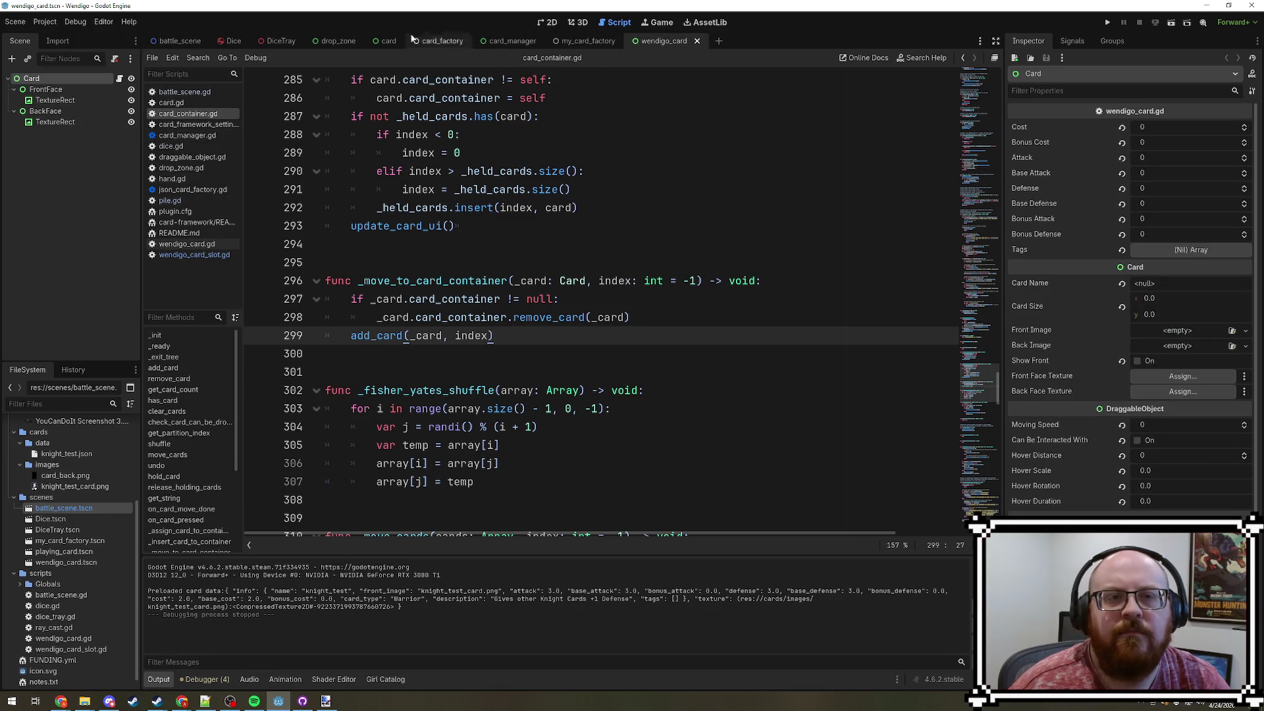
{"action": "left_click", "coordinate": [177, 41]}
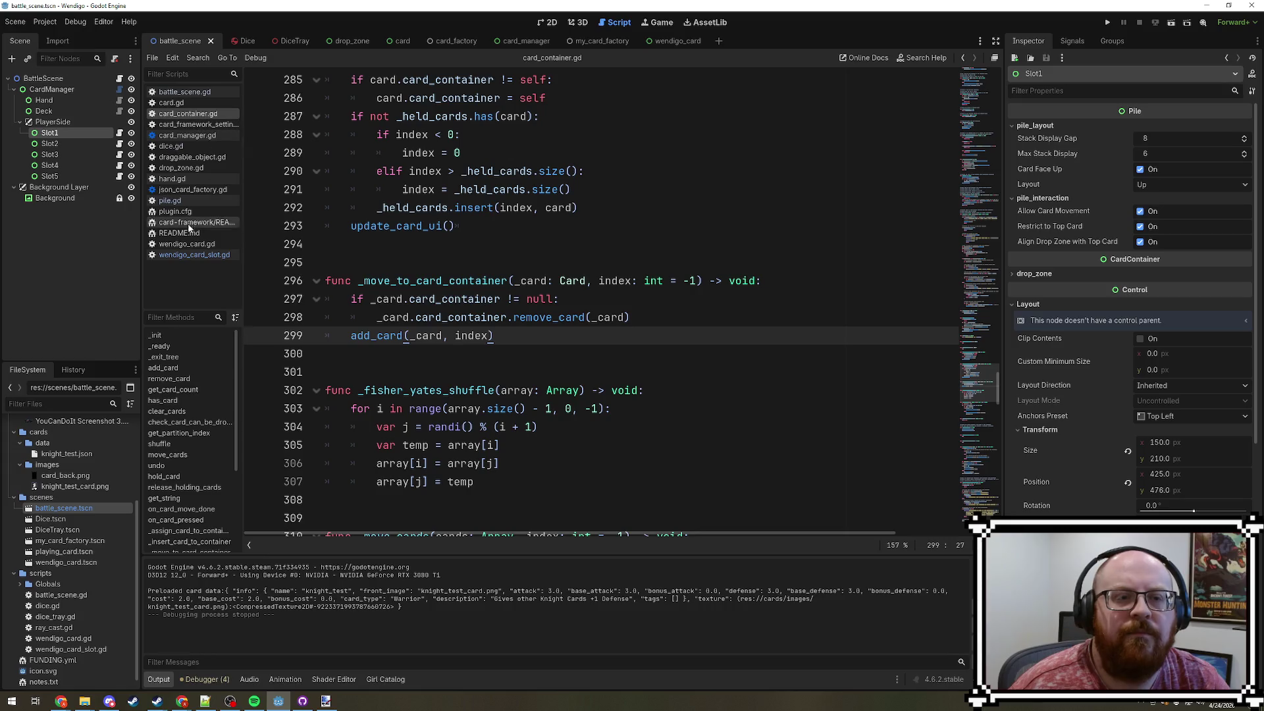
{"action": "left_click", "coordinate": [194, 255]}
{"action": "left_click", "coordinate": [595, 330]}
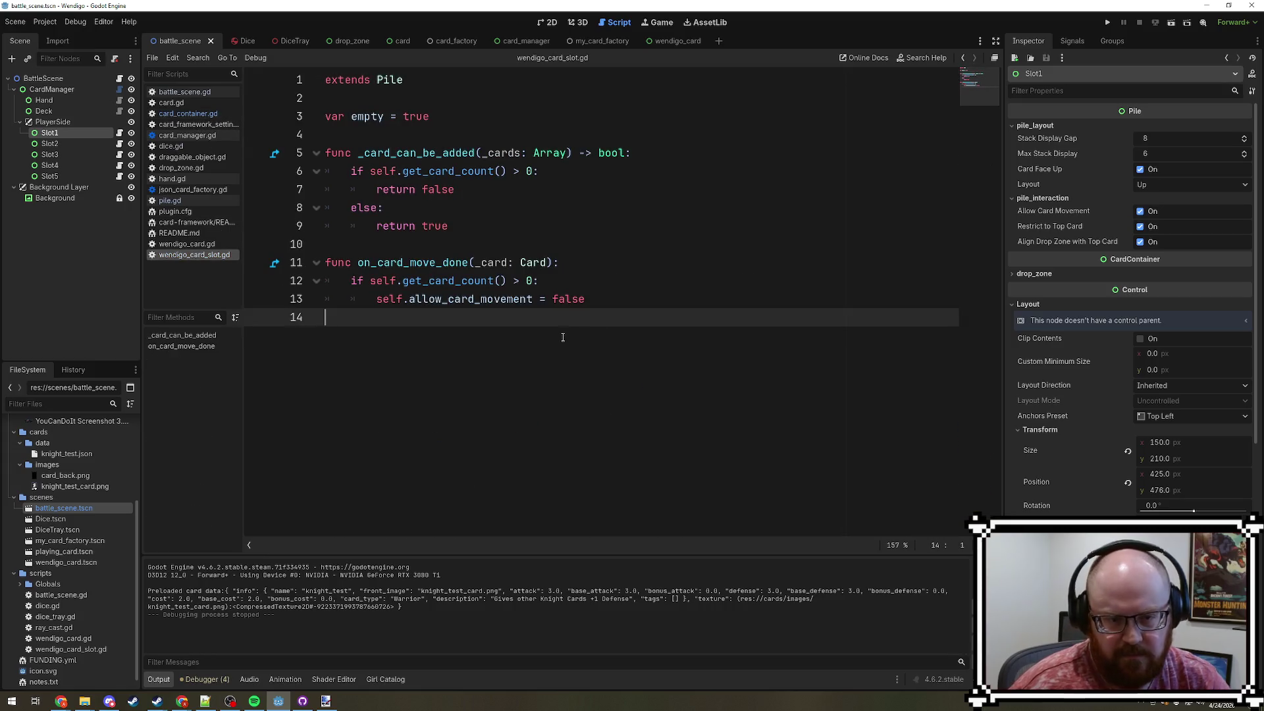
- Paste the _move_to_card_container signature and call super._move_to_card_container(_card, index) in its body
{"action": "key", "text": "Return"}
{"action": "key", "text": "ctrl+v"}
{"action": "key", "text": "Return"}
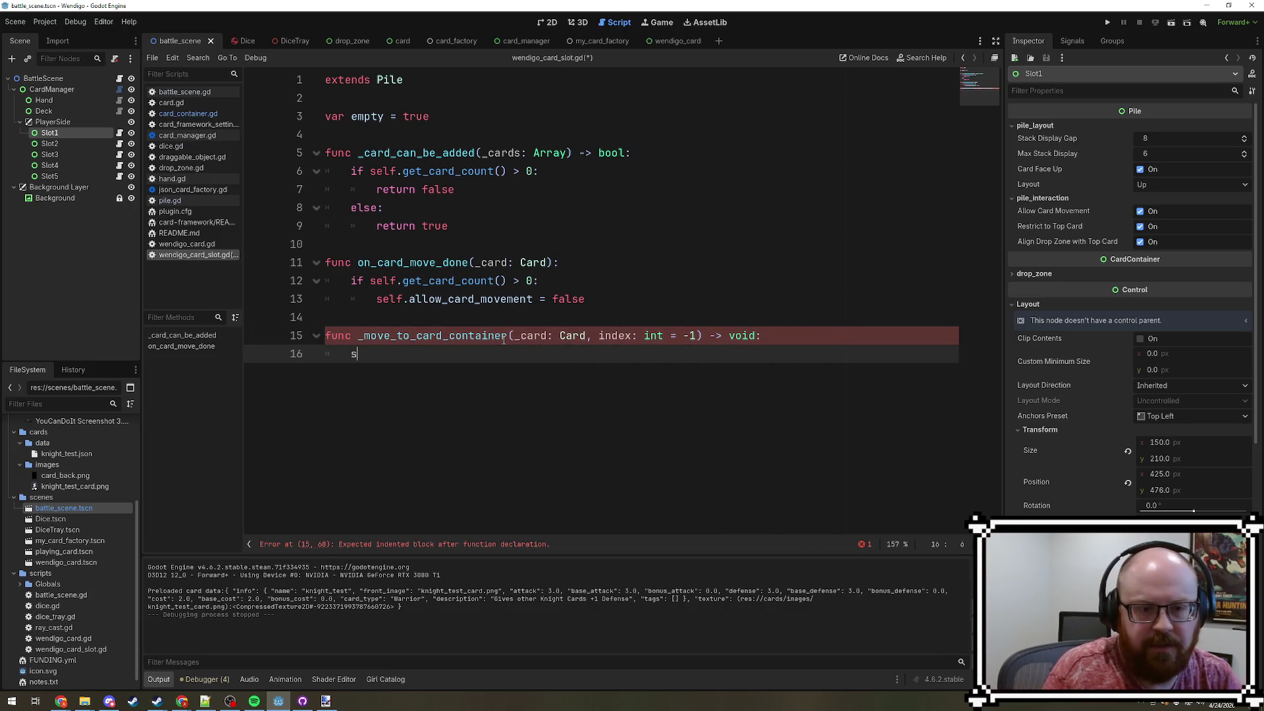
{"action": "type", "text": "super."}
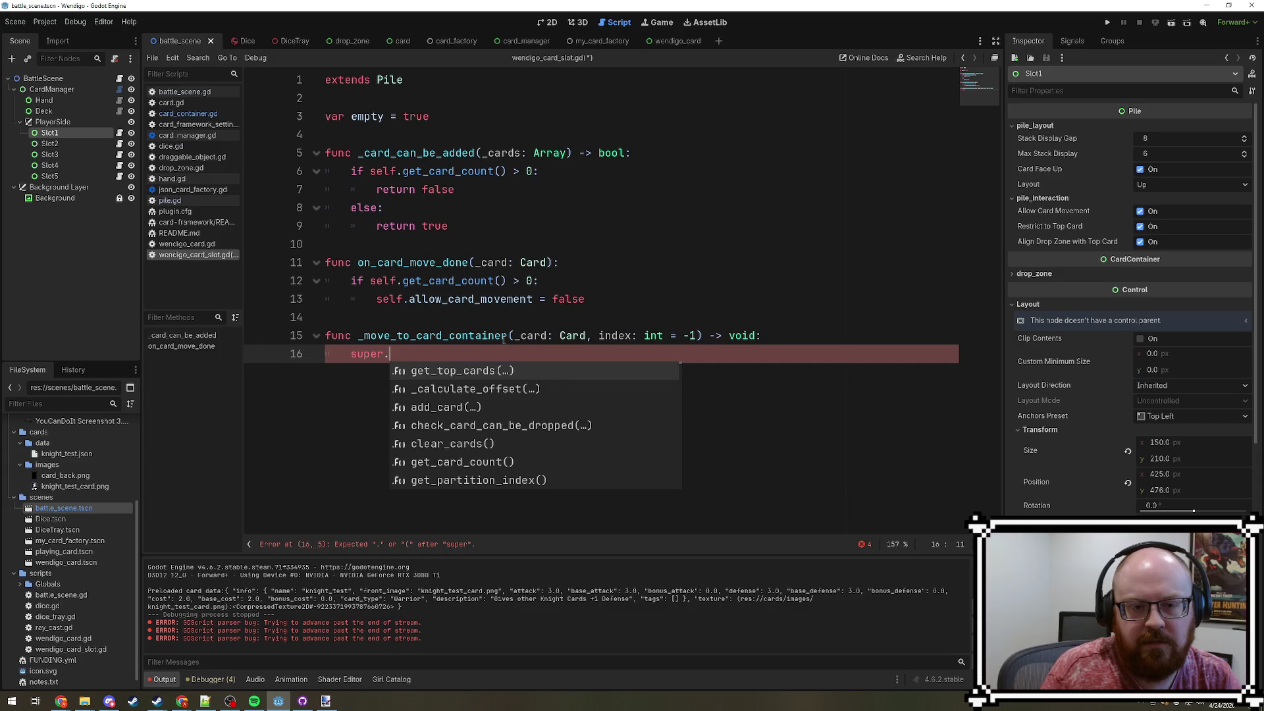
{"action": "type", "text": "_mo"}
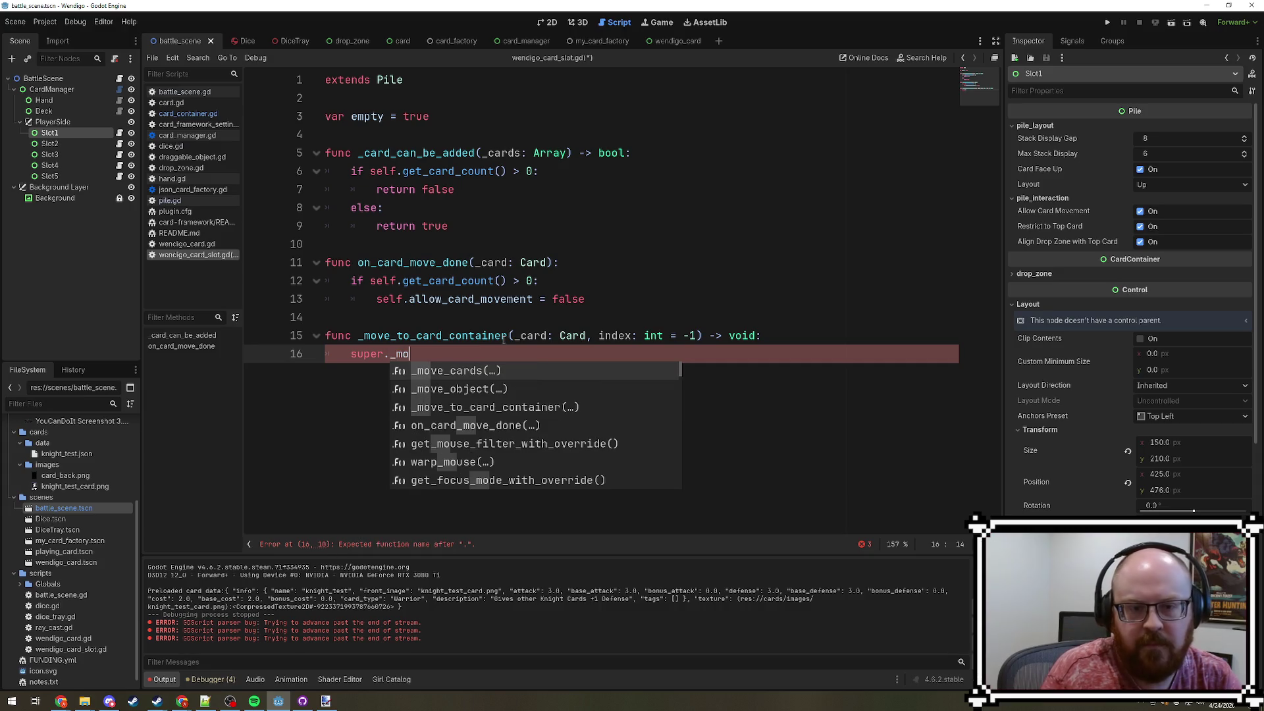
{"action": "key", "text": "Down"}
{"action": "key", "text": "Down"}
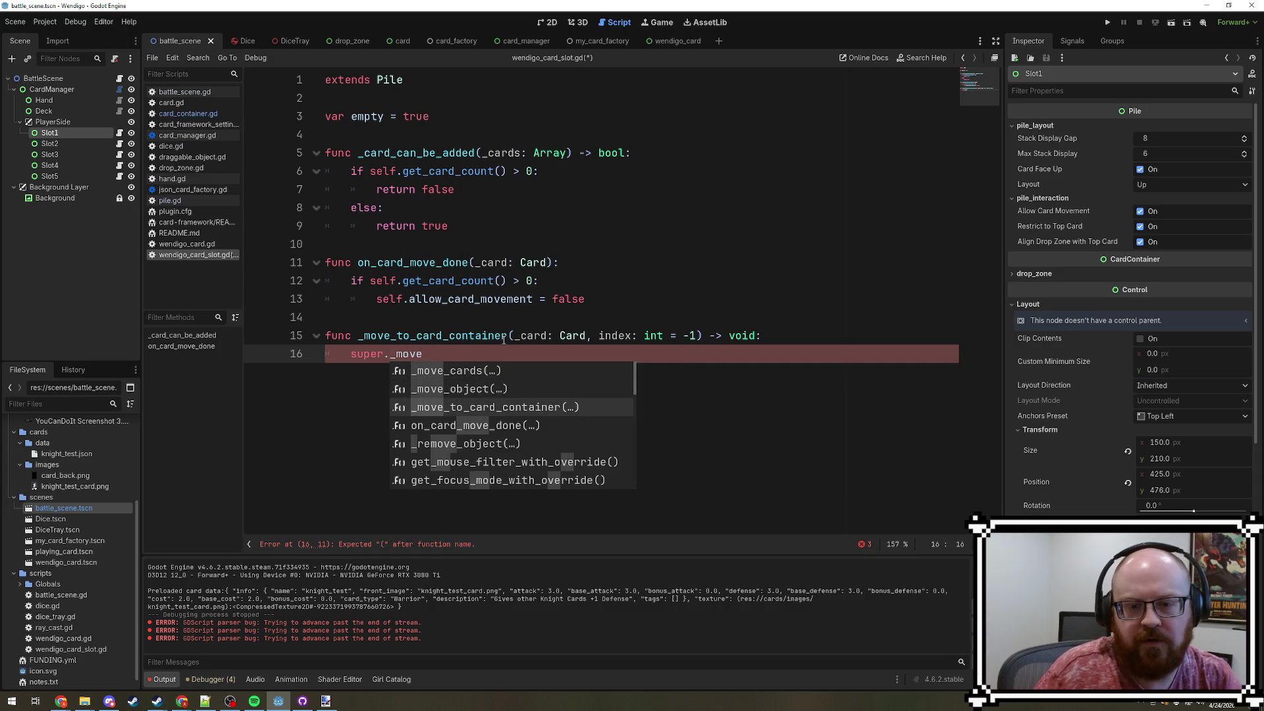
{"action": "key", "text": "Return"}
{"action": "type", "text": "_card_container(_card"}
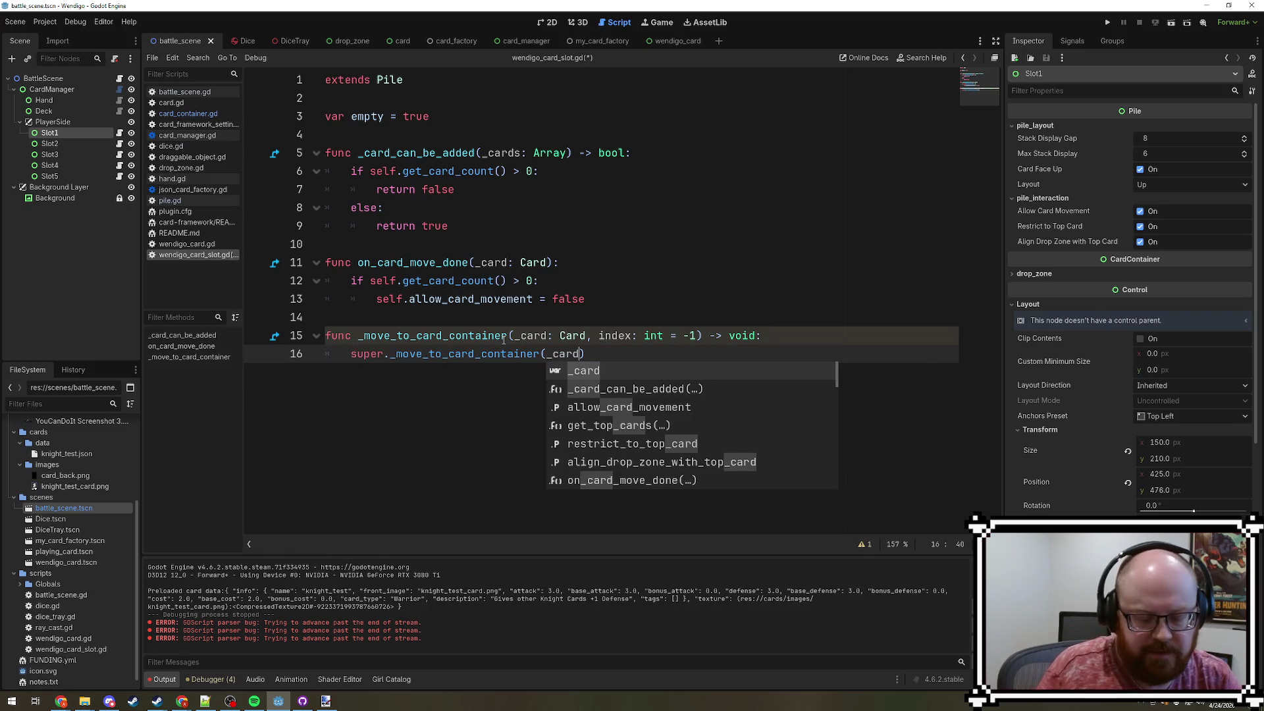
{"action": "type", "text": ", "}
{"action": "type", "text": "index"}
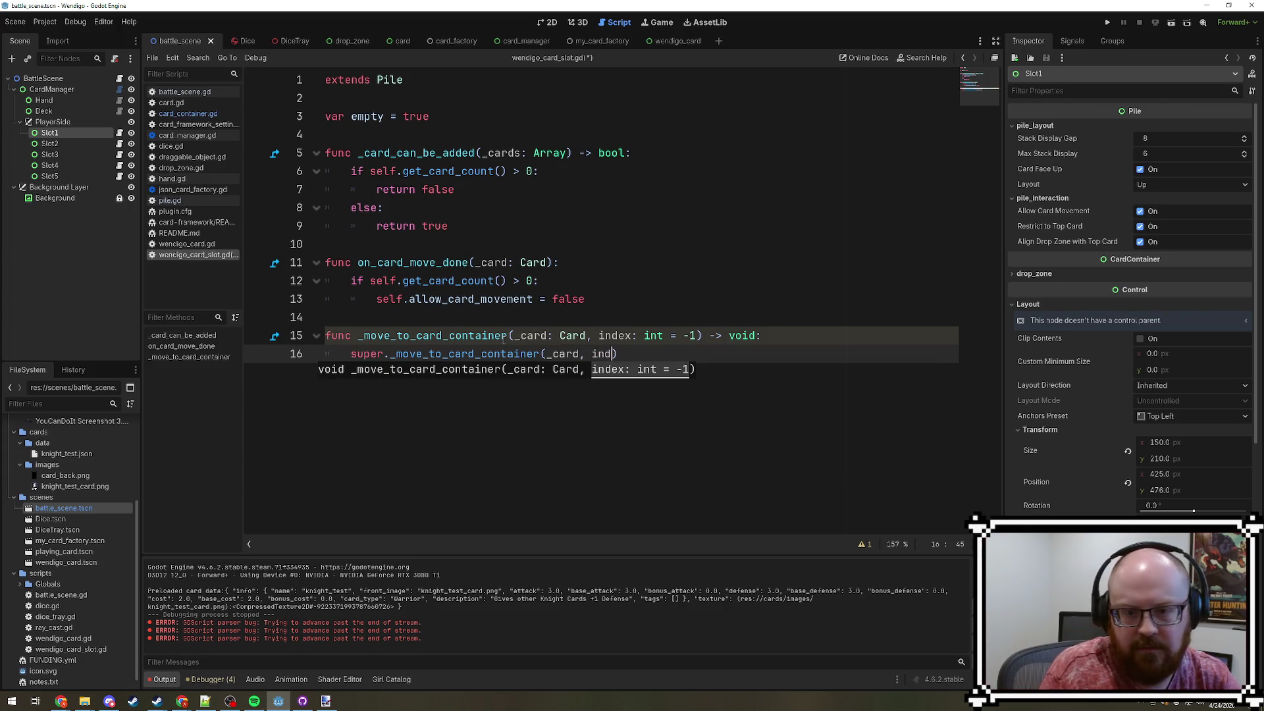
{"action": "type", "text": ")"}
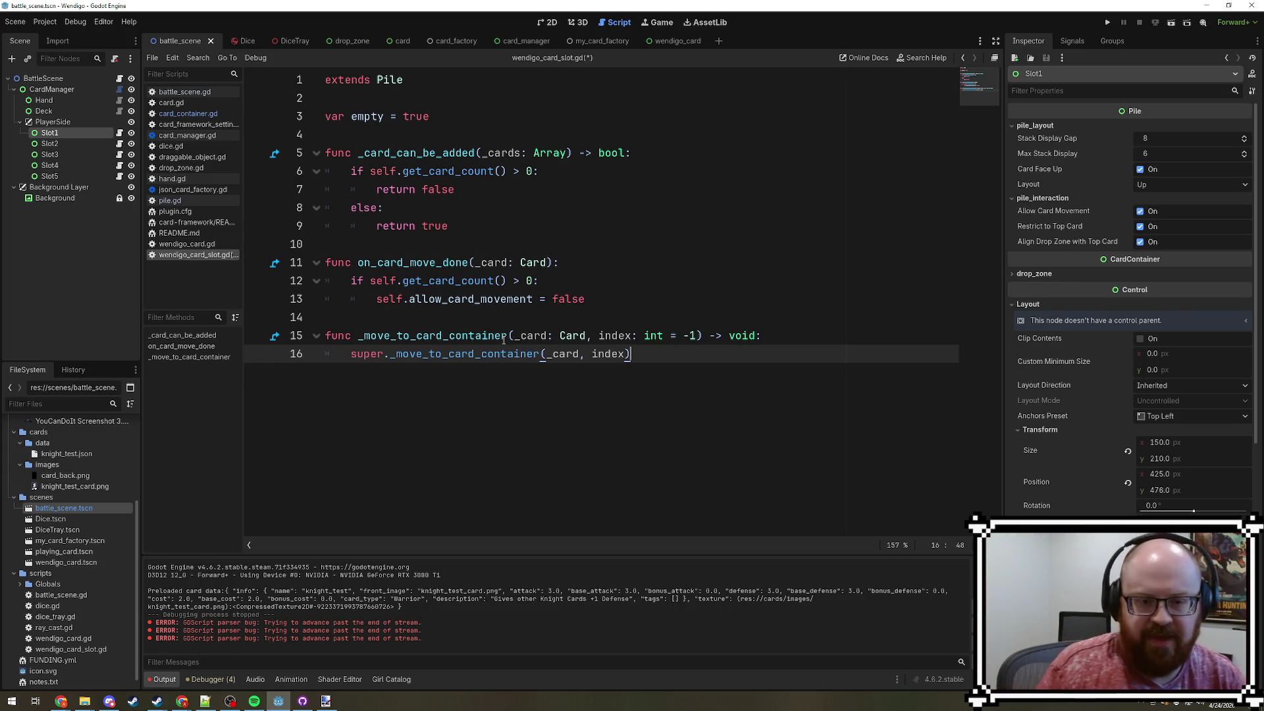
- Add 'self.allow_card_movement = false' to the override, save the script and run the game
{"action": "key", "text": "Return"}
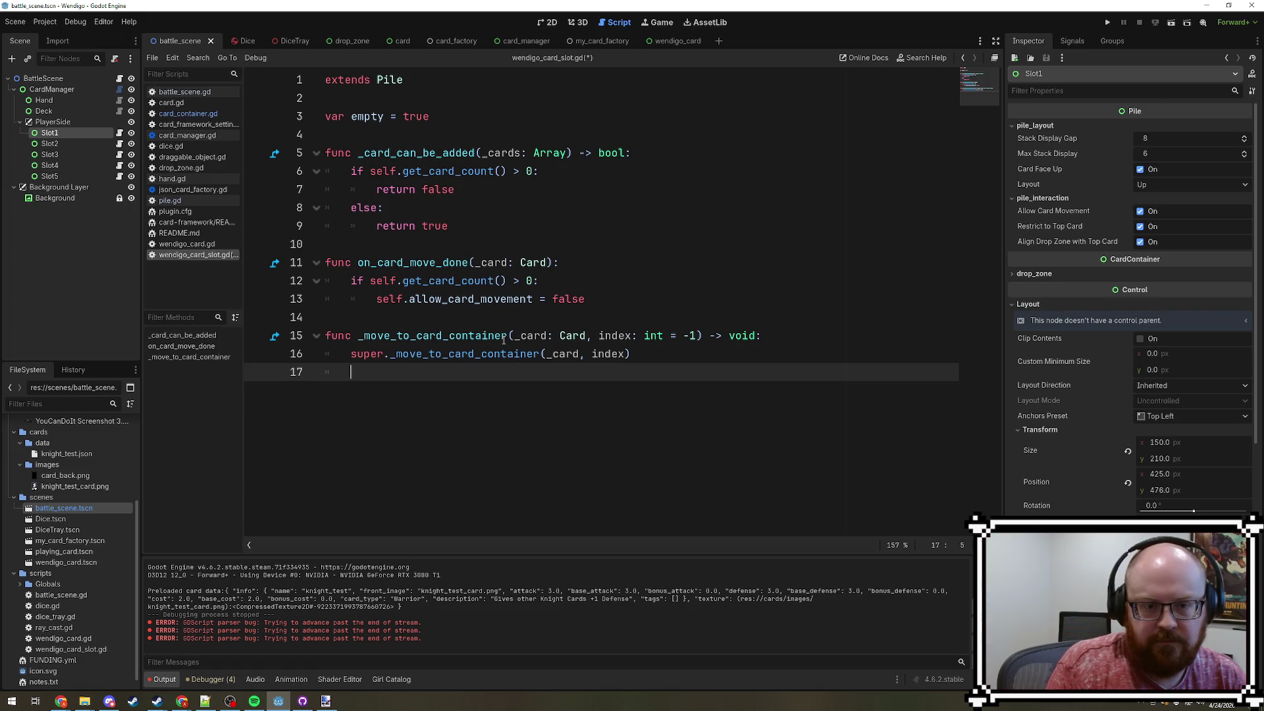
{"action": "left_click_drag", "start_coordinate": [586, 300], "coordinate": [378, 300]}
{"action": "key", "text": "ctrl+c"}
{"action": "left_click", "coordinate": [635, 436]}
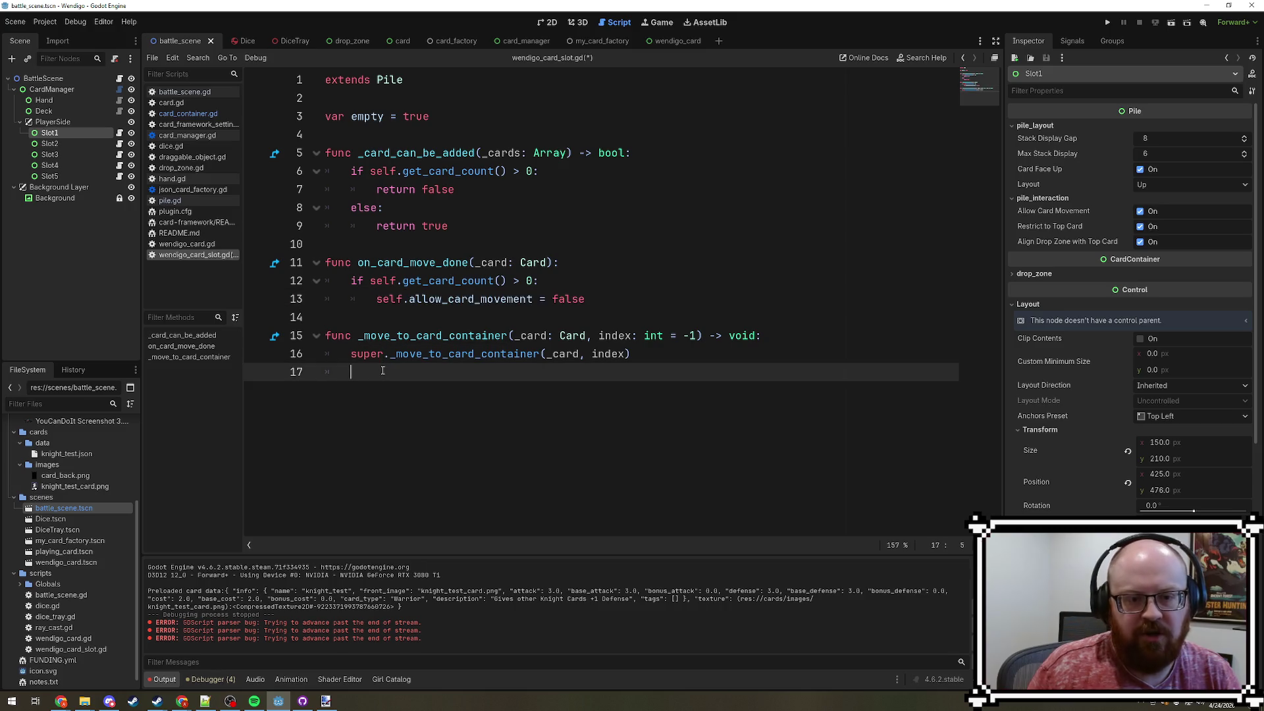
{"action": "key", "text": "ctrl+v"}
{"action": "key", "text": "ctrl+s"}
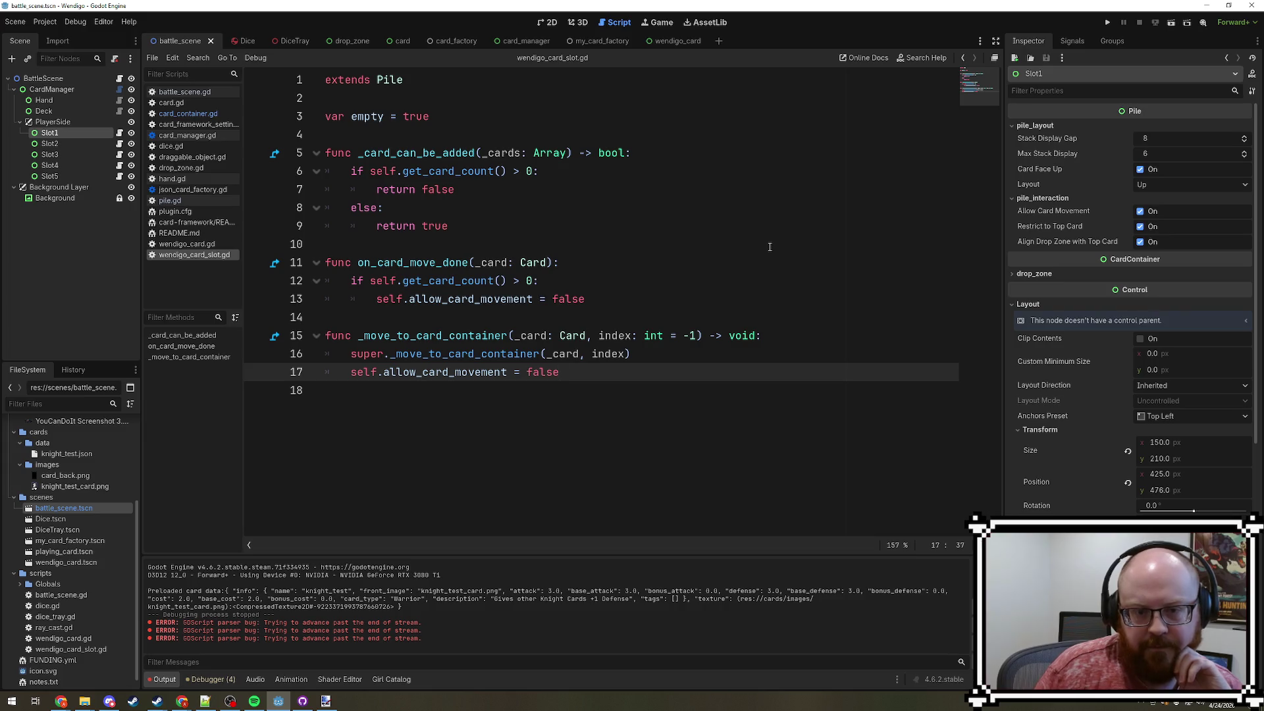
{"action": "left_click", "coordinate": [1109, 23]}
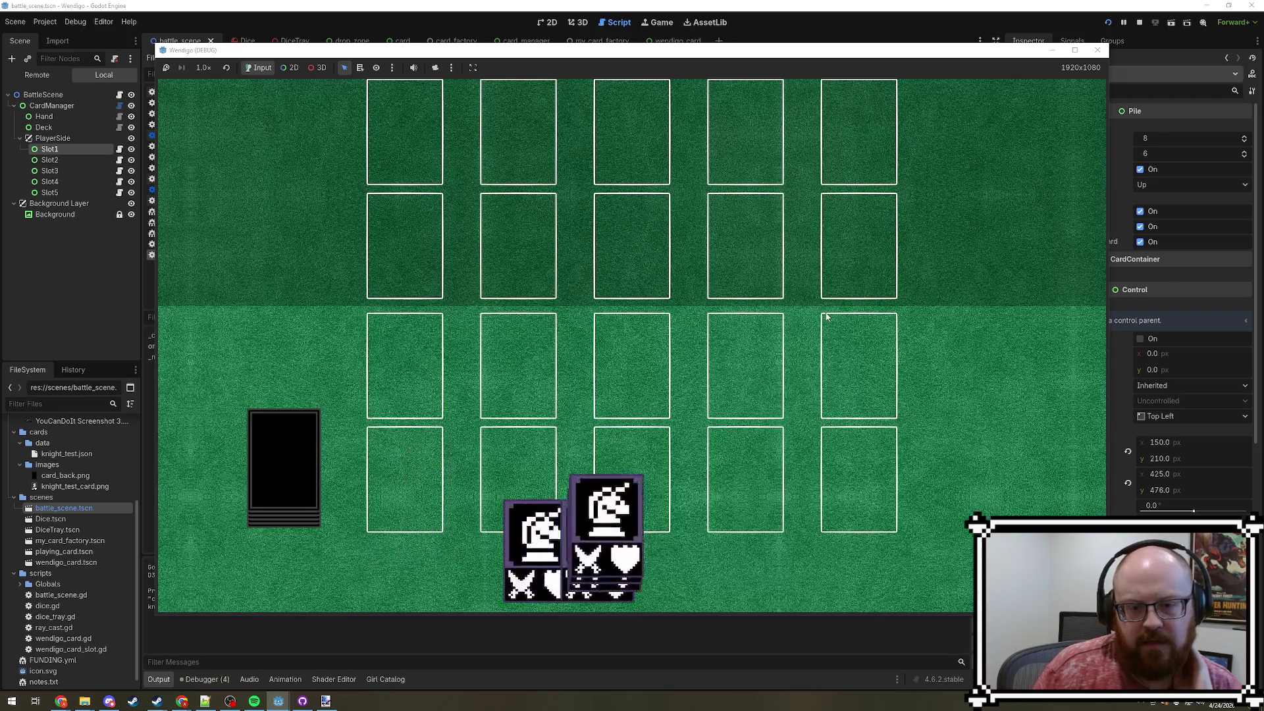
- Test dropping a knight card into a slot, stop the game, and switch to the FigJam TODO board
{"action": "mouse_move", "coordinate": [520, 600]}
{"action": "left_mouse_down"}
{"action": "mouse_move", "coordinate": [505, 462]}
{"action": "mouse_move", "coordinate": [527, 401]}
{"action": "mouse_move", "coordinate": [480, 410]}
{"action": "mouse_move", "coordinate": [517, 376]}
{"action": "mouse_move", "coordinate": [478, 404]}
{"action": "mouse_move", "coordinate": [484, 382]}
{"action": "mouse_move", "coordinate": [412, 372]}
{"action": "left_mouse_up"}
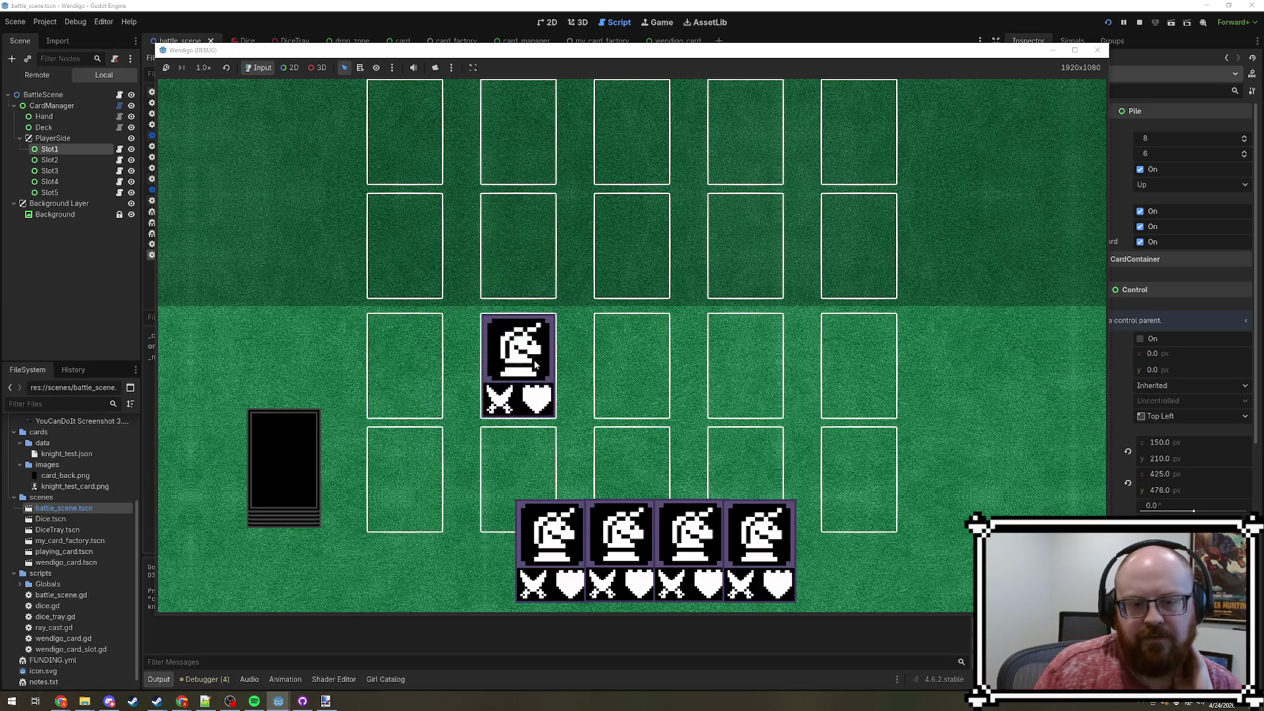
{"action": "left_click", "coordinate": [1142, 26]}
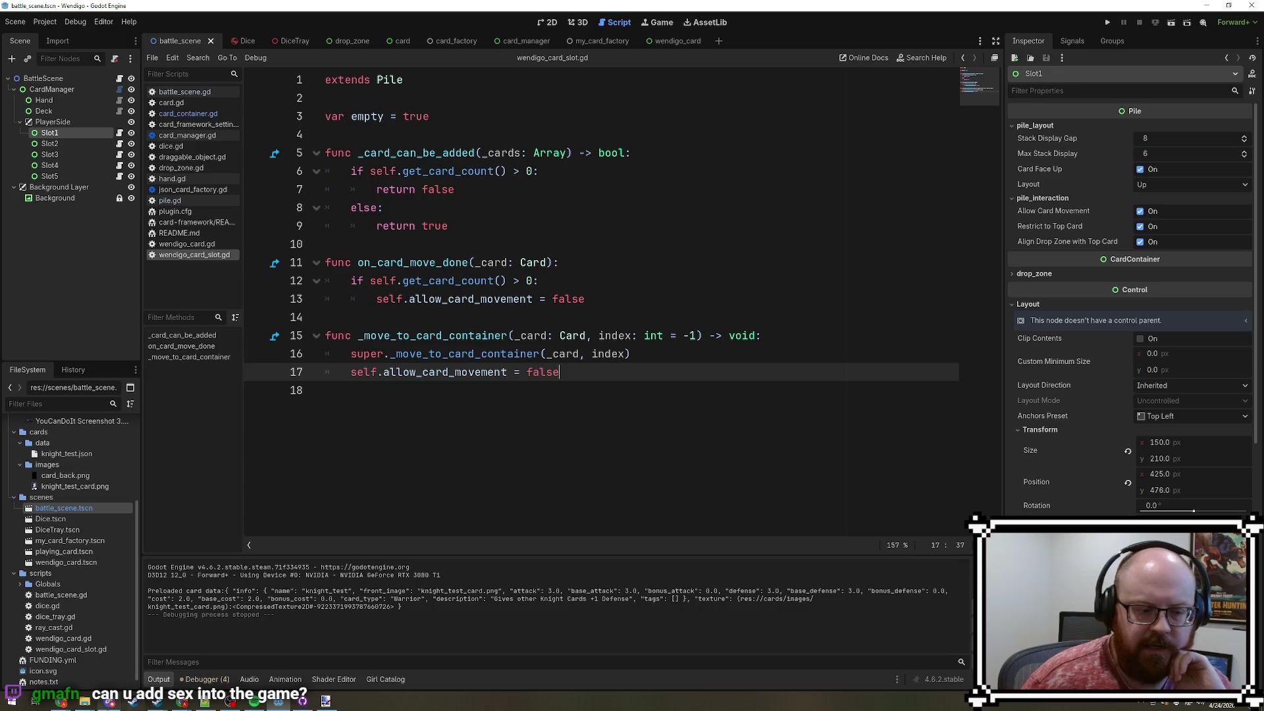
{"action": "mouse_move", "coordinate": [182, 701]}
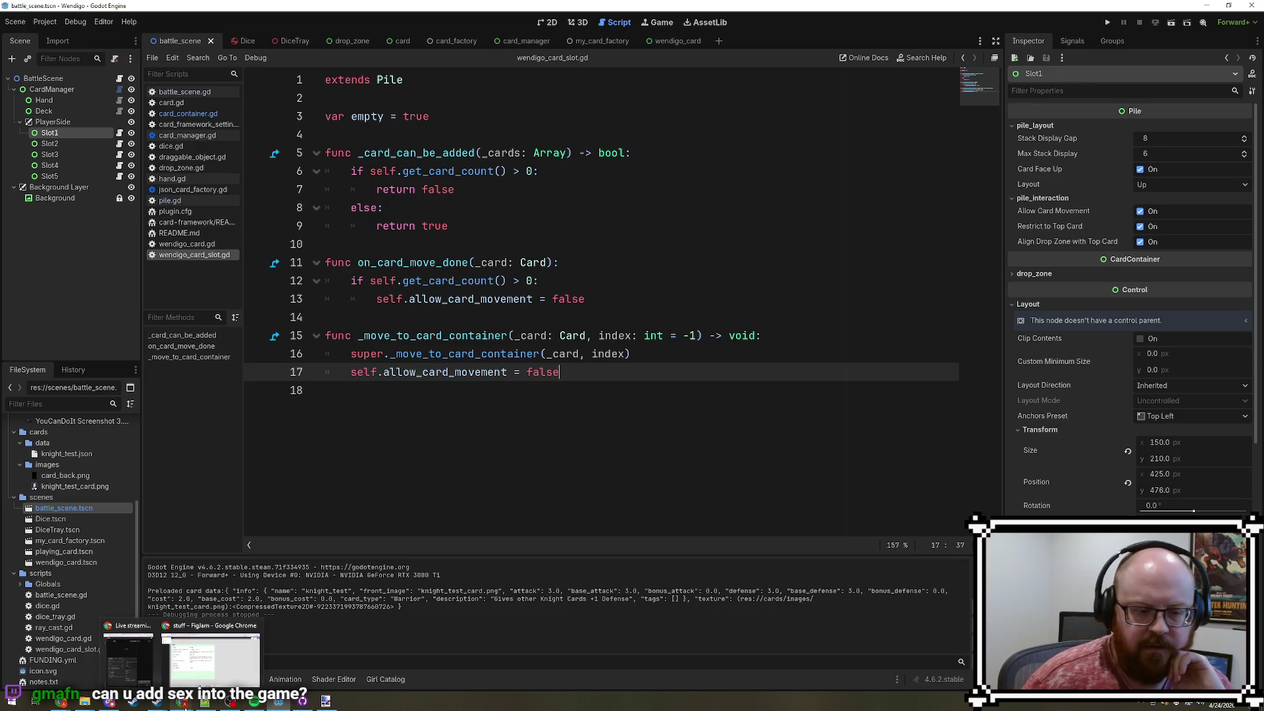
{"action": "left_click", "coordinate": [210, 652]}
- Add a 'Sex DLC' task row with a note crediting the chat viewer, then minimize the browser
{"action": "left_click", "coordinate": [229, 468]}
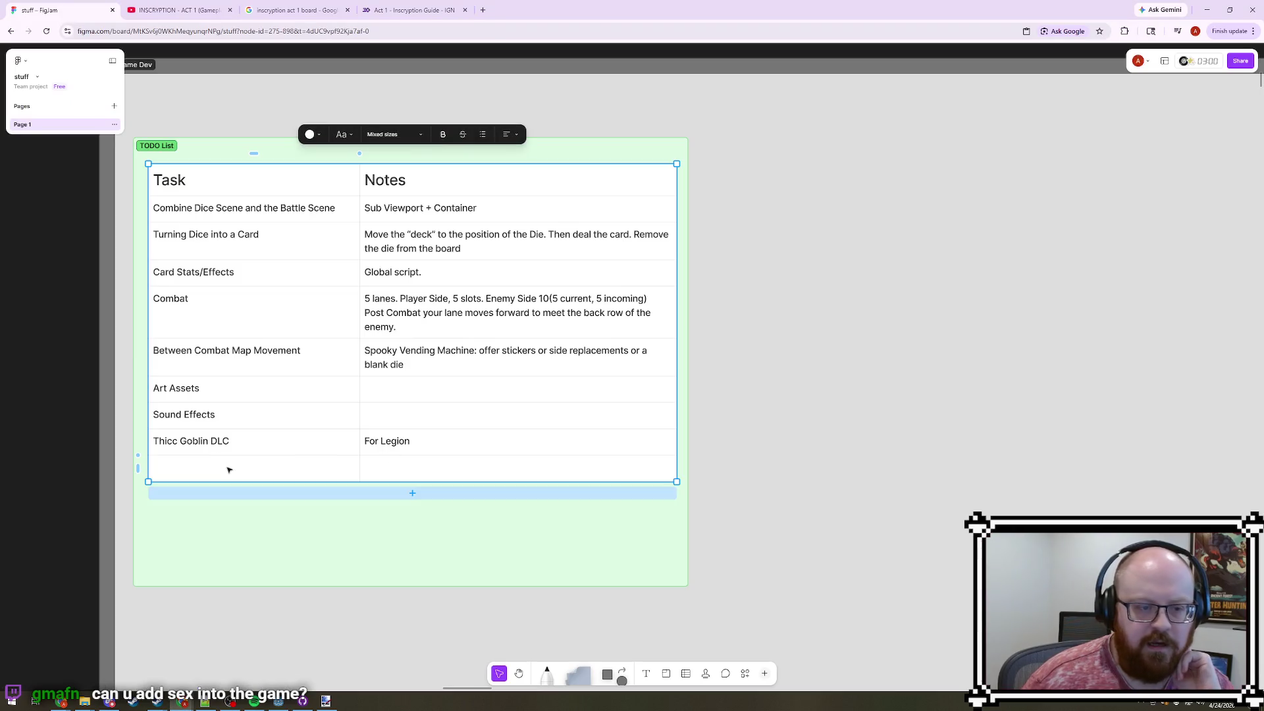
{"action": "left_click", "coordinate": [273, 443]}
{"action": "left_click", "coordinate": [460, 443]}
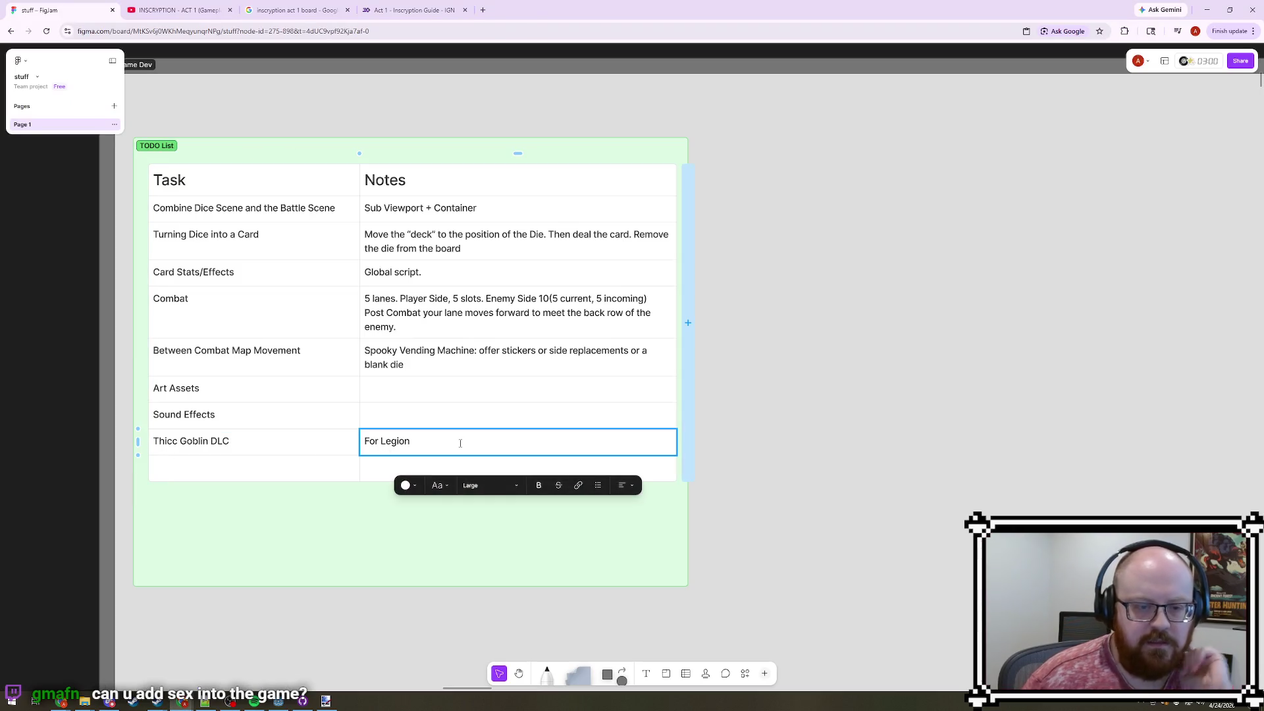
{"action": "left_click", "coordinate": [191, 467]}
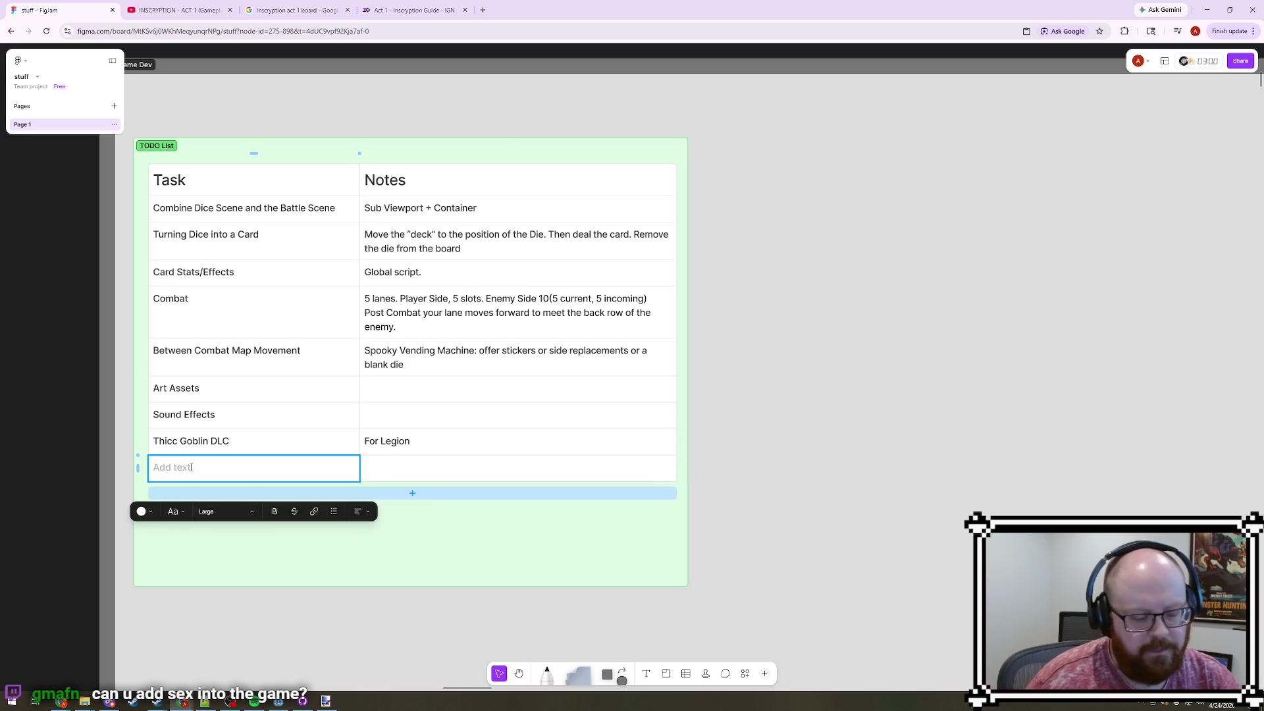
{"action": "type", "text": "Sex DLC"}
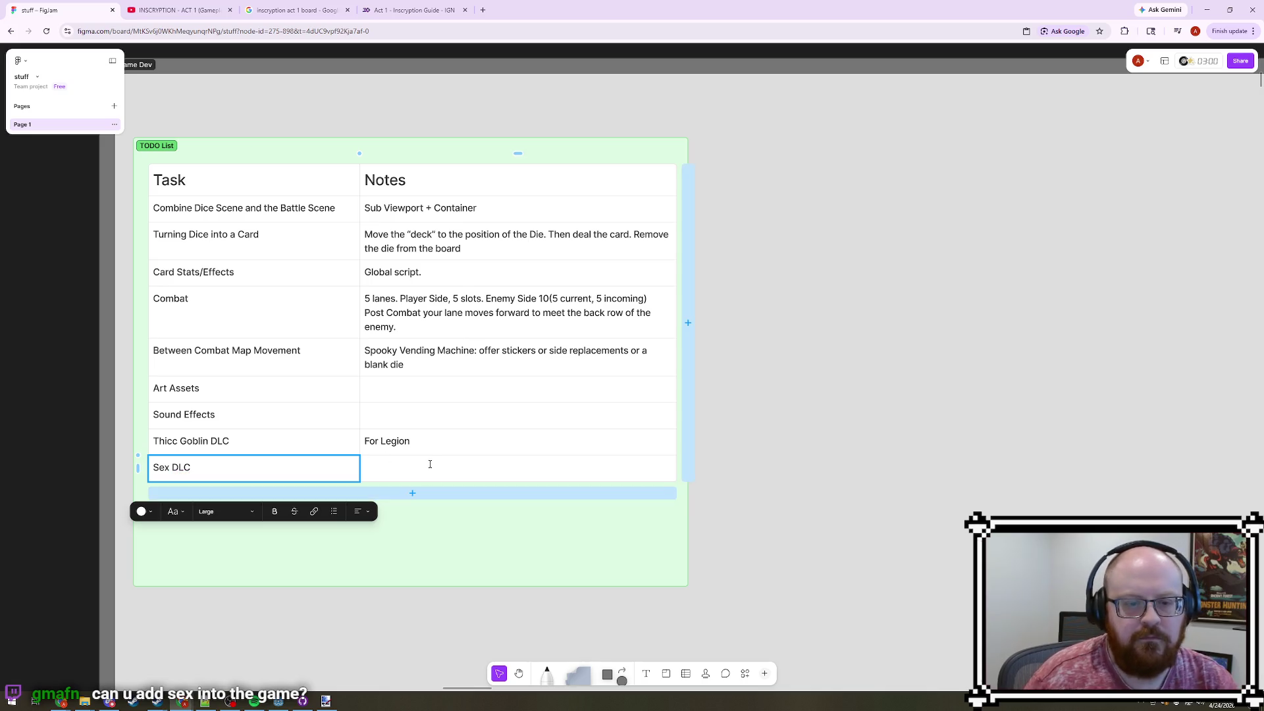
{"action": "left_click", "coordinate": [430, 464]}
{"action": "type", "text": "For G"}
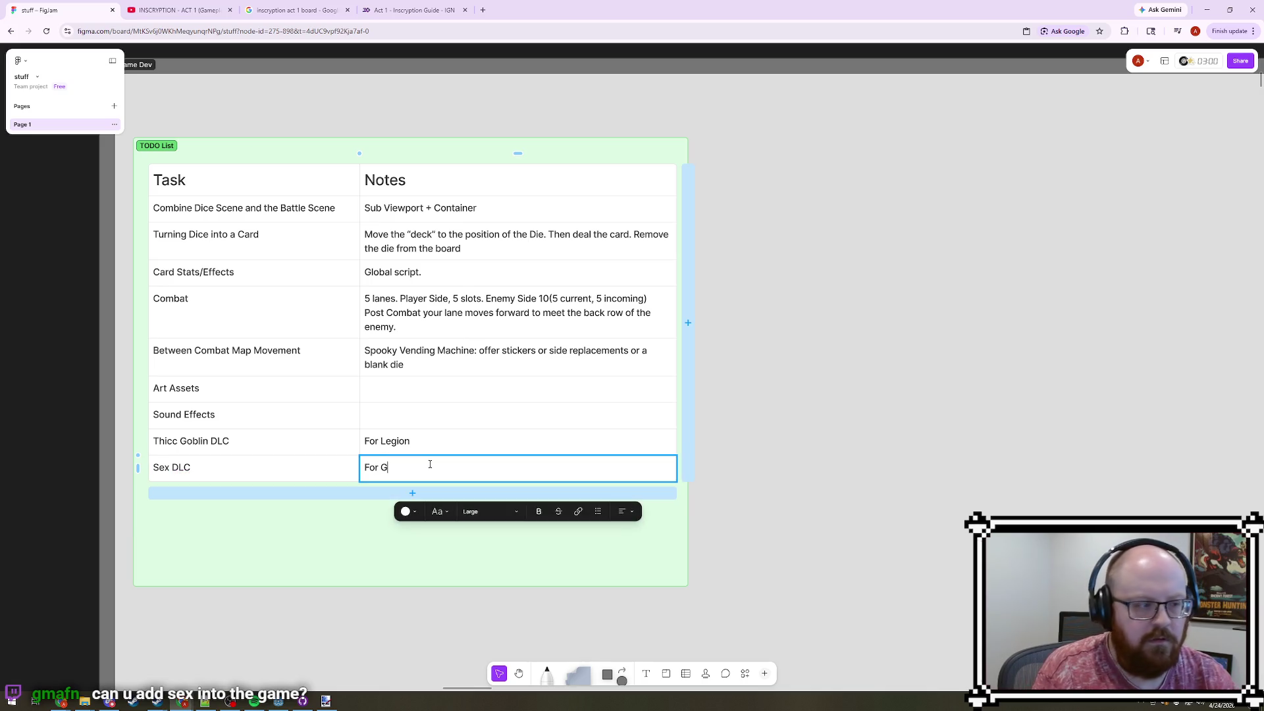
{"action": "type", "text": "mafn"}
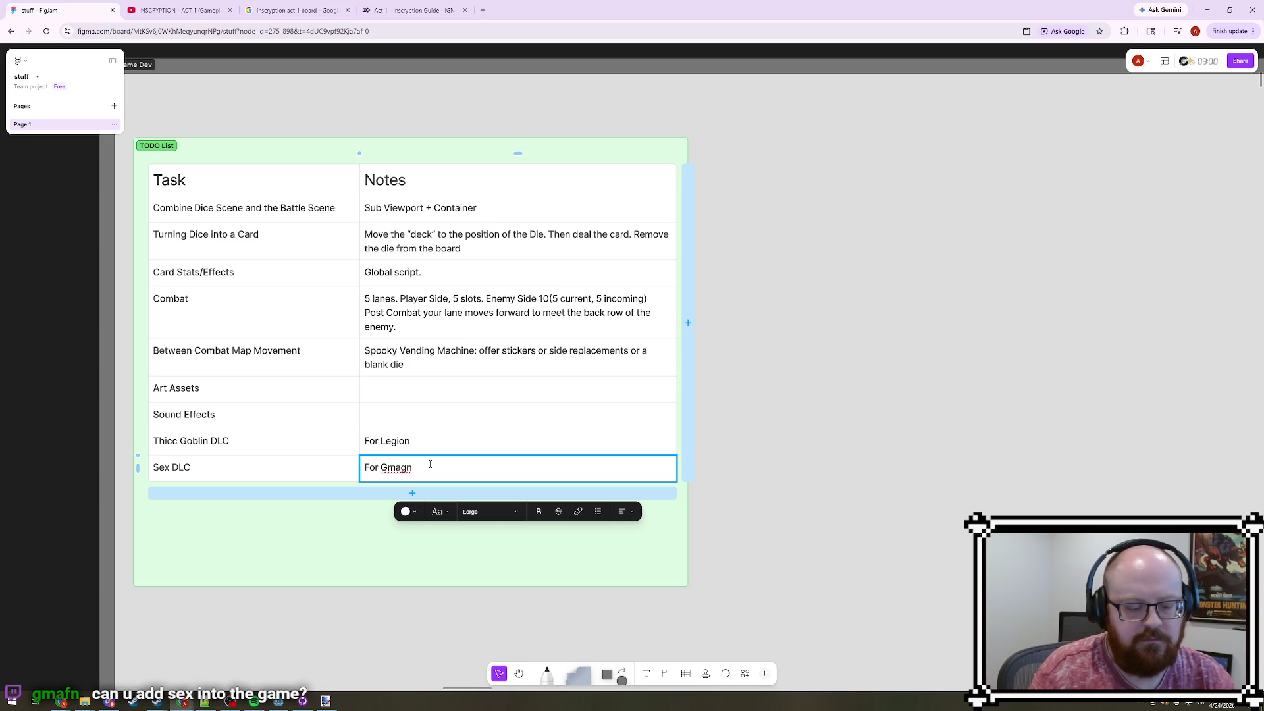
{"action": "left_click", "coordinate": [655, 414]}
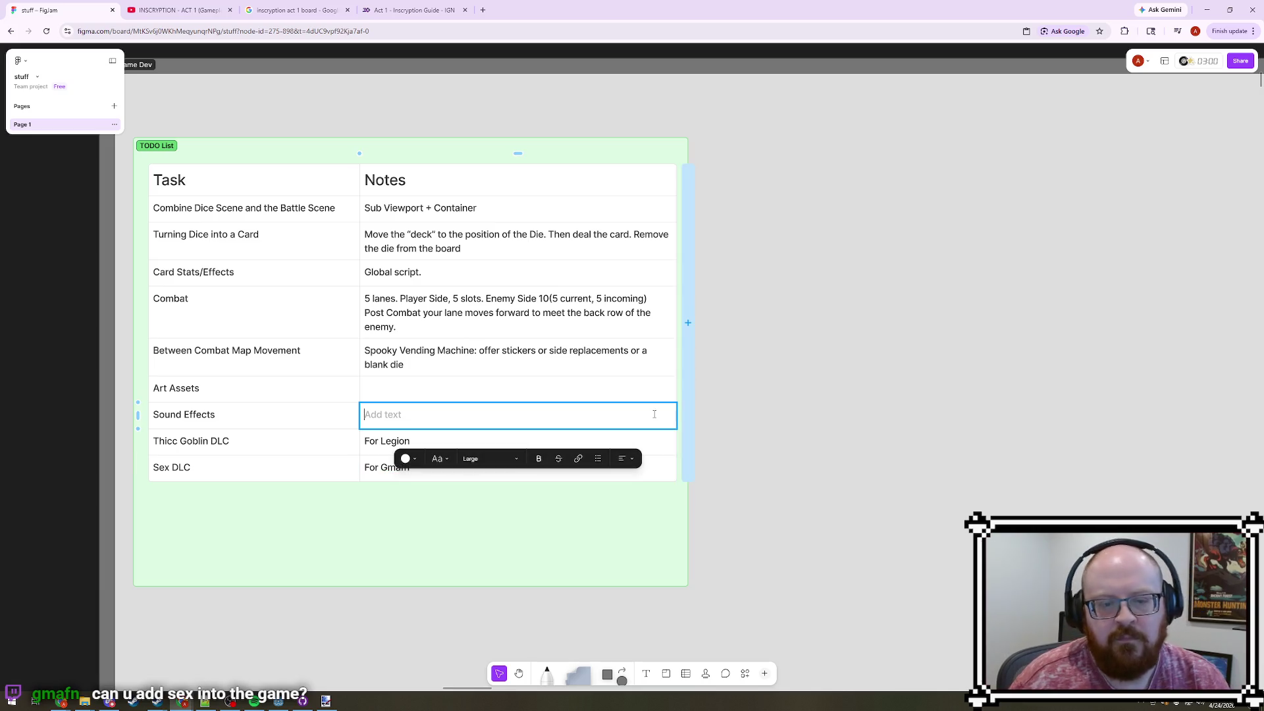
{"action": "left_click", "coordinate": [779, 396]}
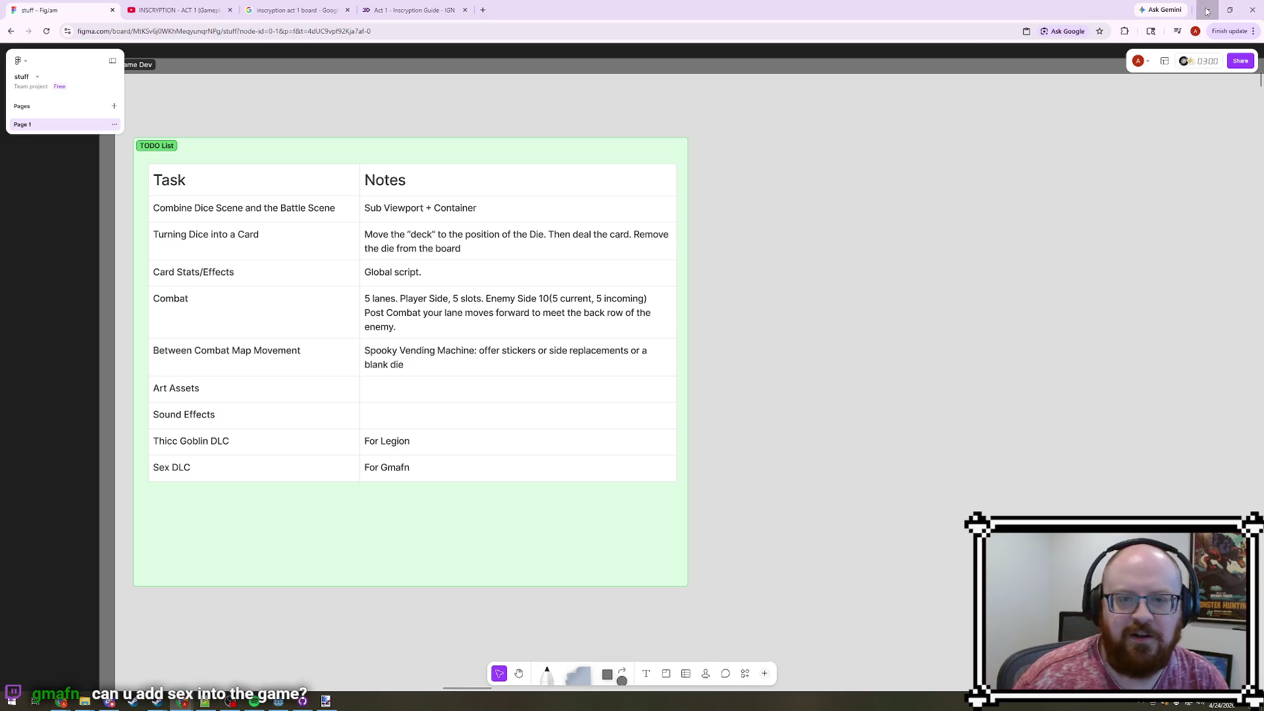
{"action": "left_click", "coordinate": [1207, 10]}
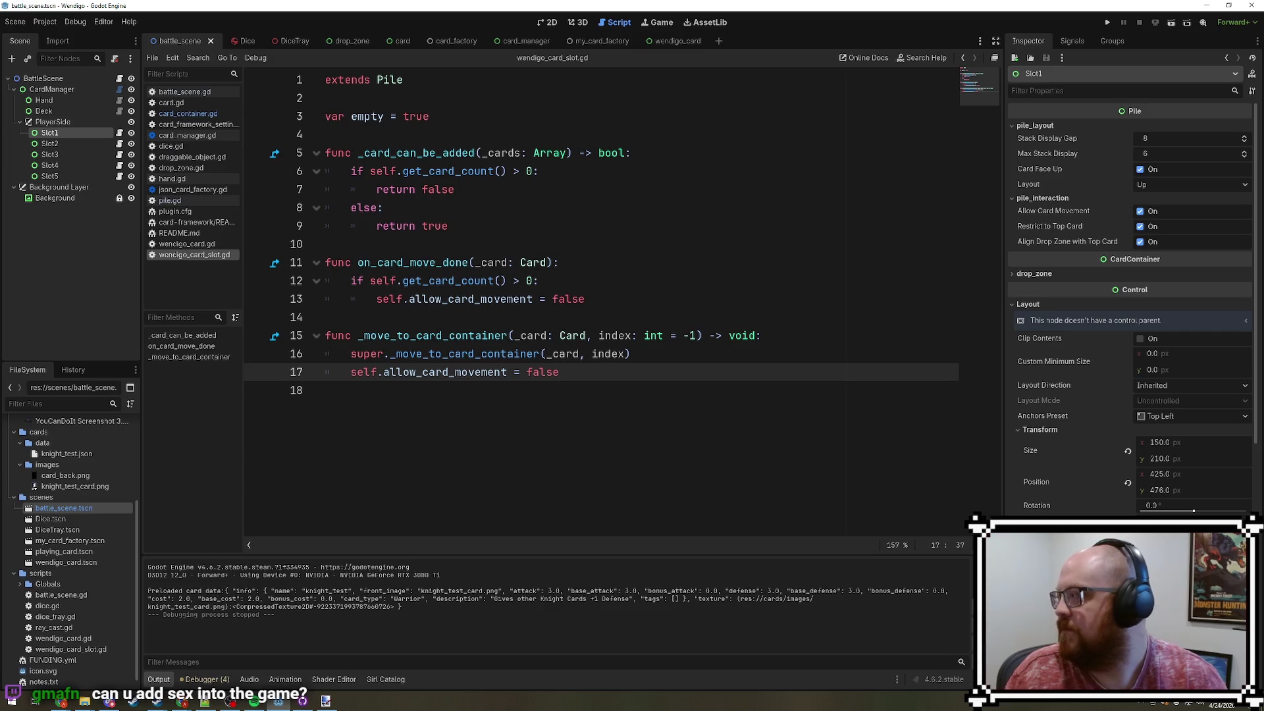
- Back in Godot, add a breakpoint on line 17 of wendigo_card_slot.gd
{"action": "key", "text": "alt+Tab"}
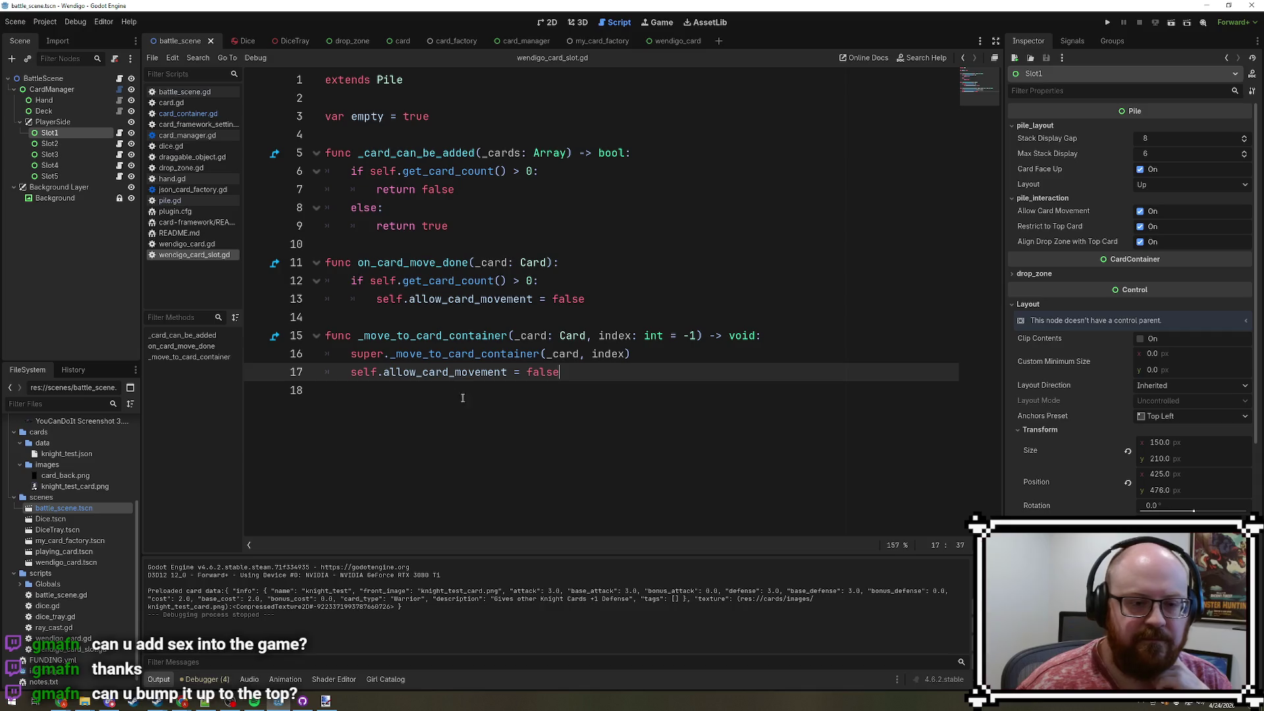
{"action": "left_click", "coordinate": [399, 387]}
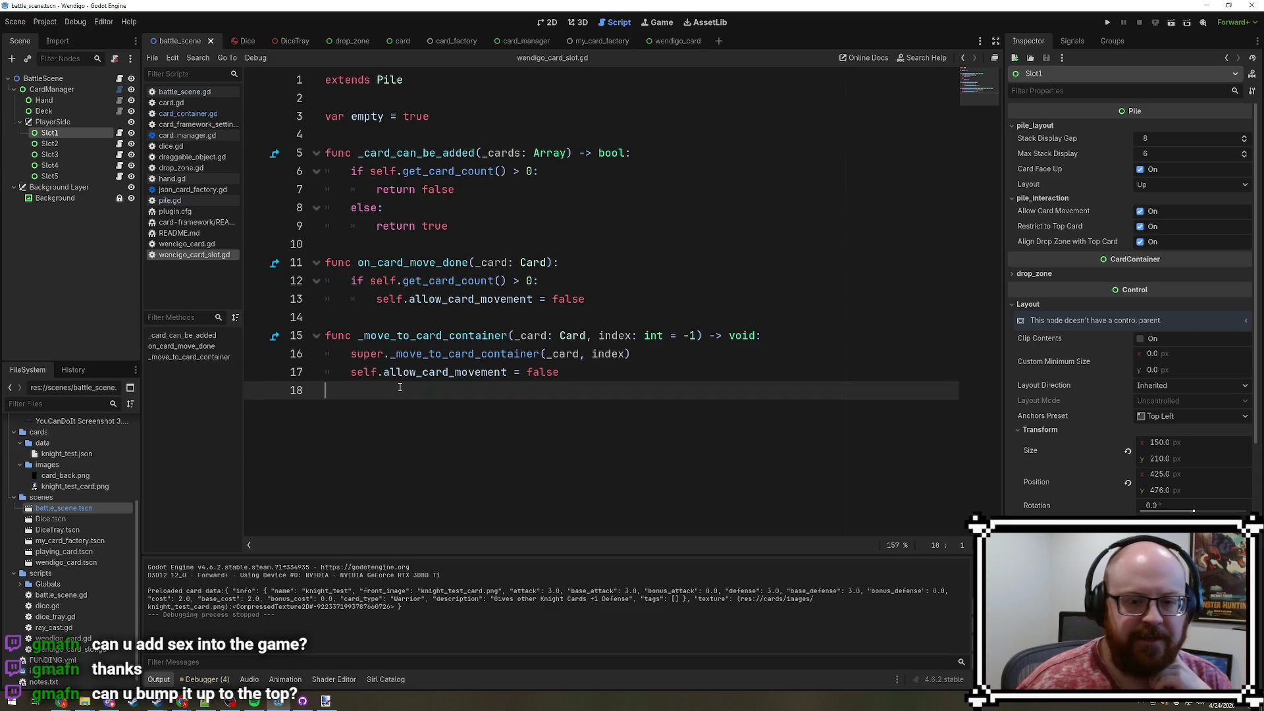
{"action": "left_click", "coordinate": [639, 373]}
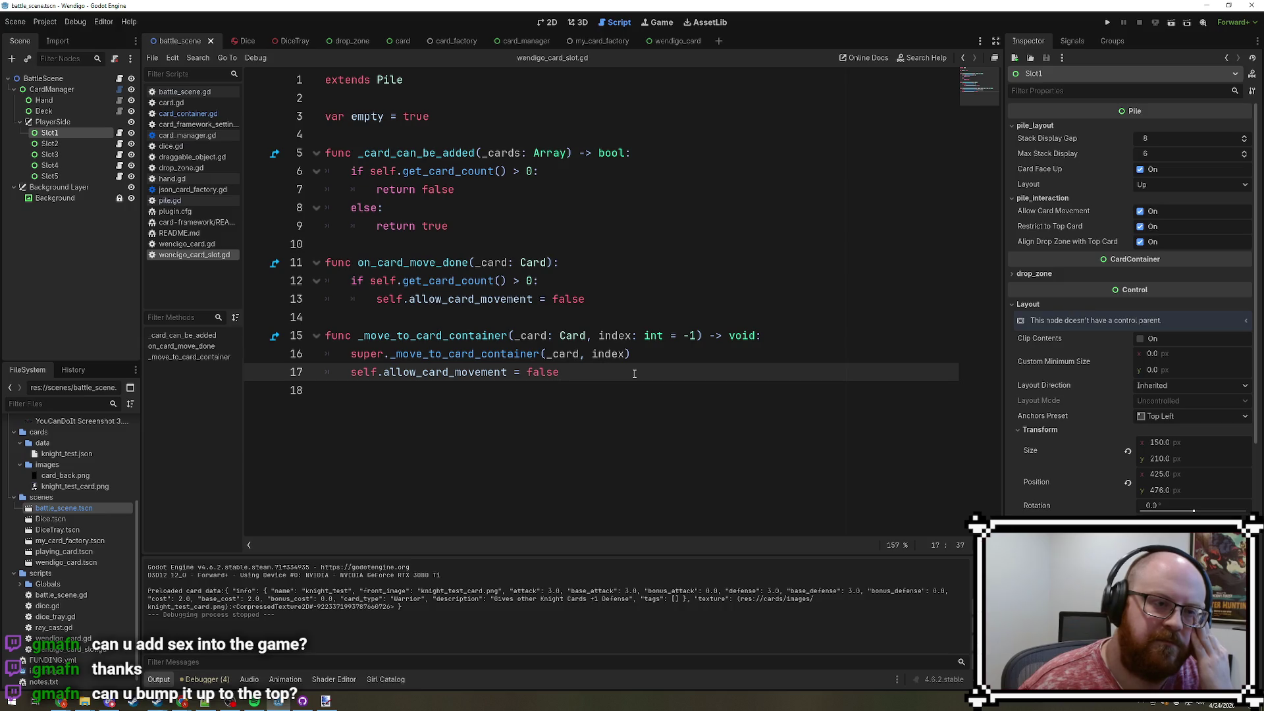
{"action": "left_click", "coordinate": [257, 372]}
- Run the game, drop a knight card into a slot to hit the breakpoint, inspect variables, then continue
{"action": "left_click", "coordinate": [1108, 22]}
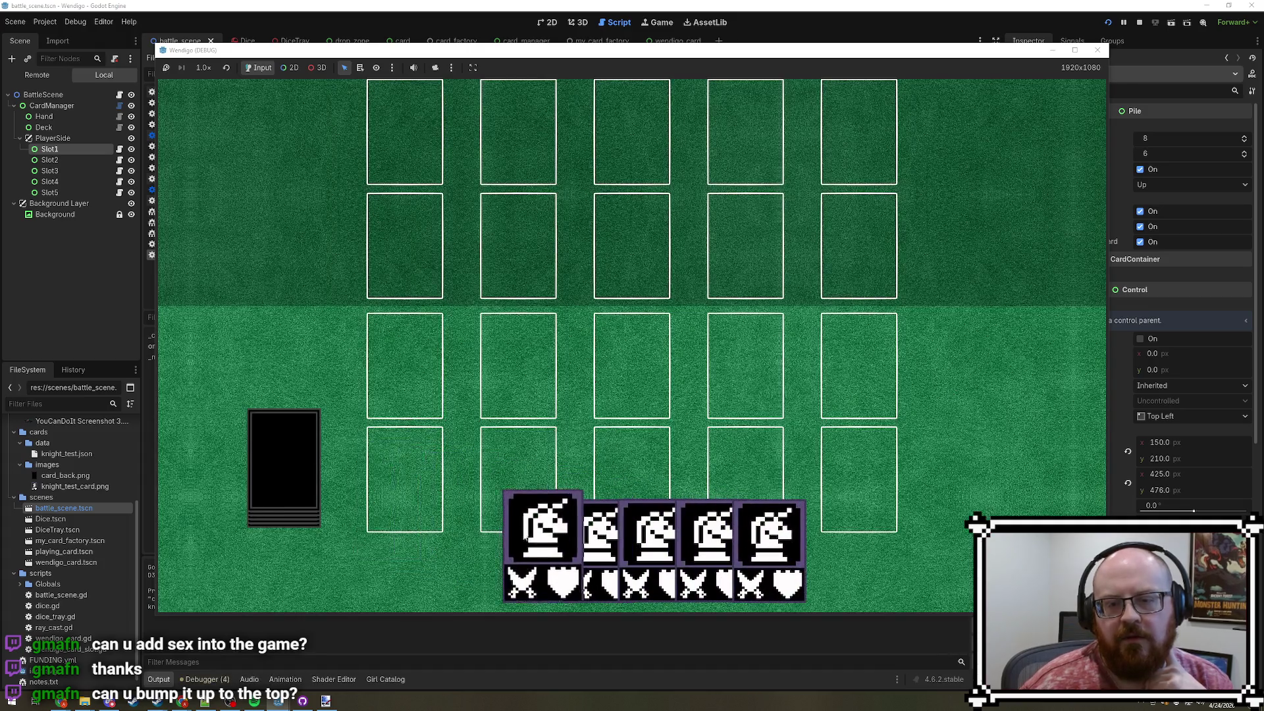
{"action": "left_click_drag", "start_coordinate": [526, 533], "coordinate": [504, 384]}
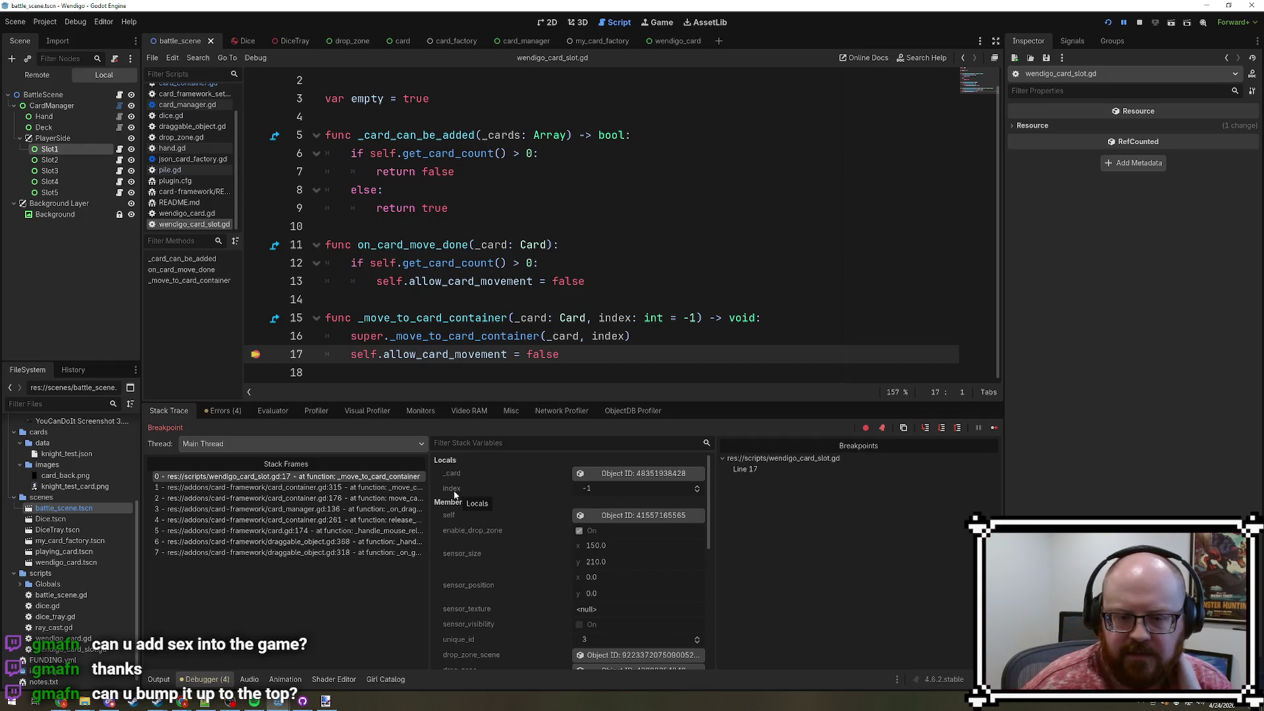
{"action": "scroll", "coordinate": [522, 466], "scroll_direction": "down", "scroll_amount": 1}
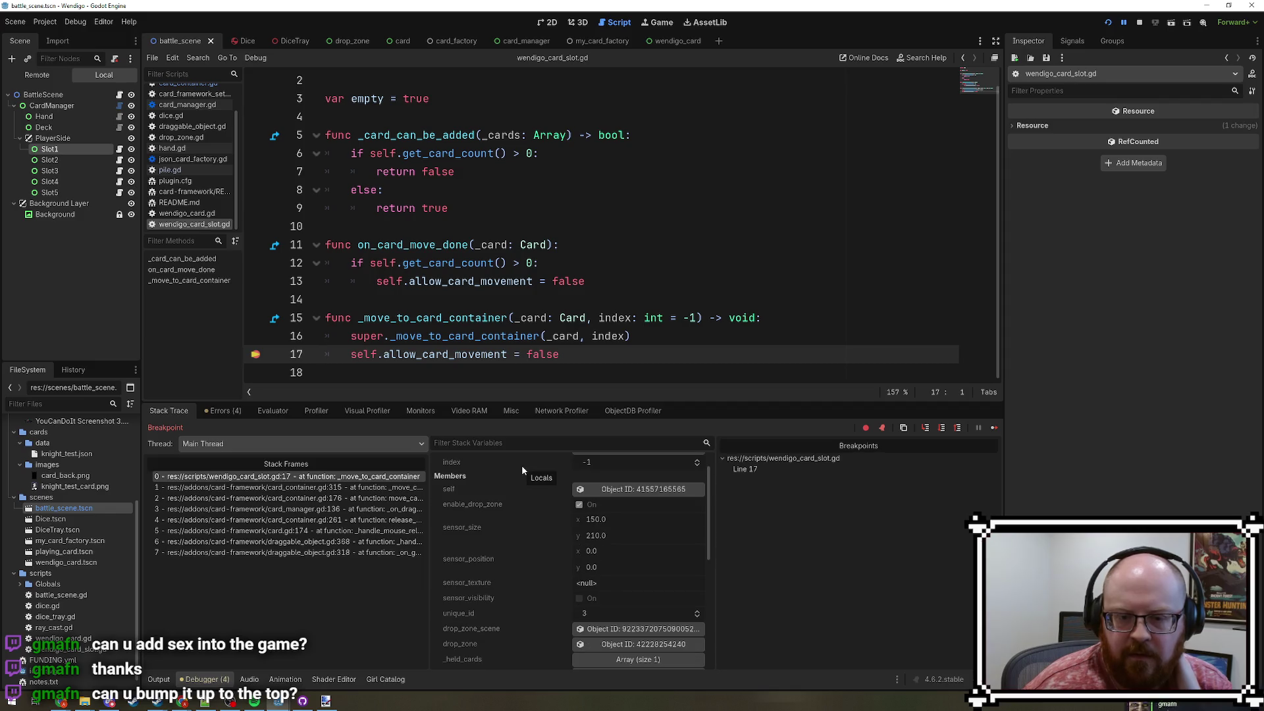
{"action": "scroll", "coordinate": [522, 469], "scroll_direction": "down", "scroll_amount": 1}
{"action": "scroll", "coordinate": [521, 465], "scroll_direction": "down", "scroll_amount": 4}
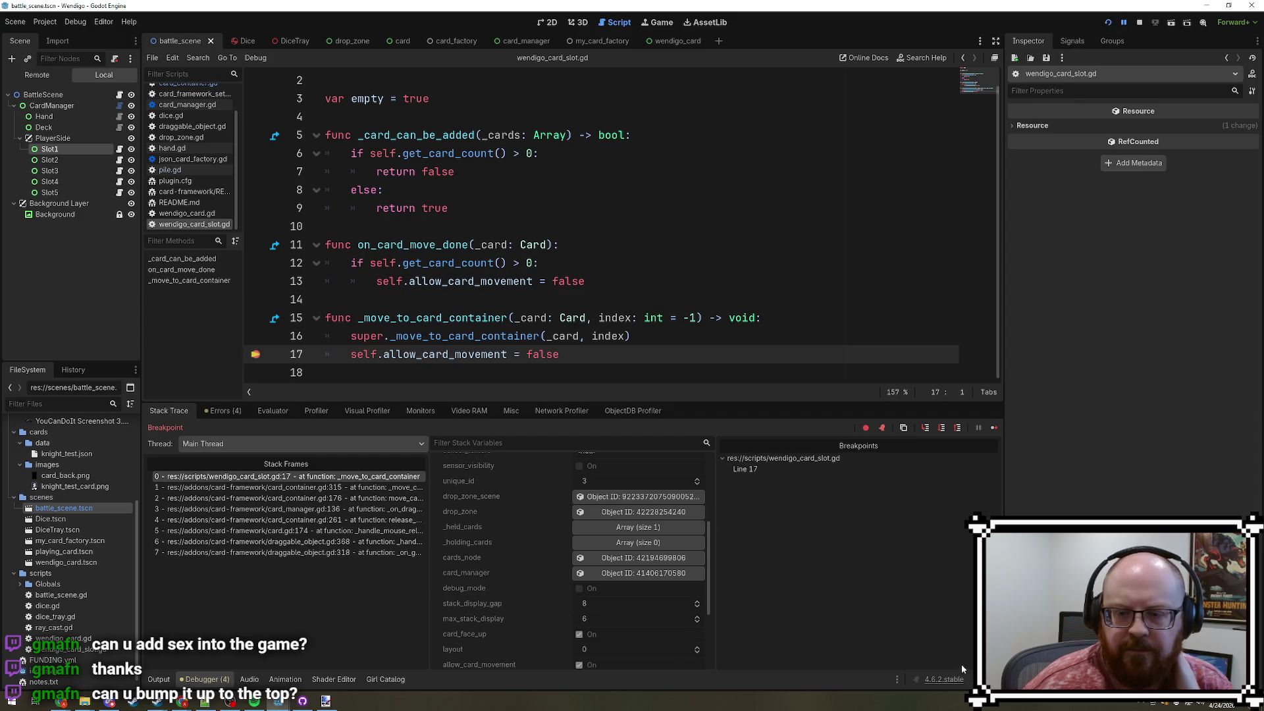
{"action": "left_click", "coordinate": [994, 428]}
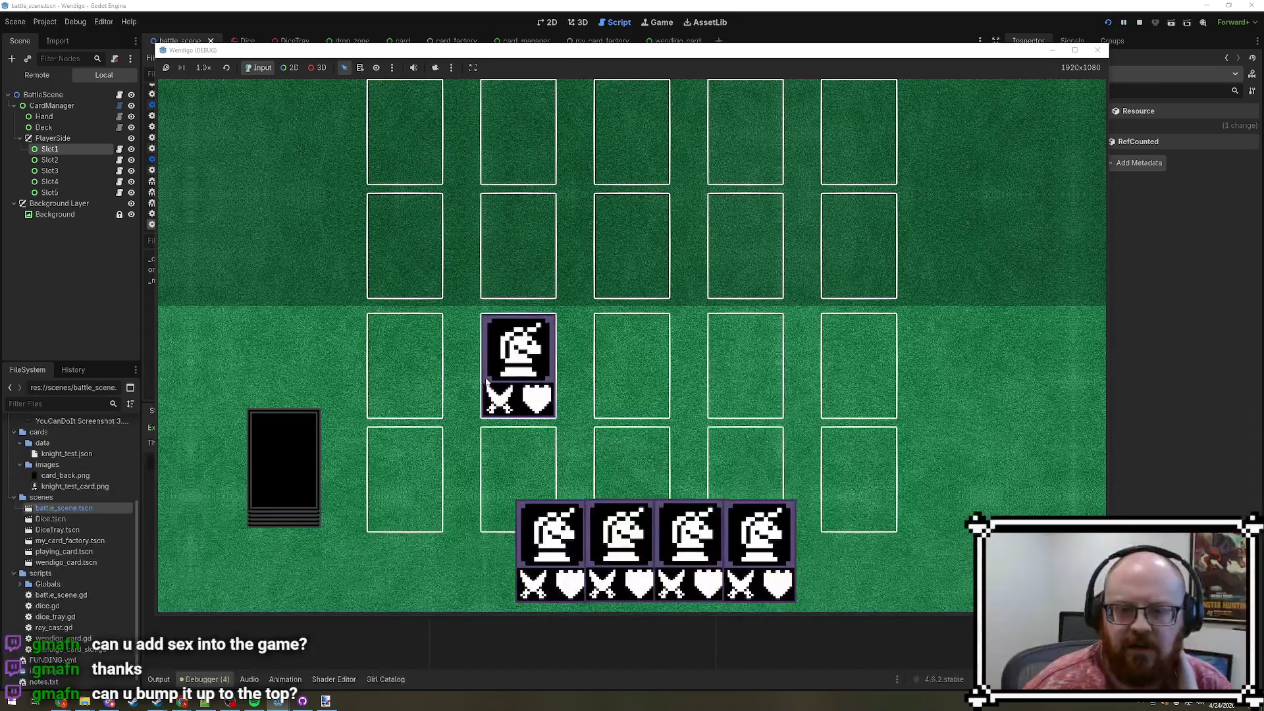
- Pick nodes in the running game and select Slot2 in the live scene tree
{"action": "left_click", "coordinate": [295, 67]}
{"action": "left_click", "coordinate": [483, 317]}
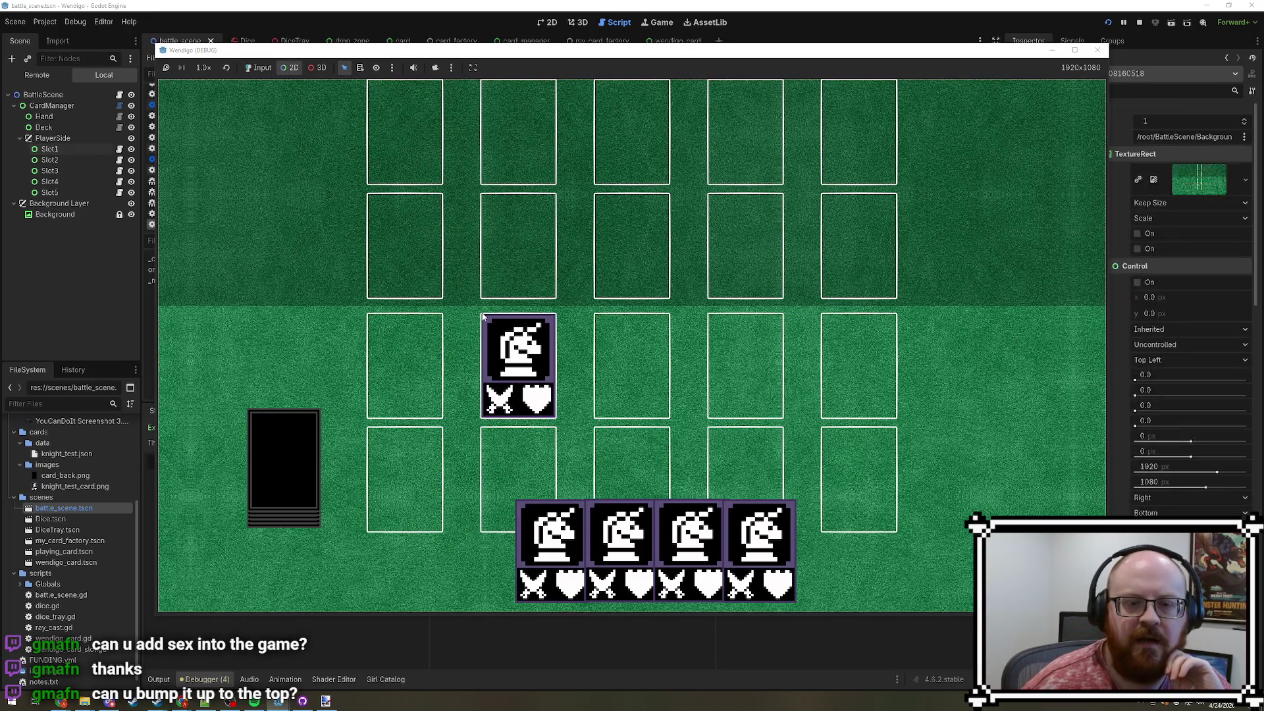
{"action": "left_click", "coordinate": [484, 319]}
{"action": "left_click", "coordinate": [49, 76]}
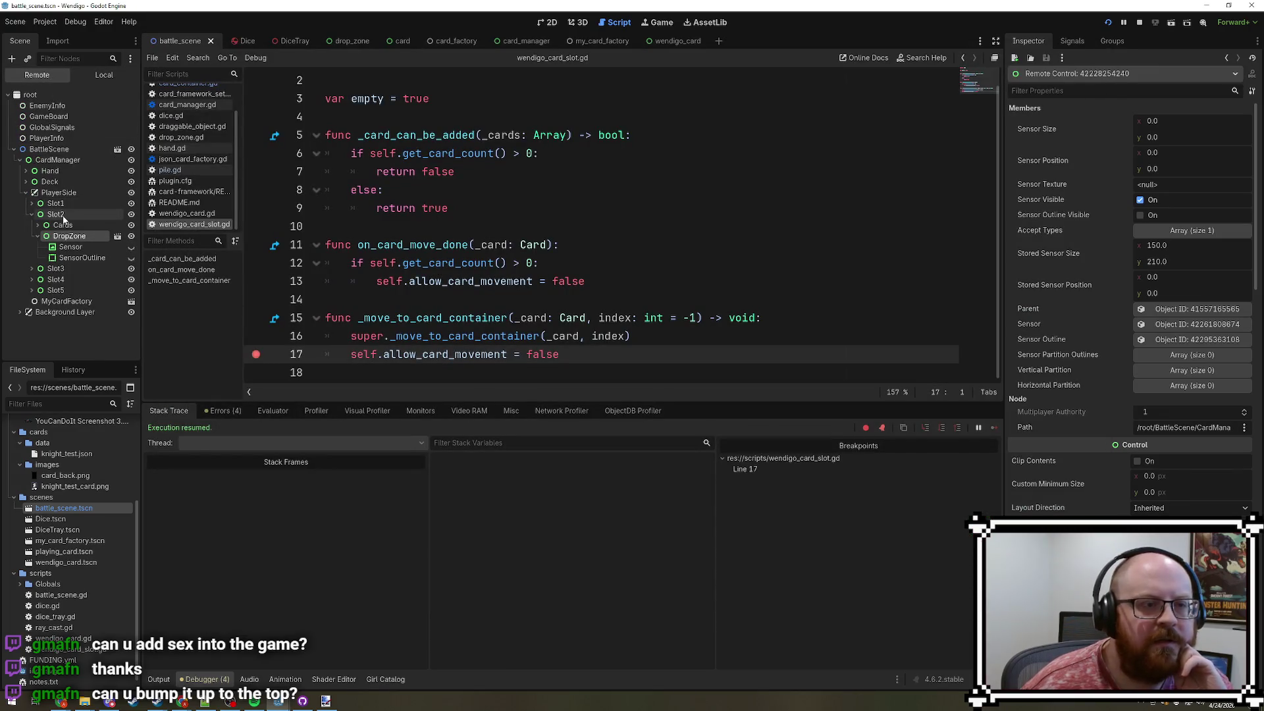
{"action": "left_click", "coordinate": [56, 215]}
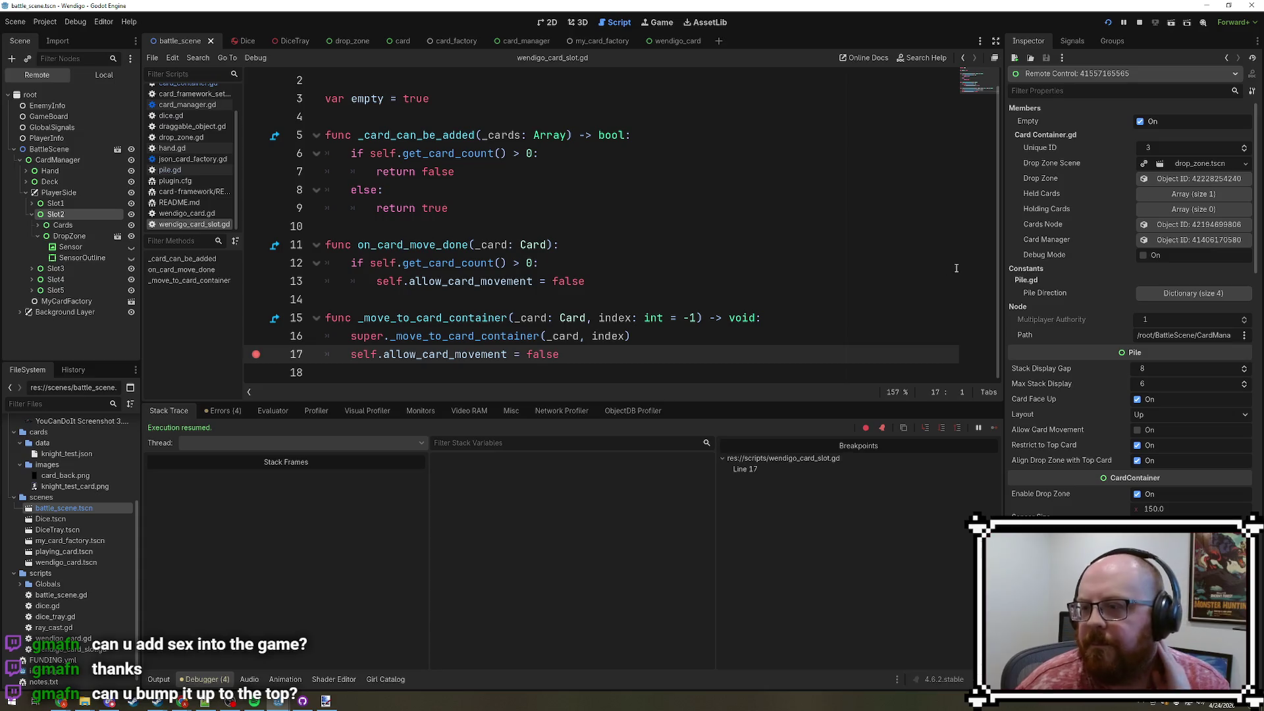
- Inspect Slot2's Held Cards array and the held card's Draggable State dictionary
{"action": "scroll", "coordinate": [1102, 262], "scroll_direction": "down", "scroll_amount": 3}
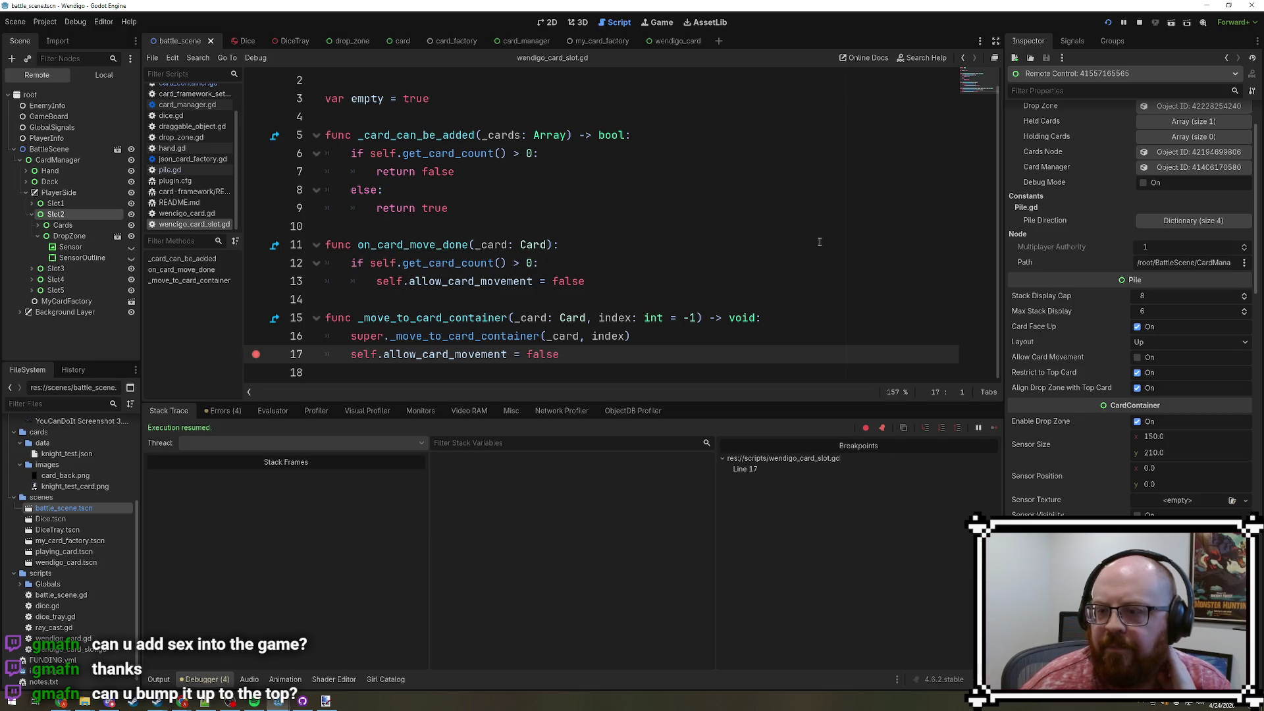
{"action": "scroll", "coordinate": [1057, 401], "scroll_direction": "down", "scroll_amount": 10}
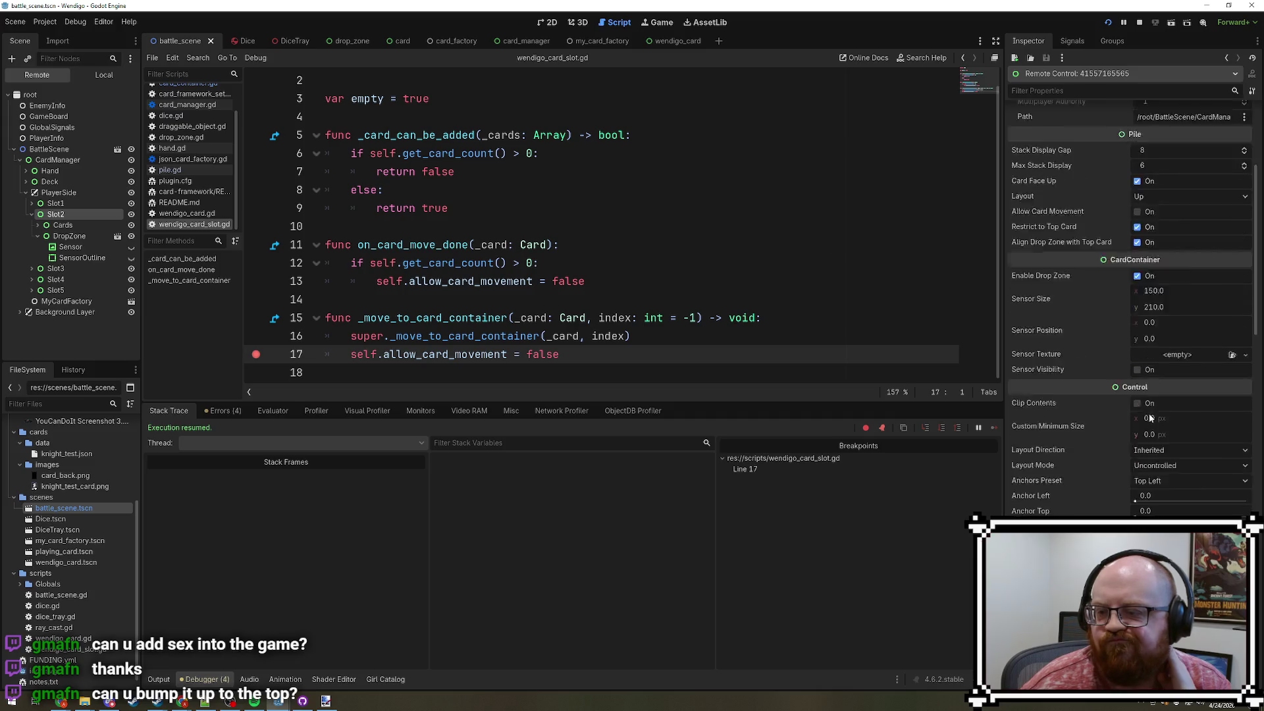
{"action": "scroll", "coordinate": [1060, 403], "scroll_direction": "down", "scroll_amount": 5}
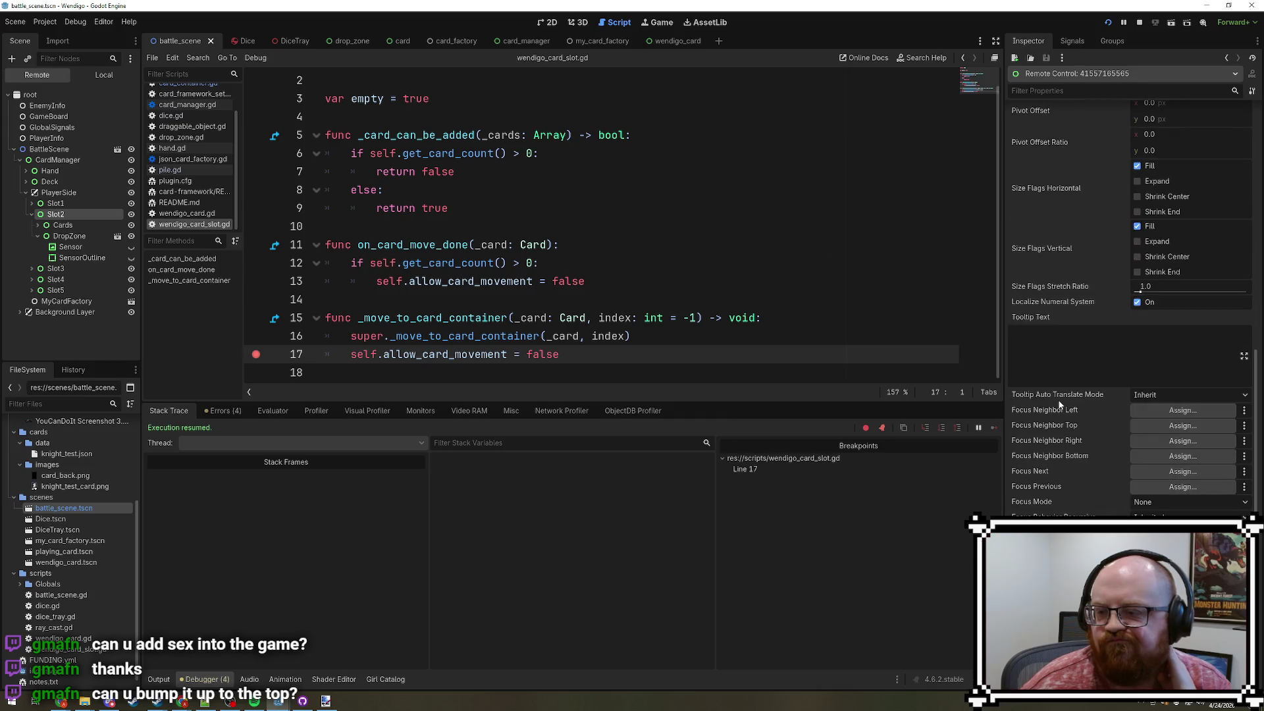
{"action": "scroll", "coordinate": [1059, 404], "scroll_direction": "up", "scroll_amount": 15}
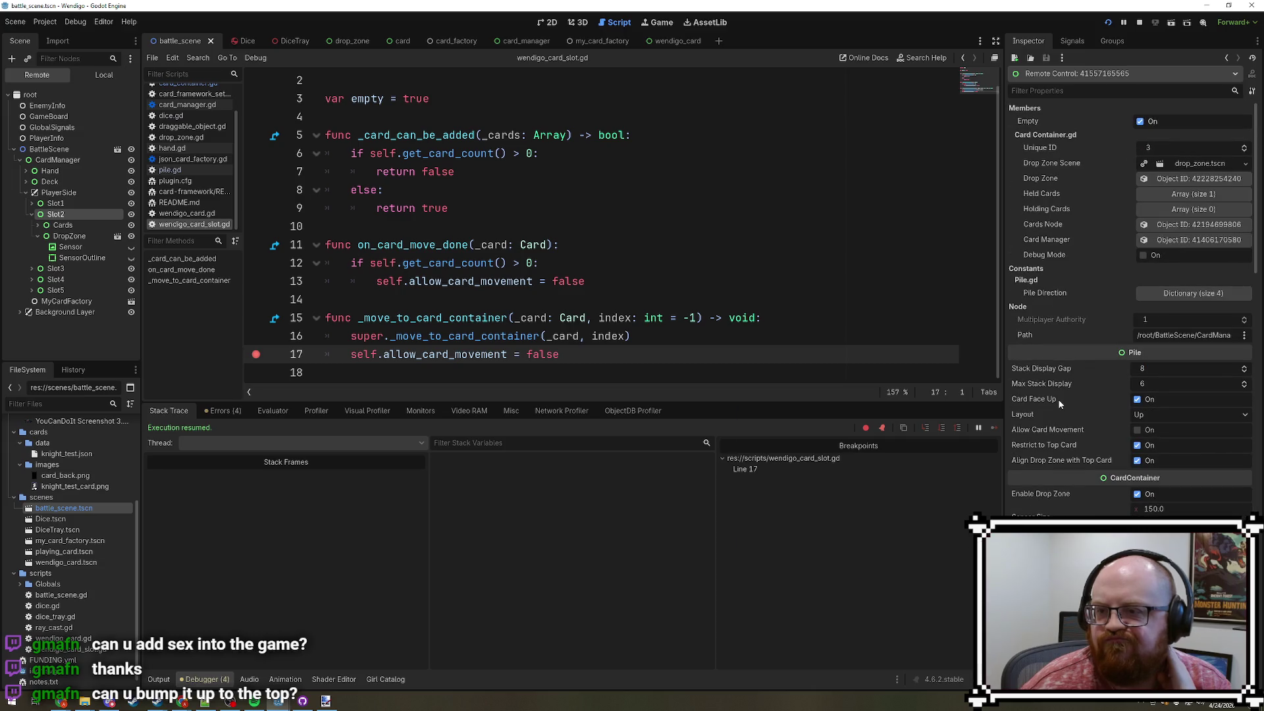
{"action": "left_click", "coordinate": [1193, 194]}
{"action": "left_click", "coordinate": [1183, 229]}
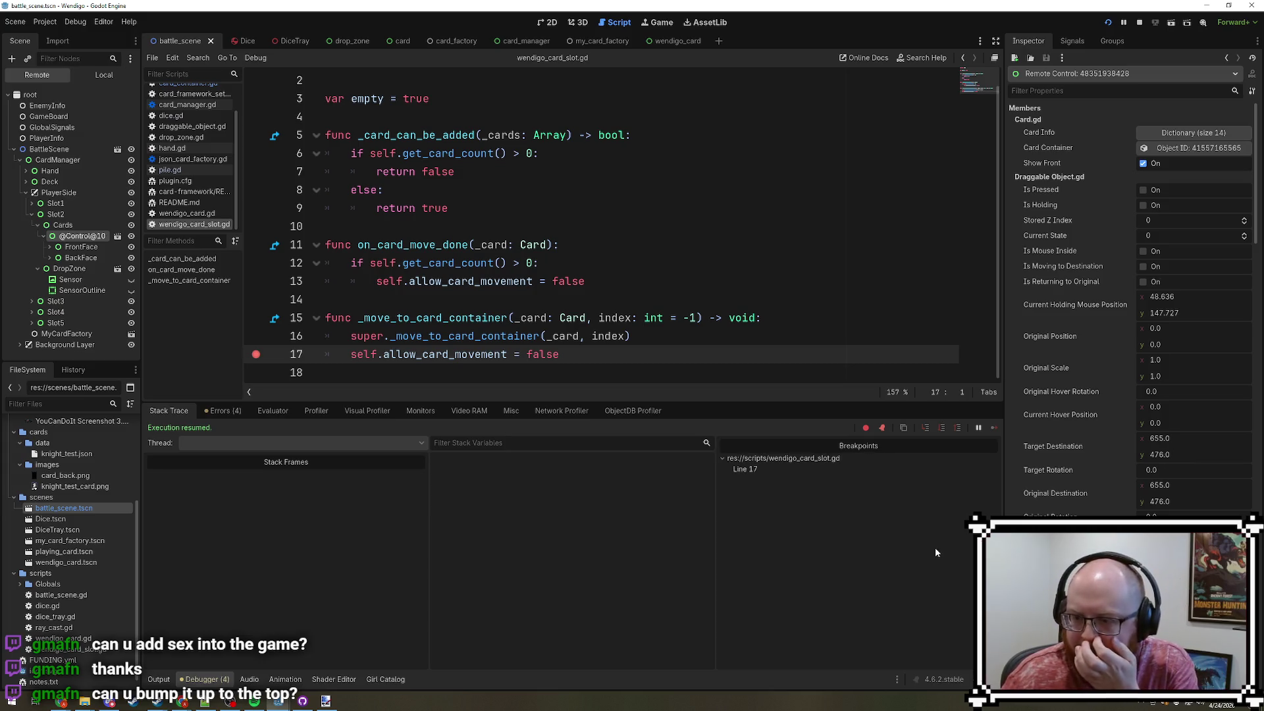
{"action": "scroll", "coordinate": [1073, 447], "scroll_direction": "down", "scroll_amount": 5}
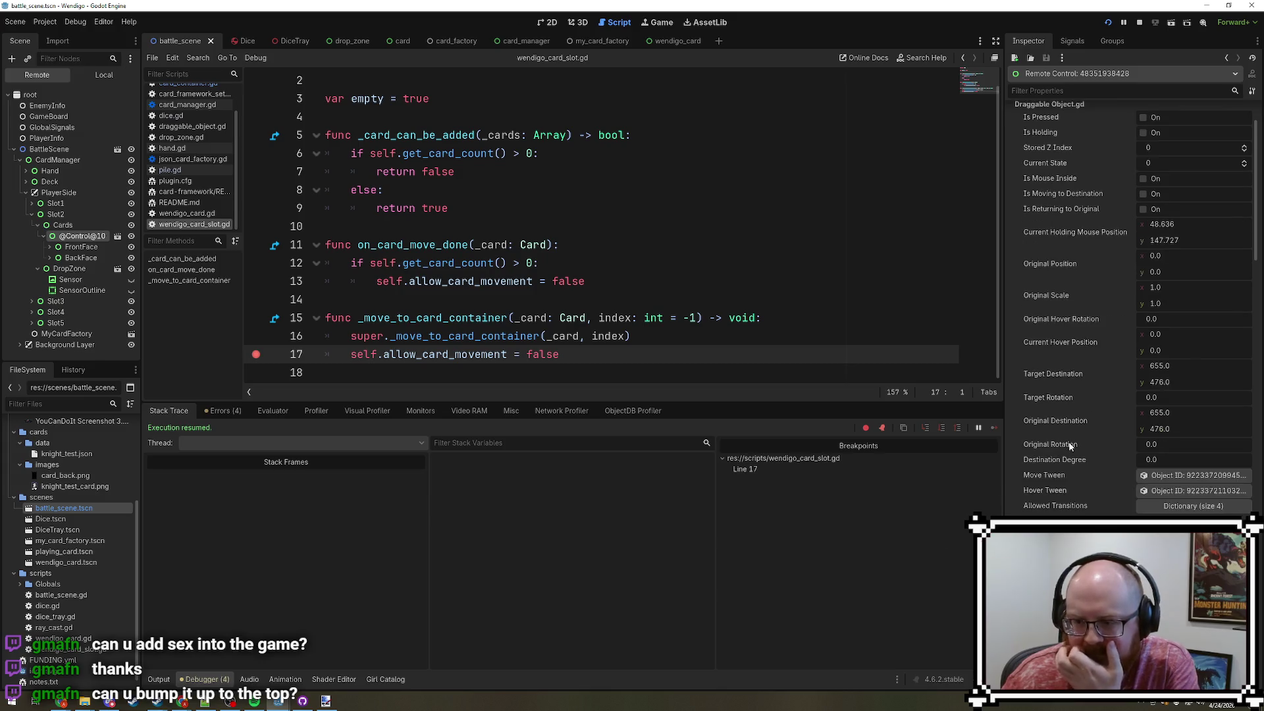
{"action": "left_click", "coordinate": [1175, 471]}
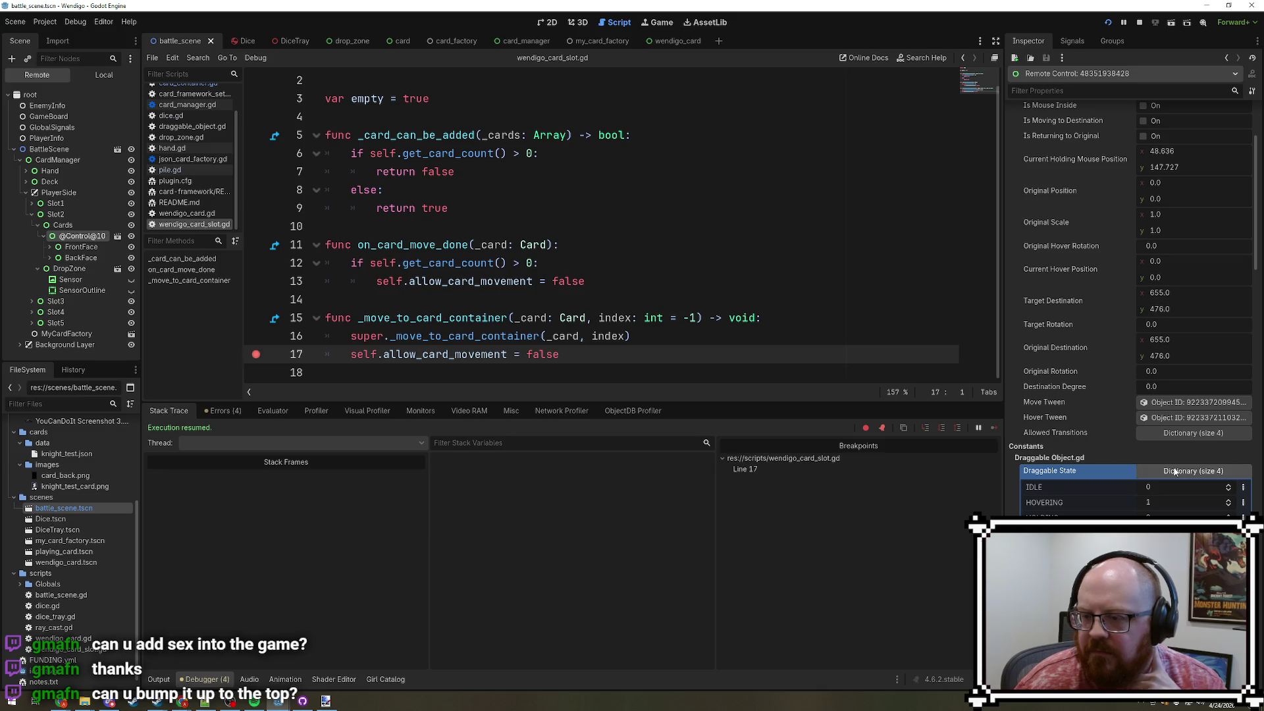
{"action": "left_click", "coordinate": [1175, 471]}
{"action": "scroll", "coordinate": [1080, 442], "scroll_direction": "down", "scroll_amount": 6}
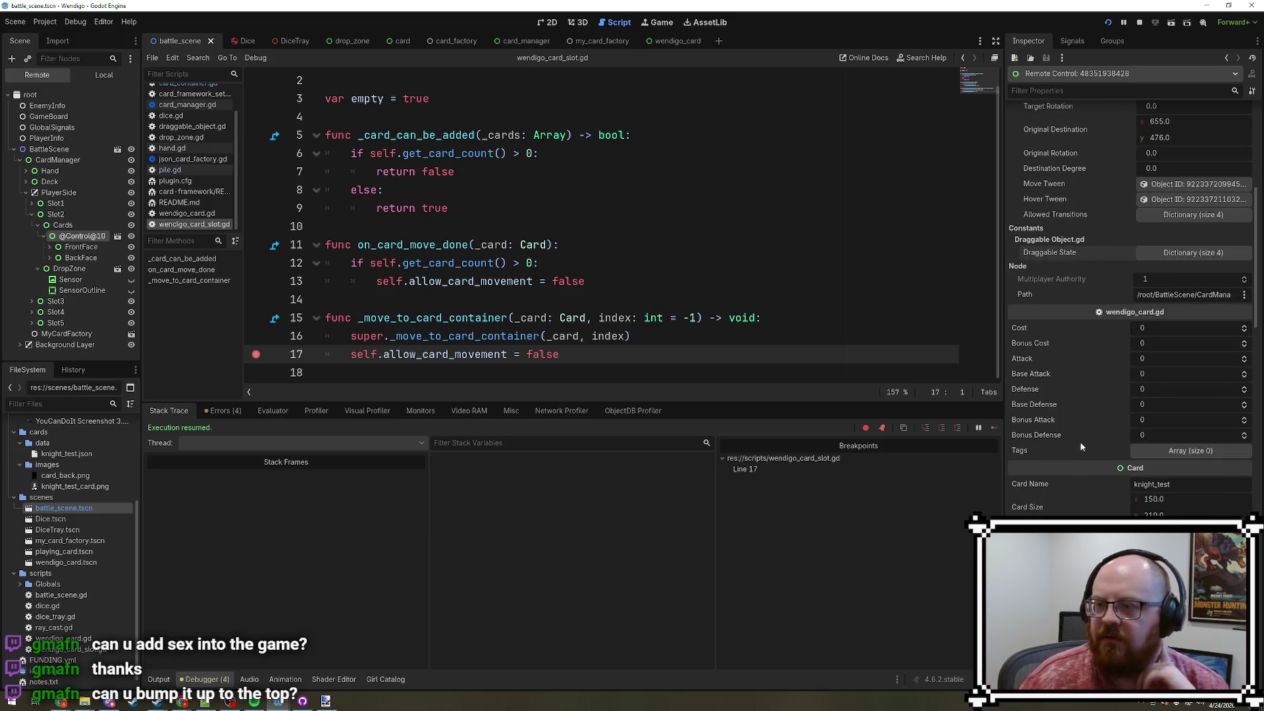
{"action": "scroll", "coordinate": [1072, 401], "scroll_direction": "down", "scroll_amount": 7}
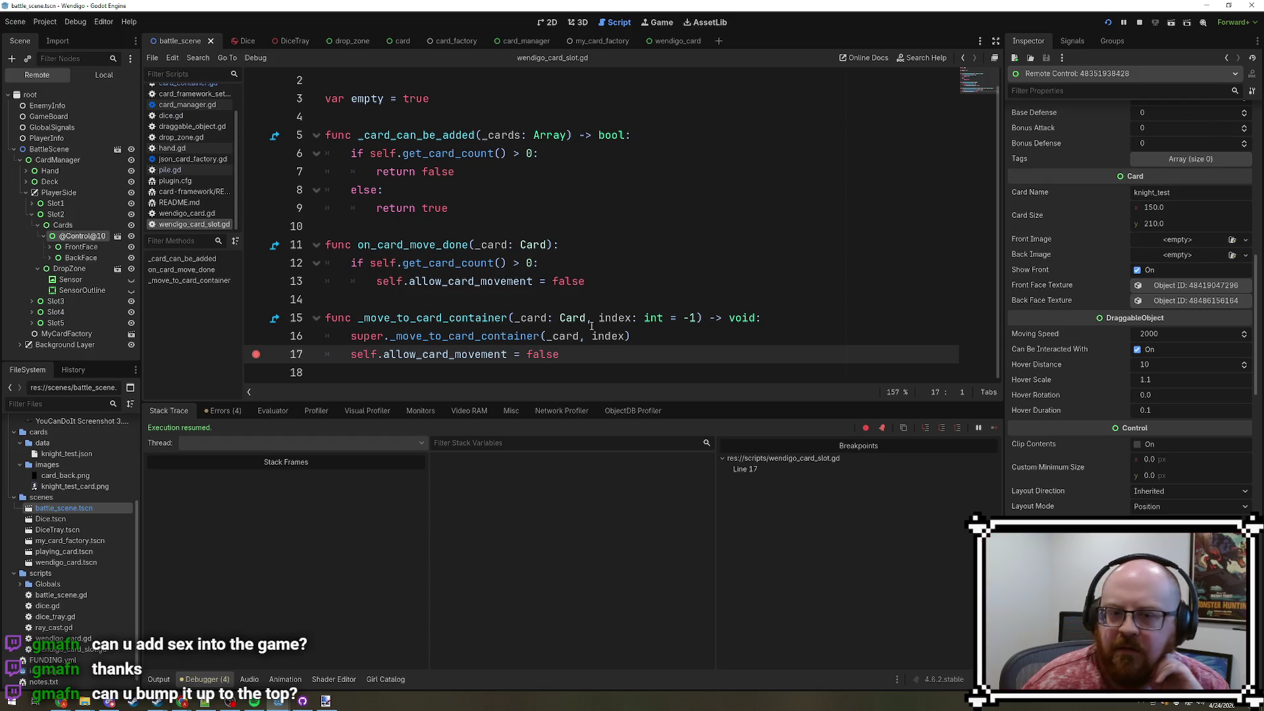
- Add a blank line after line 17 and begin a '_card' line after line 13
{"action": "left_click", "coordinate": [574, 358]}
{"action": "key", "text": "Return"}
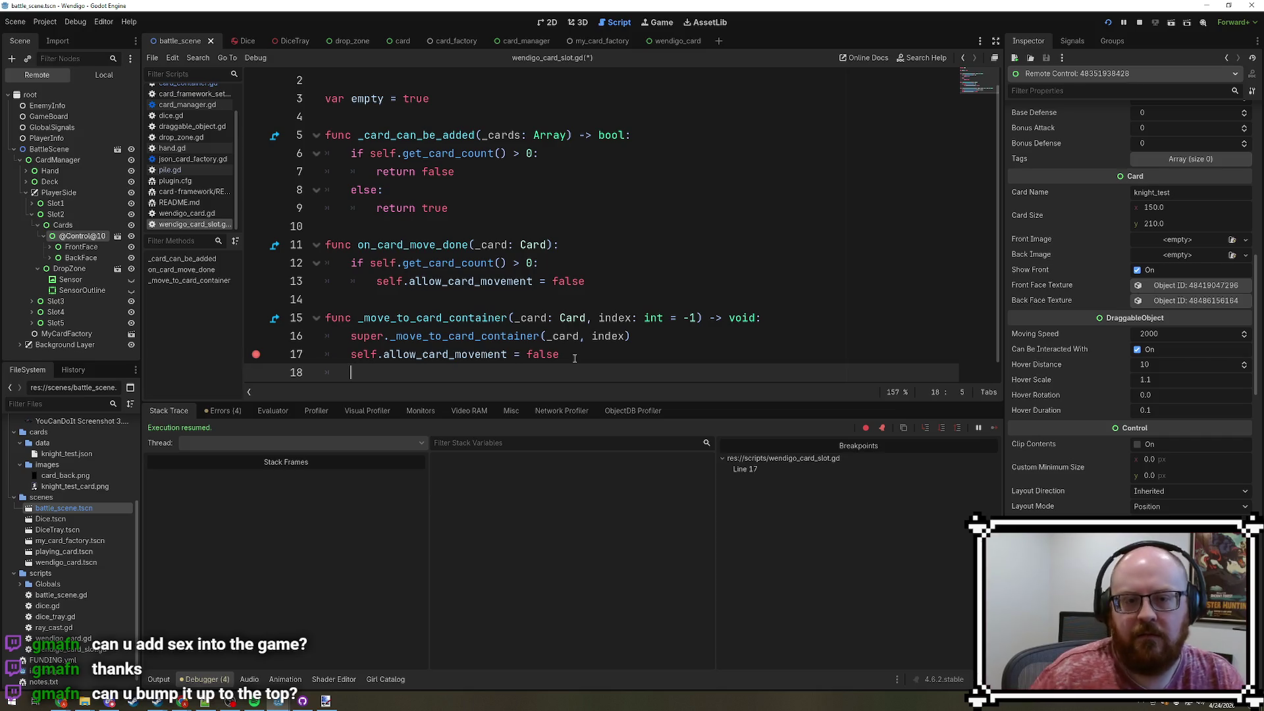
{"action": "left_click", "coordinate": [602, 279]}
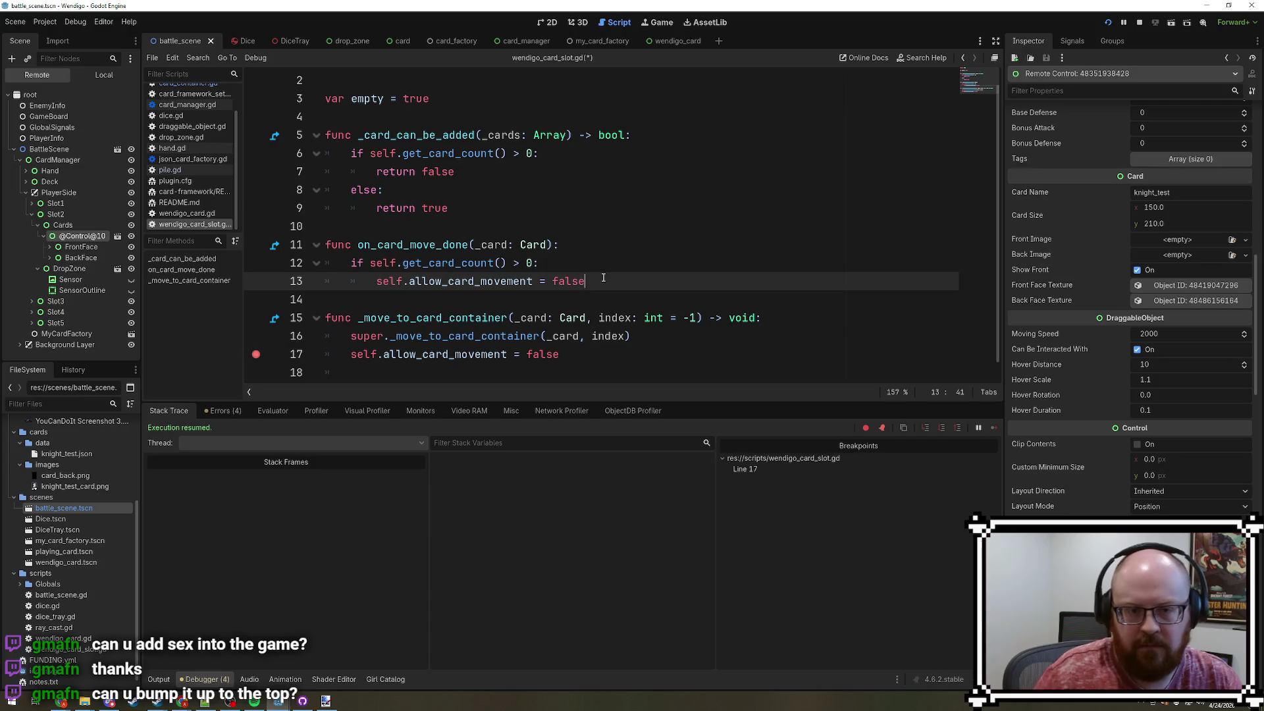
{"action": "key", "text": "Return"}
{"action": "type", "text": "_car"}
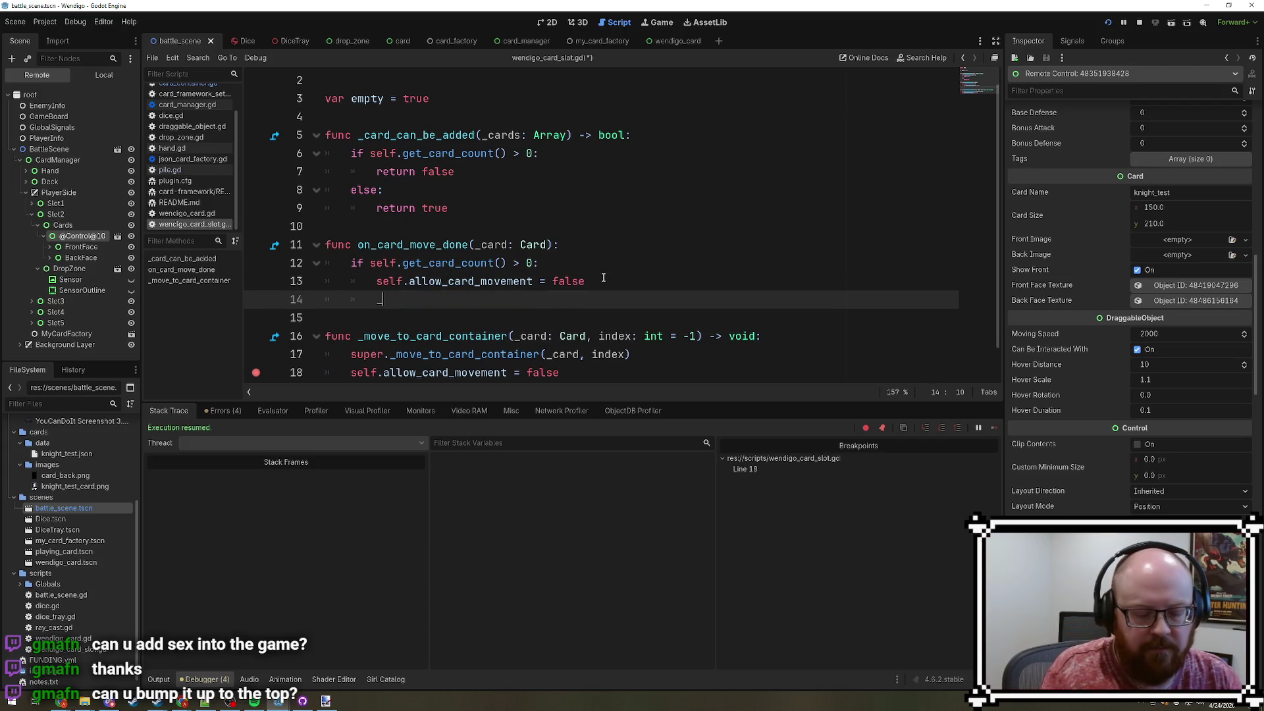
{"action": "type", "text": "d"}
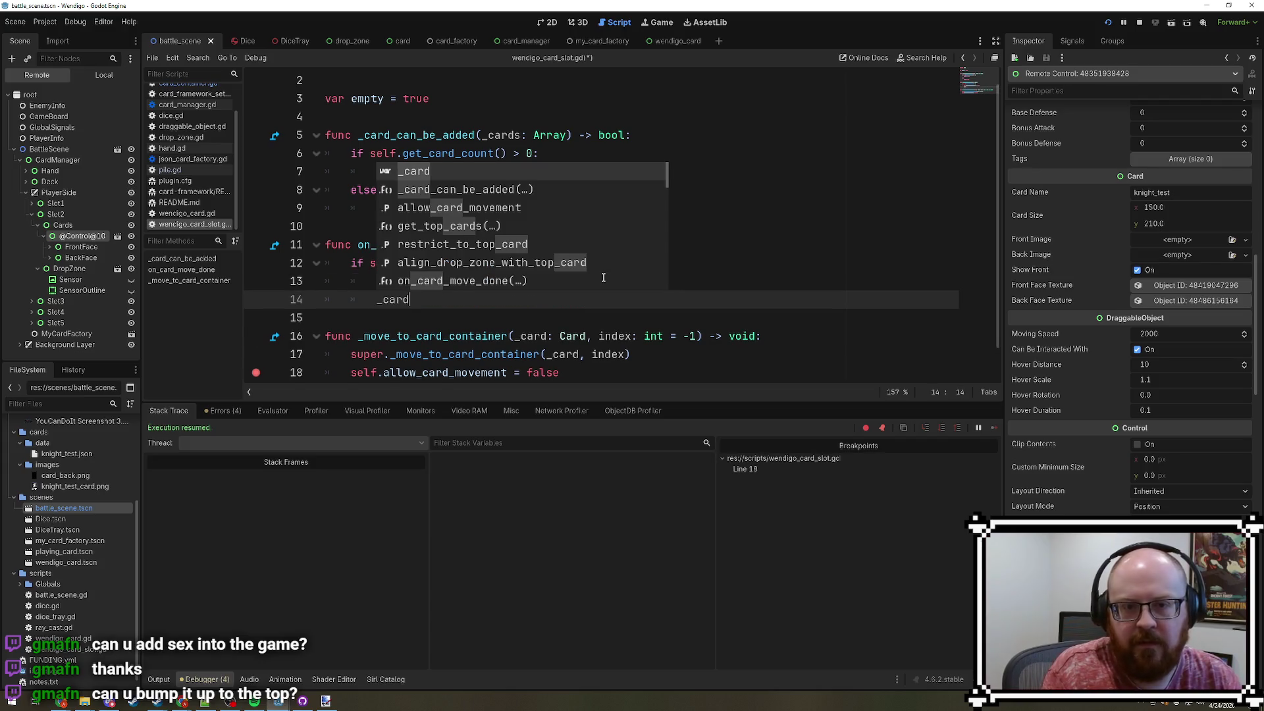
- On line 14 of on_card_move_done, set _card.can_be_interacted_with = false
{"action": "scroll", "coordinate": [603, 277], "scroll_direction": "up", "scroll_amount": 1}
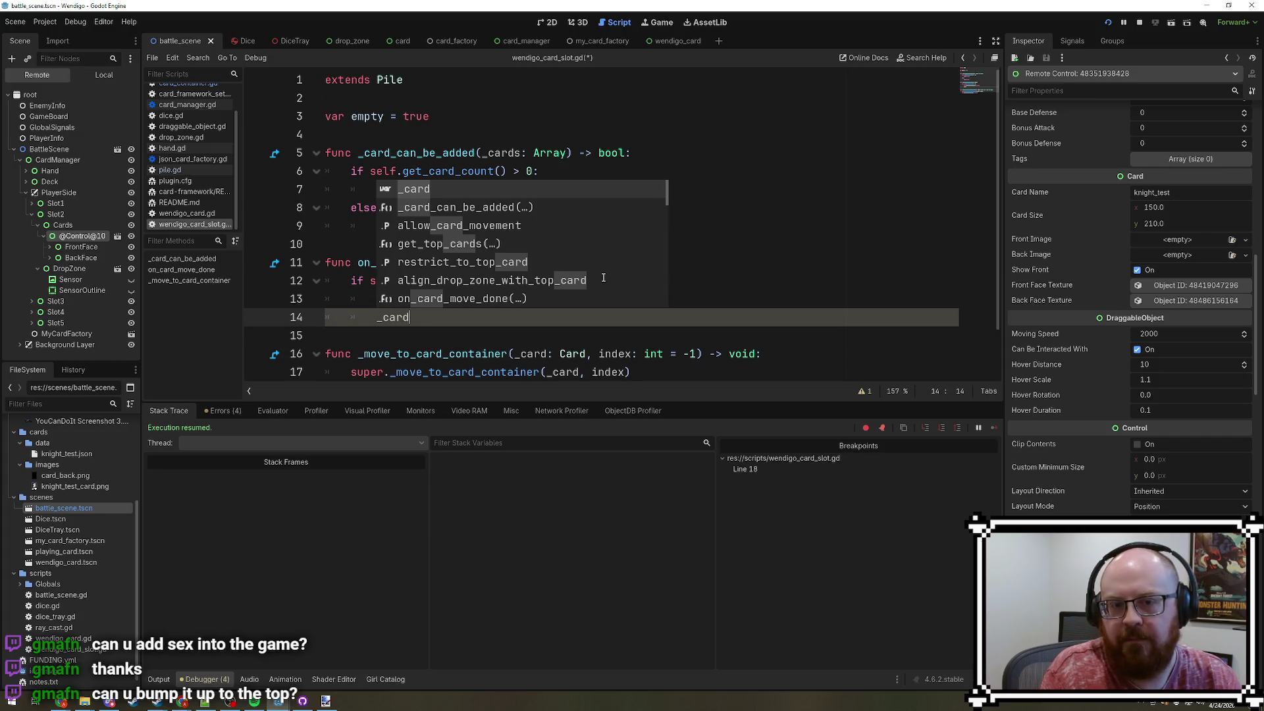
{"action": "type", "text": ".can"}
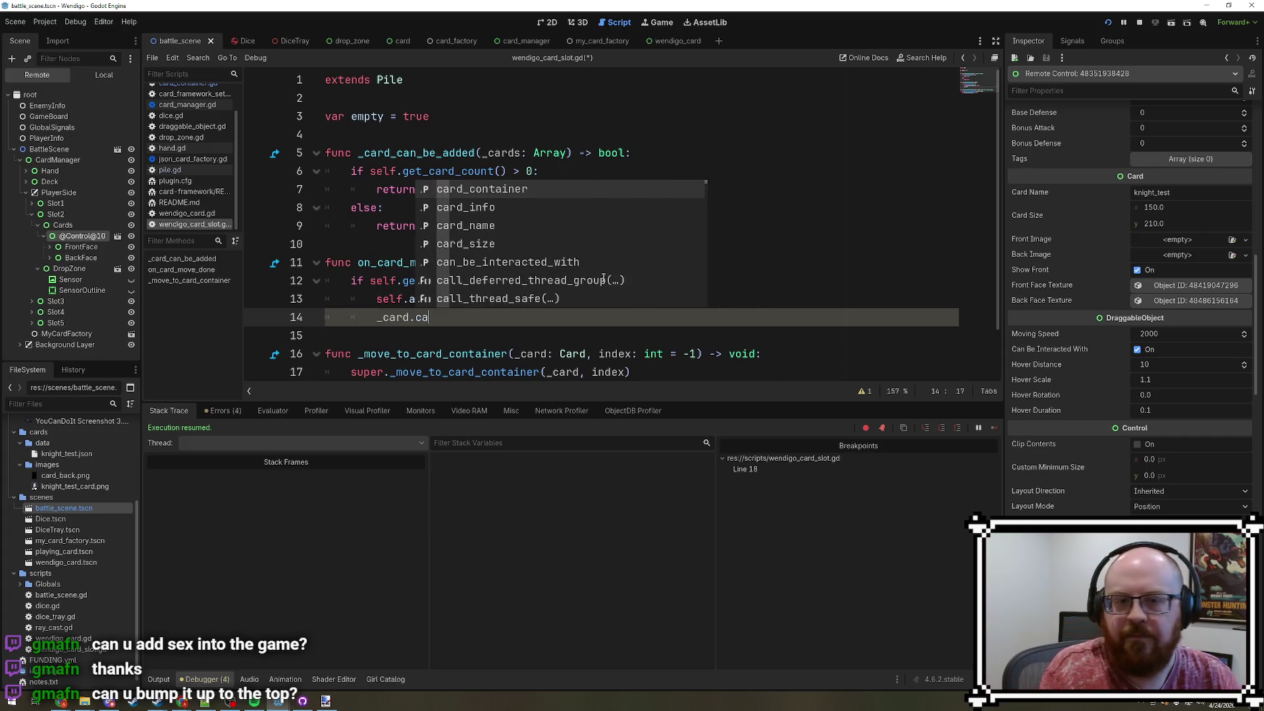
{"action": "key", "text": "Return"}
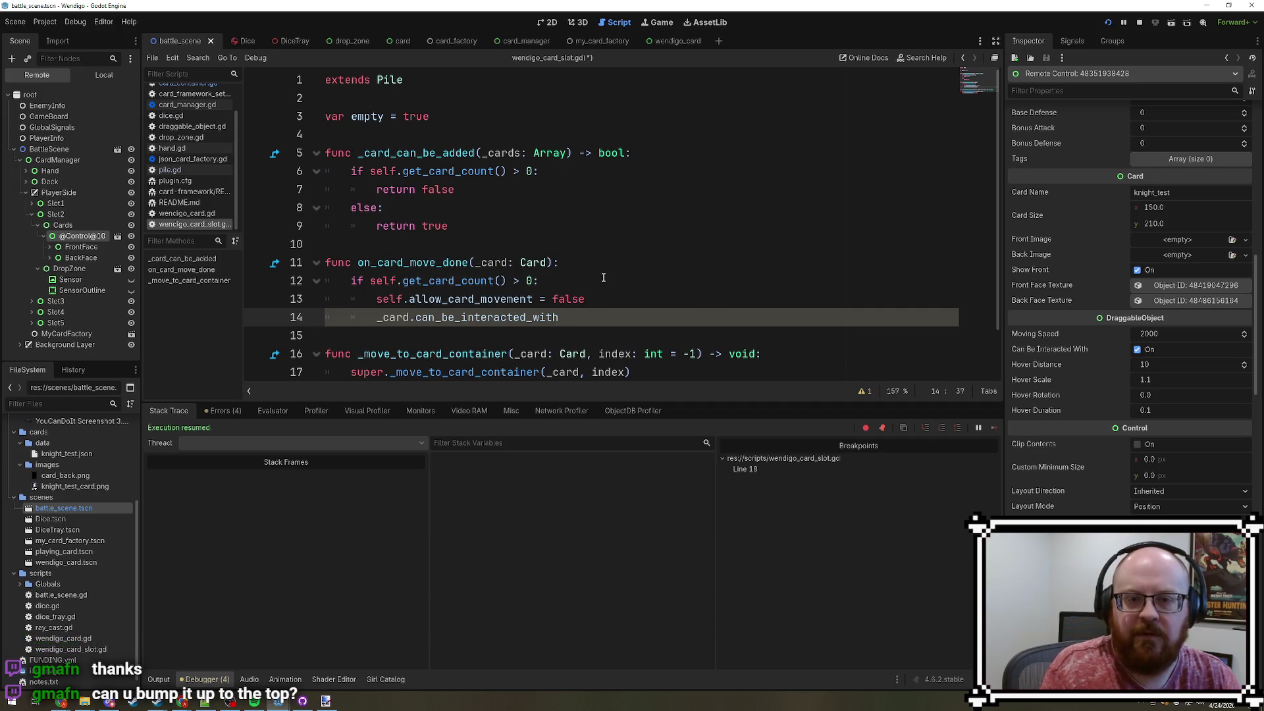
{"action": "type", "text": "= false"}
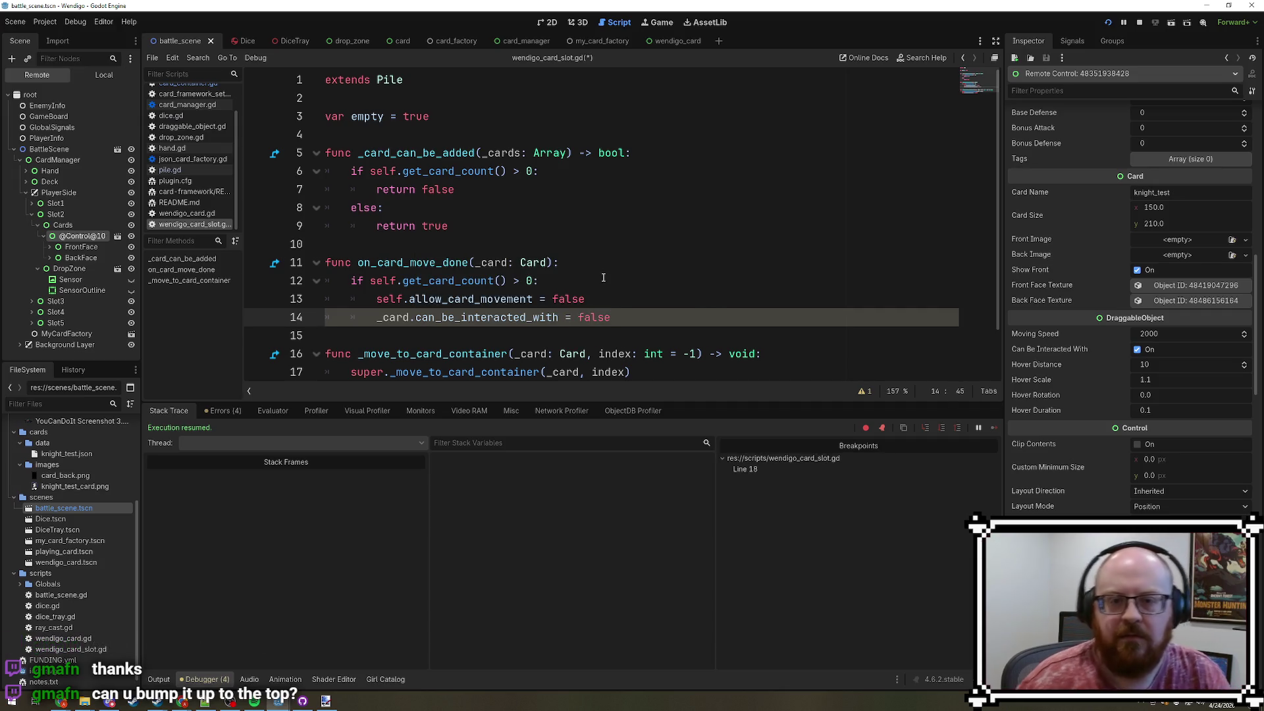
{"action": "key", "text": "Up"}
{"action": "key", "text": "Up"}
{"action": "key", "text": "Up"}
- Comment out the _move_to_card_container function with Ctrl+K and remove the line 18 breakpoint
{"action": "scroll", "coordinate": [649, 280], "scroll_direction": "down", "scroll_amount": 1}
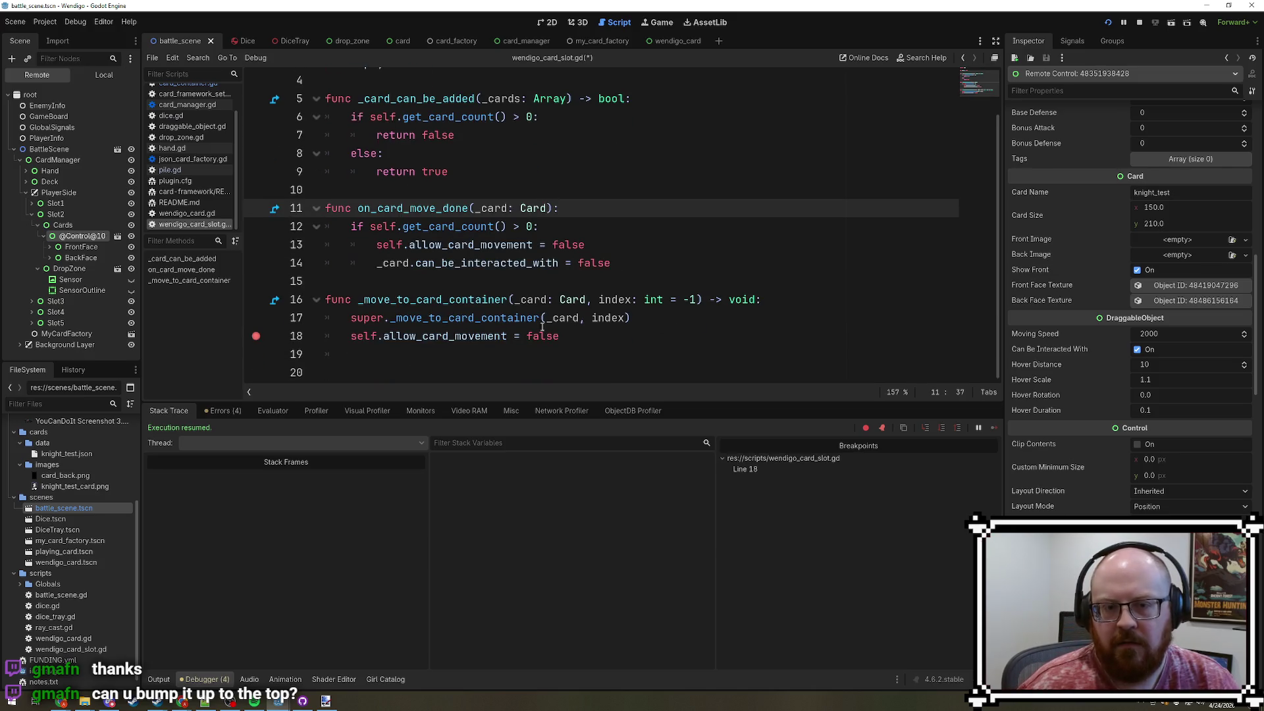
{"action": "left_click_drag", "start_coordinate": [606, 337], "coordinate": [217, 294]}
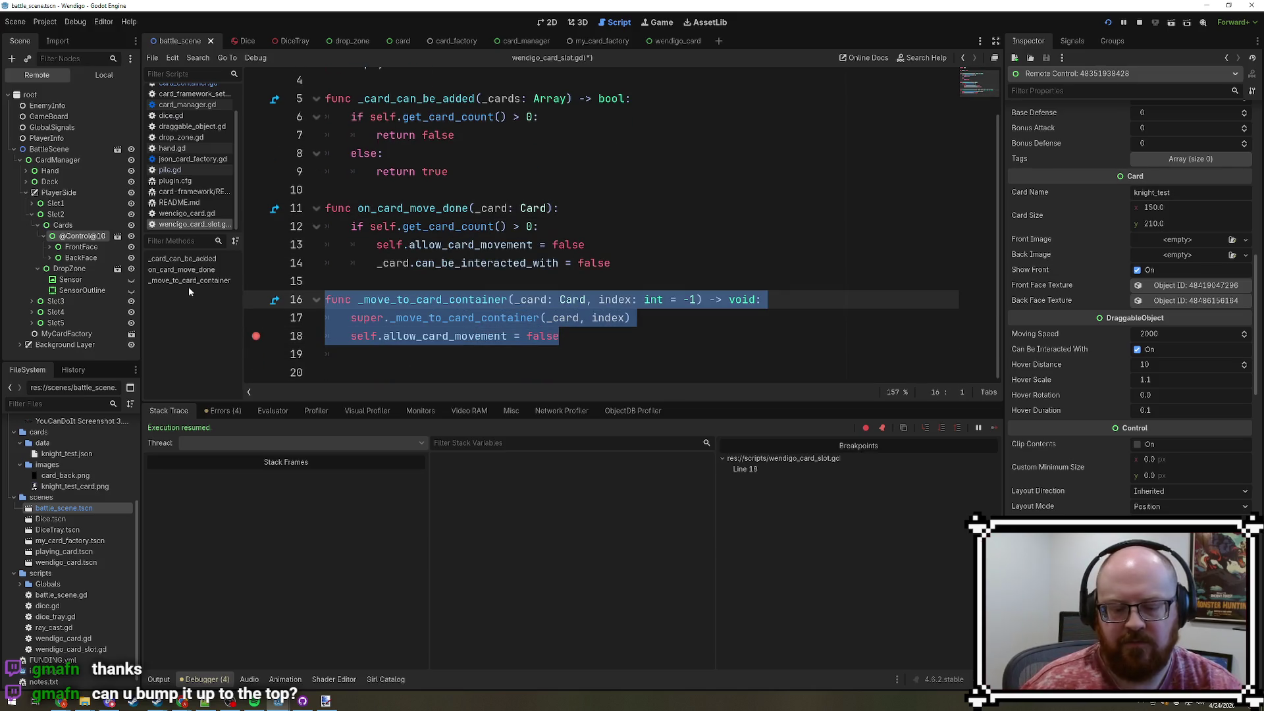
{"action": "key", "text": "ctrl+k"}
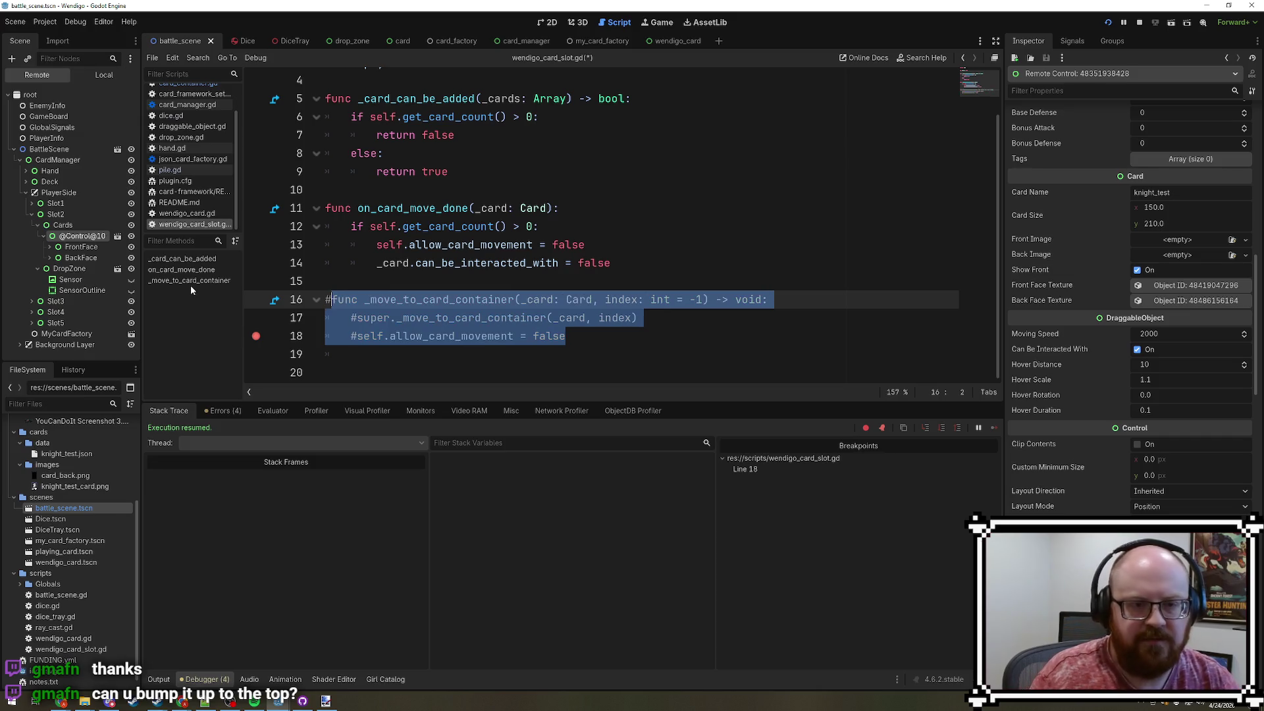
{"action": "left_click", "coordinate": [579, 355]}
{"action": "left_click", "coordinate": [256, 337]}
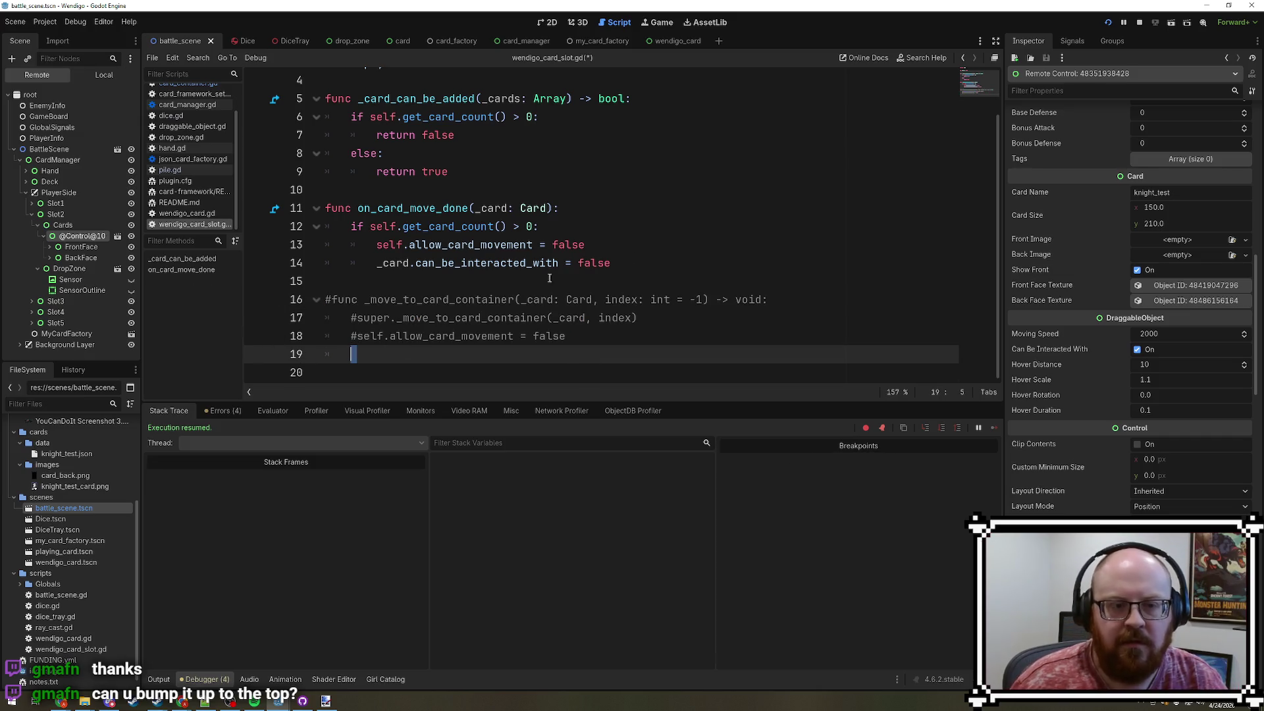
- Run the game, drop two knight cards into the third row's second and third slots, then stop
{"action": "left_click", "coordinate": [1108, 23]}
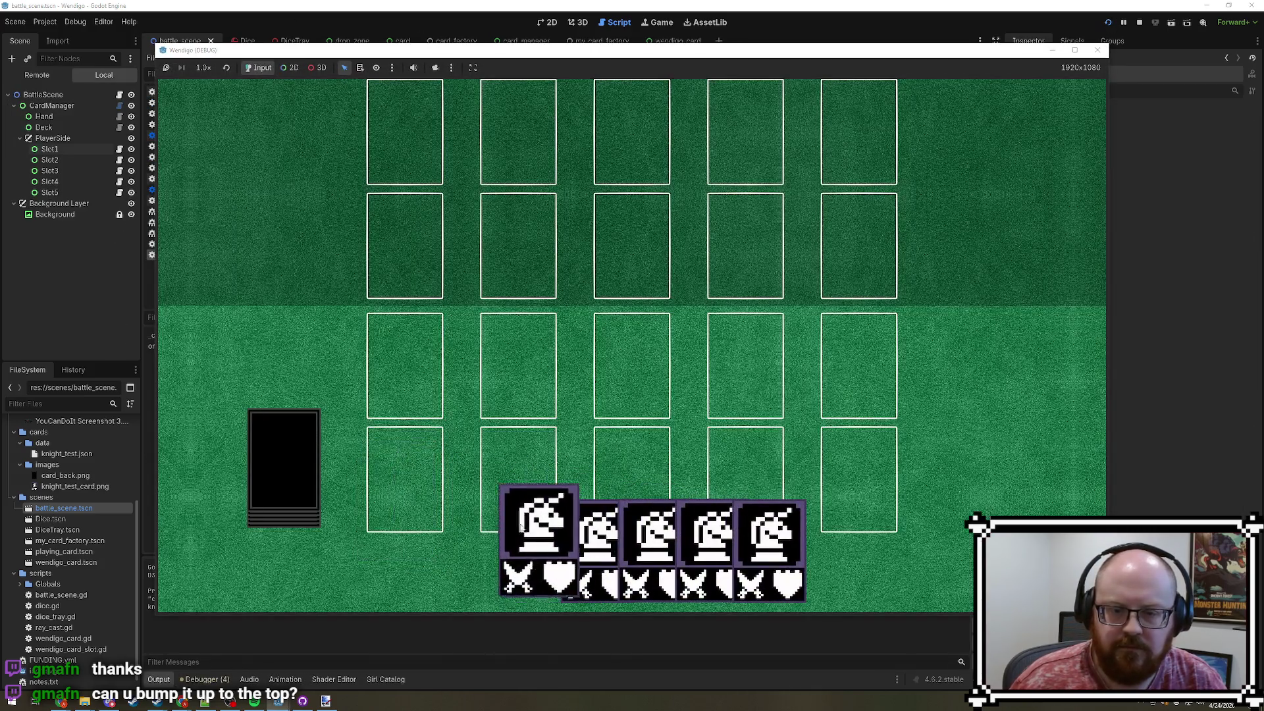
{"action": "left_click_drag", "start_coordinate": [536, 530], "coordinate": [524, 371]}
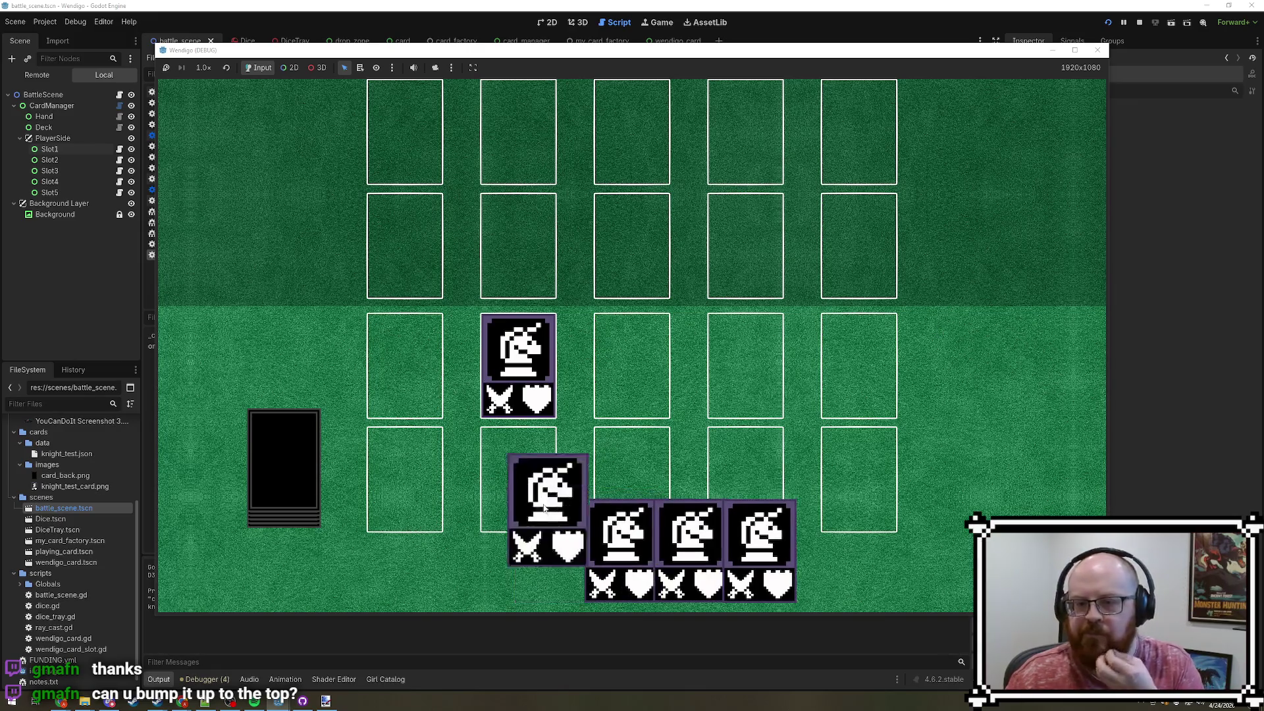
{"action": "mouse_move", "coordinate": [550, 487]}
{"action": "left_mouse_down"}
{"action": "mouse_move", "coordinate": [573, 491]}
{"action": "mouse_move", "coordinate": [639, 408]}
{"action": "left_mouse_up"}
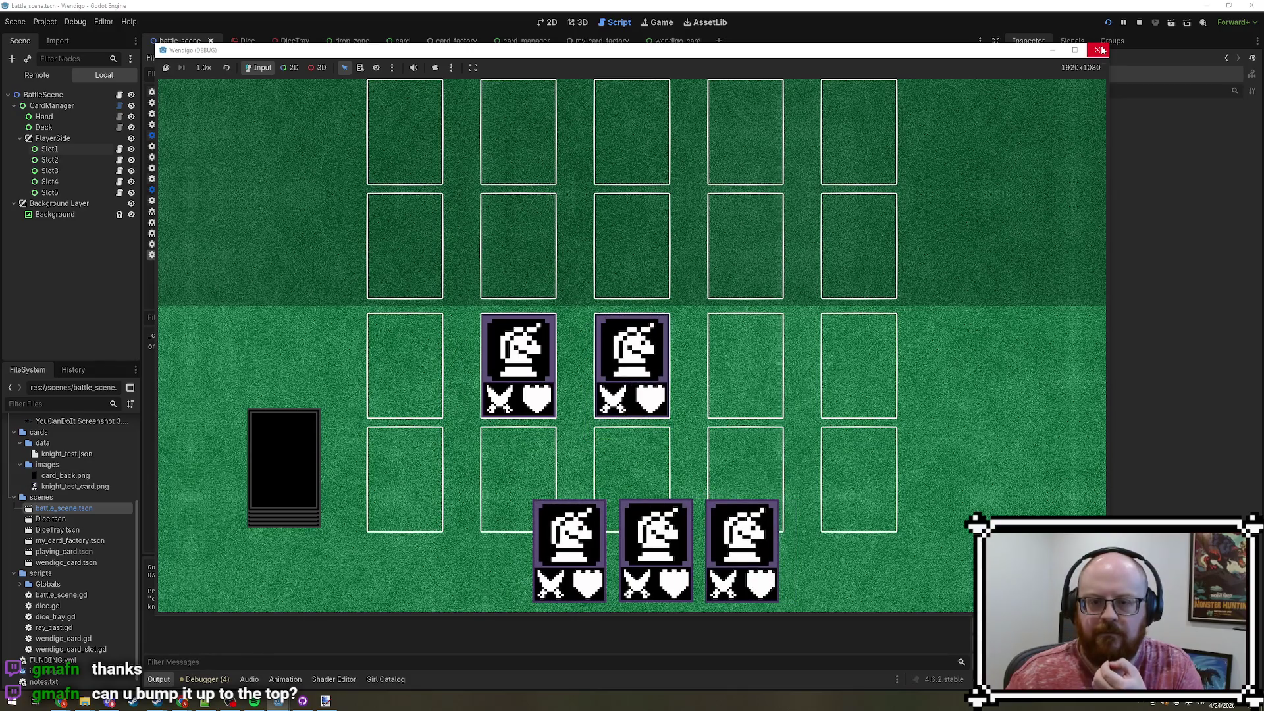
{"action": "left_click", "coordinate": [1101, 50]}
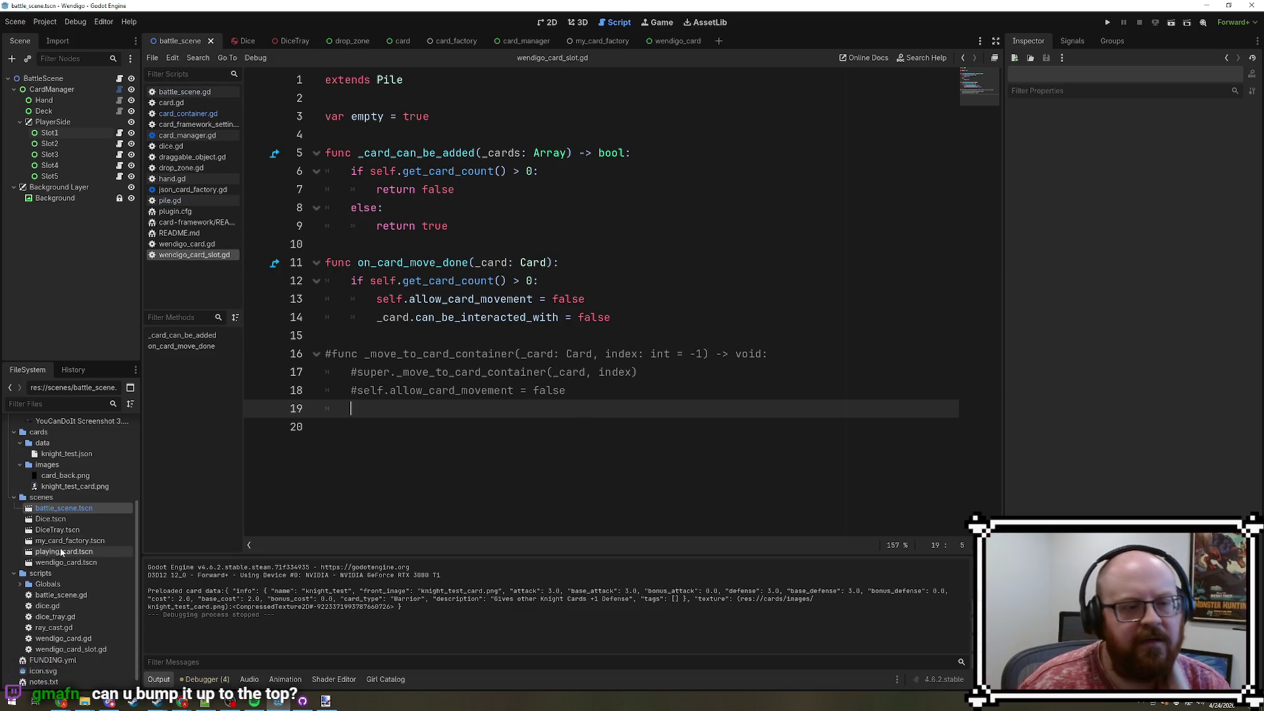
- Open card_manager.gd to find and inspect undo(), then return to the battle scene's 2D view
{"action": "scroll", "coordinate": [61, 552], "scroll_direction": "up", "scroll_amount": 10}
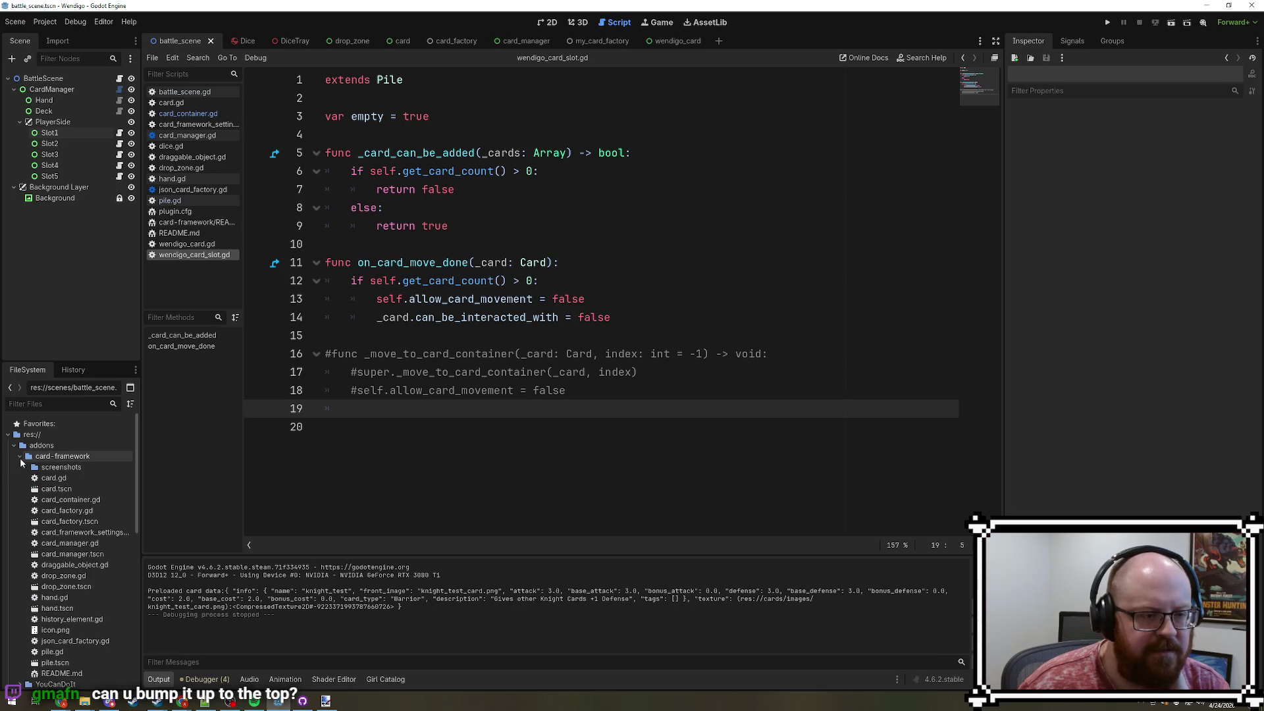
{"action": "double_click", "coordinate": [87, 547]}
{"action": "scroll", "coordinate": [638, 421], "scroll_direction": "down", "scroll_amount": 5}
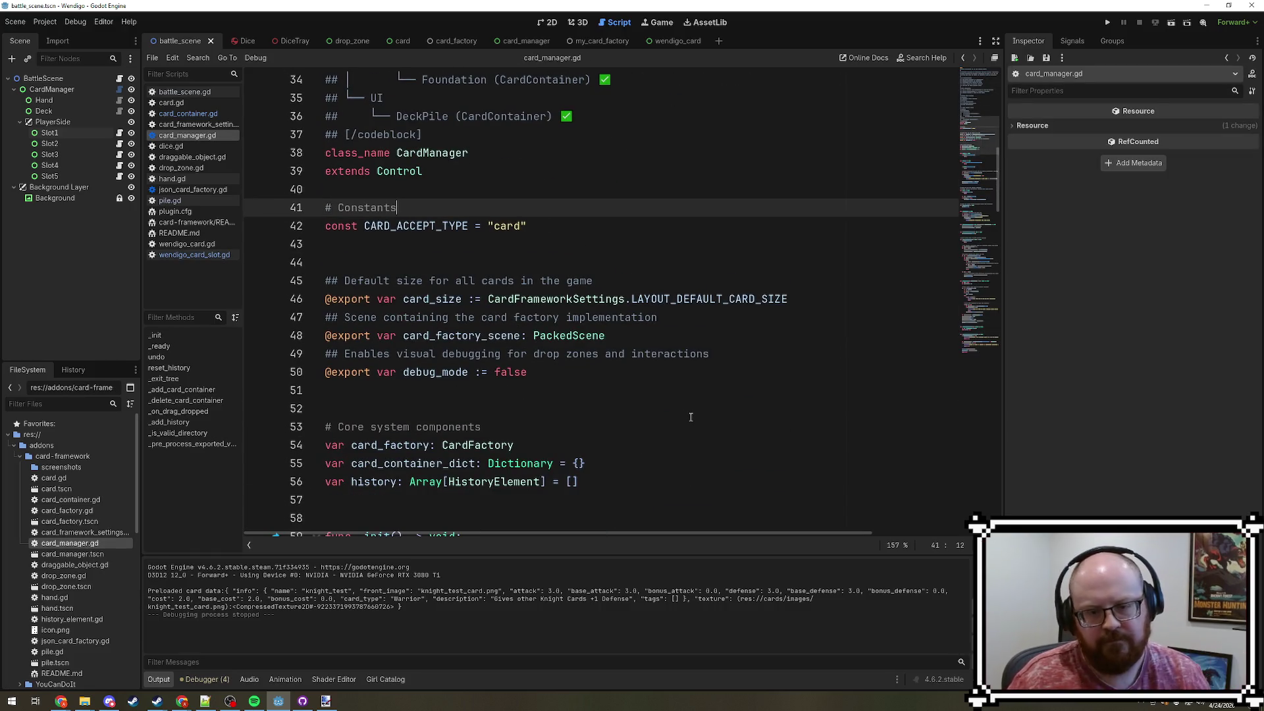
{"action": "scroll", "coordinate": [689, 418], "scroll_direction": "down", "scroll_amount": 3}
{"action": "key", "text": "ctrl+f"}
{"action": "type", "text": "undo"}
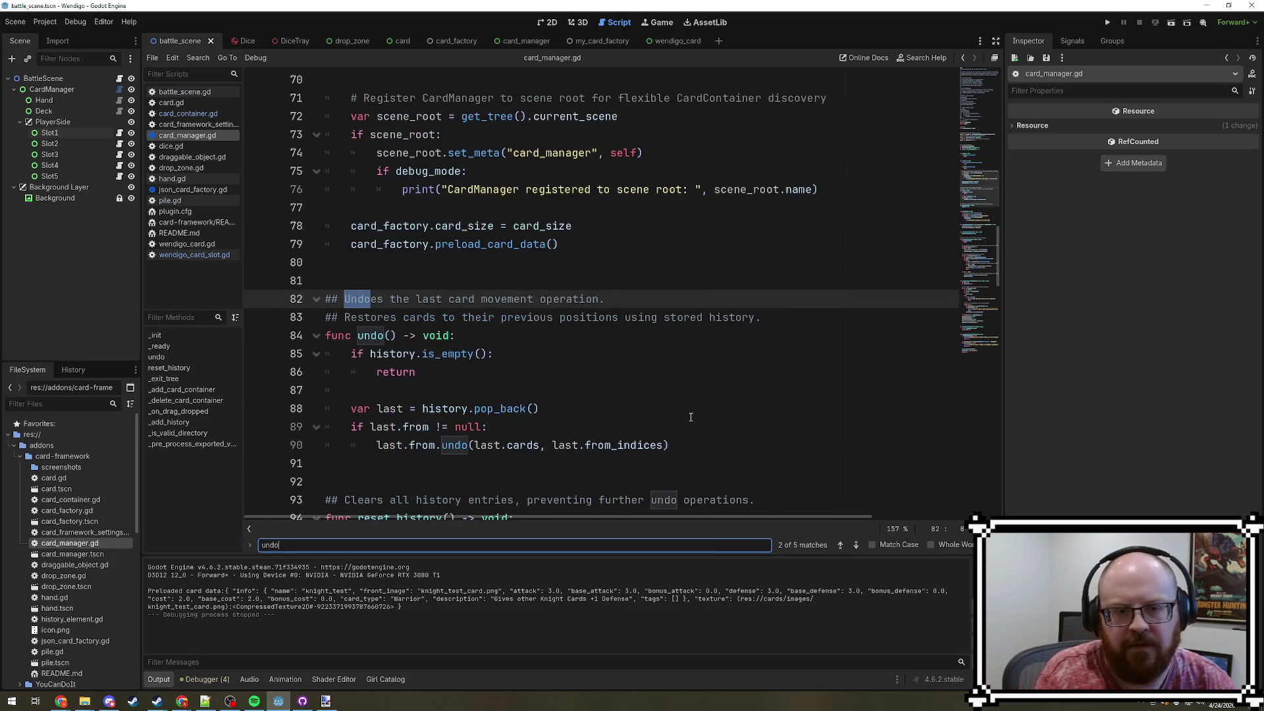
{"action": "left_click", "coordinate": [591, 342]}
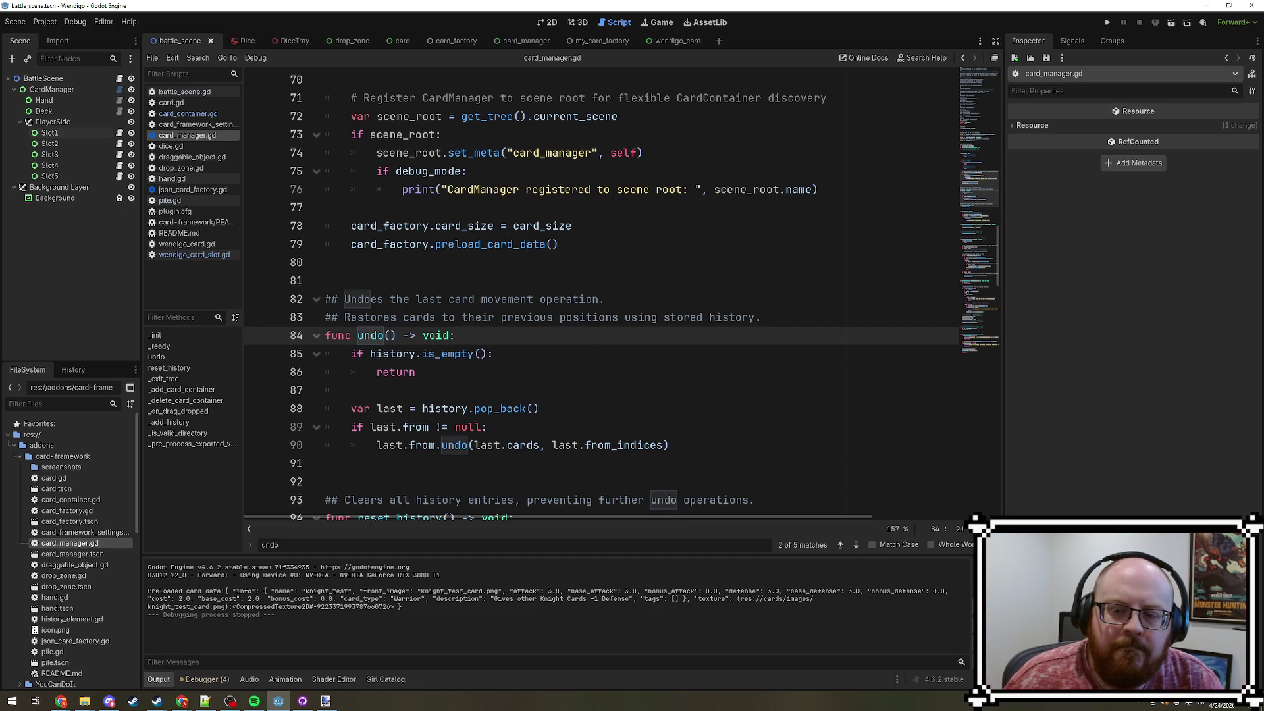
{"action": "key", "text": "Escape"}
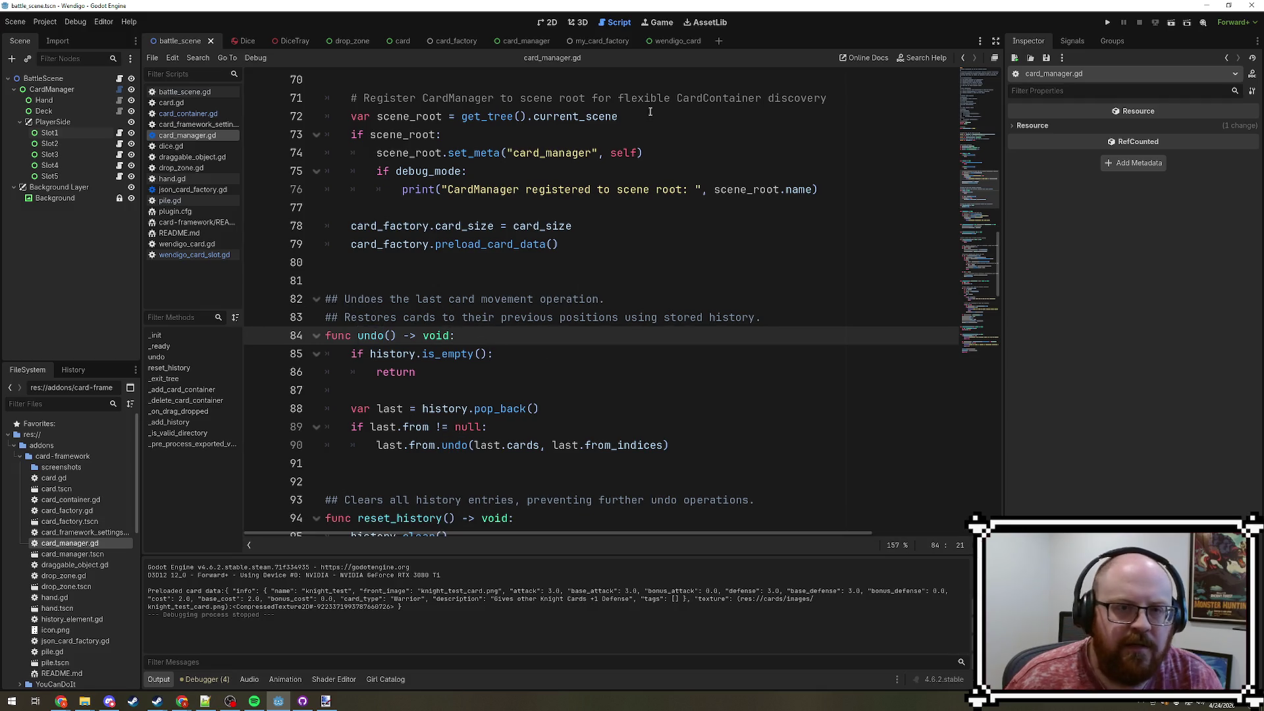
{"action": "left_click", "coordinate": [551, 23]}
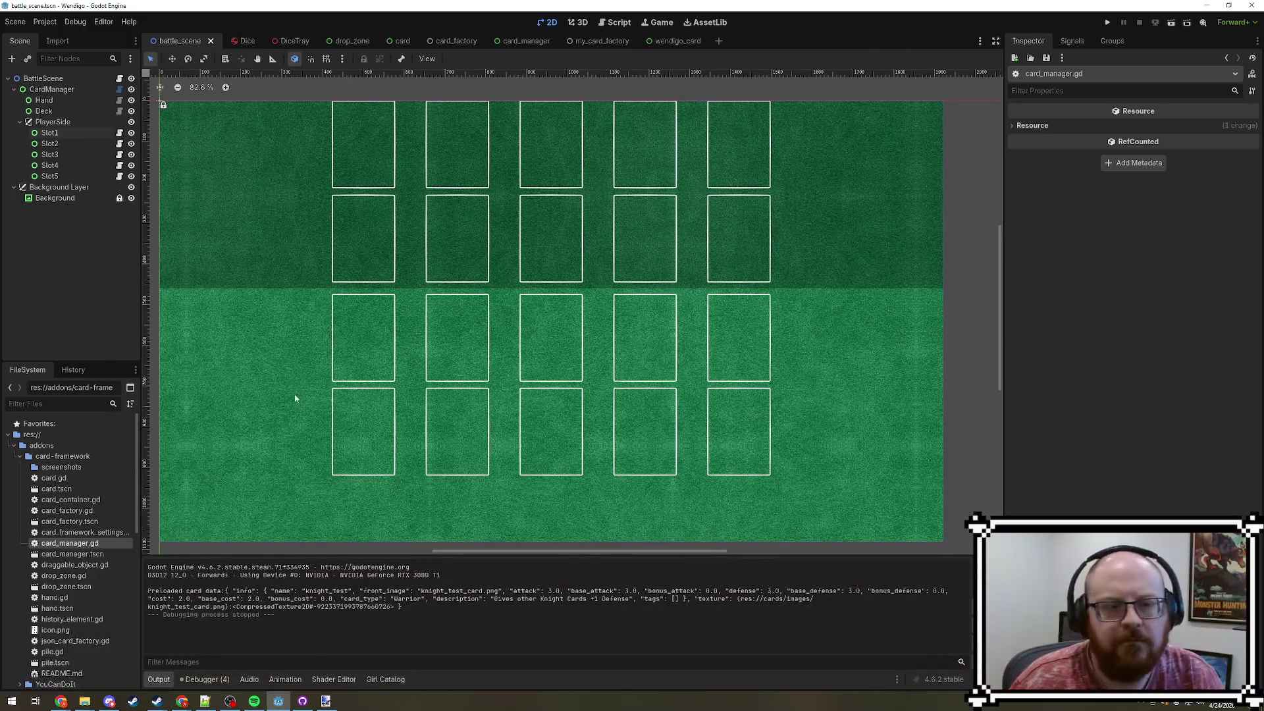
- Add a 175×98 Button child under BattleScene labelled 'undo'
{"action": "right_click", "coordinate": [53, 78]}
{"action": "left_click", "coordinate": [99, 102]}
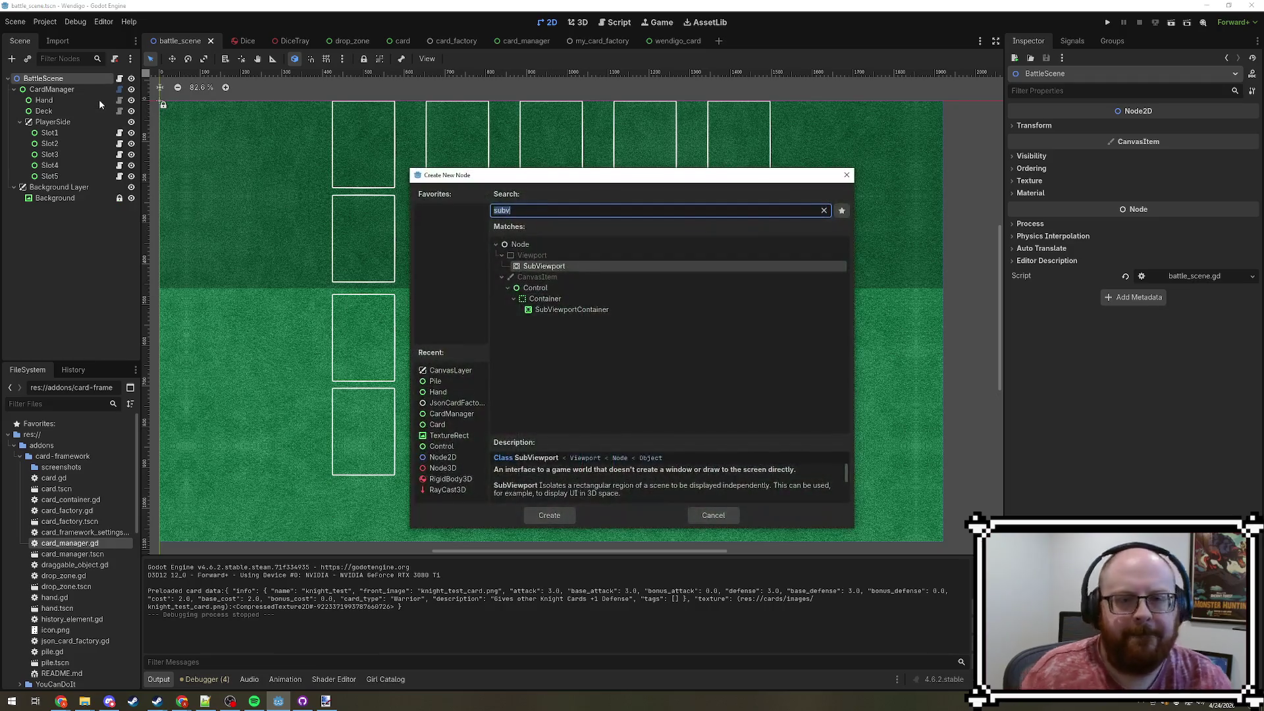
{"action": "type", "text": "button"}
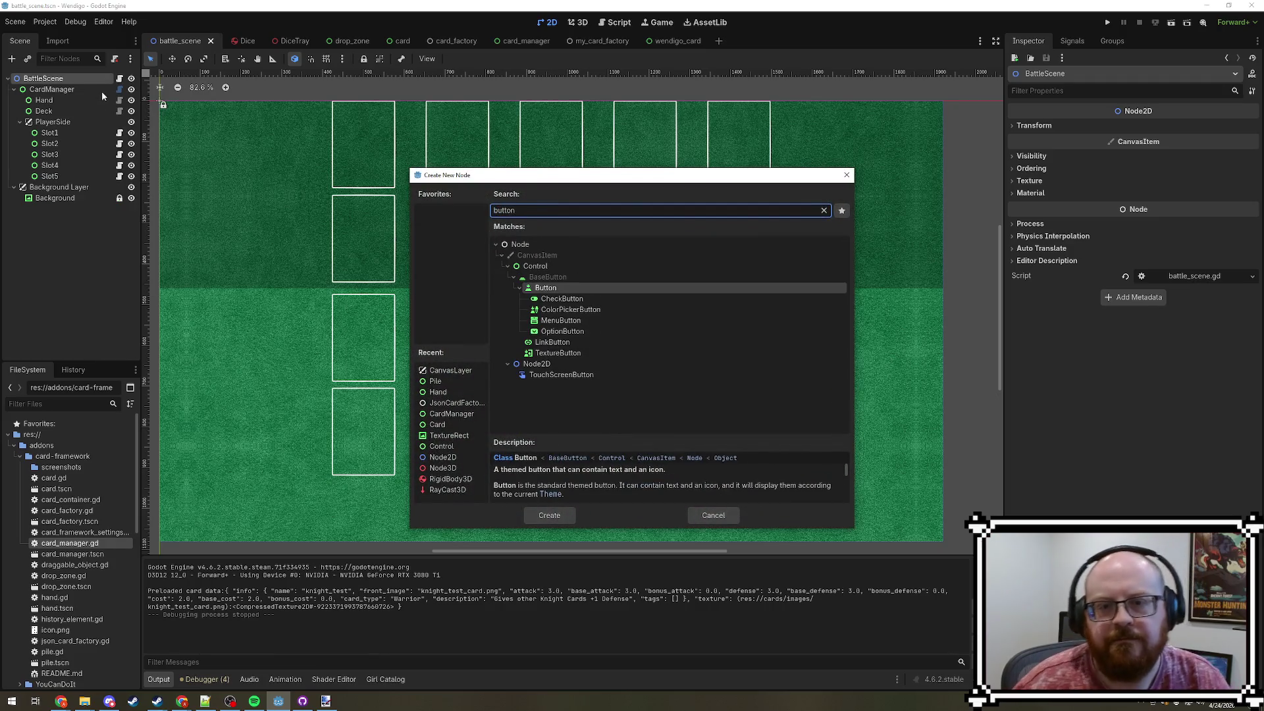
{"action": "double_click", "coordinate": [552, 289]}
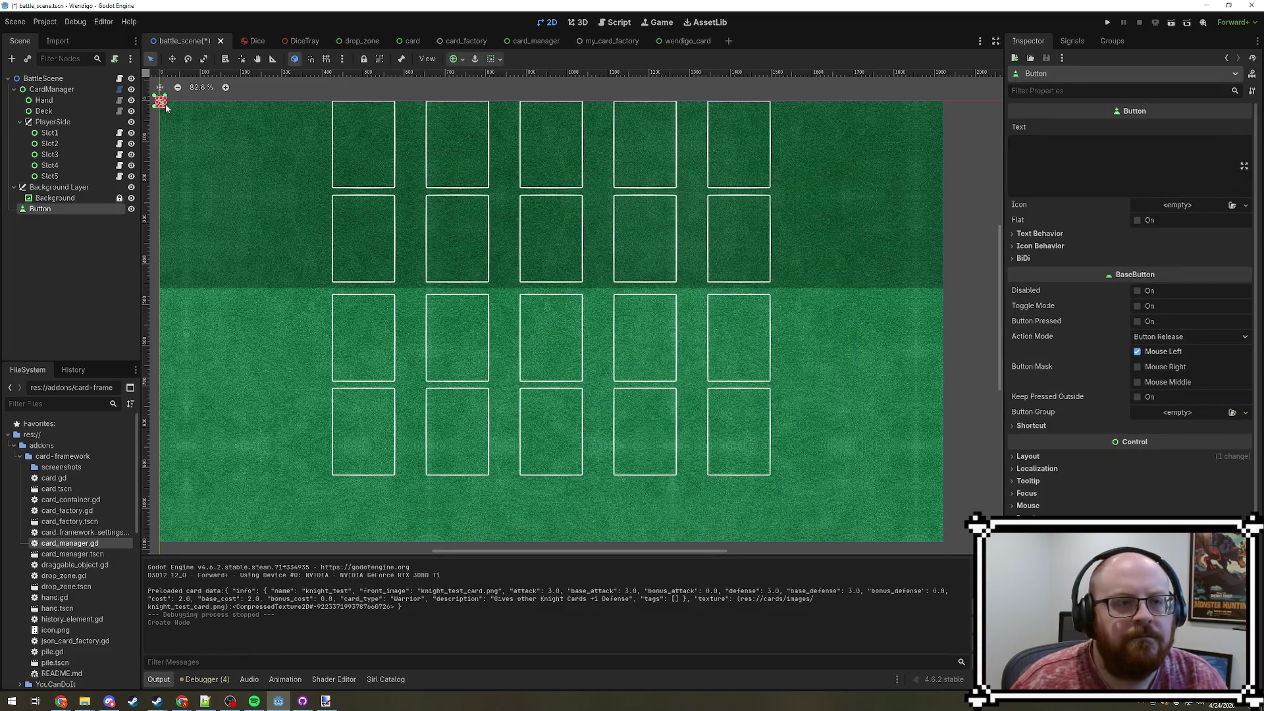
{"action": "mouse_move", "coordinate": [165, 110]}
{"action": "left_mouse_down"}
{"action": "mouse_move", "coordinate": [165, 143]}
{"action": "mouse_move", "coordinate": [234, 123]}
{"action": "mouse_move", "coordinate": [234, 402]}
{"action": "left_mouse_up"}
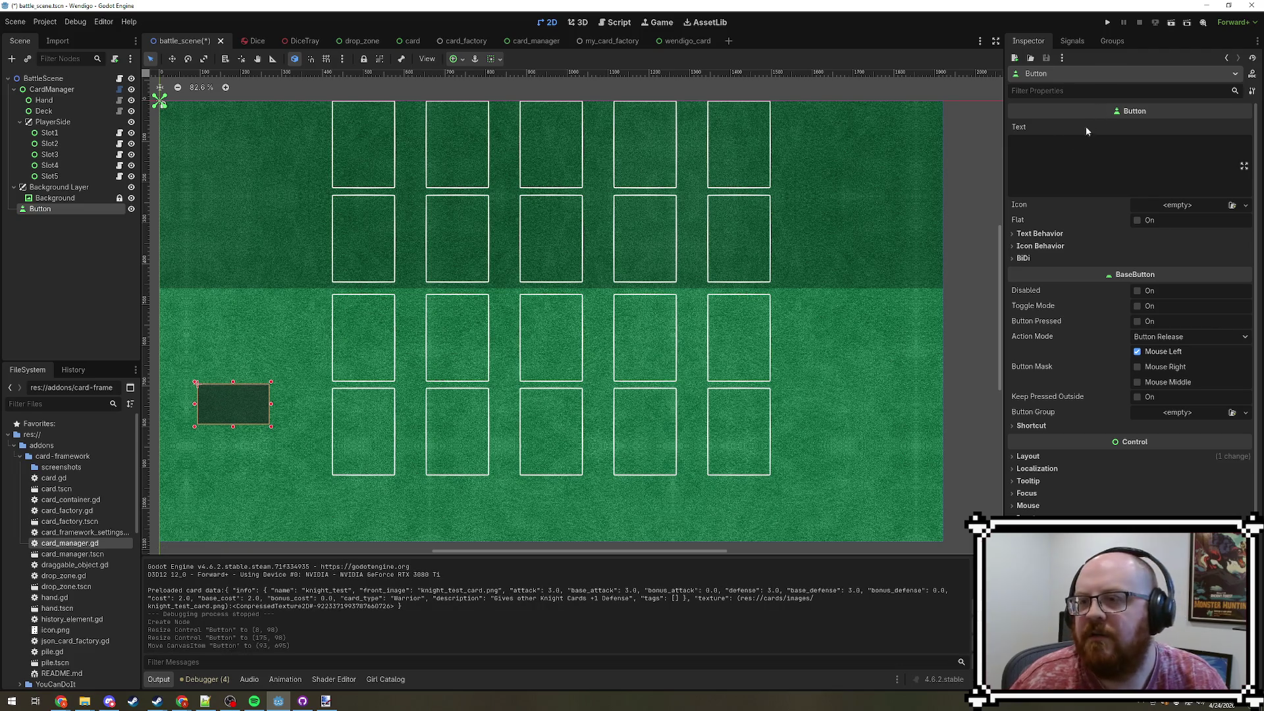
{"action": "left_click", "coordinate": [1060, 163]}
{"action": "type", "text": "undo"}
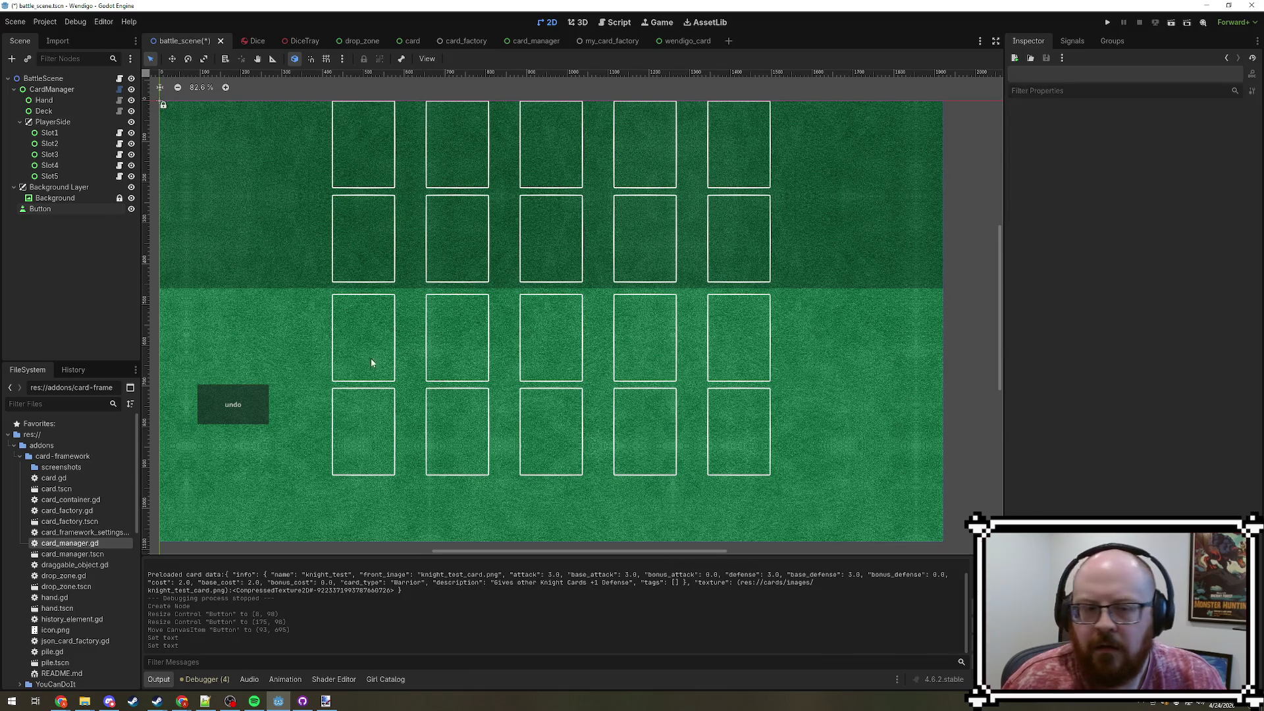
- Connect the undo button's pressed() signal to the battle scene script
{"action": "left_click", "coordinate": [241, 405]}
{"action": "left_click", "coordinate": [1067, 45]}
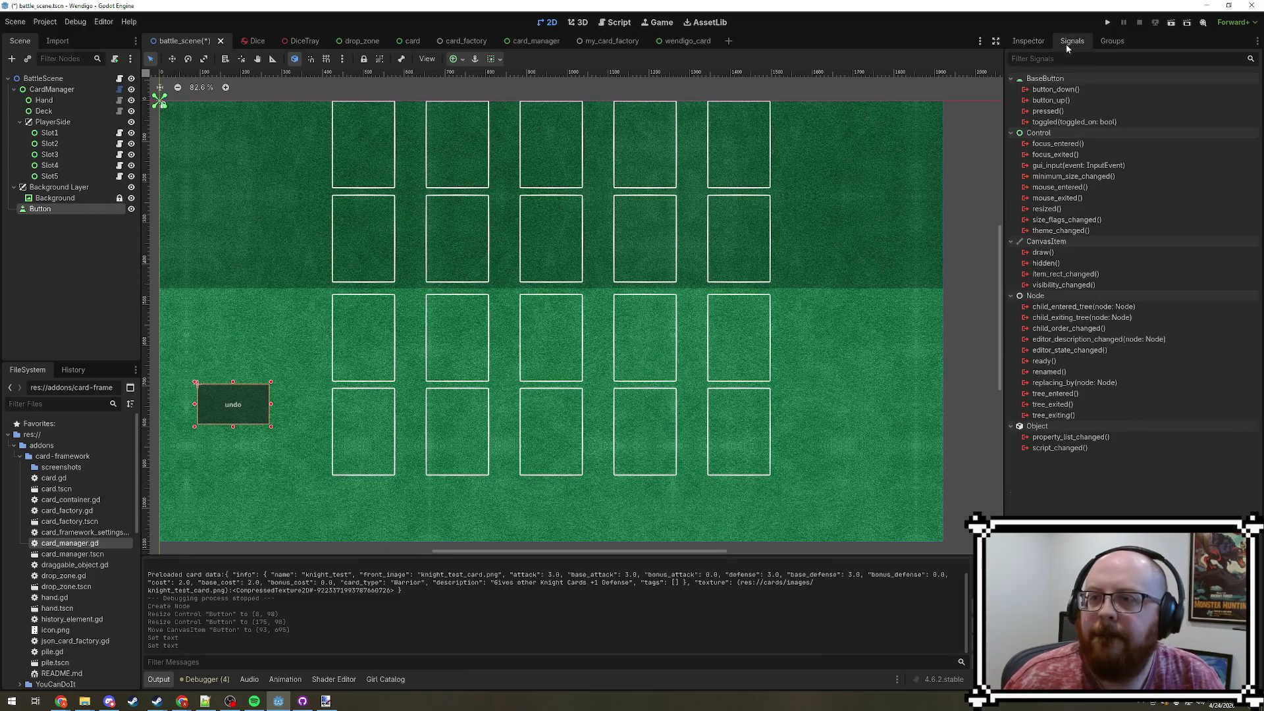
{"action": "double_click", "coordinate": [1065, 110]}
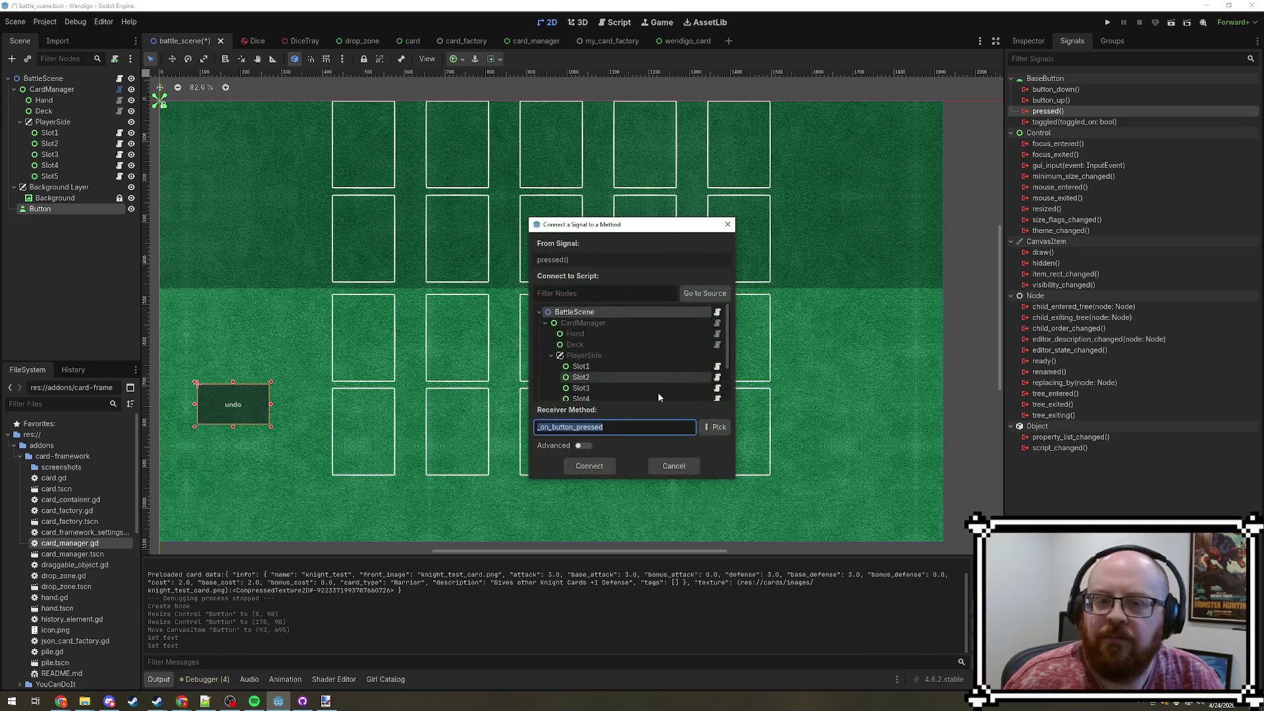
{"action": "left_click", "coordinate": [594, 468]}
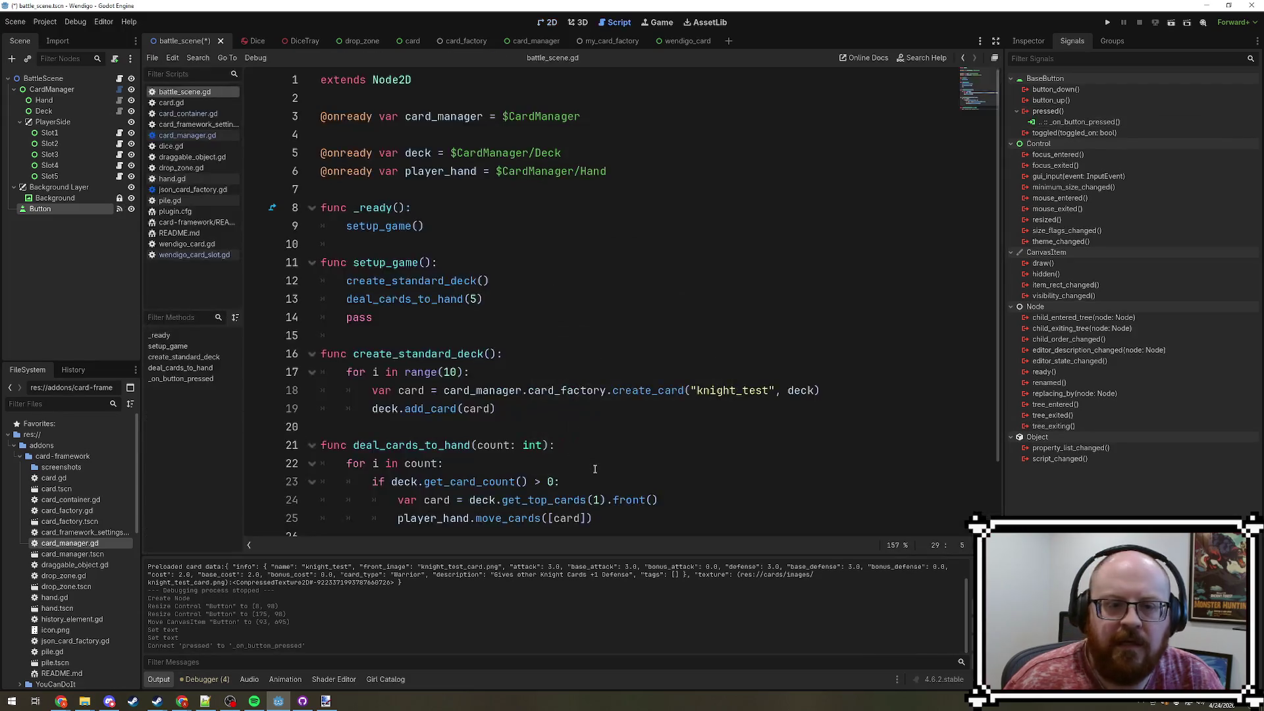
- Replace pass in _on_button_pressed with card_manager.undo(), then save and run the game
{"action": "left_click_drag", "start_coordinate": [573, 507], "coordinate": [351, 508]}
{"action": "key", "text": "BackSpace"}
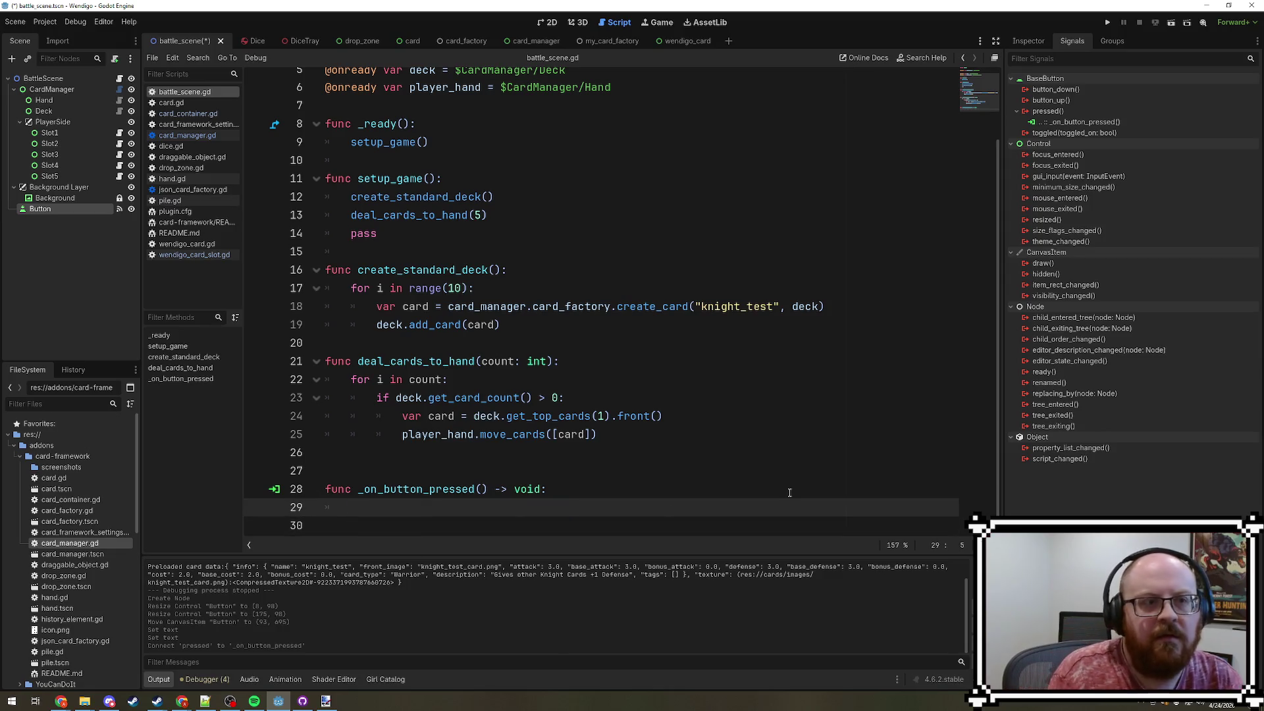
{"action": "type", "text": "card"}
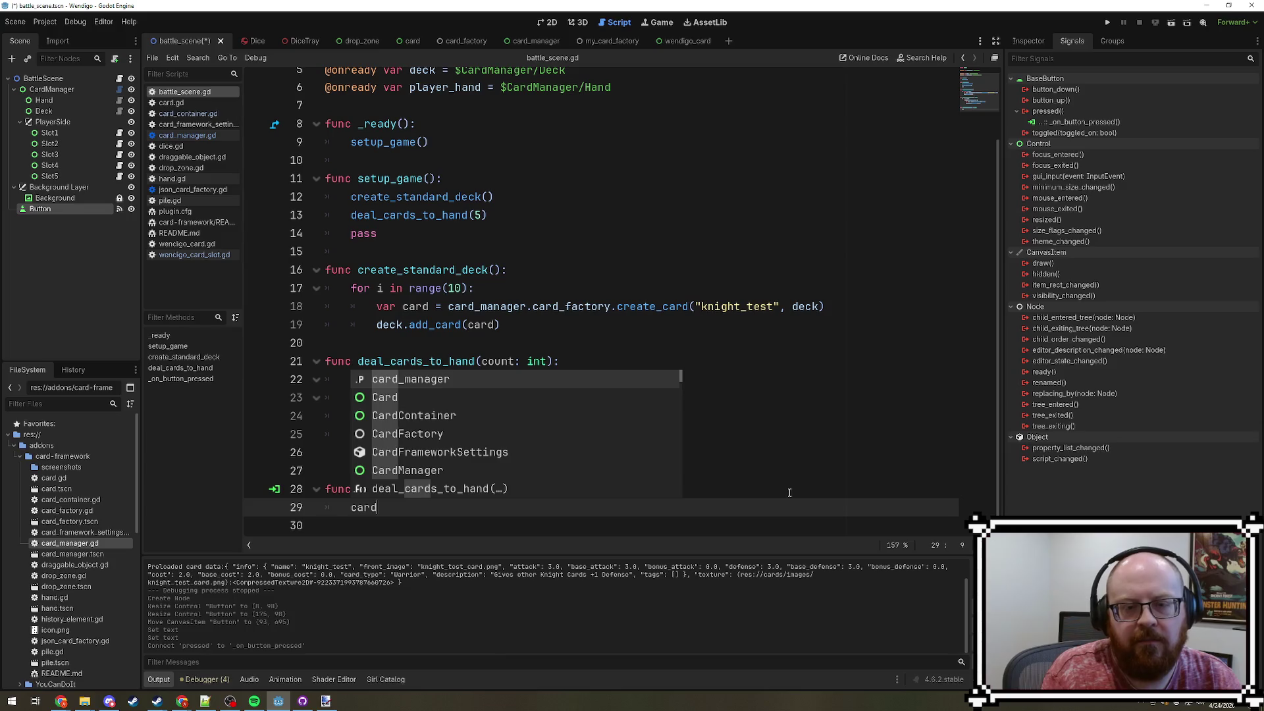
{"action": "key", "text": "Return"}
{"action": "type", "text": "und"}
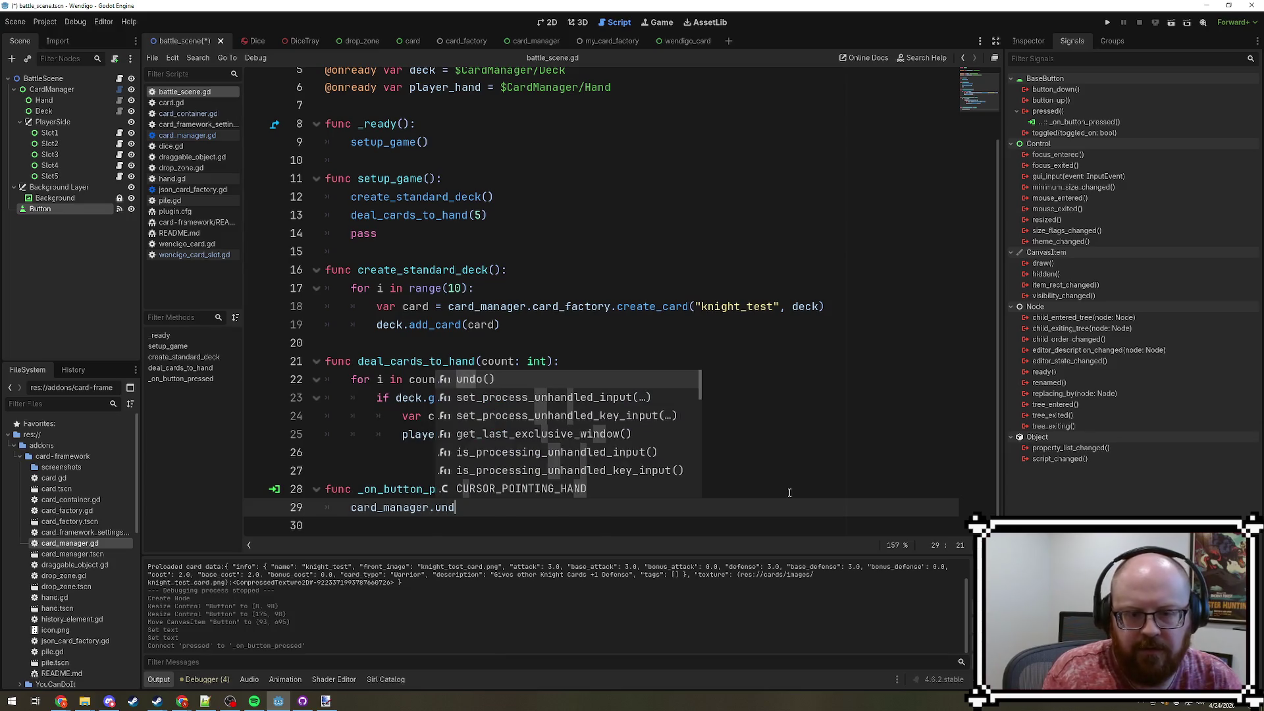
{"action": "key", "text": "Return"}
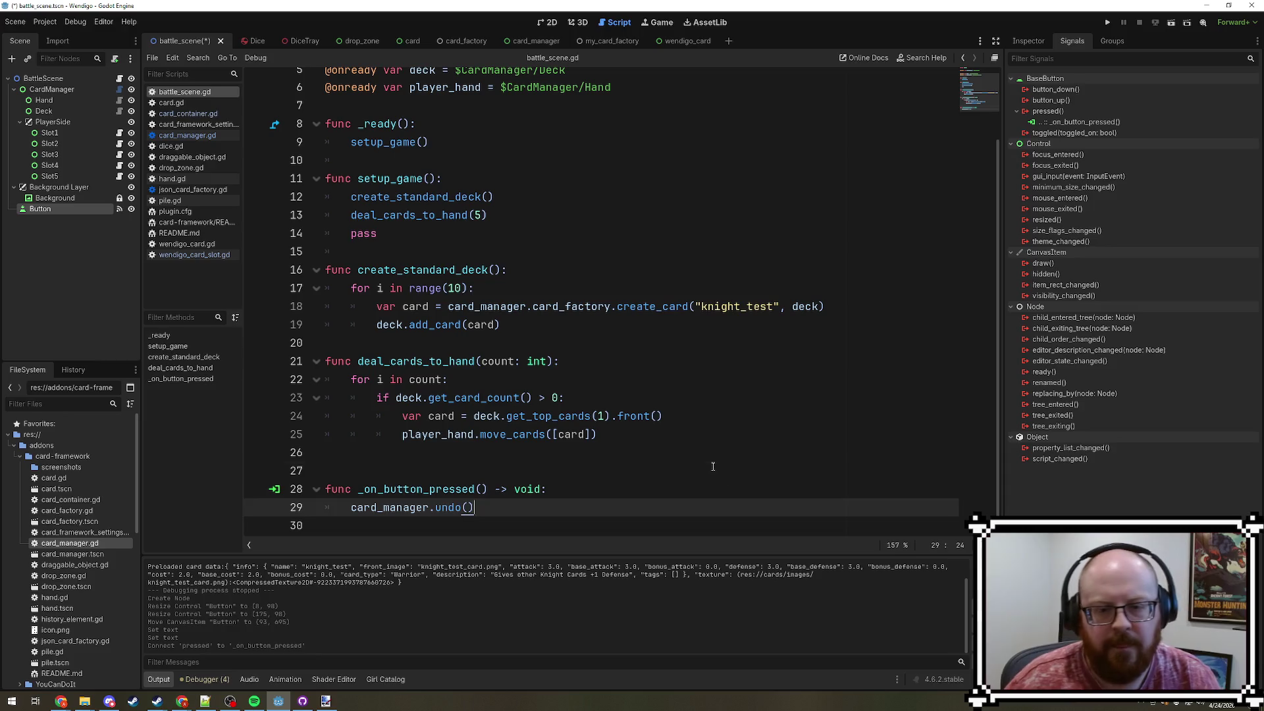
{"action": "left_click", "coordinate": [713, 468]}
{"action": "left_click", "coordinate": [1108, 22]}
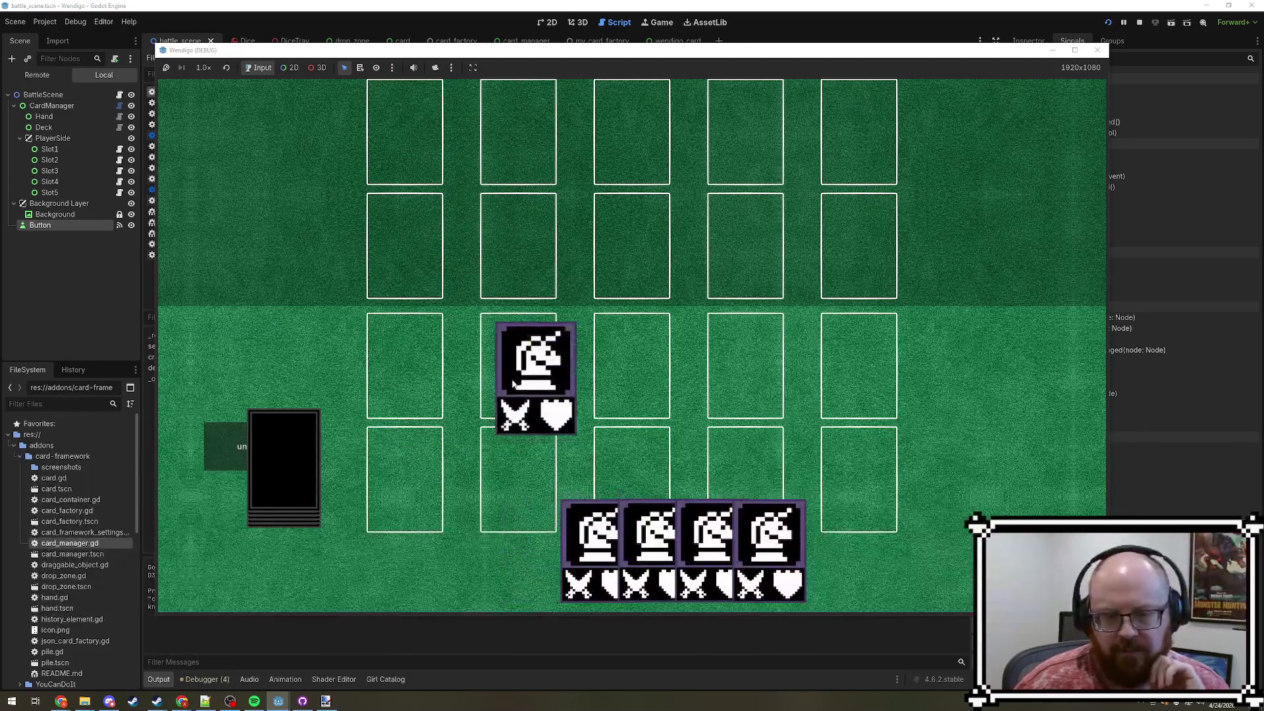
- Undo card placements, play a card into a third-row slot, undo until the hand returns to the deck, and close
{"action": "left_click", "coordinate": [221, 448]}
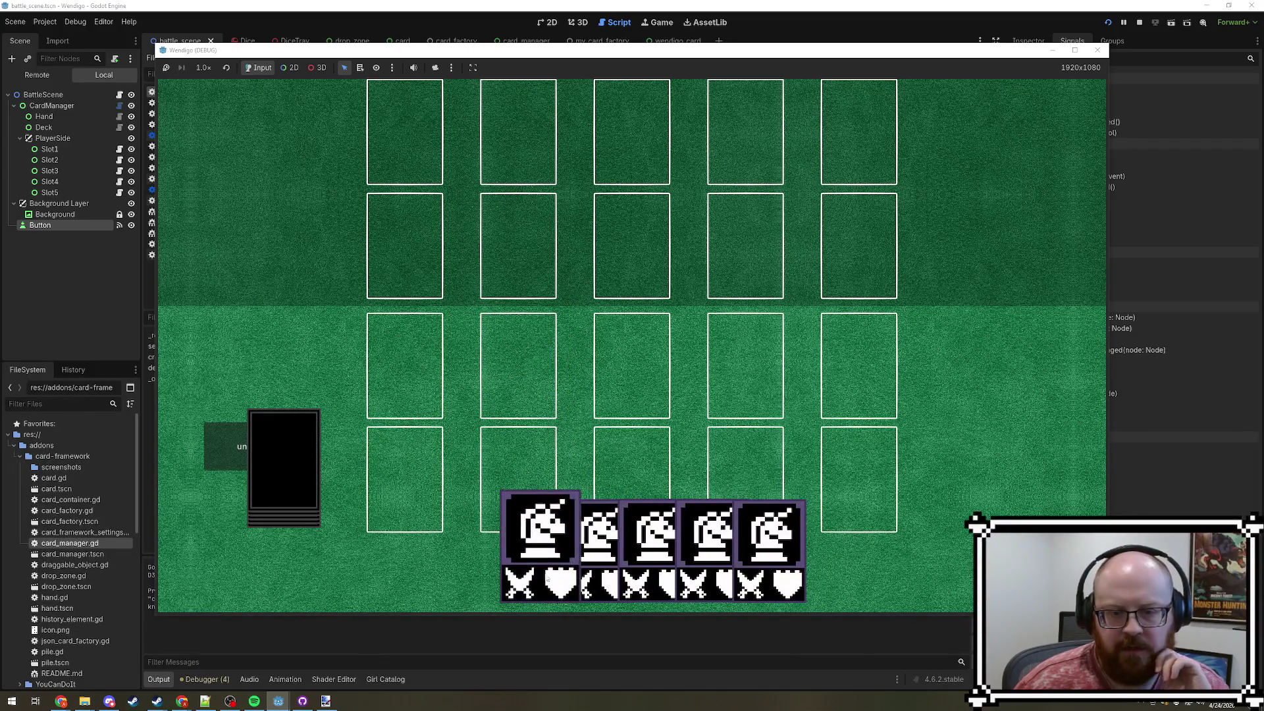
{"action": "left_click", "coordinate": [221, 449]}
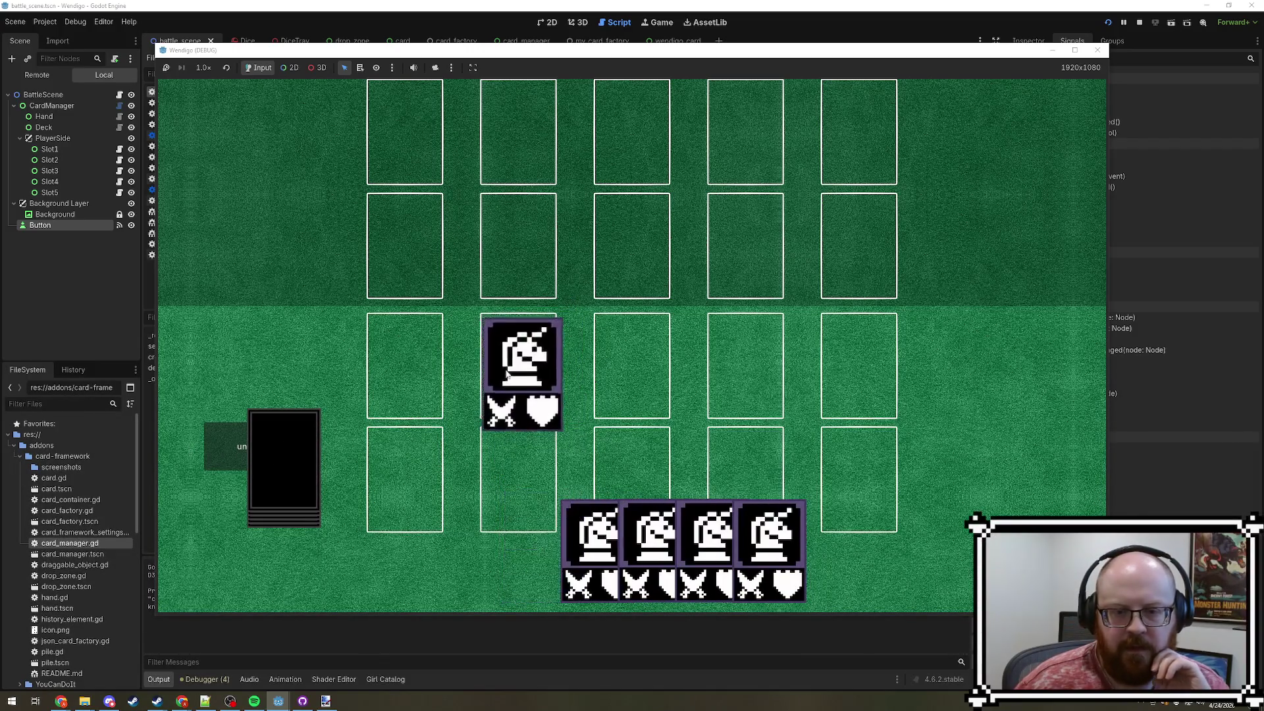
{"action": "left_click_drag", "start_coordinate": [616, 520], "coordinate": [601, 407]}
{"action": "left_click", "coordinate": [230, 456]}
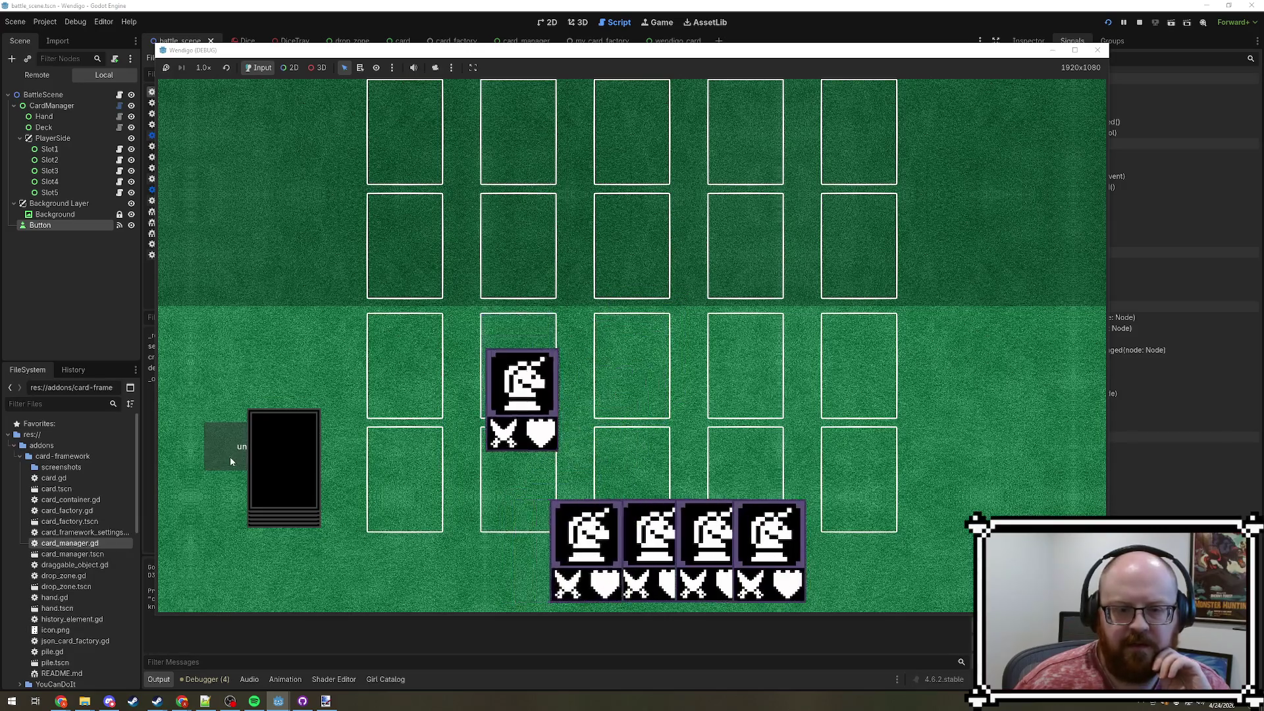
{"action": "left_click", "coordinate": [229, 456]}
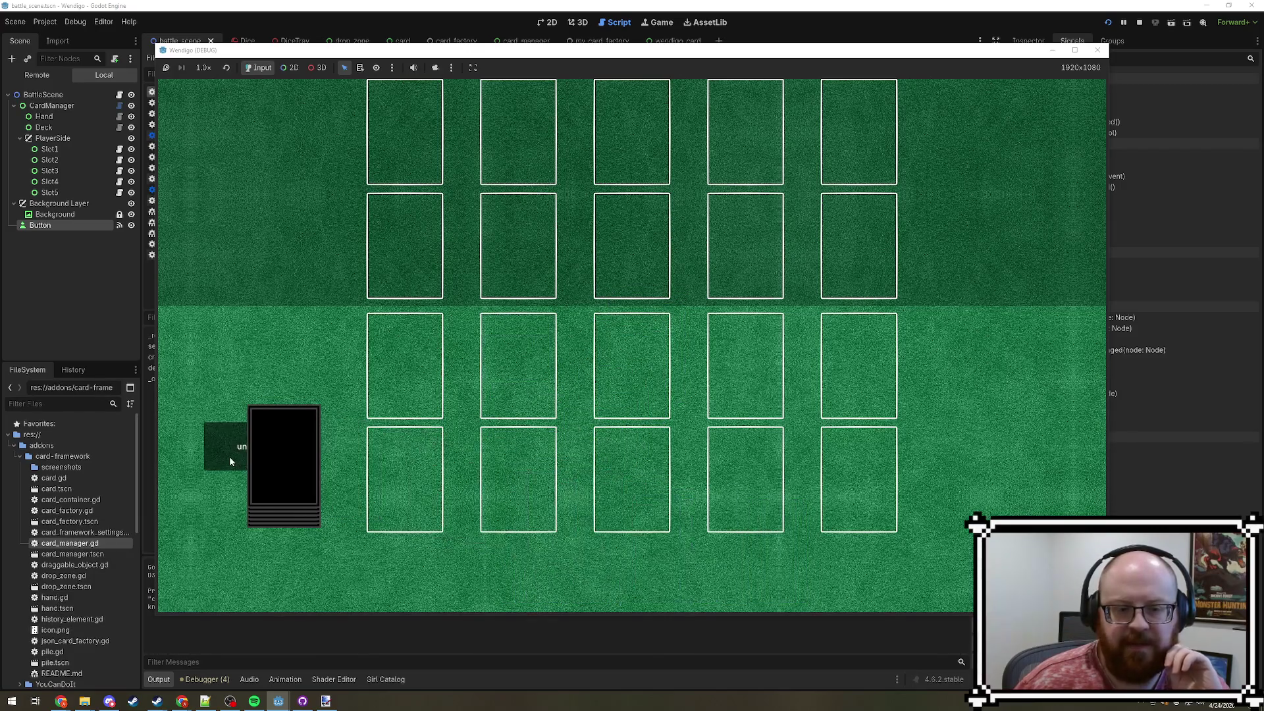
{"action": "left_click", "coordinate": [1098, 50]}
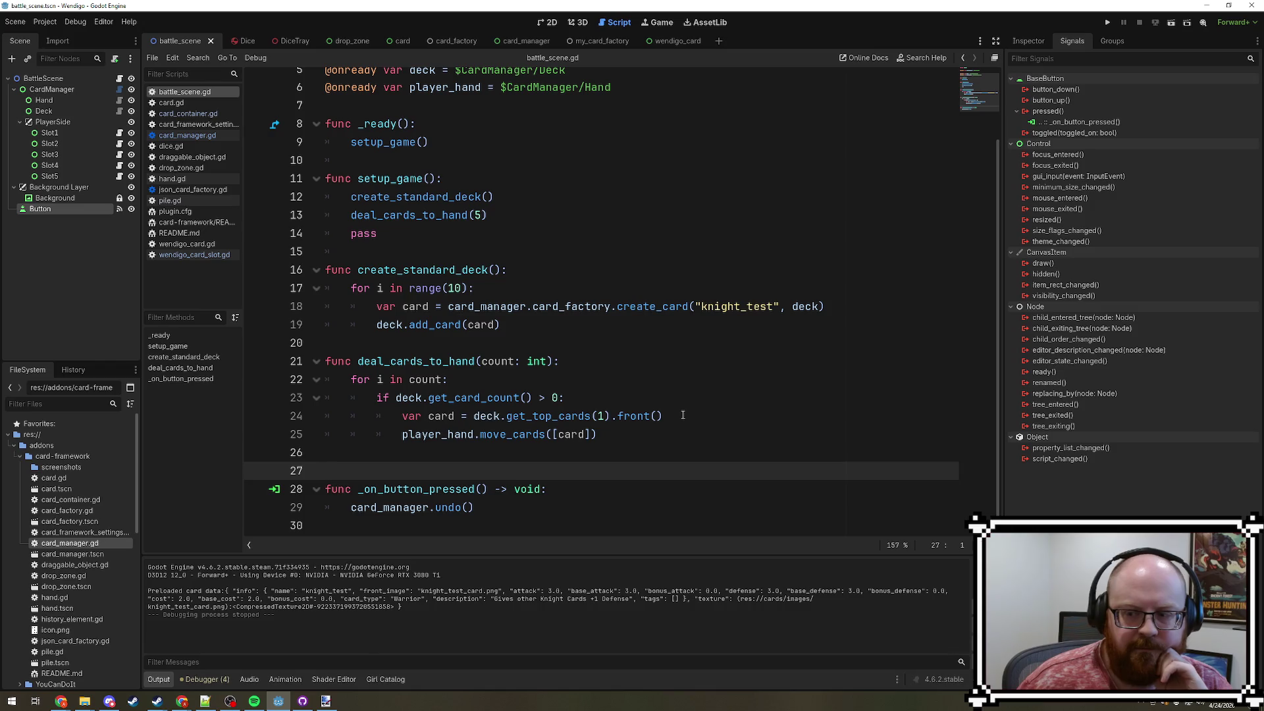
- Add comments '#can only undo from start of turn' and '#on new turn, clear history' to _on_button_pressed
{"action": "left_click", "coordinate": [567, 486]}
{"action": "key", "text": "Return"}
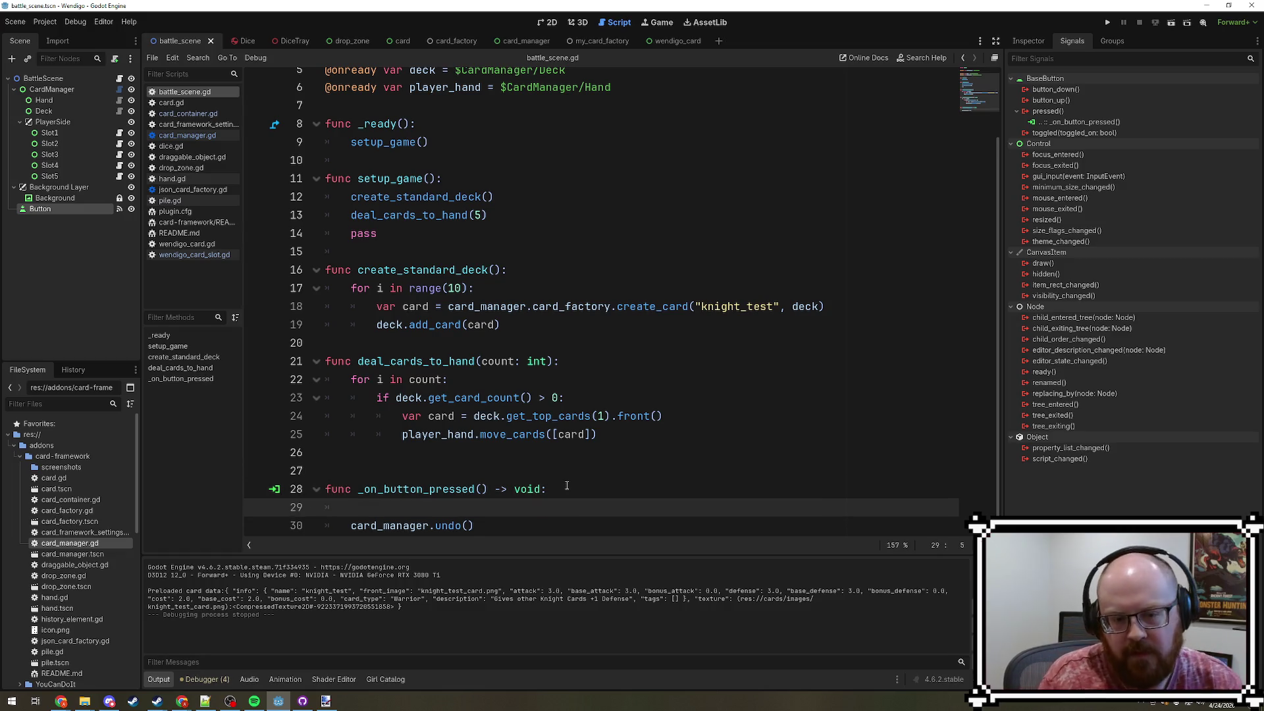
{"action": "type", "text": "#"}
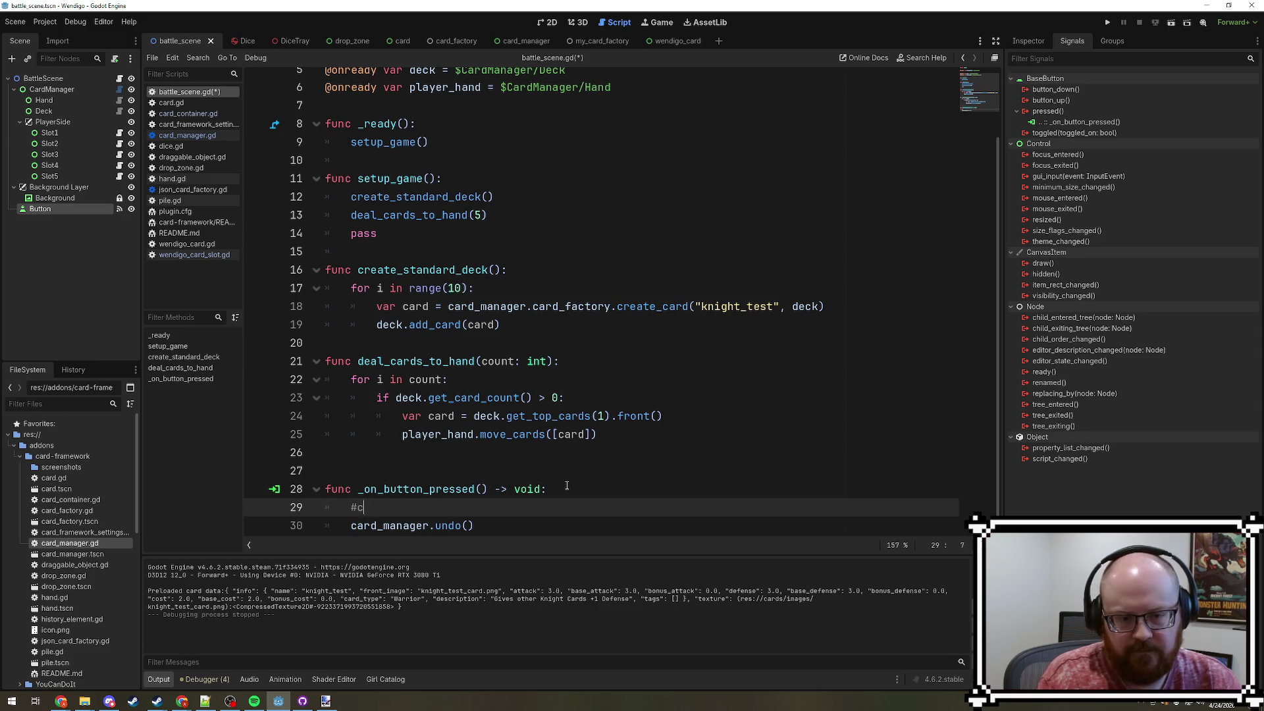
{"action": "type", "text": "can only undo from start"}
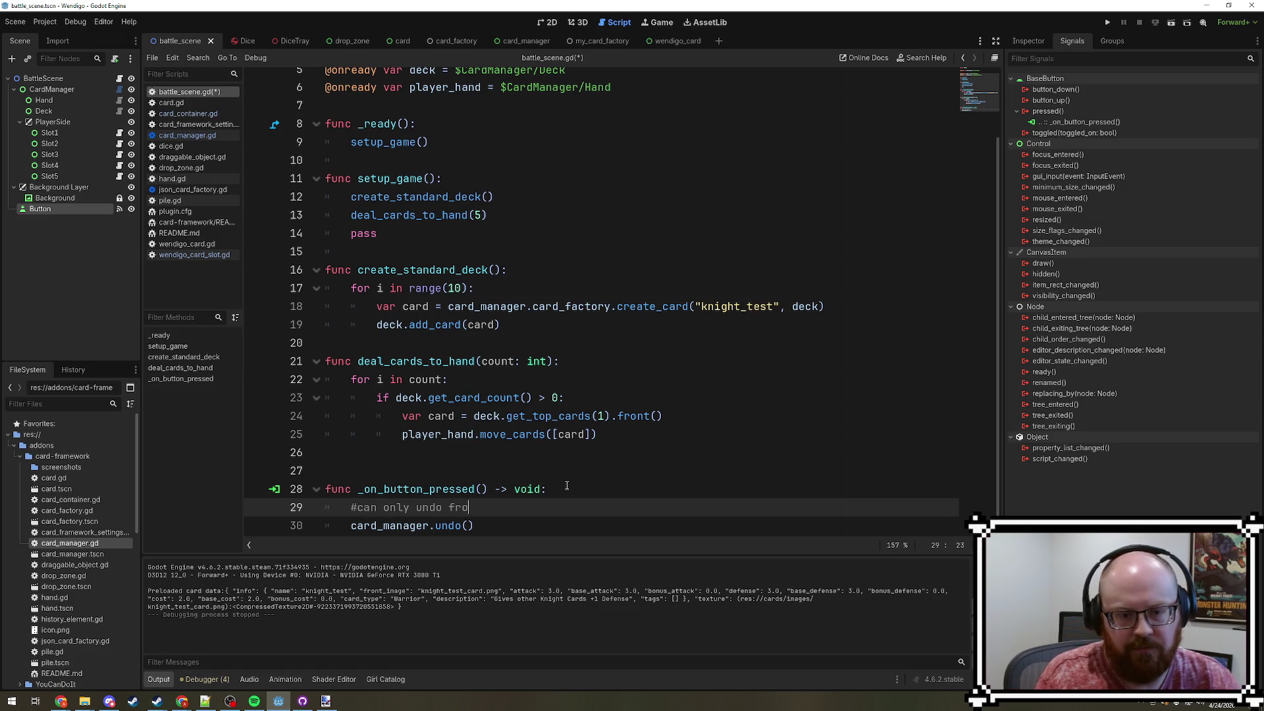
{"action": "type", "text": " of "}
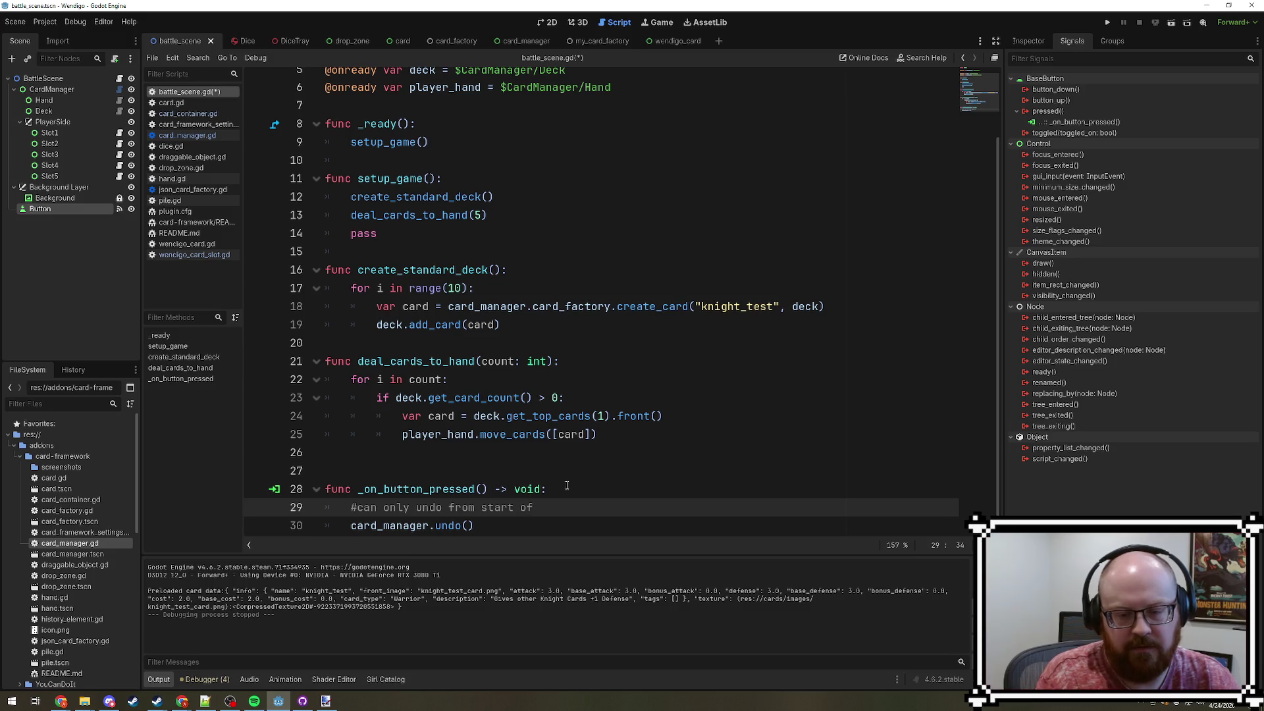
{"action": "type", "text": "turn"}
{"action": "scroll", "coordinate": [567, 486], "scroll_direction": "down", "scroll_amount": 1}
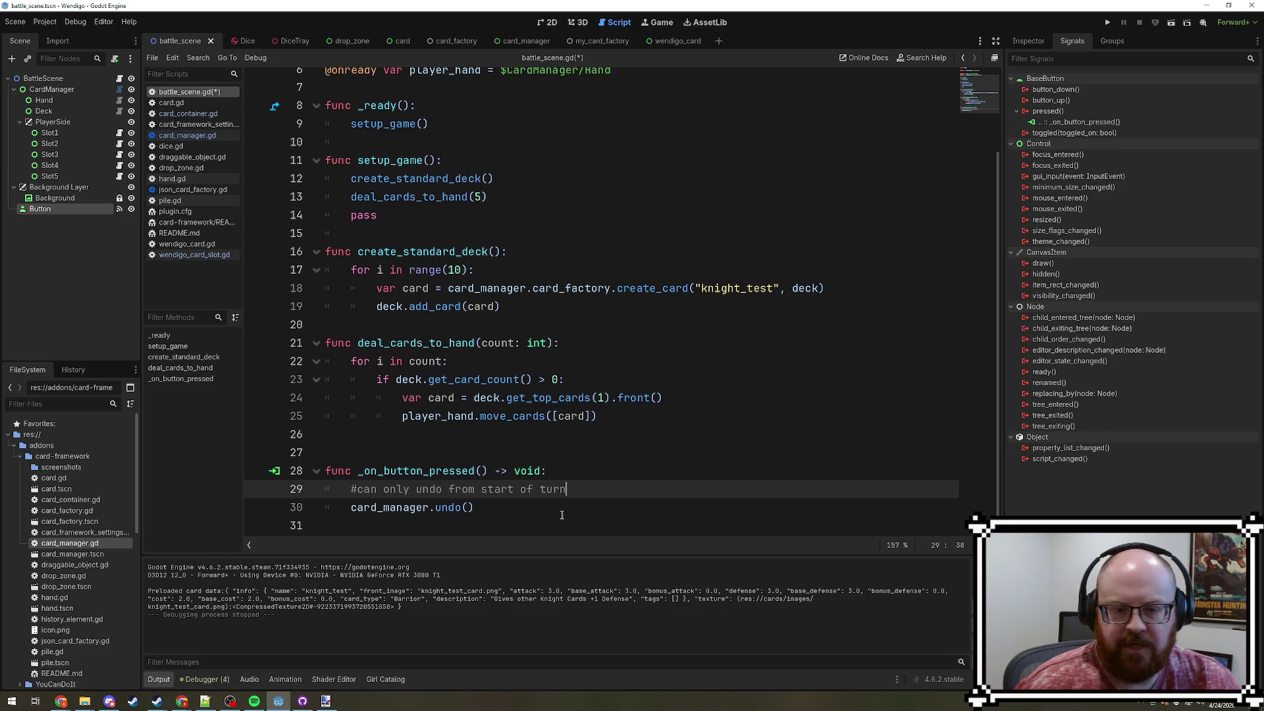
{"action": "key", "text": "Return"}
{"action": "type", "text": "#on"}
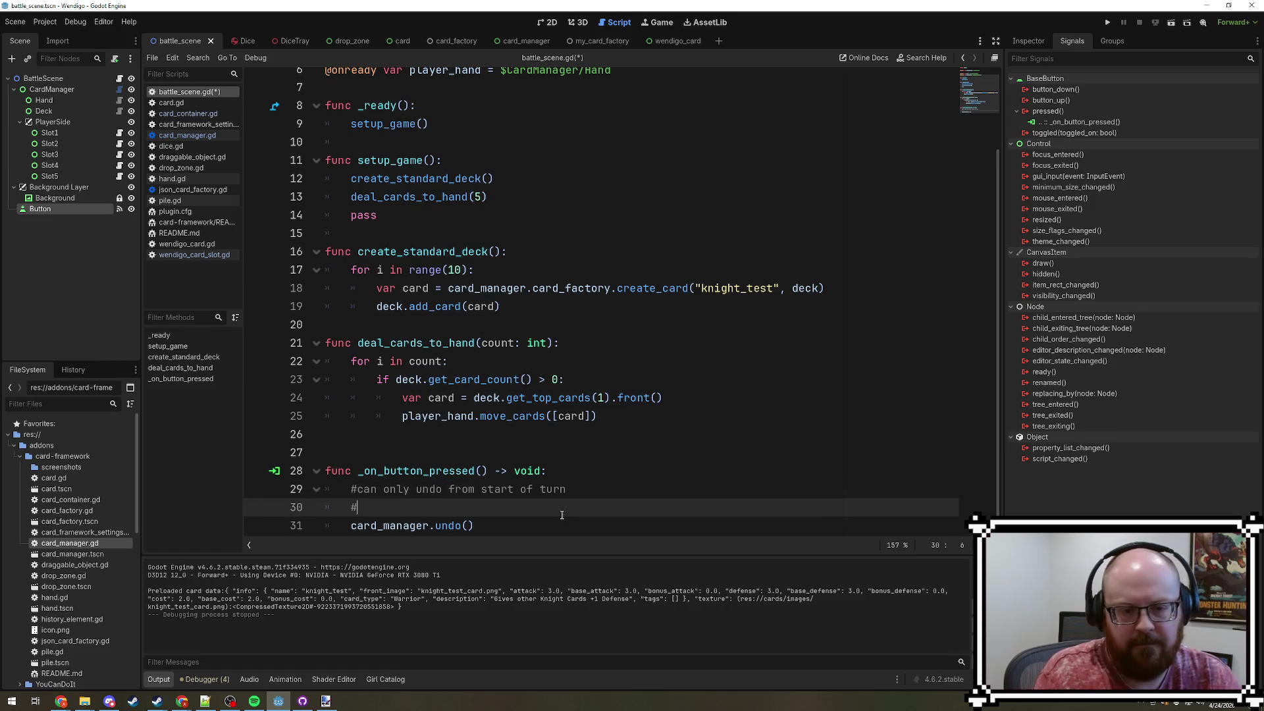
{"action": "type", "text": " new turn, "}
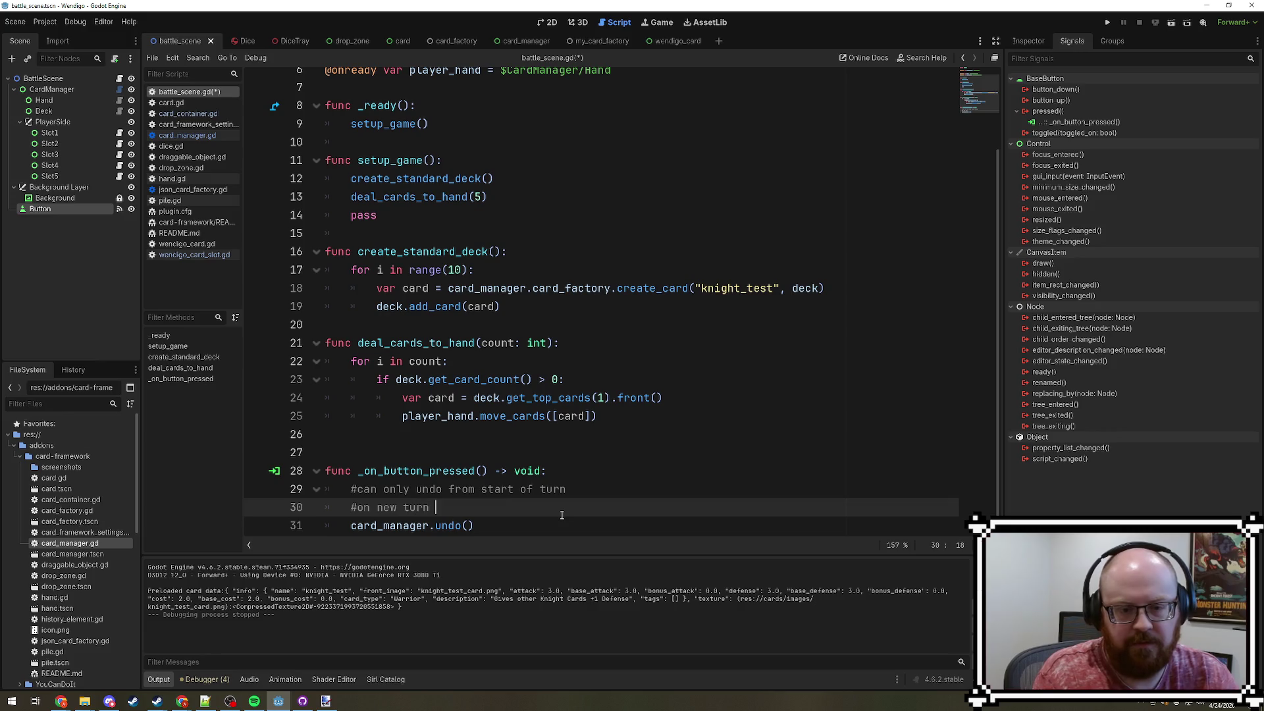
{"action": "type", "text": "clear "}
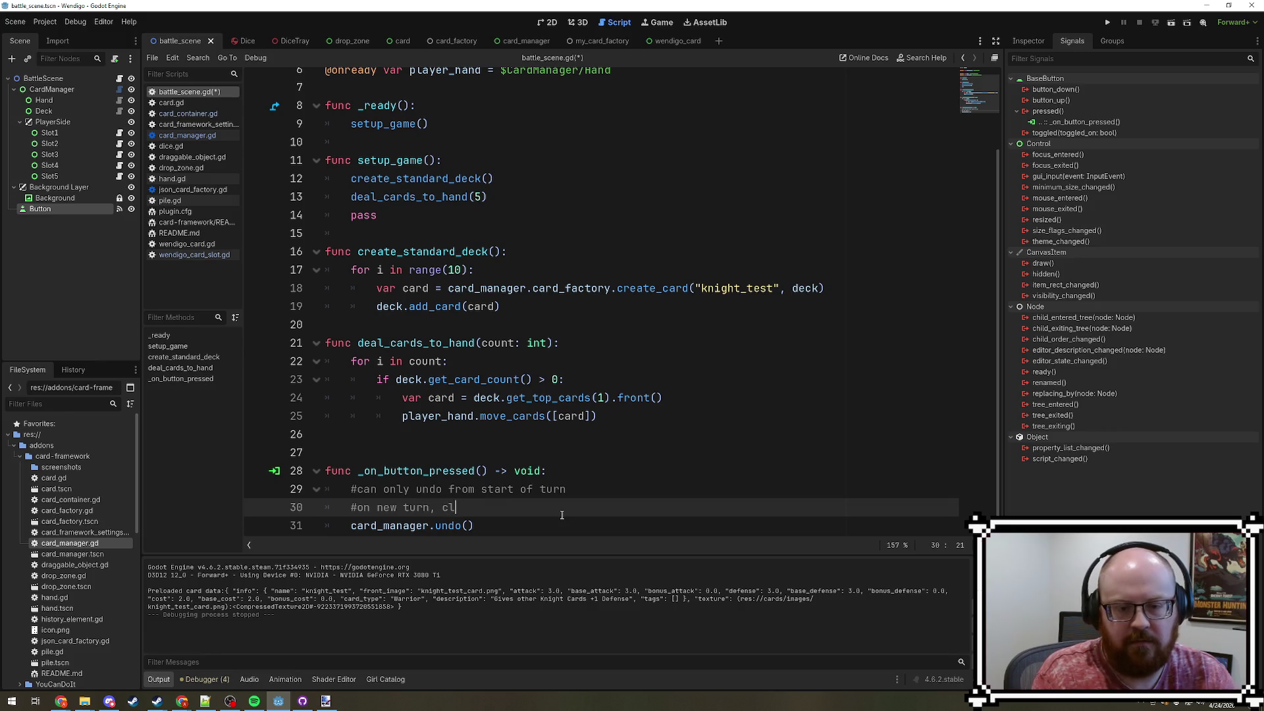
{"action": "type", "text": "hu"}
{"action": "key", "text": "BackSpace"}
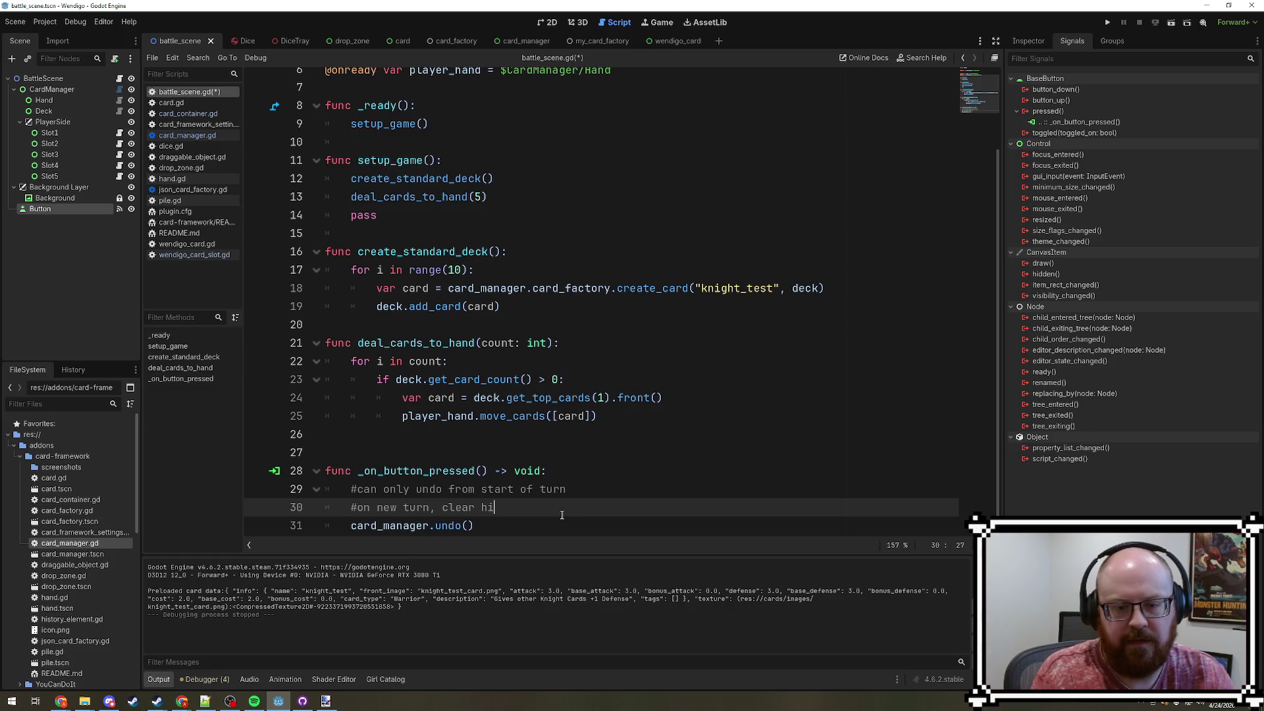
{"action": "type", "text": "istory"}
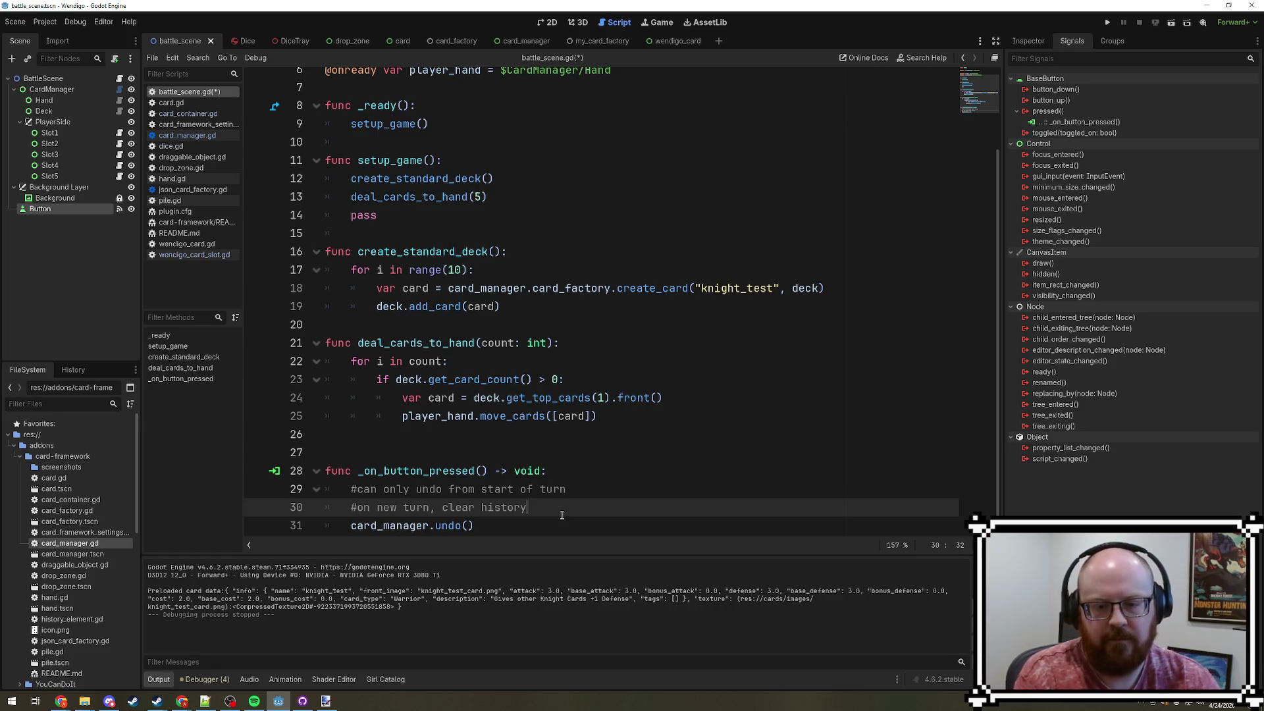
{"action": "left_click", "coordinate": [650, 486]}
{"action": "scroll", "coordinate": [649, 487], "scroll_direction": "down", "scroll_amount": 1}
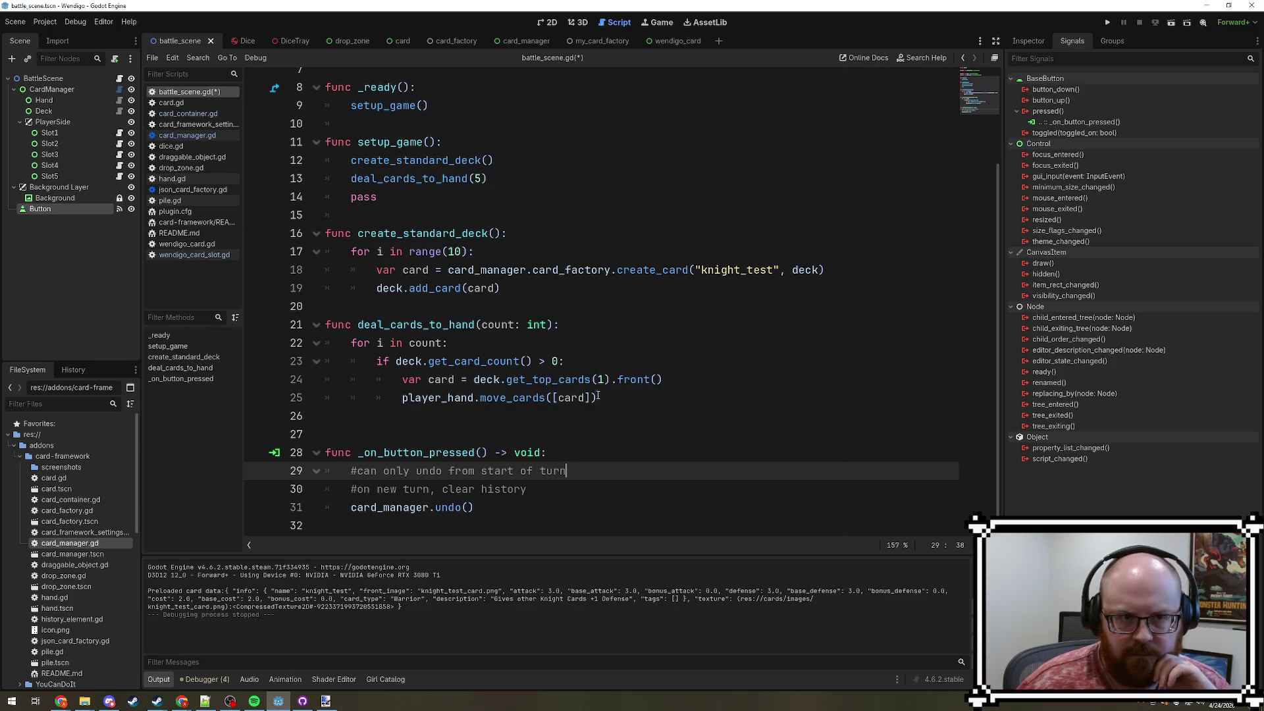
- Move the undo button to the right of the card slots in 2D view, then save and run
{"action": "left_click", "coordinate": [549, 22]}
{"action": "mouse_move", "coordinate": [250, 416]}
{"action": "left_mouse_down"}
{"action": "mouse_move", "coordinate": [907, 370]}
{"action": "mouse_move", "coordinate": [840, 323]}
{"action": "left_mouse_up"}
{"action": "left_click", "coordinate": [1107, 22]}
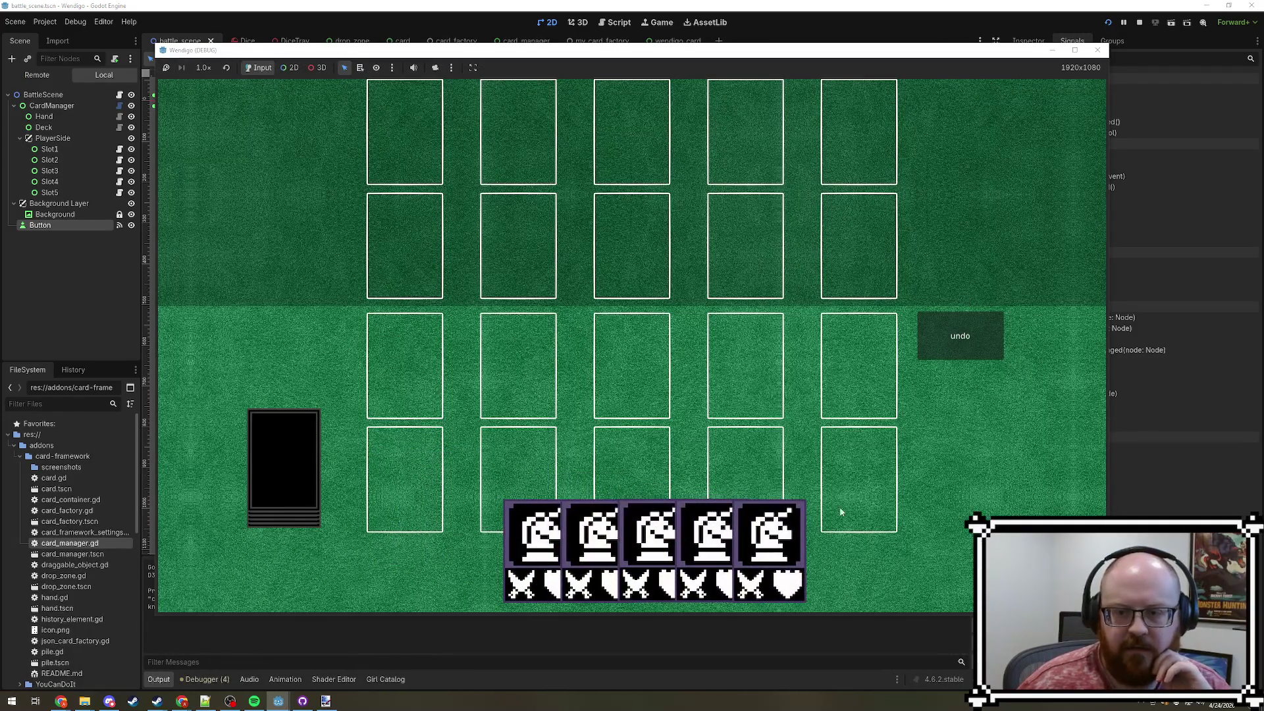
{"action": "left_click", "coordinate": [952, 345]}
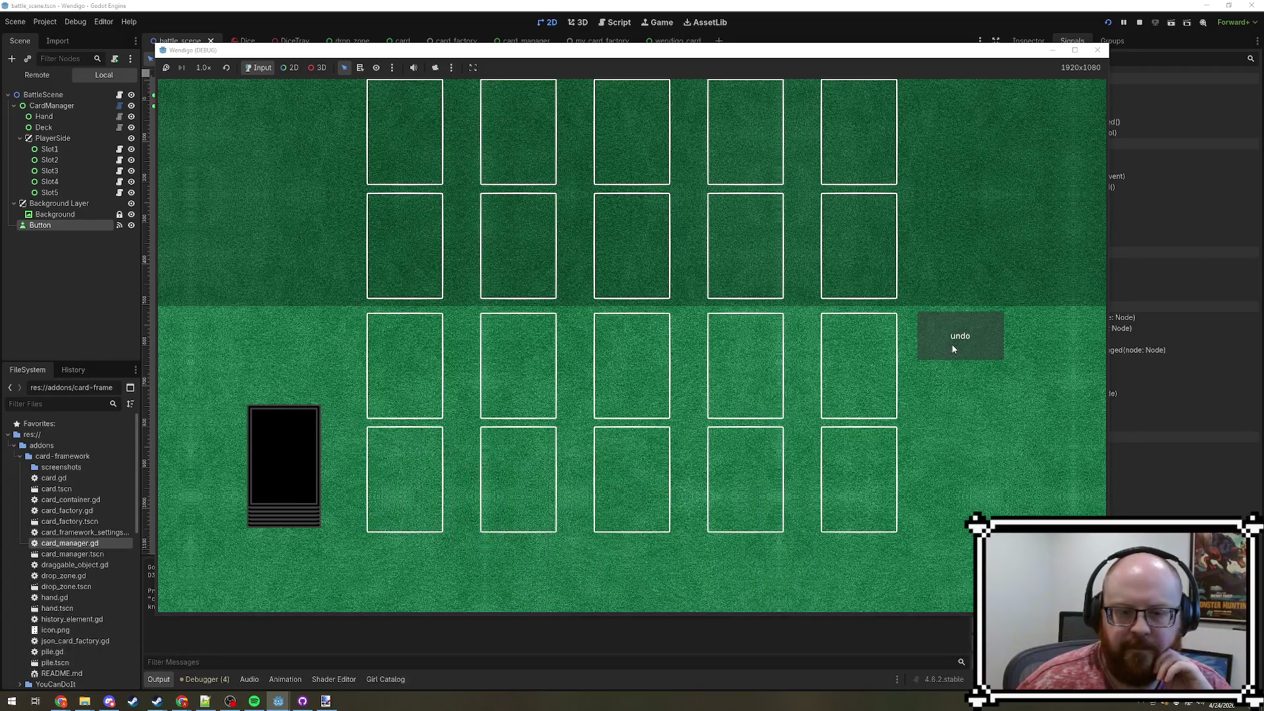
{"action": "left_click", "coordinate": [1139, 23]}
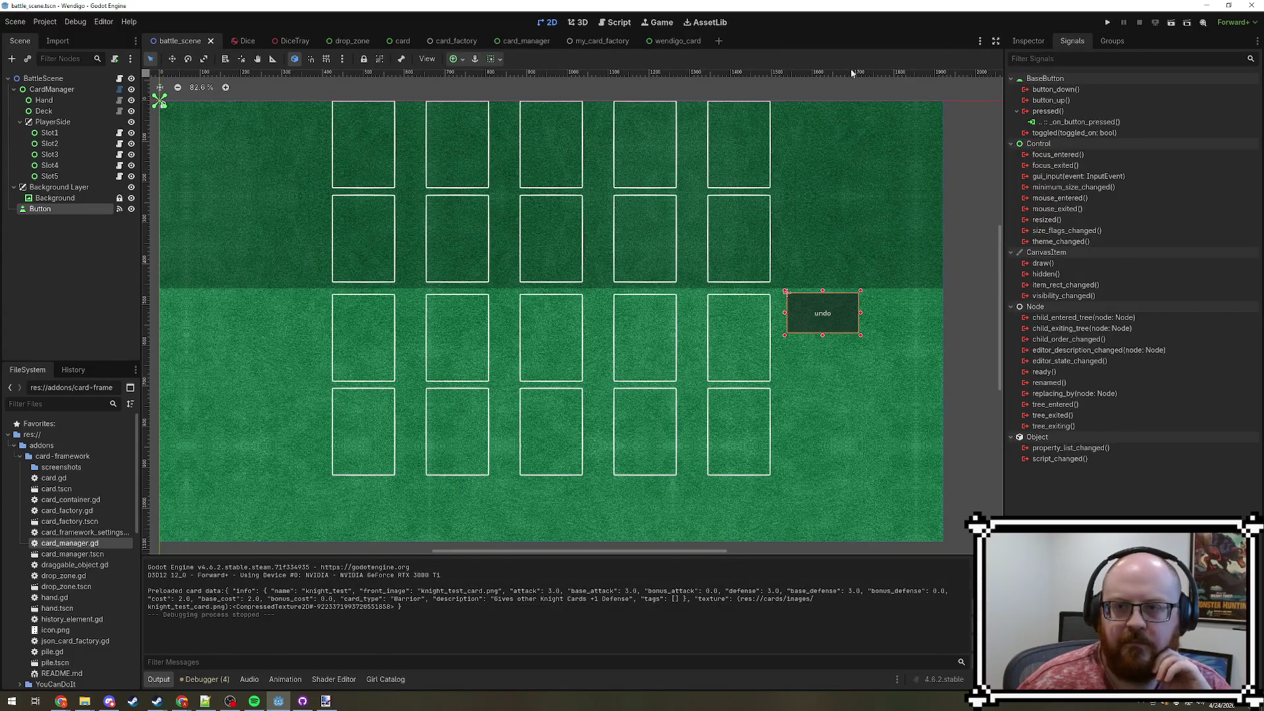
{"action": "left_click", "coordinate": [619, 28]}
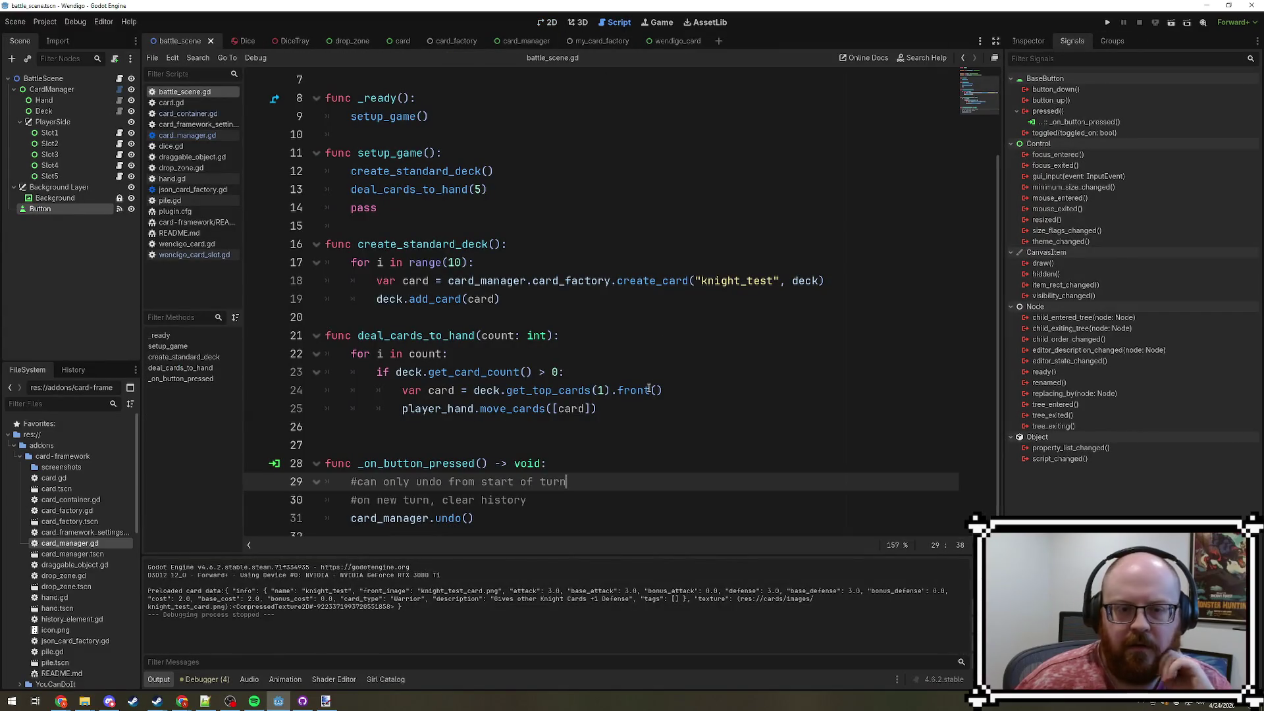
- Insert a '# NEW TURN START' line right after deal_cards_to_hand(5) in setup_game
{"action": "scroll", "coordinate": [651, 393], "scroll_direction": "up", "scroll_amount": 3}
{"action": "scroll", "coordinate": [651, 392], "scroll_direction": "down", "scroll_amount": 3}
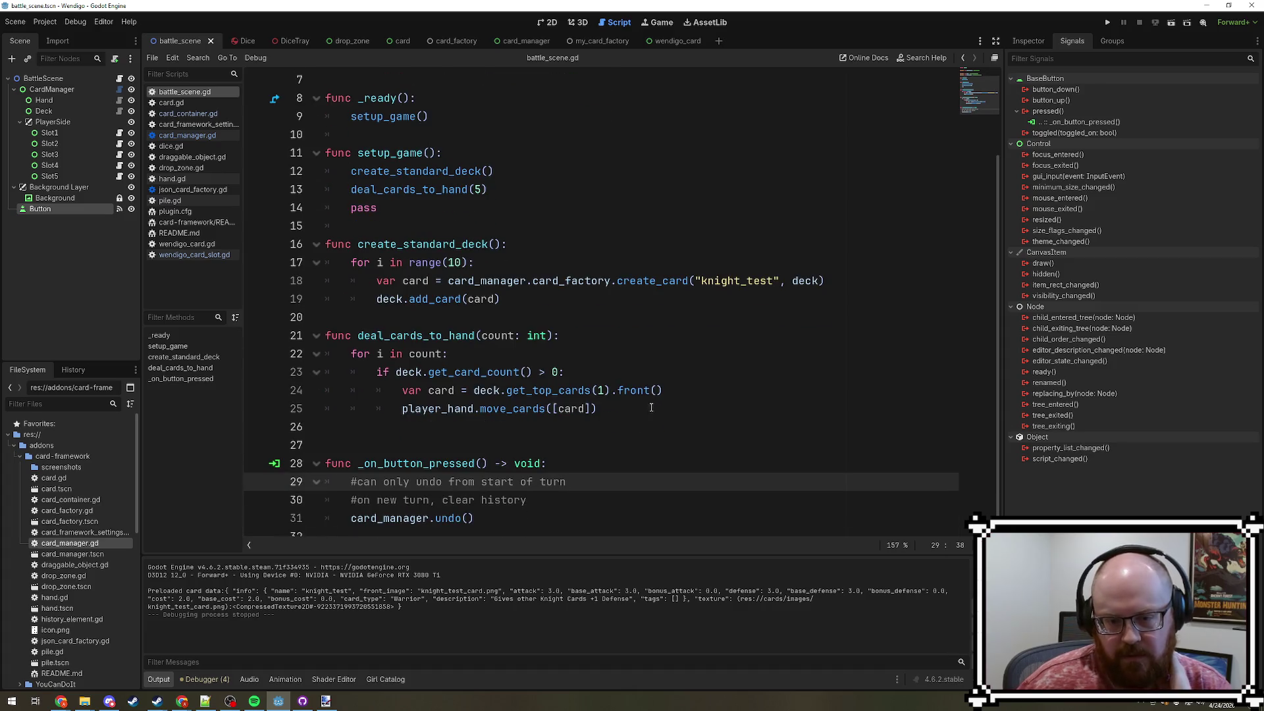
{"action": "left_click", "coordinate": [633, 455]}
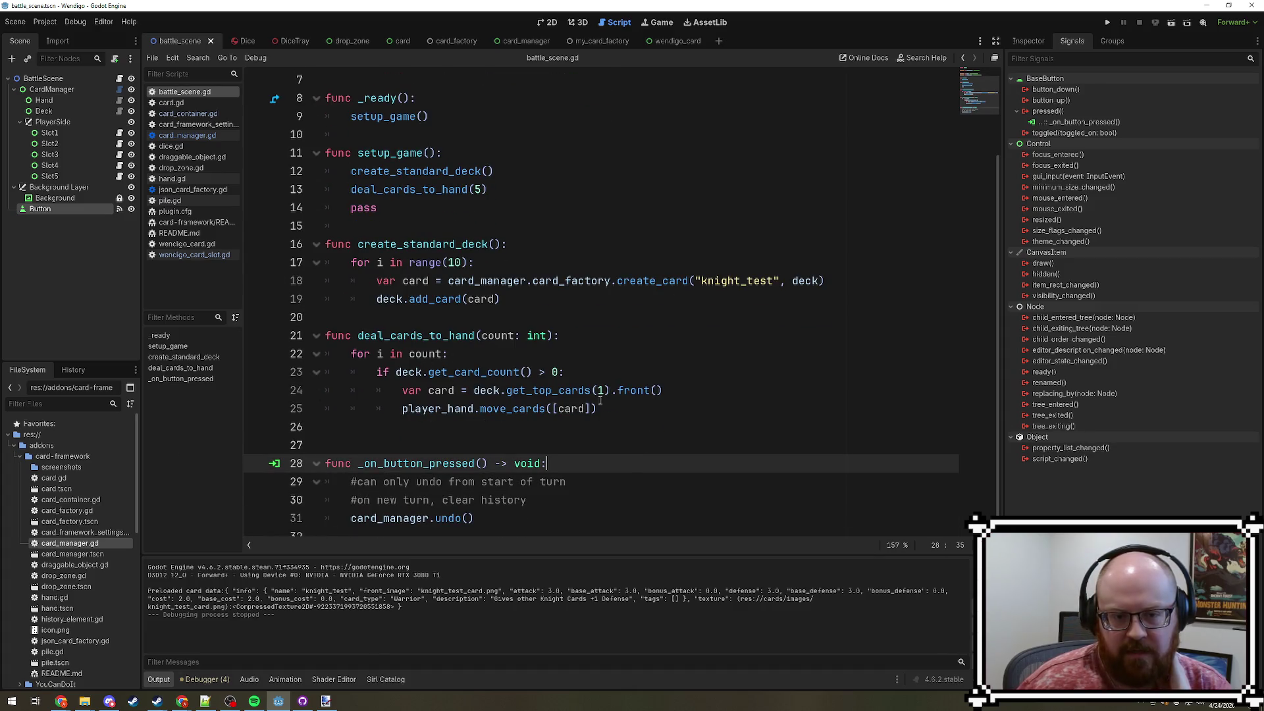
{"action": "left_click", "coordinate": [645, 415]}
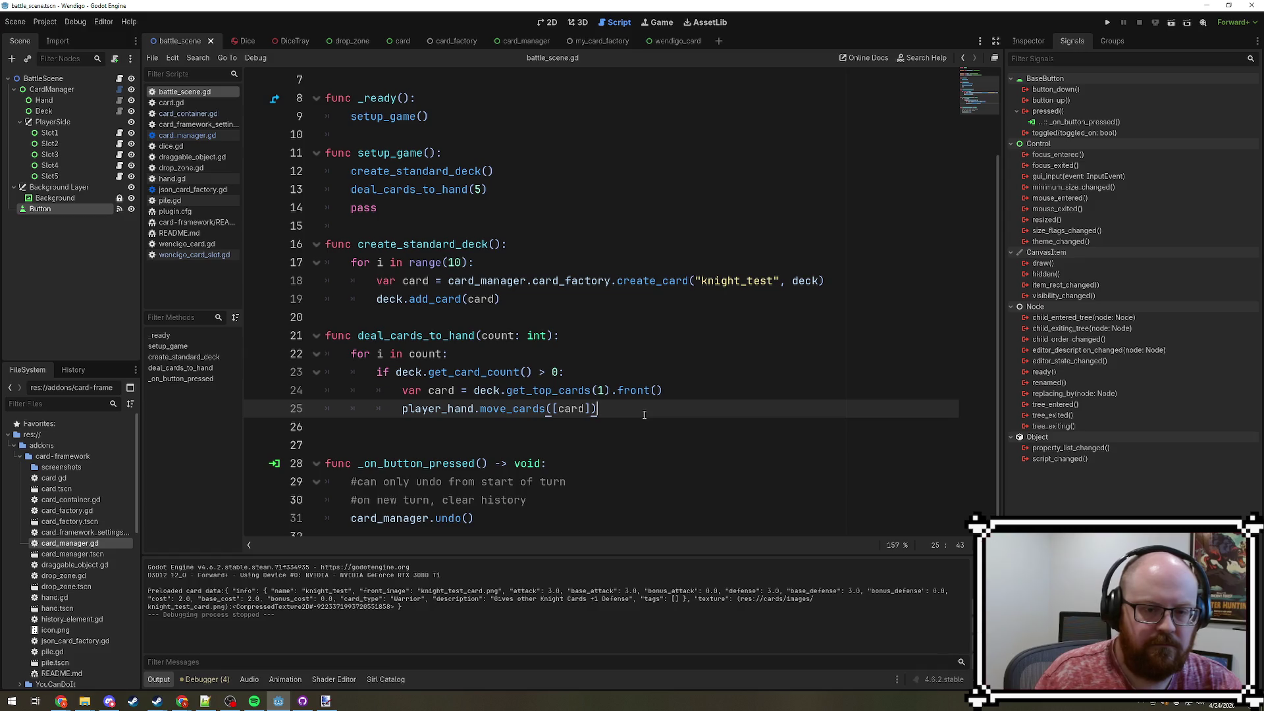
{"action": "scroll", "coordinate": [645, 415], "scroll_direction": "up", "scroll_amount": 2}
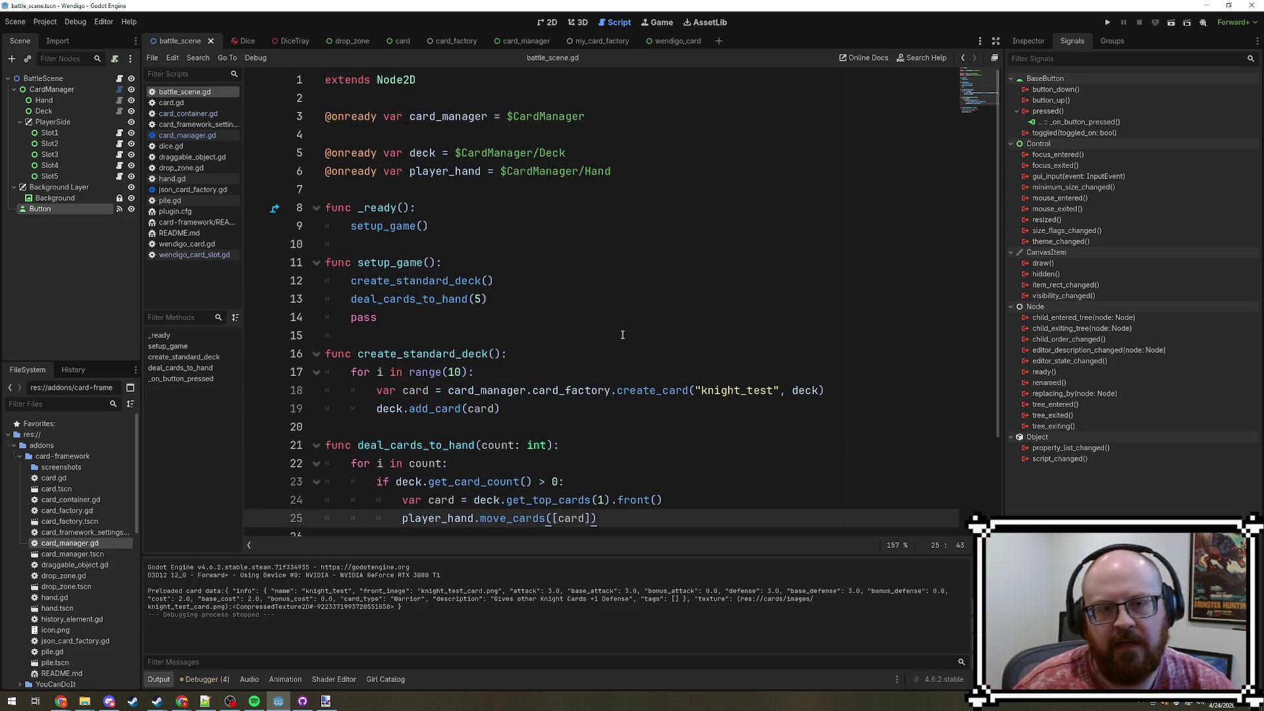
{"action": "left_click", "coordinate": [530, 302]}
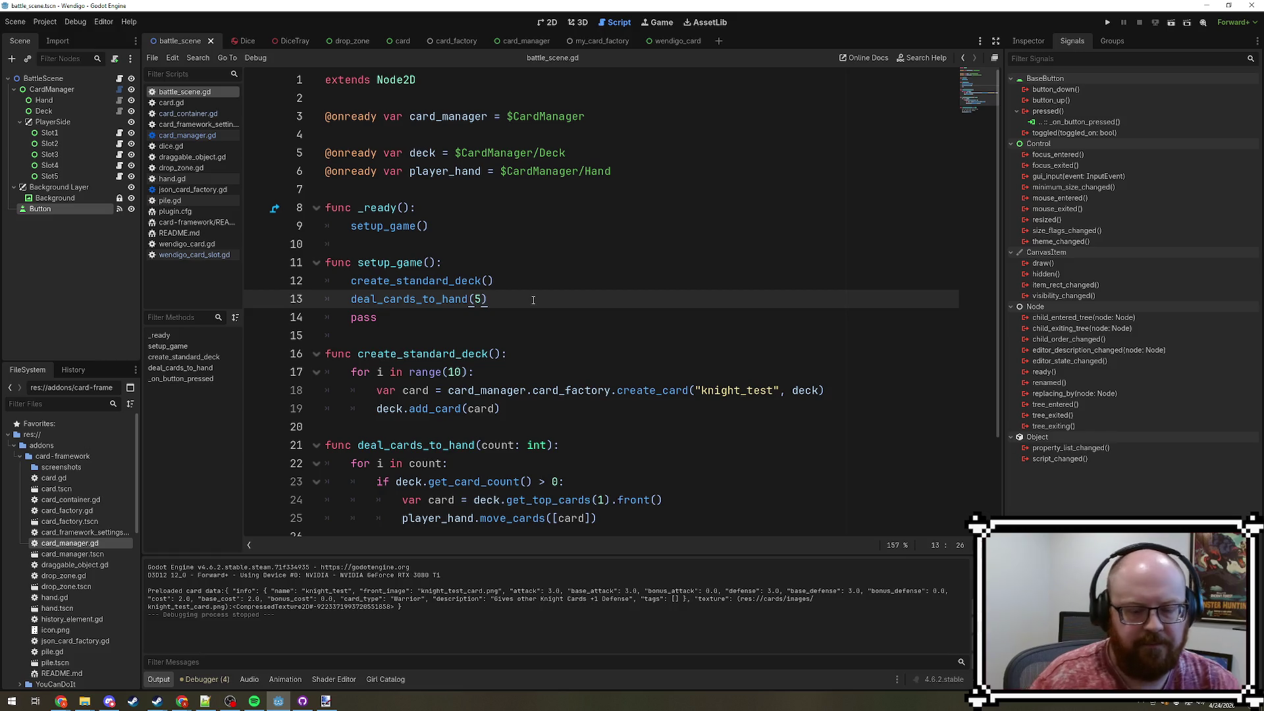
{"action": "key", "text": "Return"}
{"action": "type", "text": "# NEW TR"}
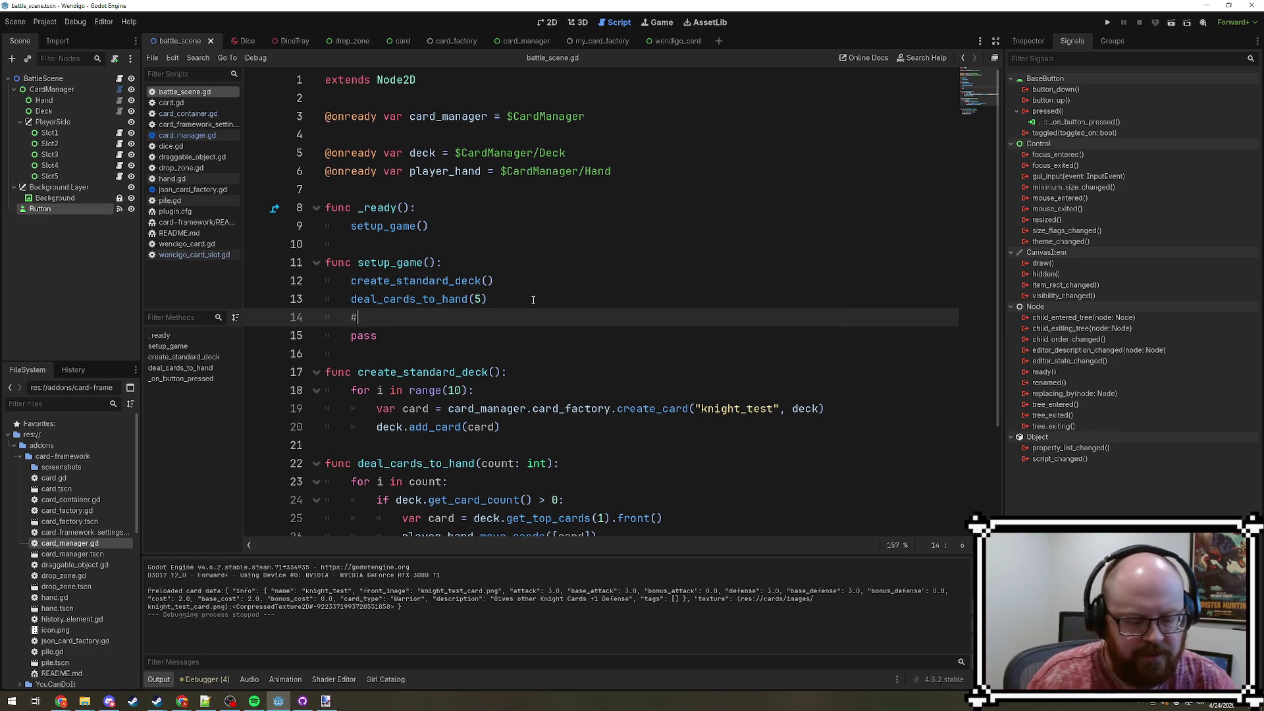
{"action": "key", "text": "BackSpace"}
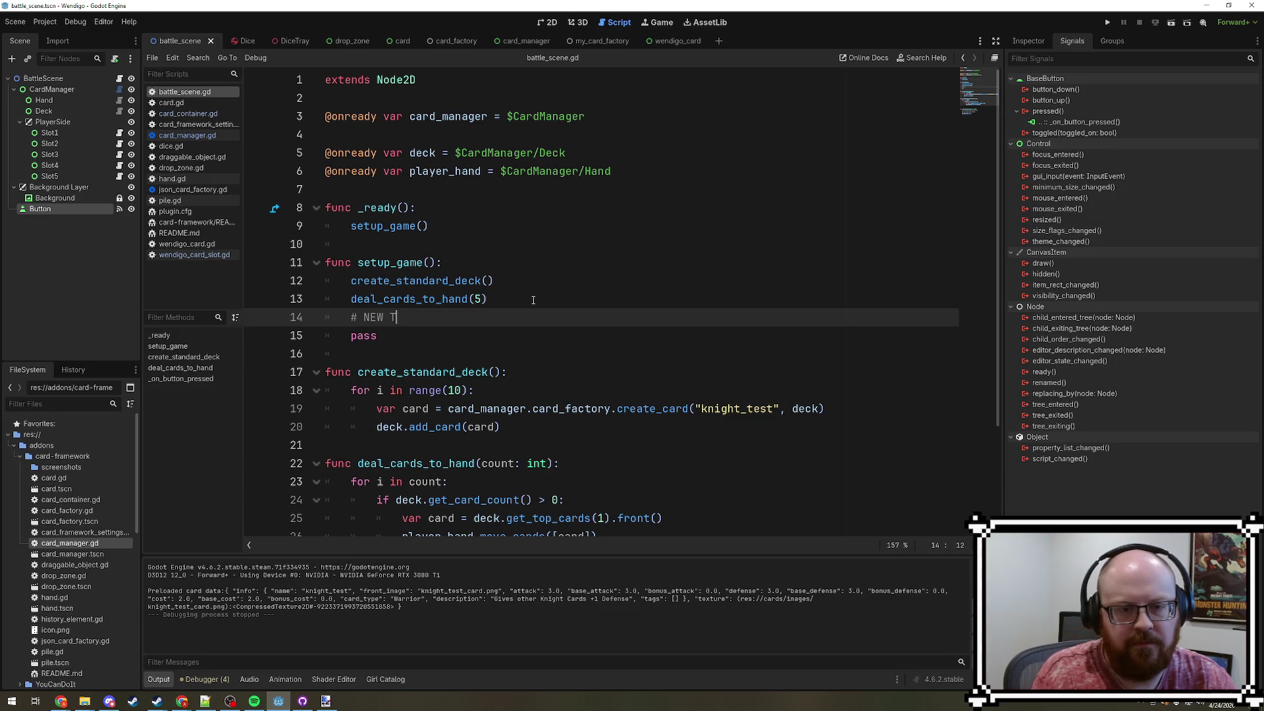
{"action": "type", "text": "URN START"}
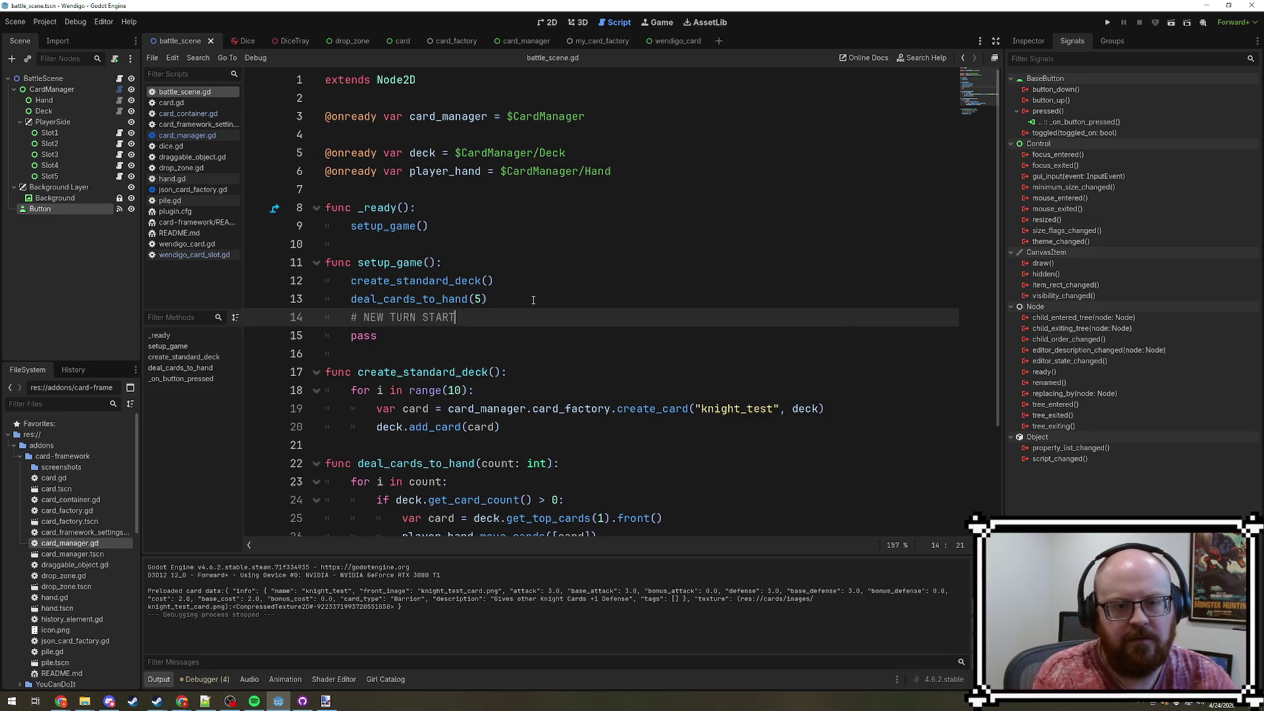
{"action": "scroll", "coordinate": [533, 300], "scroll_direction": "down", "scroll_amount": 3}
{"action": "left_click", "coordinate": [588, 435]}
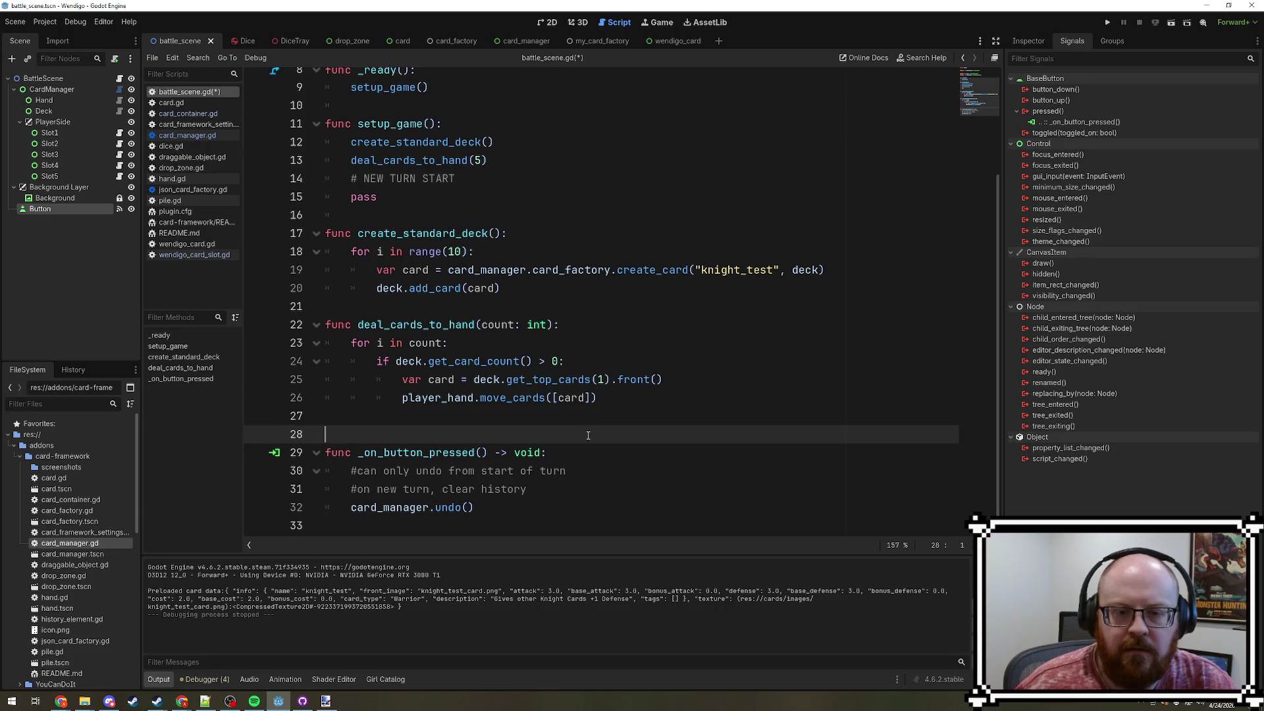
- Create a func new_turn(): above _on_button_pressed with a pass body and an empty line
{"action": "key", "text": "Return"}
{"action": "key", "text": "Return"}
{"action": "key", "text": "Up"}
{"action": "key", "text": "Up"}
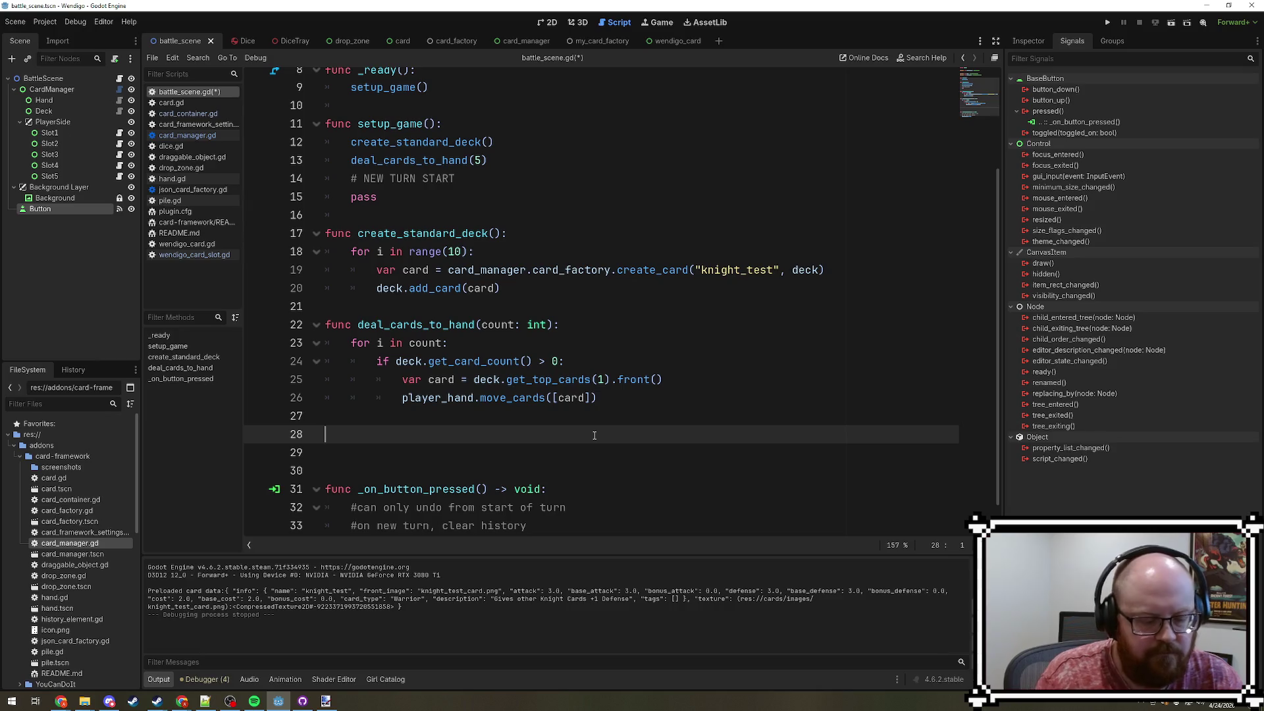
{"action": "type", "text": "func "}
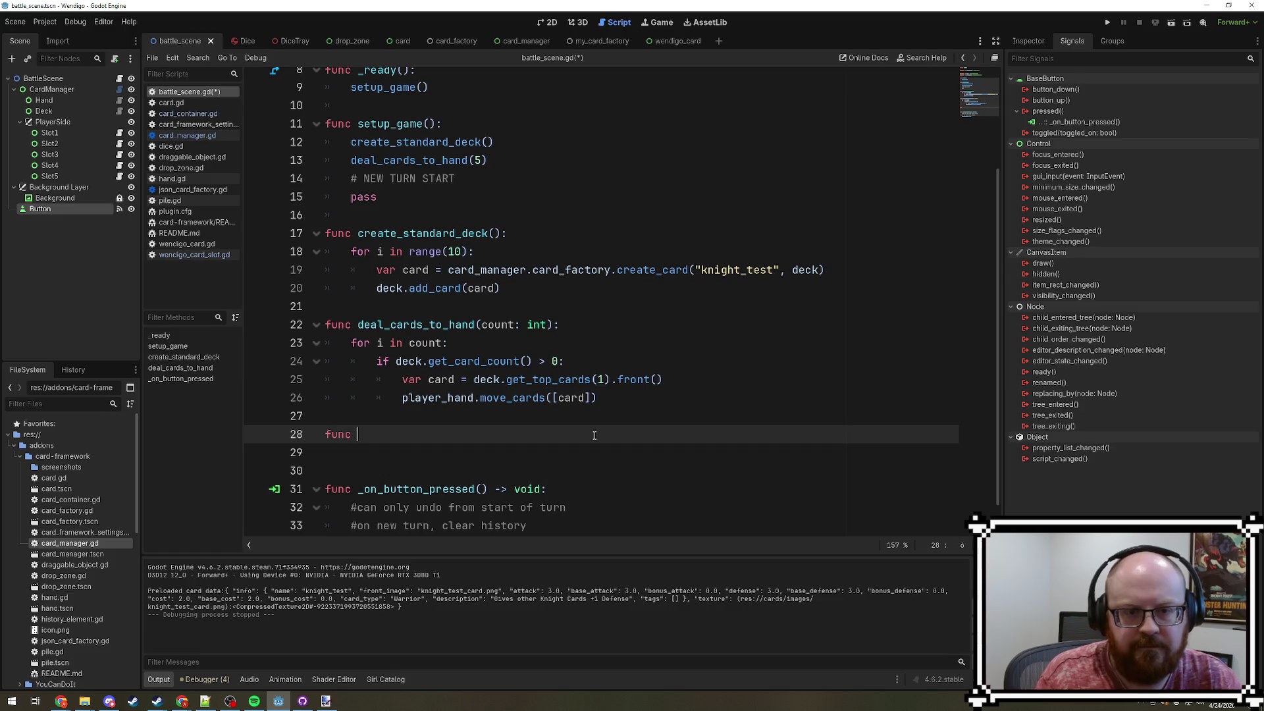
{"action": "type", "text": "new_turn"}
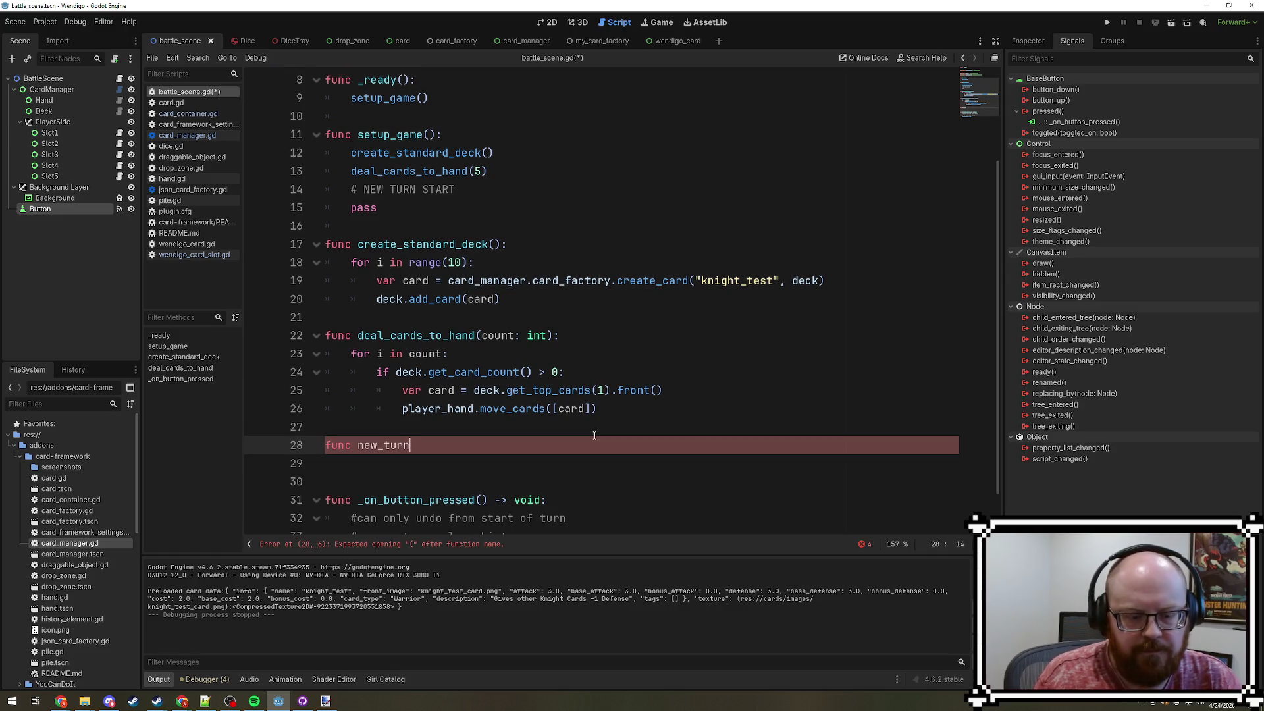
{"action": "type", "text": "():"}
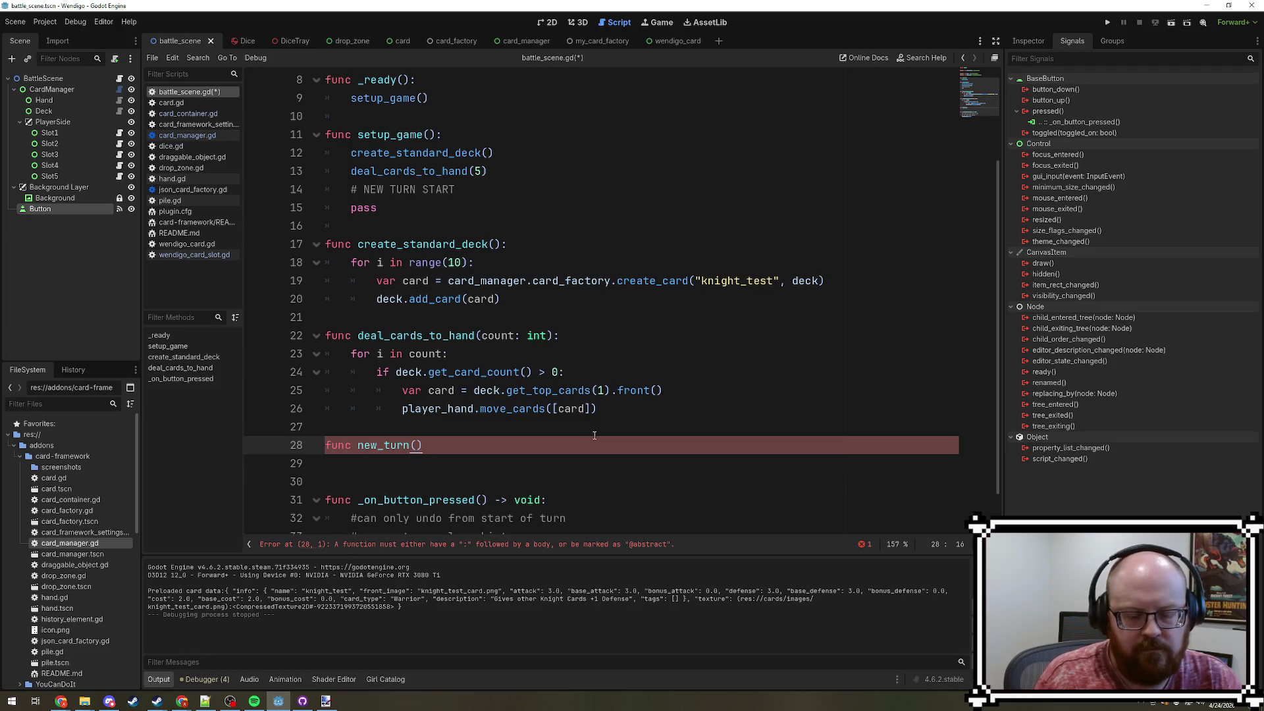
{"action": "key", "text": "Return"}
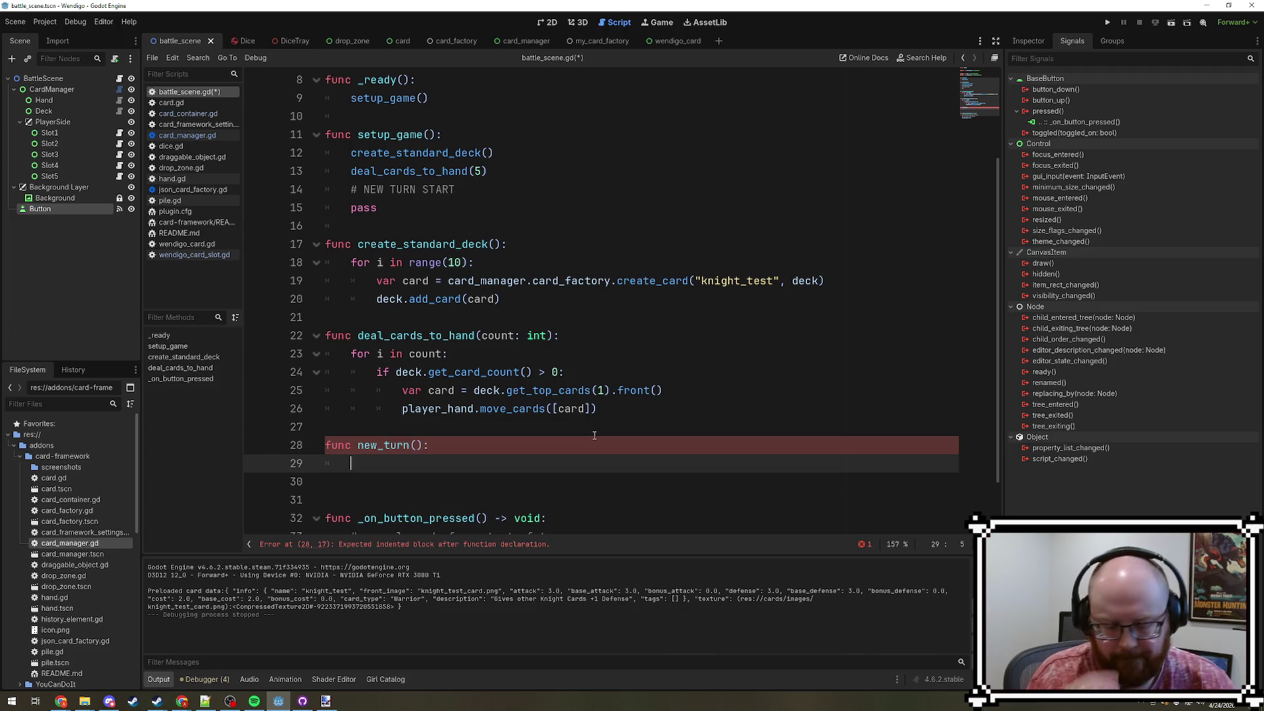
{"action": "type", "text": "pass"}
{"action": "key", "text": "Escape"}
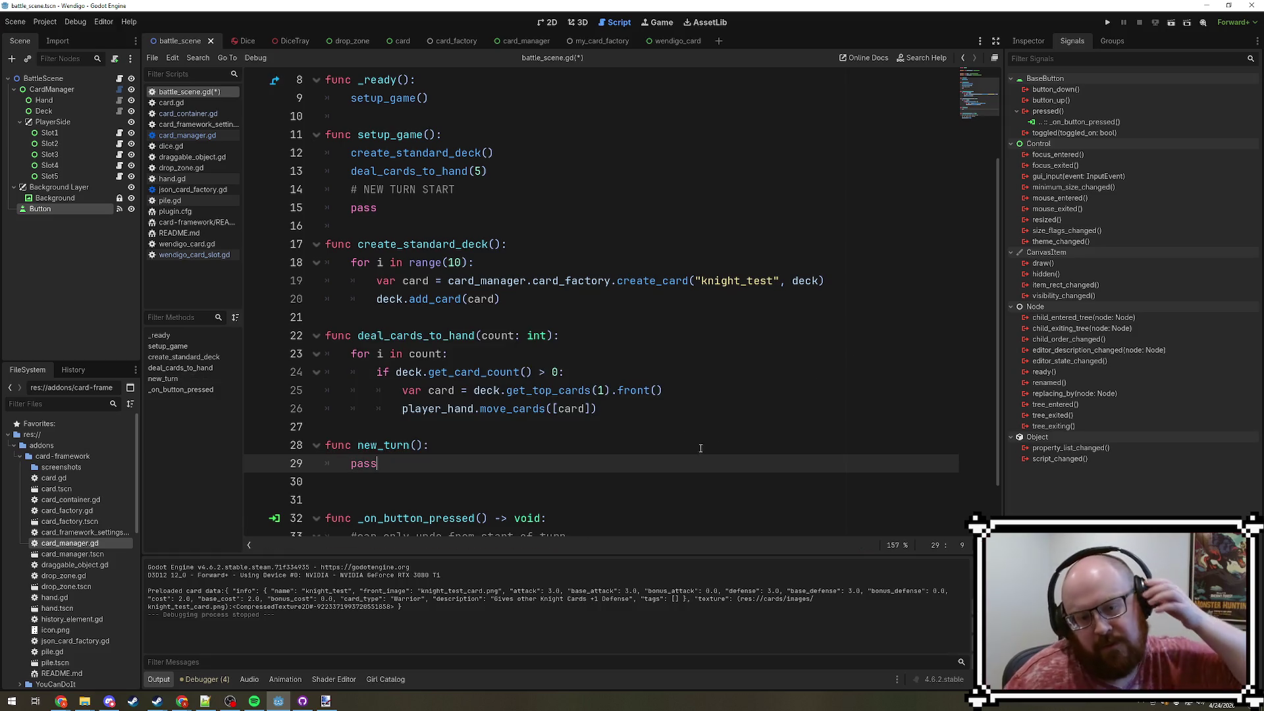
{"action": "left_click", "coordinate": [498, 440]}
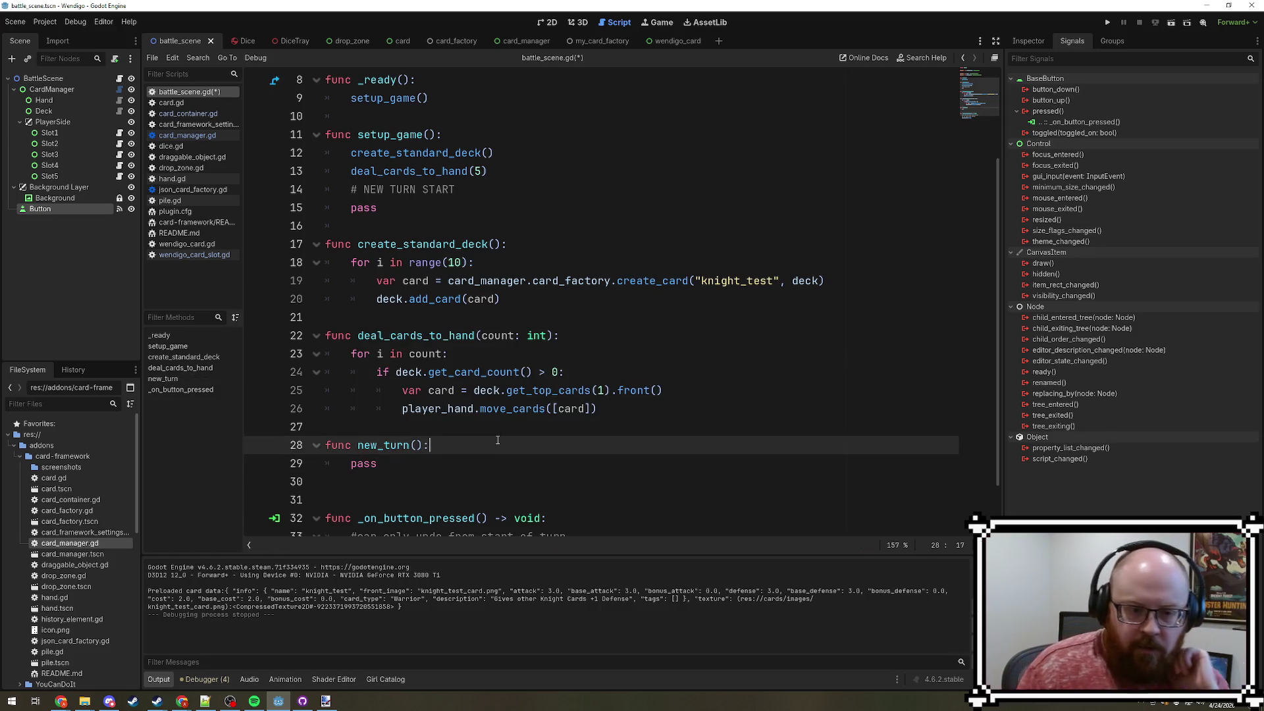
{"action": "key", "text": "Return"}
{"action": "scroll", "coordinate": [602, 413], "scroll_direction": "down", "scroll_amount": 2}
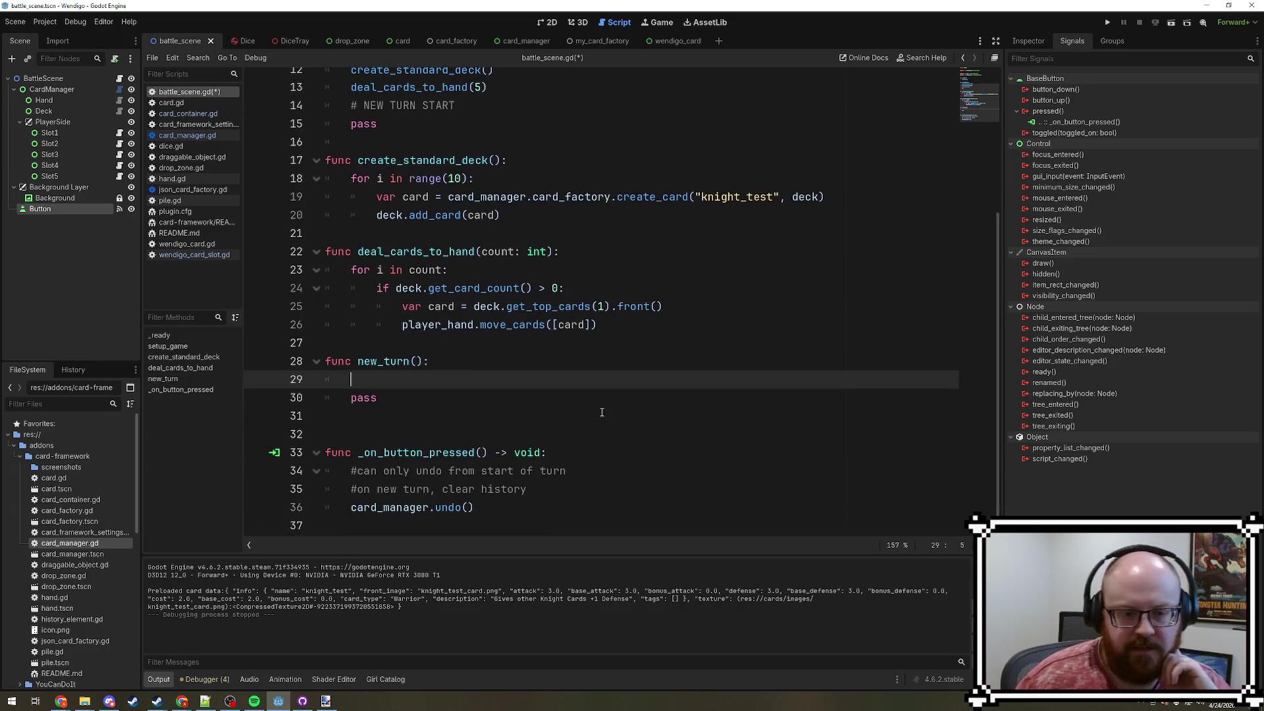
{"action": "scroll", "coordinate": [677, 395], "scroll_direction": "up", "scroll_amount": 2}
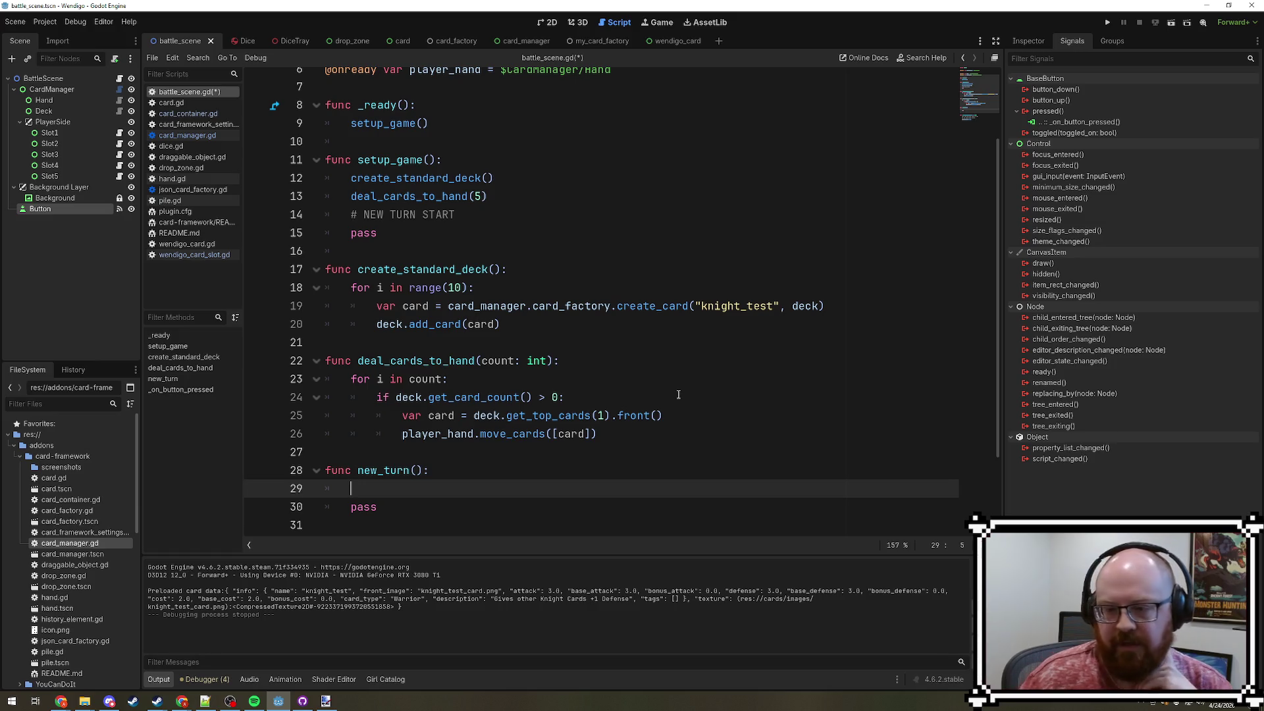
{"action": "scroll", "coordinate": [679, 394], "scroll_direction": "down", "scroll_amount": 2}
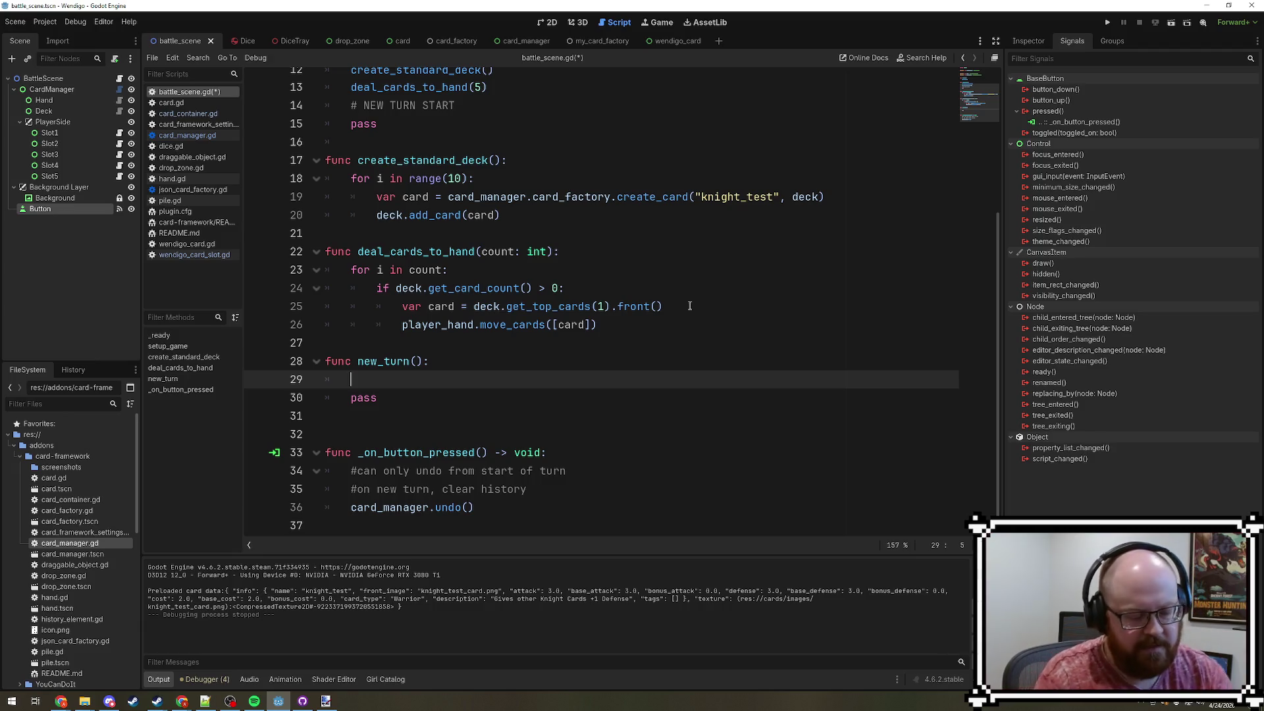
- Add card_manager.history to new_turn's body, save the script, and run the game
{"action": "type", "text": "card"}
{"action": "key", "text": "Return"}
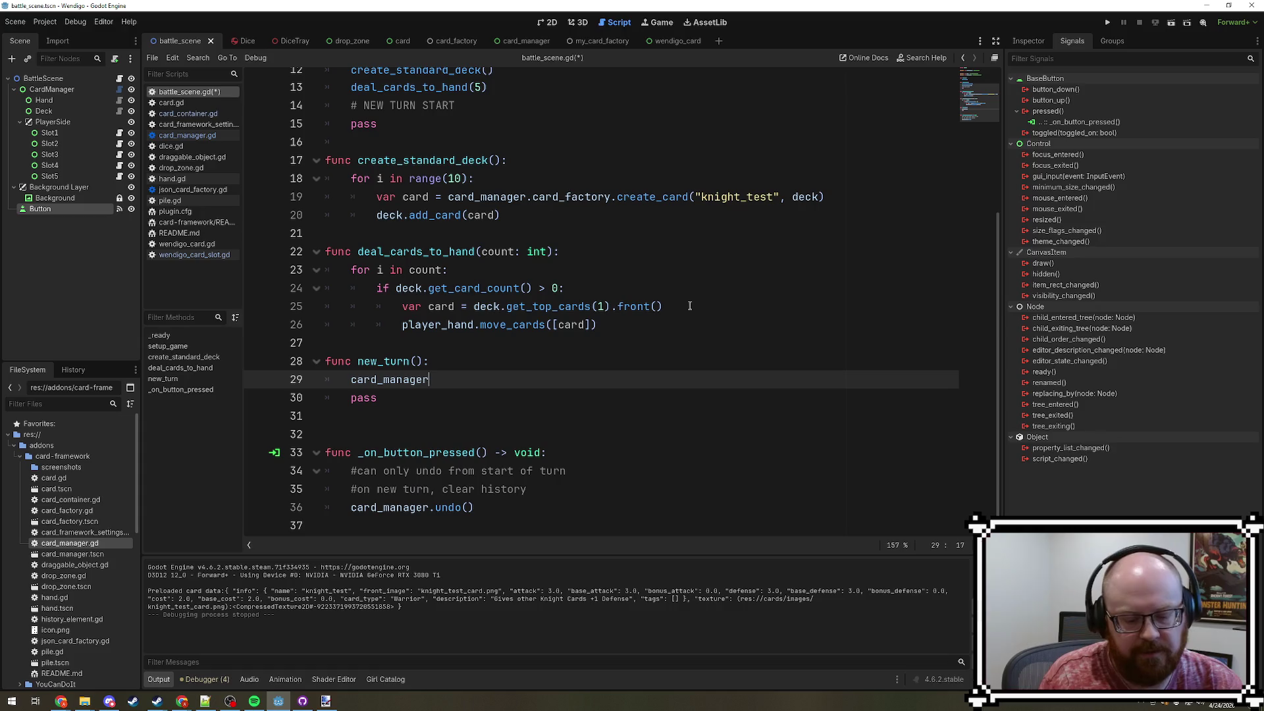
{"action": "type", "text": ".clear"}
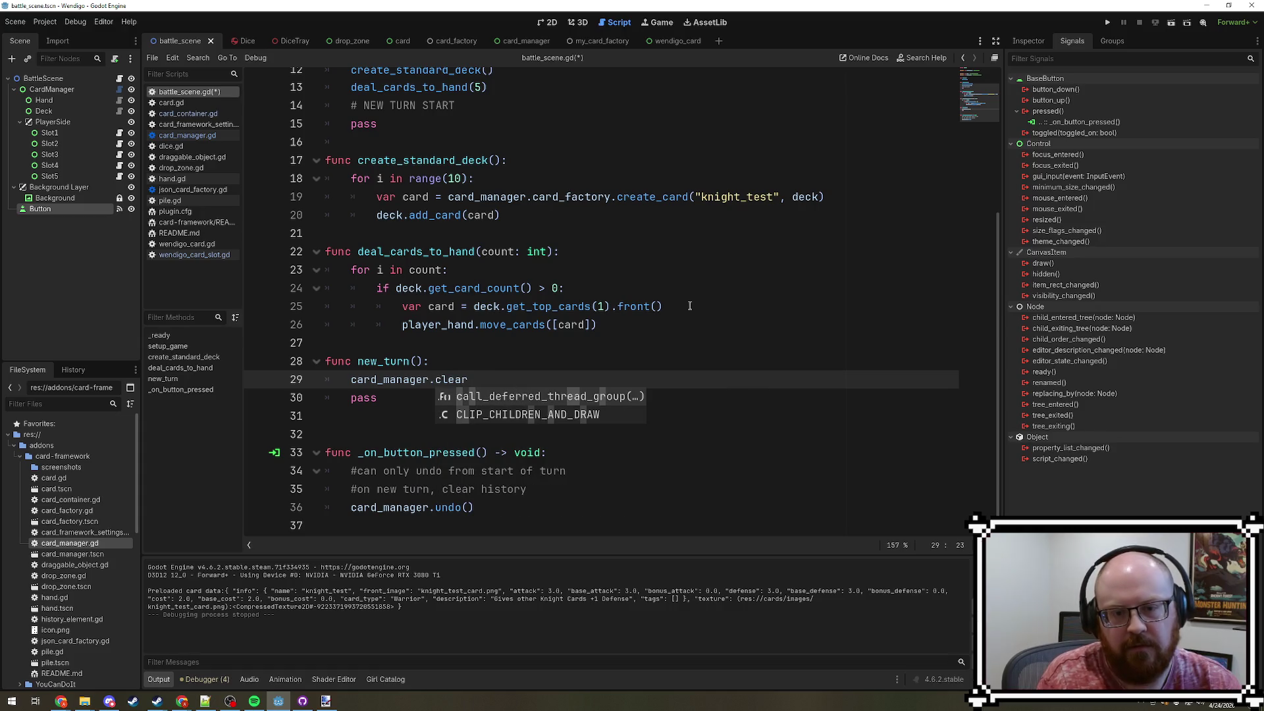
{"action": "key", "text": "BackSpace"}
{"action": "key", "text": "BackSpace"}
{"action": "key", "text": "BackSpace"}
{"action": "type", "text": "hus"}
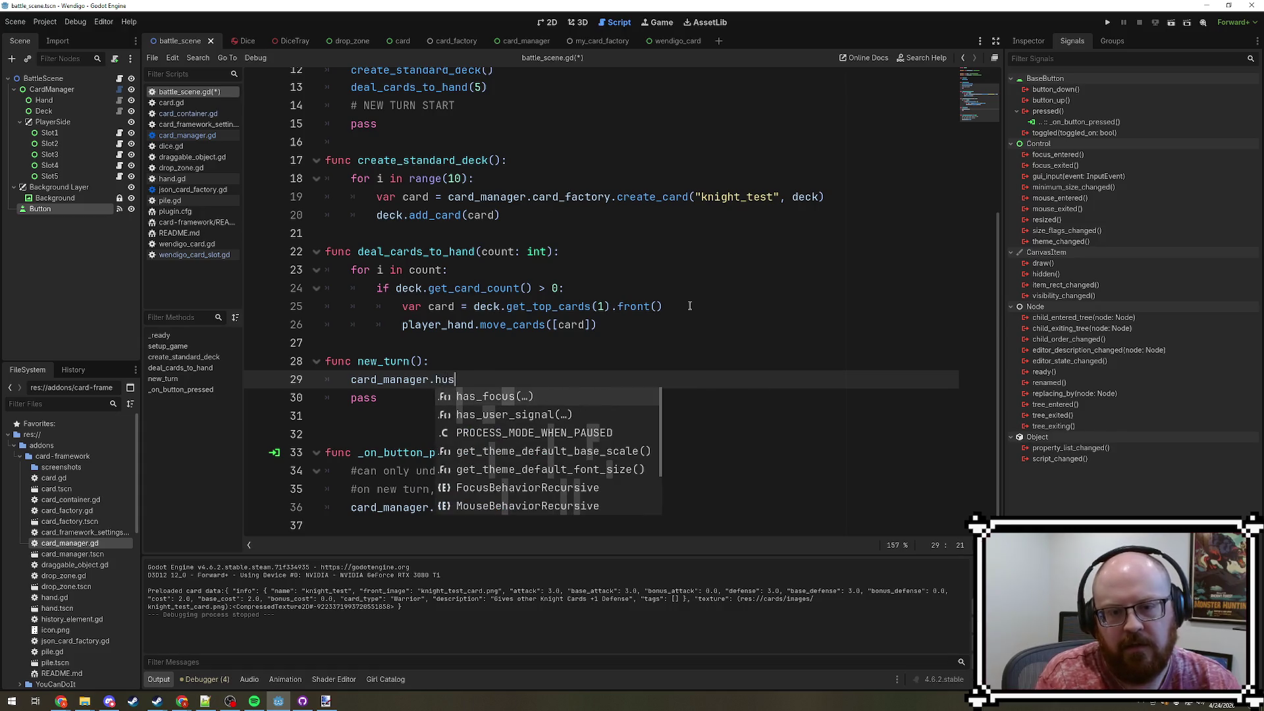
{"action": "key", "text": "BackSpace"}
{"action": "key", "text": "BackSpace"}
{"action": "type", "text": "i"}
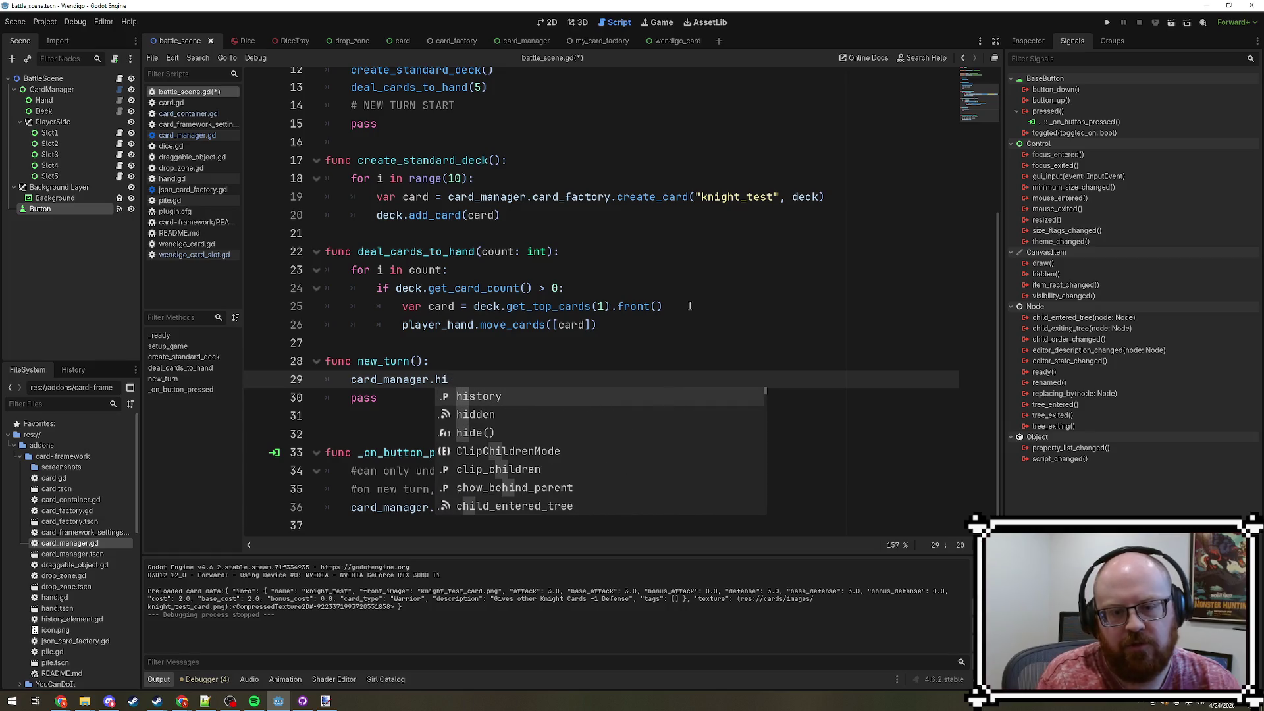
{"action": "key", "text": "Return"}
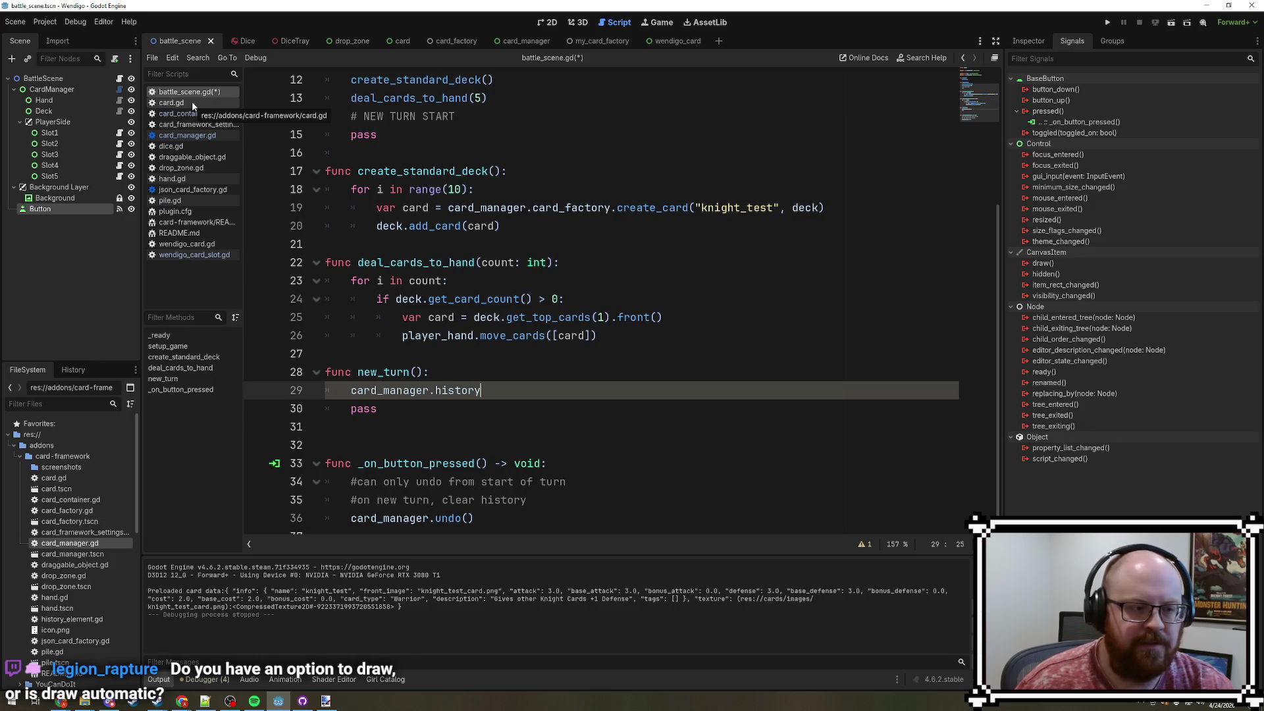
{"action": "left_click", "coordinate": [467, 368]}
{"action": "key", "text": "ctrl+s"}
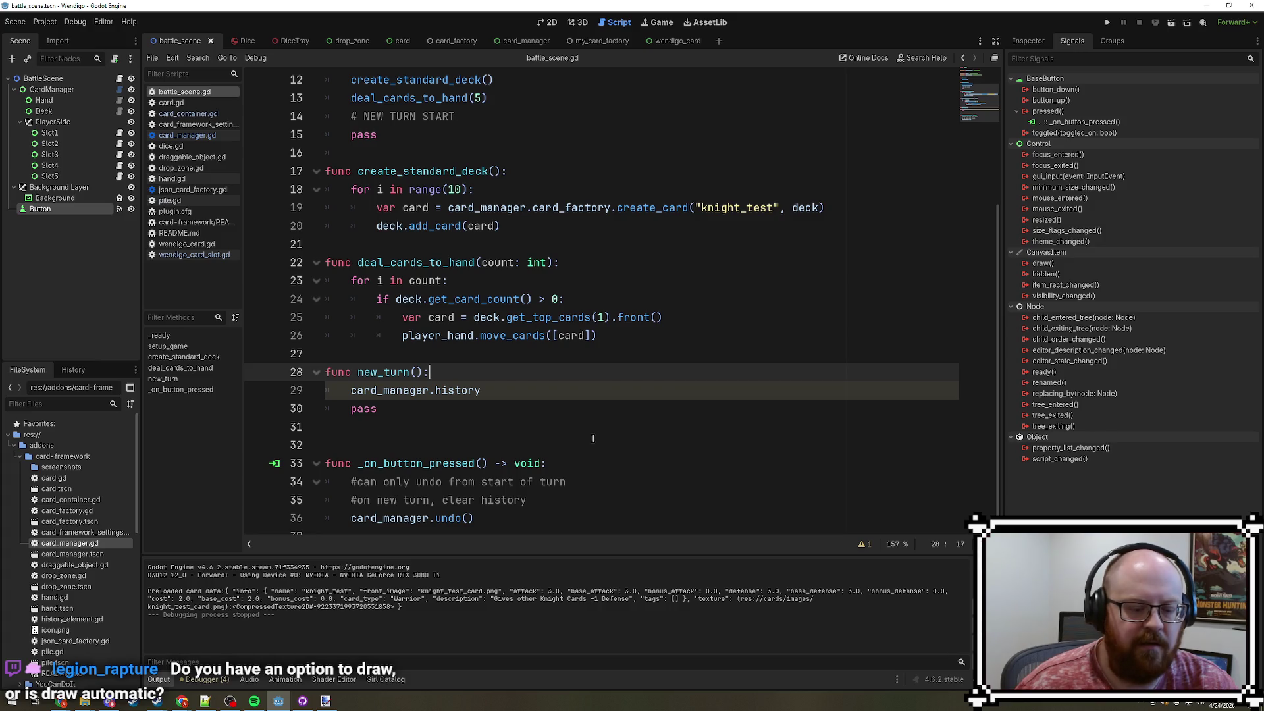
{"action": "left_click", "coordinate": [1109, 23]}
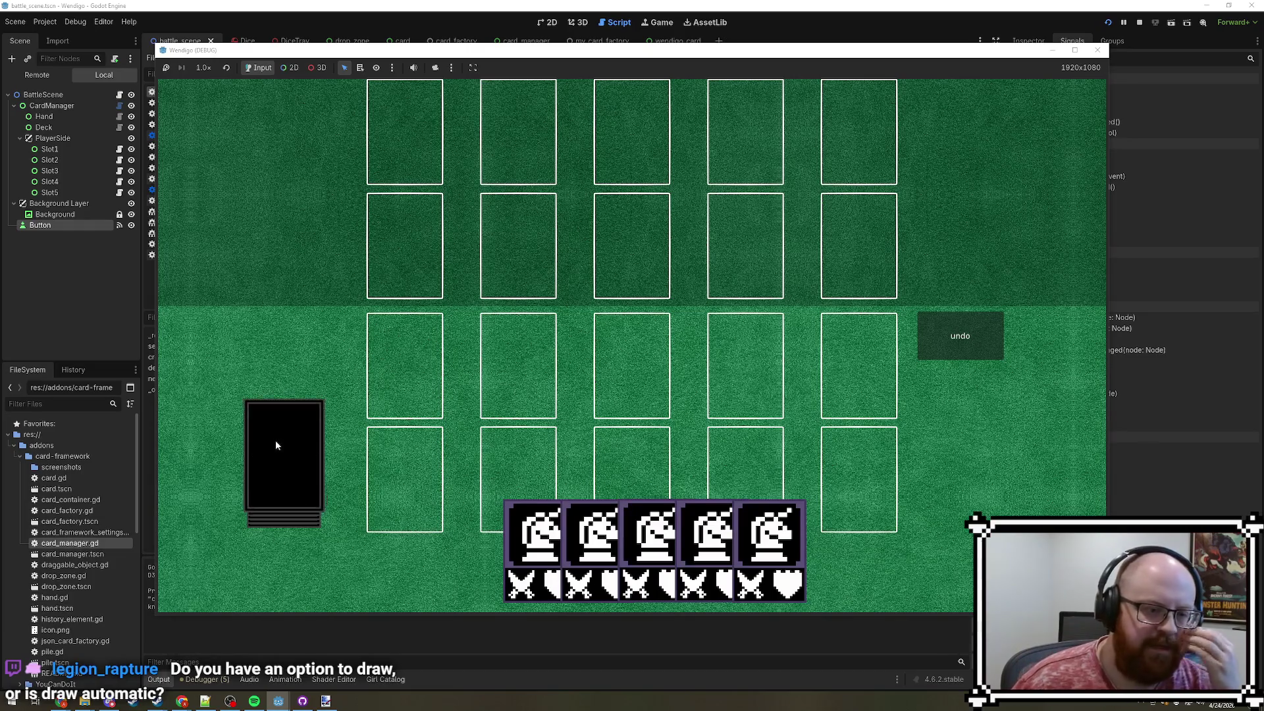
- In the running game, draw the deck's cards into the hand, undo the draws, then close the game
{"action": "mouse_move", "coordinate": [279, 443]}
{"action": "left_mouse_down"}
{"action": "mouse_move", "coordinate": [429, 522]}
{"action": "mouse_move", "coordinate": [635, 592]}
{"action": "left_mouse_up"}
{"action": "left_click", "coordinate": [309, 469]}
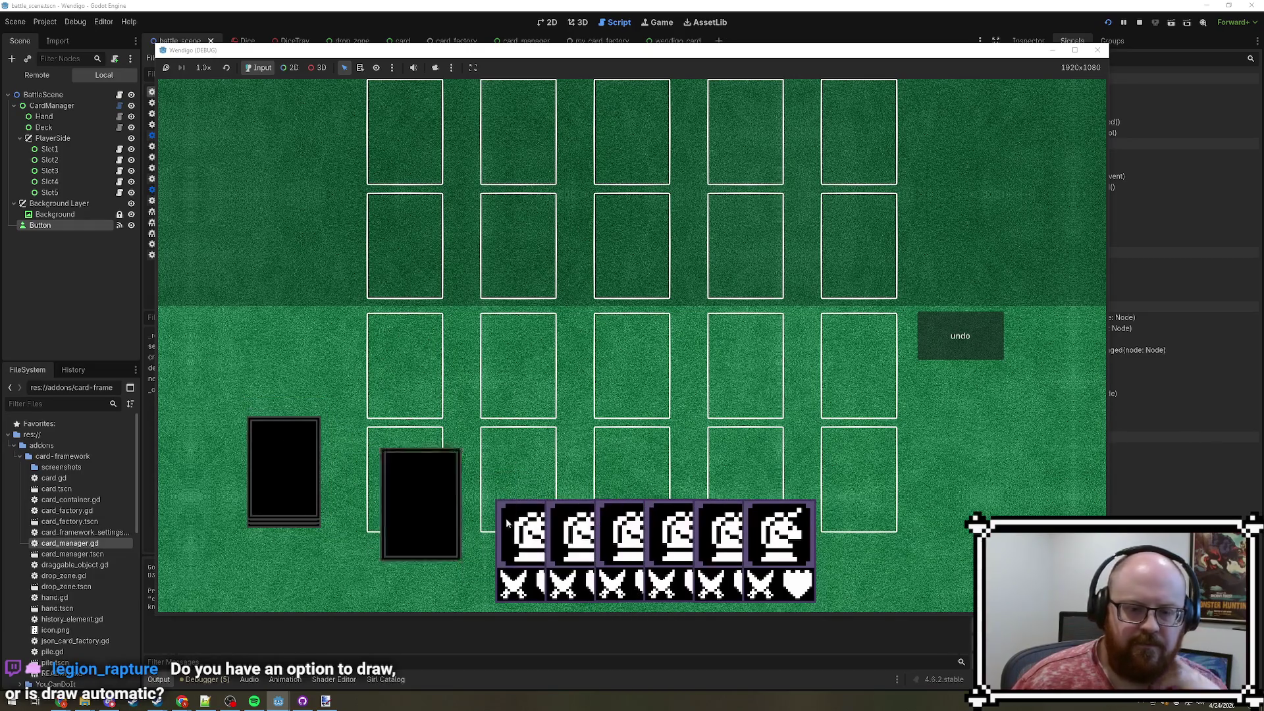
{"action": "left_click", "coordinate": [310, 469]}
{"action": "left_click", "coordinate": [310, 469]}
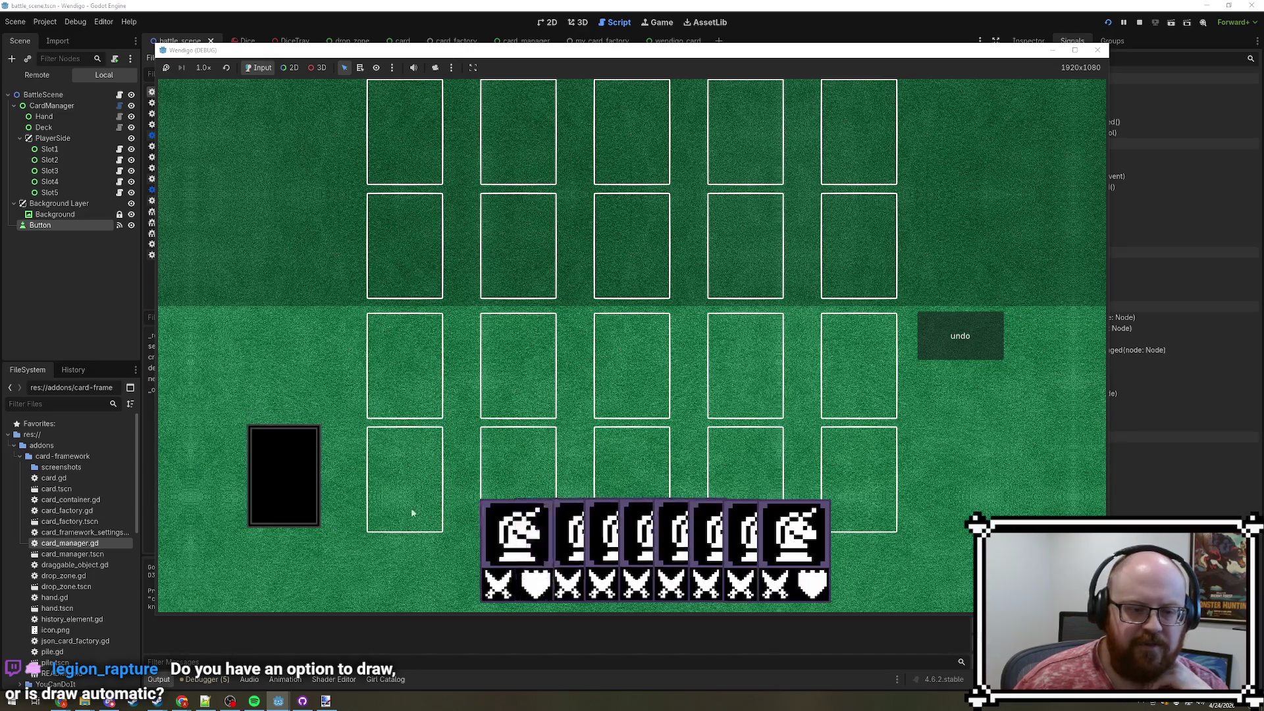
{"action": "left_click_drag", "start_coordinate": [309, 469], "coordinate": [658, 570]}
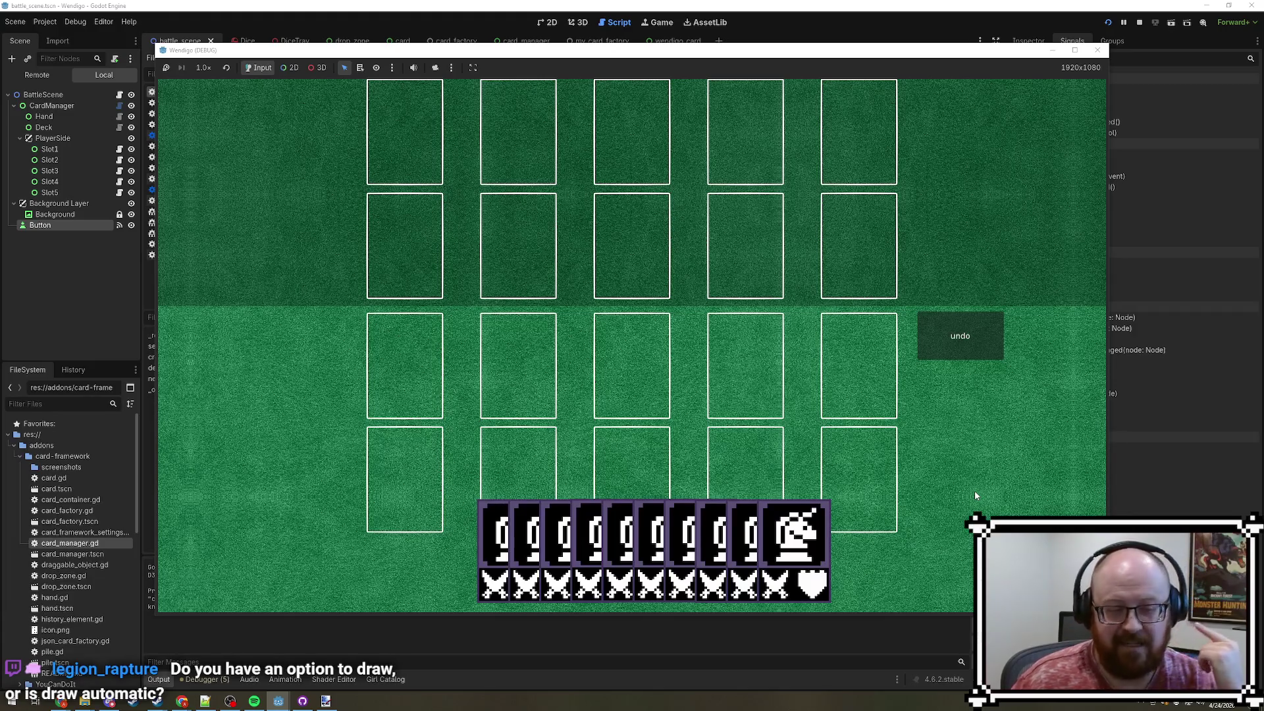
{"action": "left_click", "coordinate": [968, 331]}
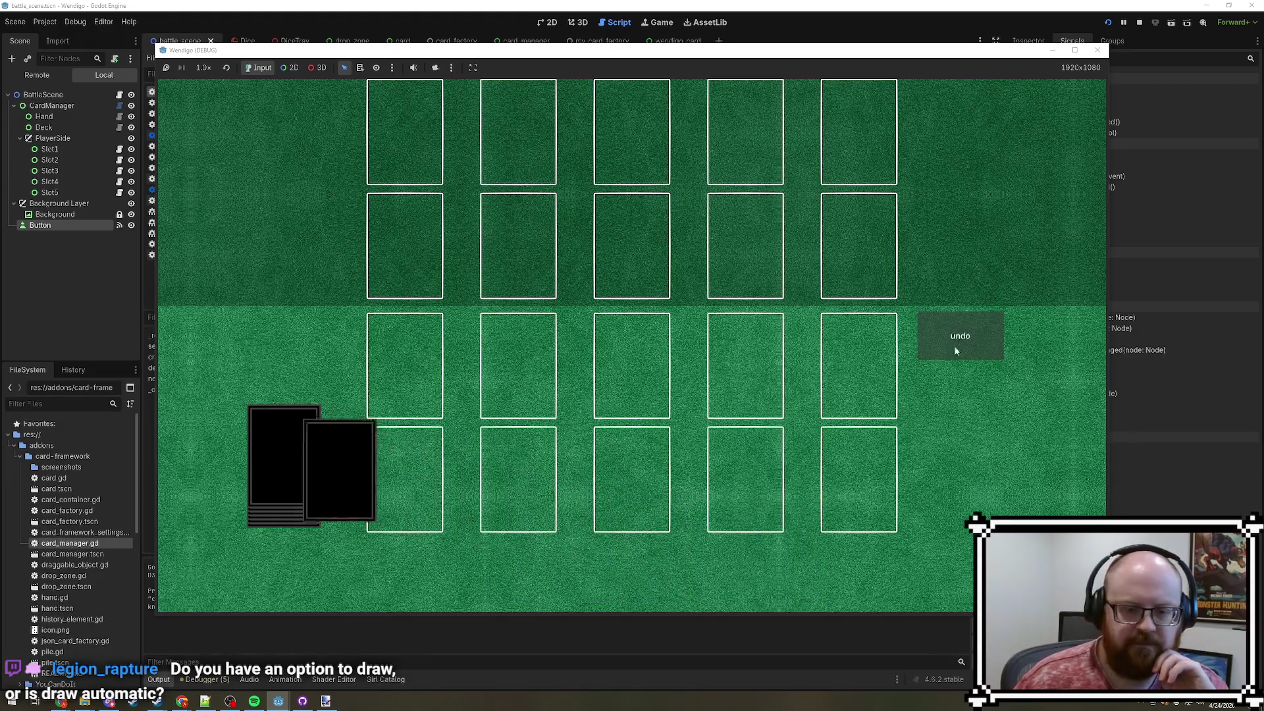
{"action": "left_click", "coordinate": [1098, 52]}
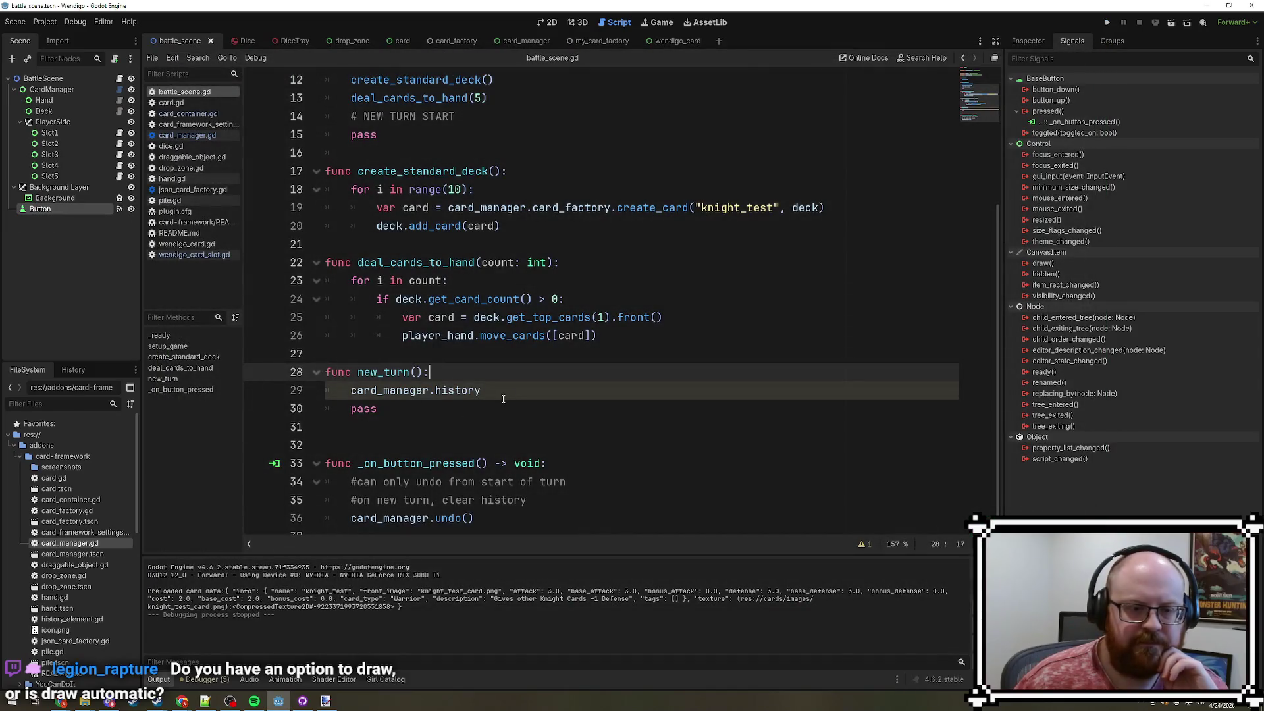
- Look up card_manager and check its reset_history() function in card_manager.gd, then return to battle_scene.gd
{"action": "right_click", "coordinate": [390, 391]}
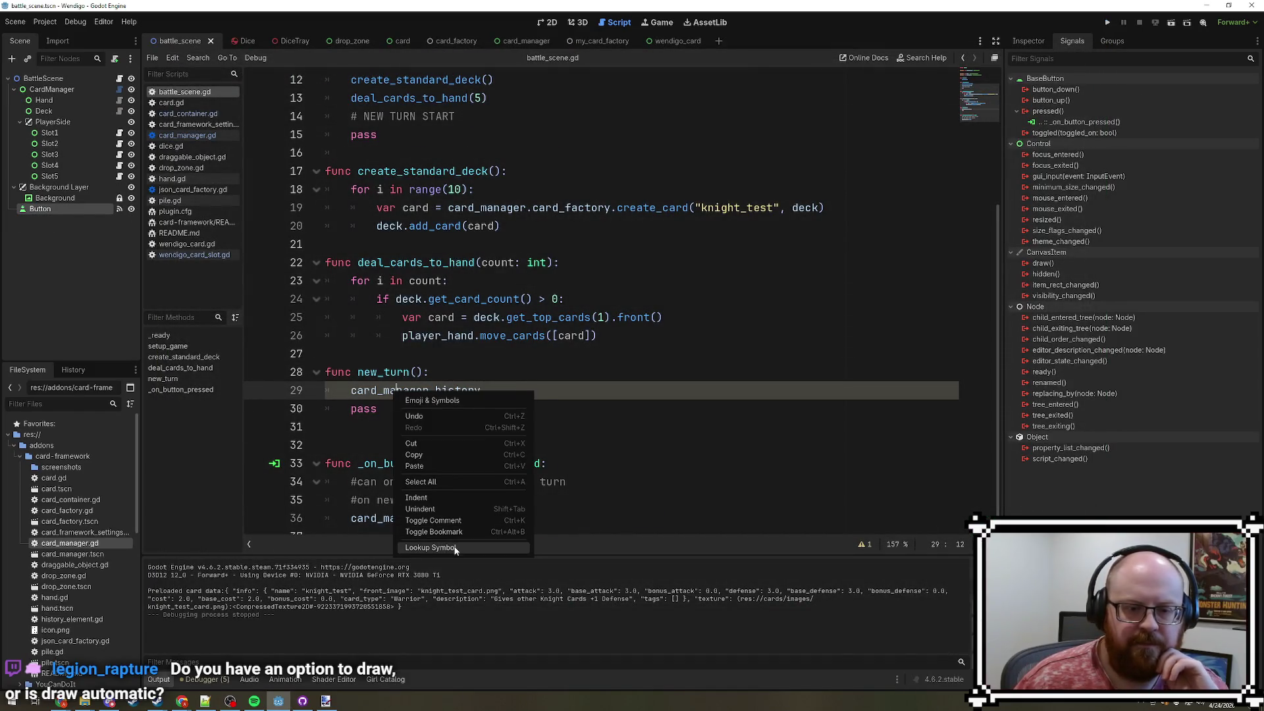
{"action": "left_click", "coordinate": [459, 547]}
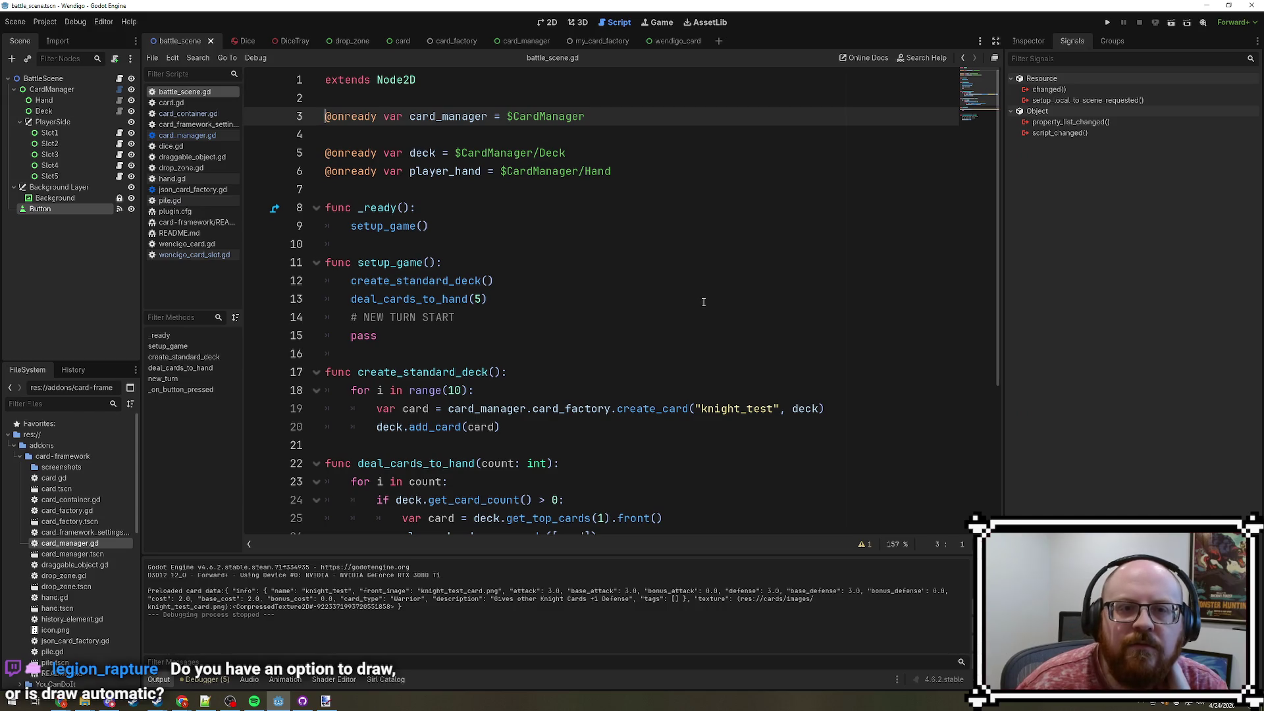
{"action": "right_click", "coordinate": [446, 117]}
{"action": "left_click", "coordinate": [752, 124]}
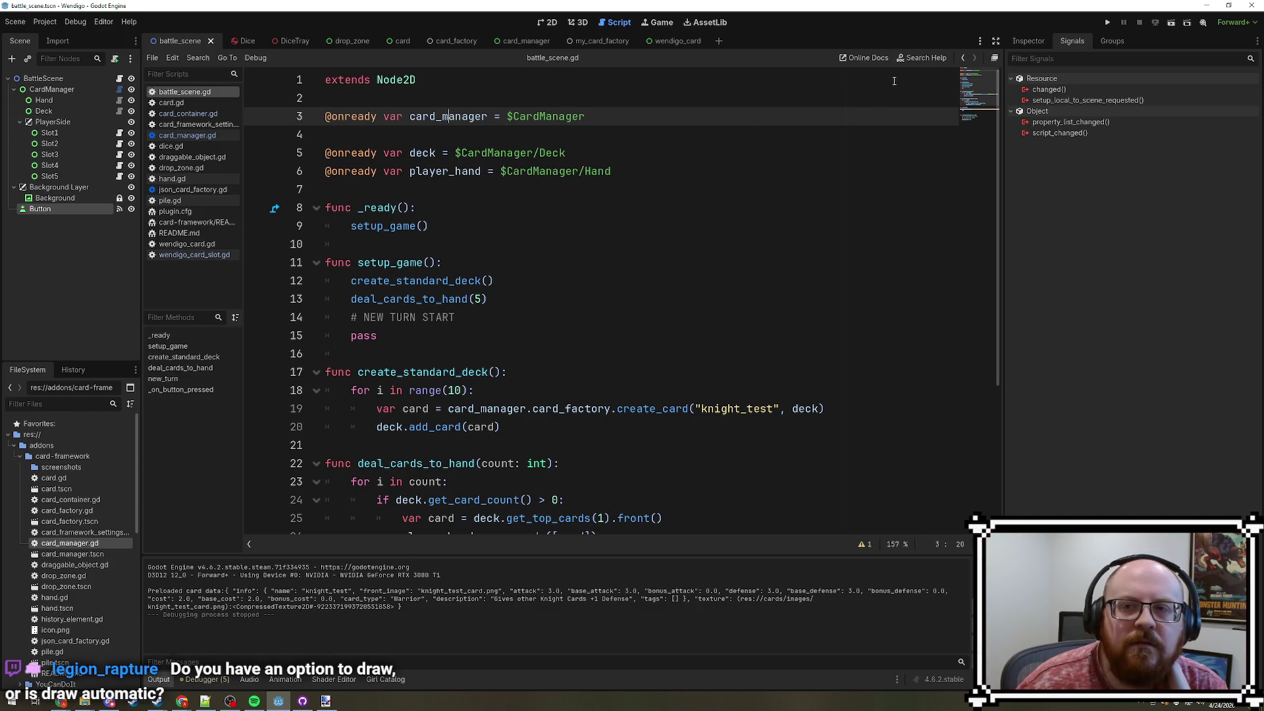
{"action": "left_click", "coordinate": [963, 59]}
{"action": "left_click", "coordinate": [963, 58]}
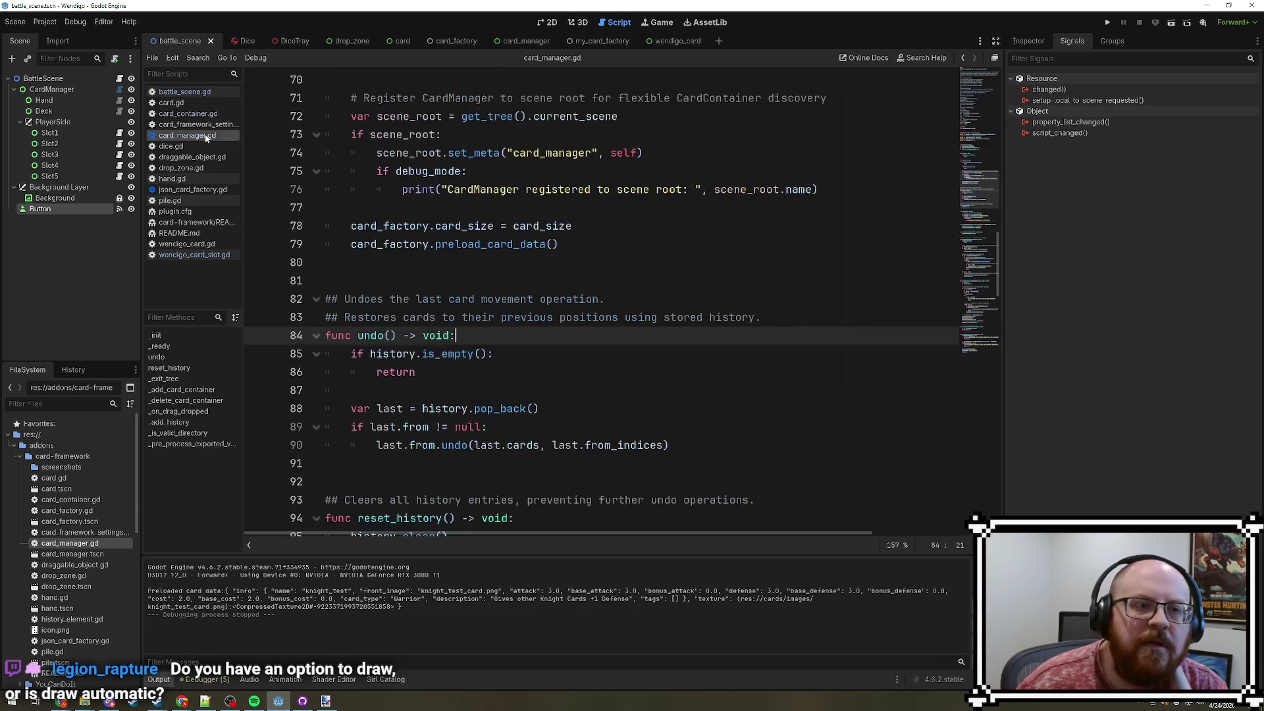
{"action": "scroll", "coordinate": [736, 307], "scroll_direction": "down", "scroll_amount": 2}
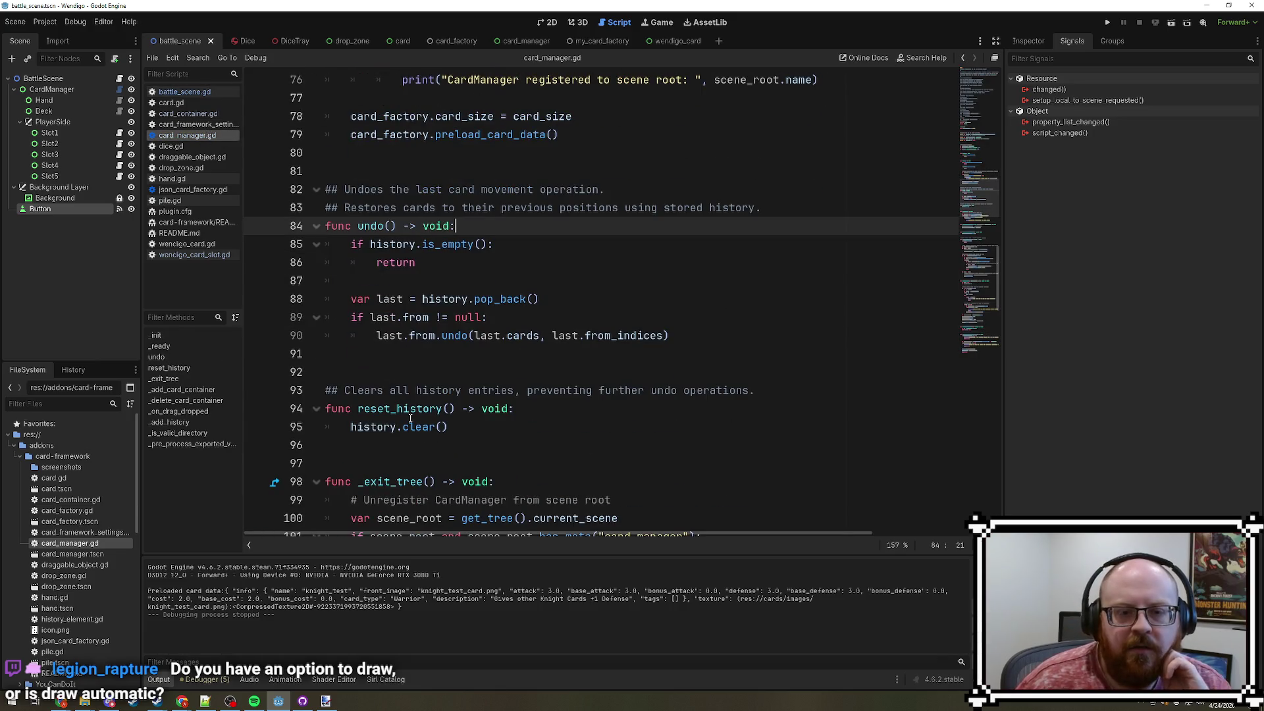
{"action": "left_click", "coordinate": [194, 102]}
{"action": "left_click", "coordinate": [206, 93]}
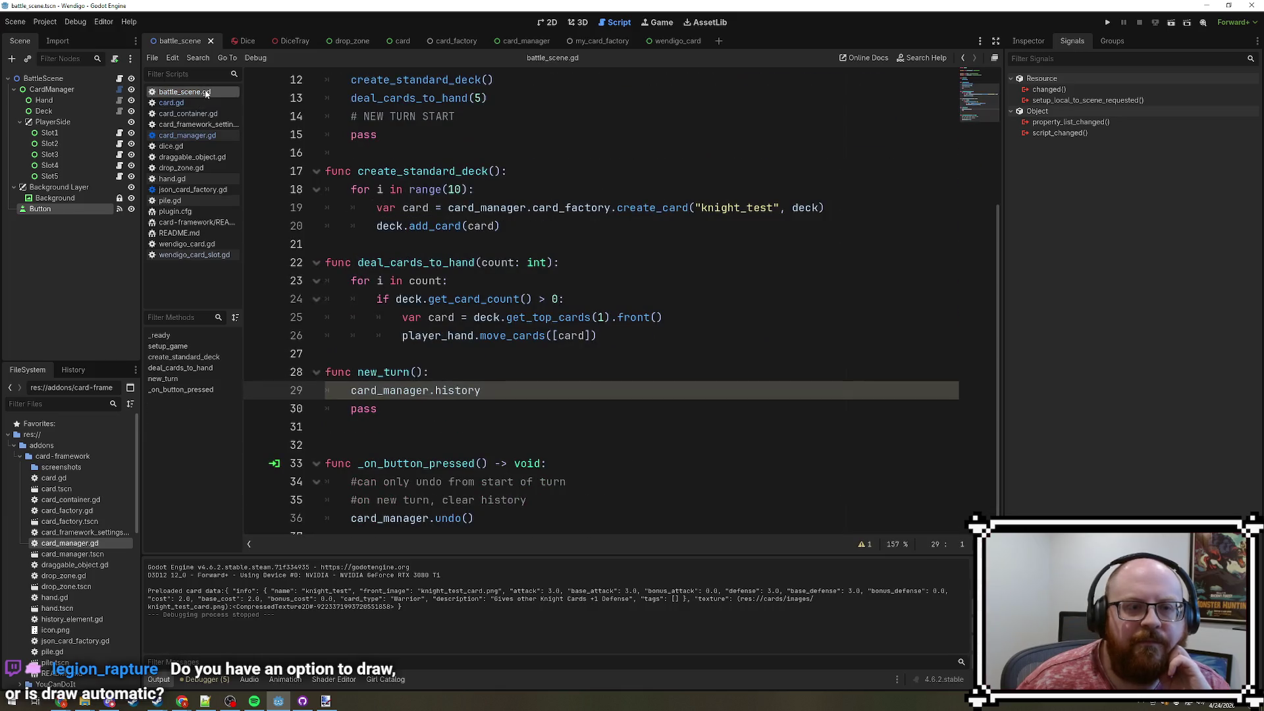
- Change the call on line 29 in new_turn() to card_manager.reset_history()
{"action": "double_click", "coordinate": [483, 391]}
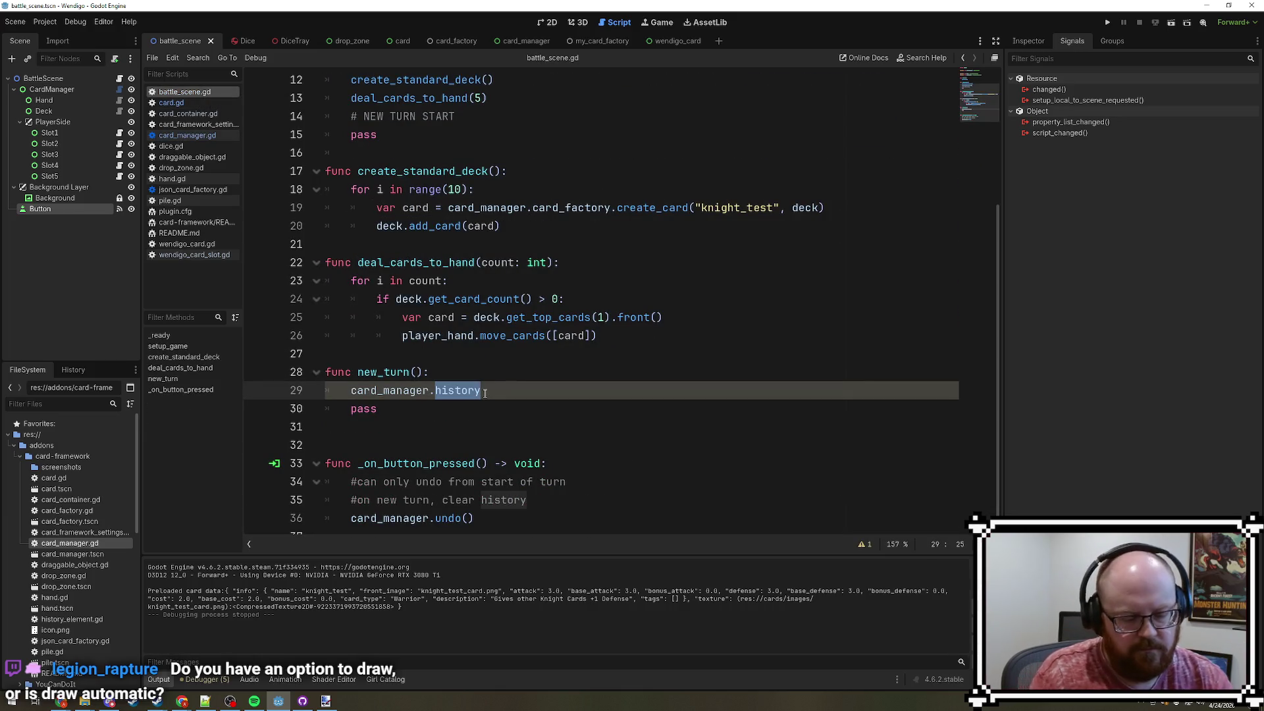
{"action": "type", "text": "reset"}
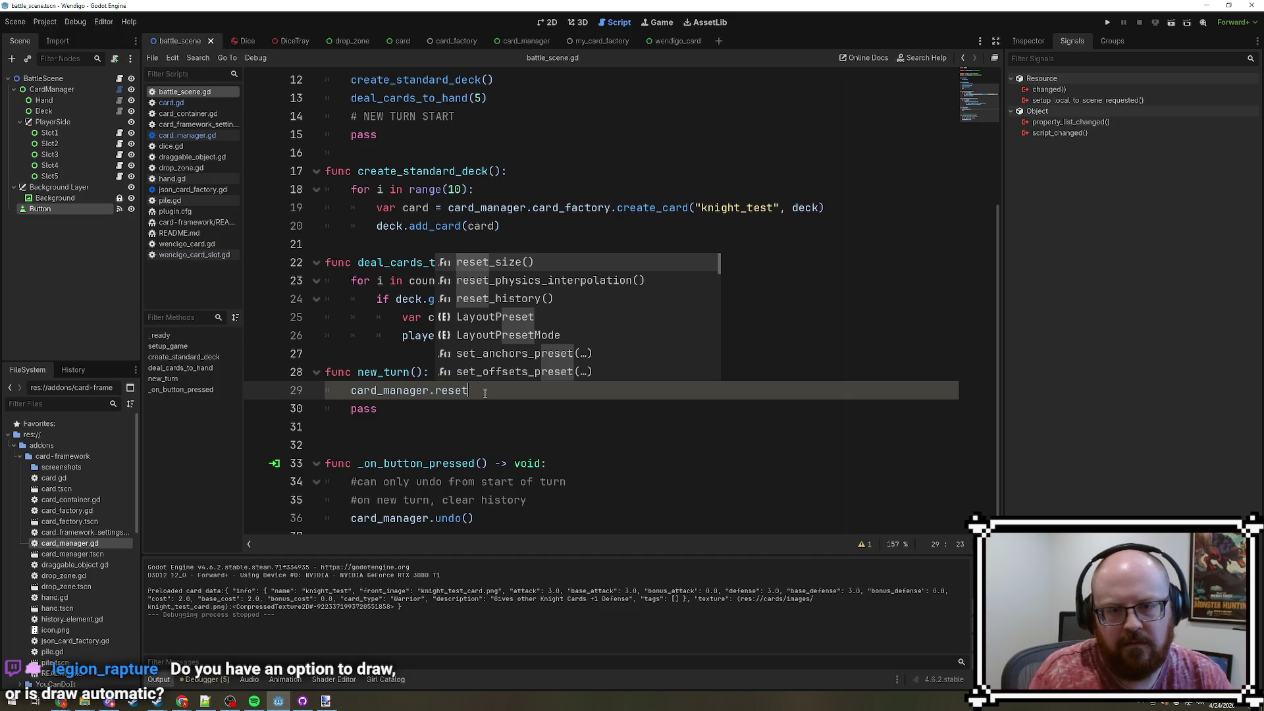
{"action": "key", "text": "Down"}
{"action": "key", "text": "Down"}
{"action": "key", "text": "Return"}
{"action": "left_click", "coordinate": [553, 359]}
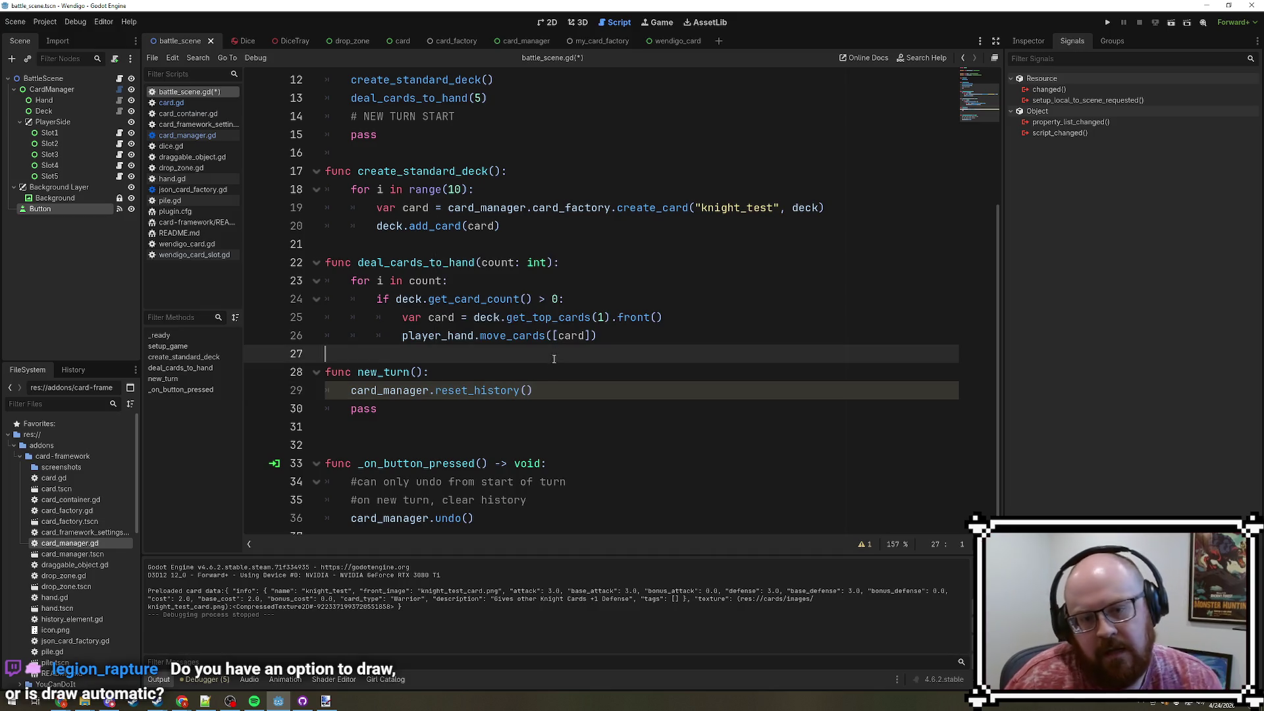
- Delete the pass placeholder and the two comments above undo(), then save battle_scene.gd
{"action": "double_click", "coordinate": [364, 409]}
{"action": "key", "text": "BackSpace"}
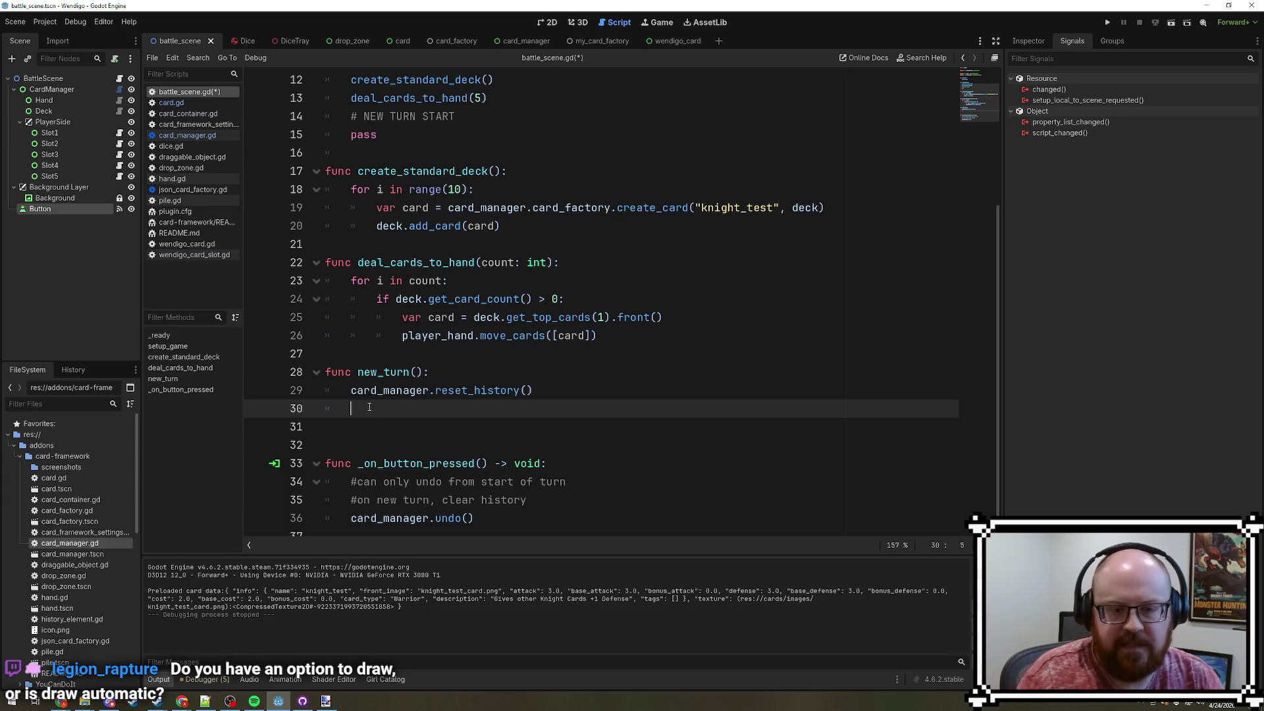
{"action": "left_click_drag", "start_coordinate": [528, 500], "coordinate": [243, 479]}
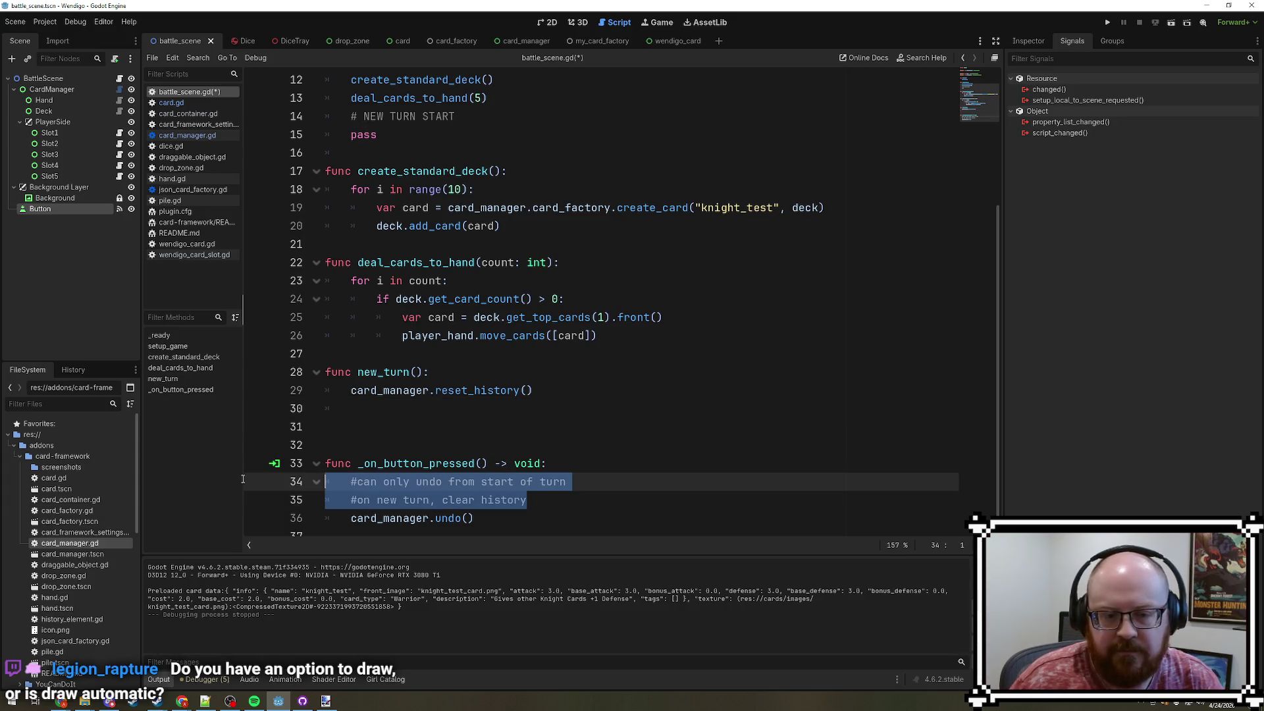
{"action": "key", "text": "BackSpace"}
{"action": "key", "text": "BackSpace"}
{"action": "key", "text": "ctrl+s"}
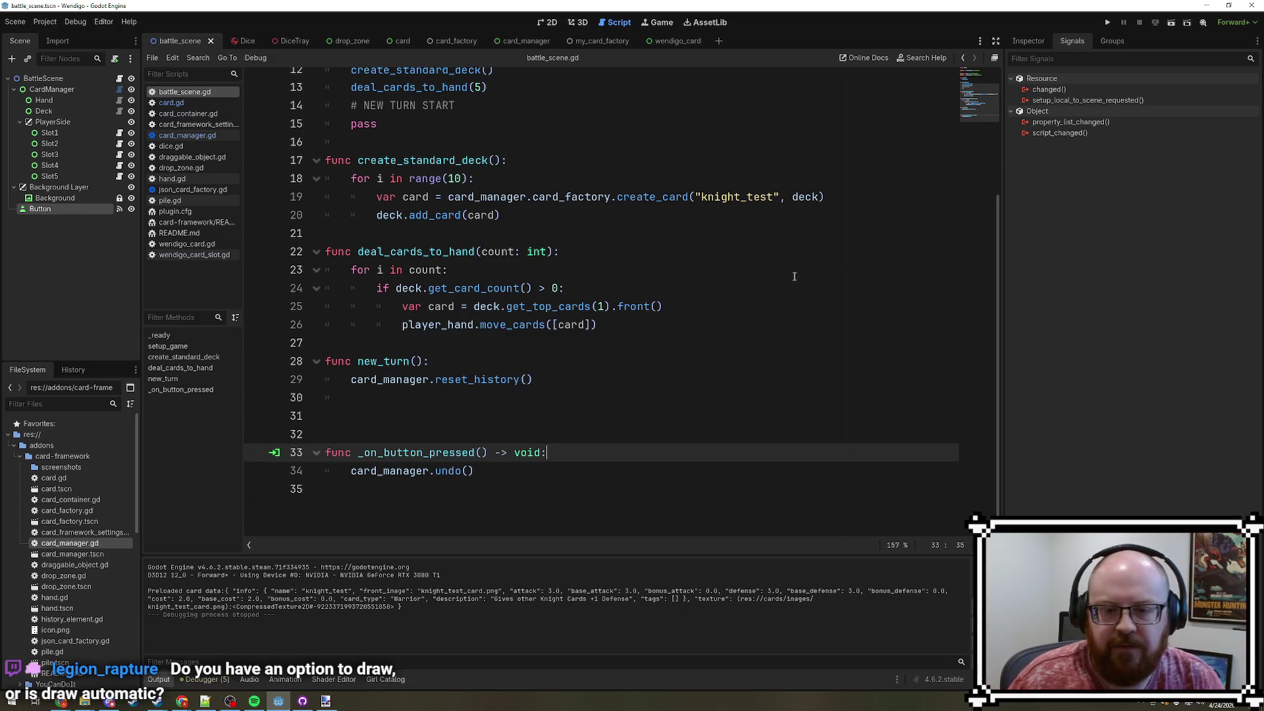
{"action": "left_click", "coordinate": [585, 380]}
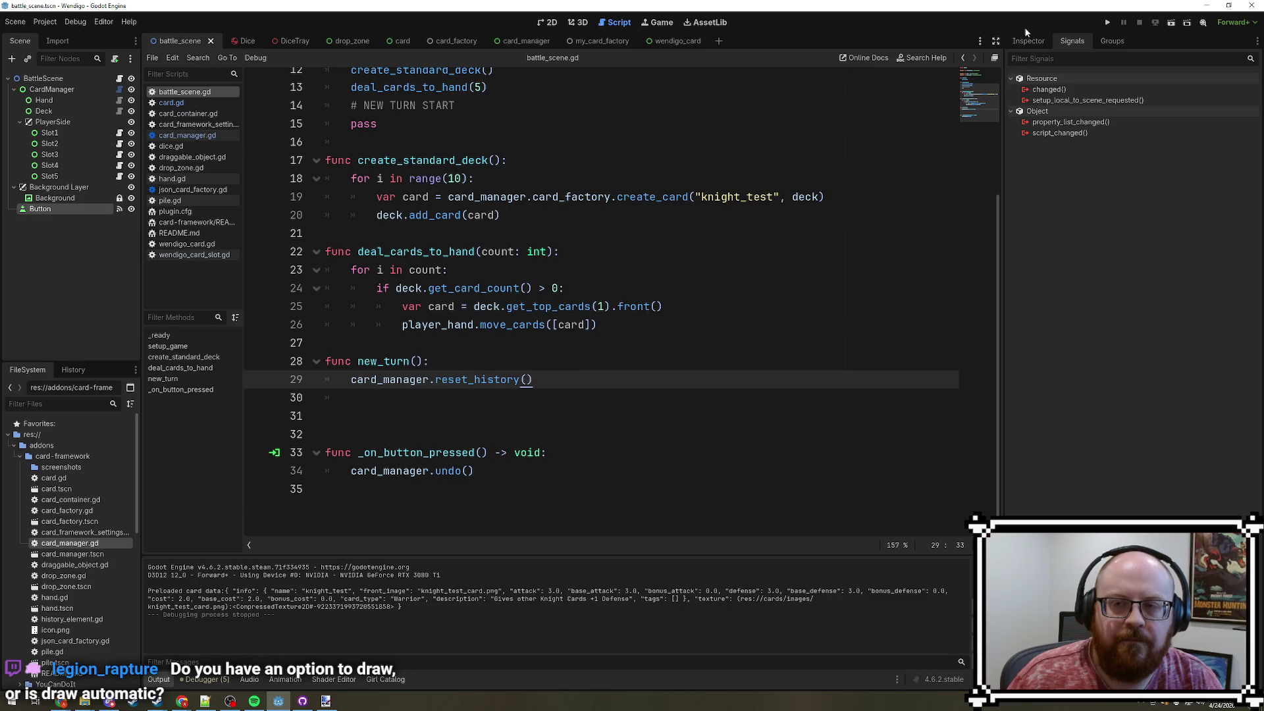
- Run the project to try undo in the game, then stop it
{"action": "left_click", "coordinate": [1108, 23]}
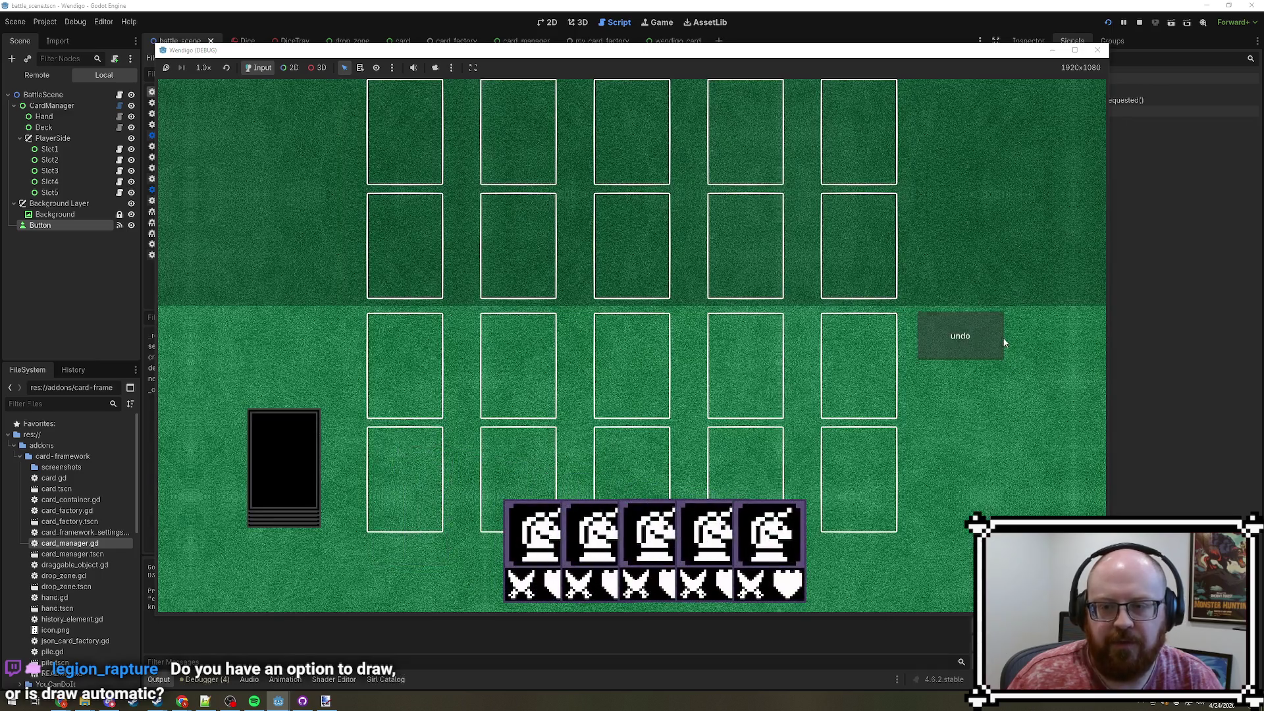
{"action": "left_click", "coordinate": [971, 344]}
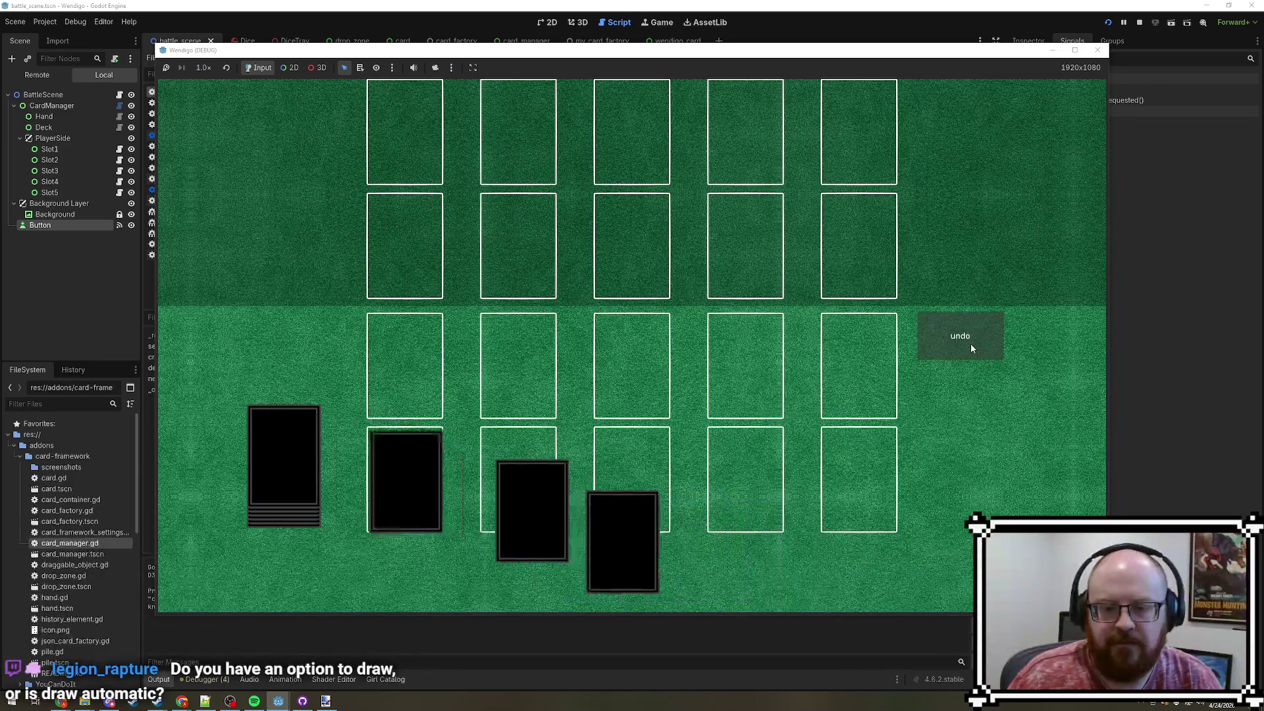
{"action": "left_click", "coordinate": [1108, 22]}
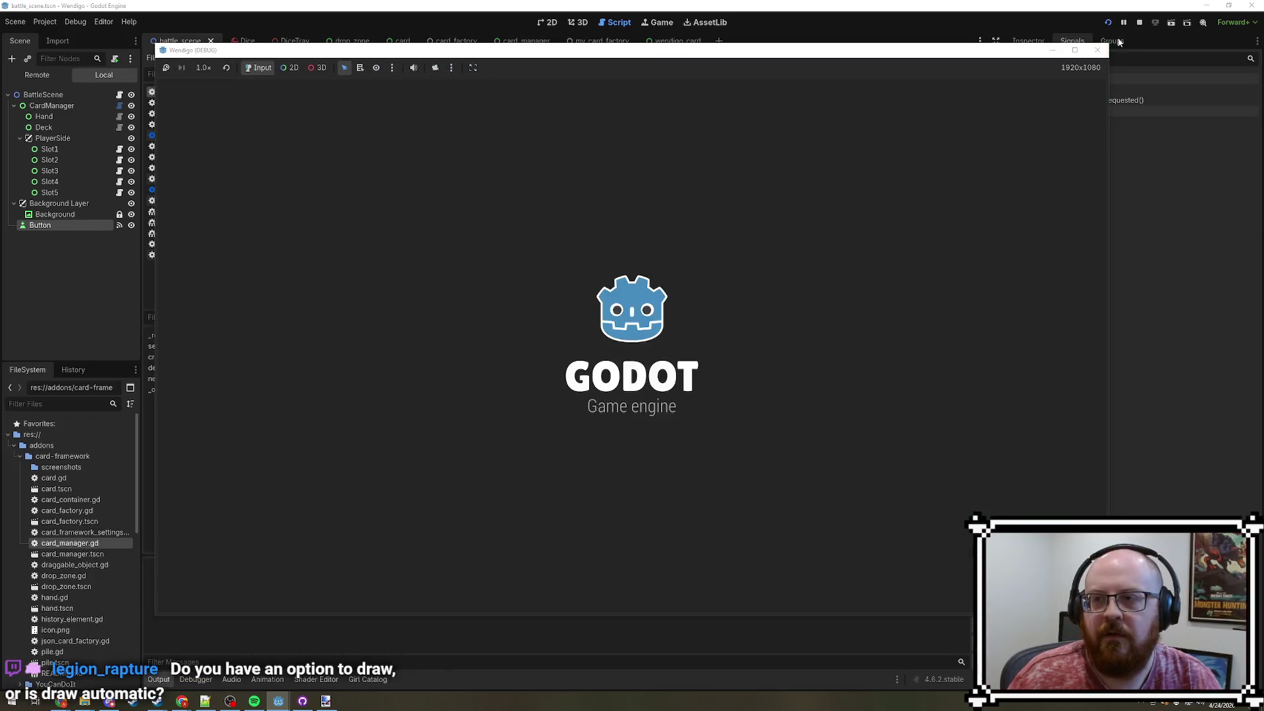
{"action": "left_click", "coordinate": [1140, 22]}
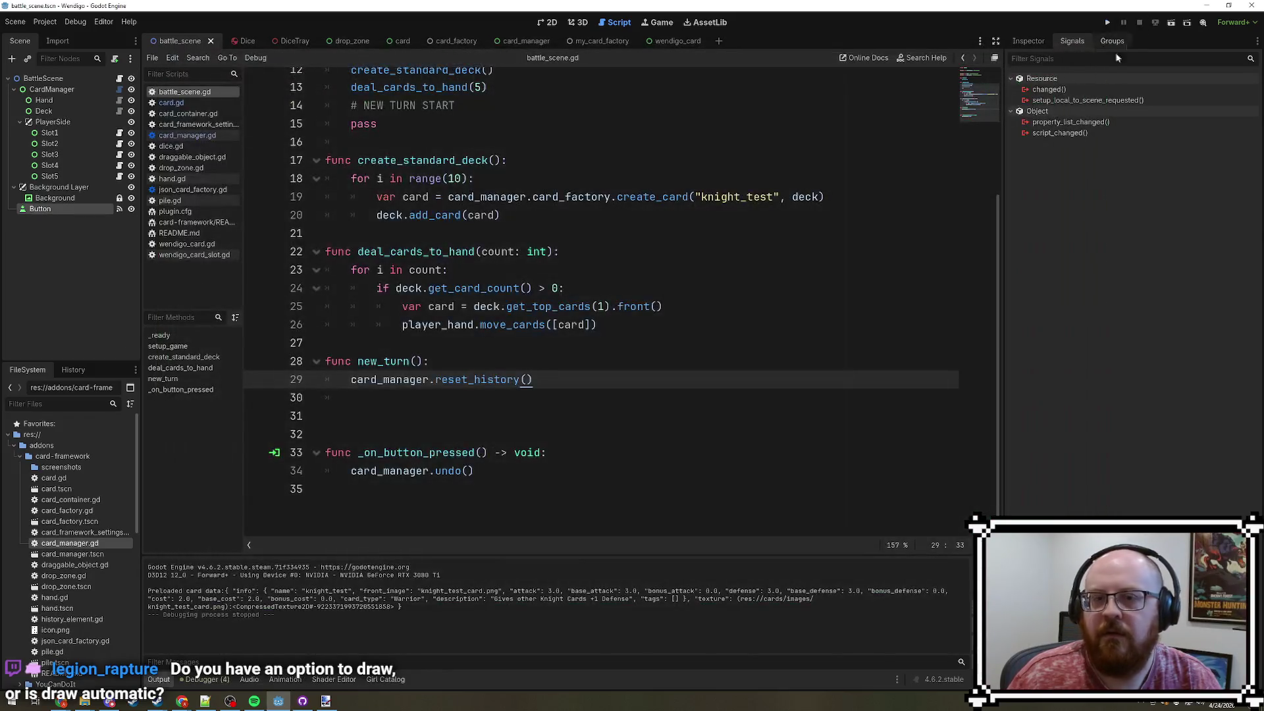
- Replace the '# NEW TURN START' comment in setup_game with a new_turn() call
{"action": "scroll", "coordinate": [492, 333], "scroll_direction": "down", "scroll_amount": 3}
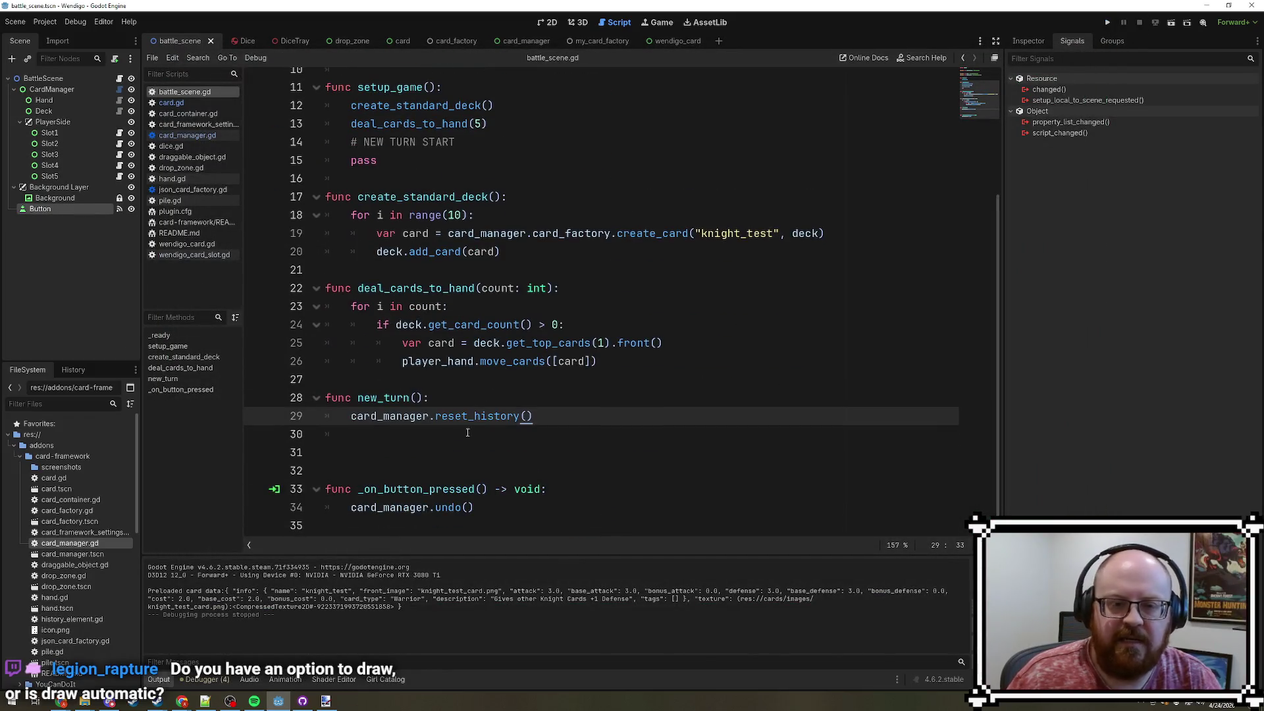
{"action": "left_click_drag", "start_coordinate": [456, 142], "coordinate": [353, 143]}
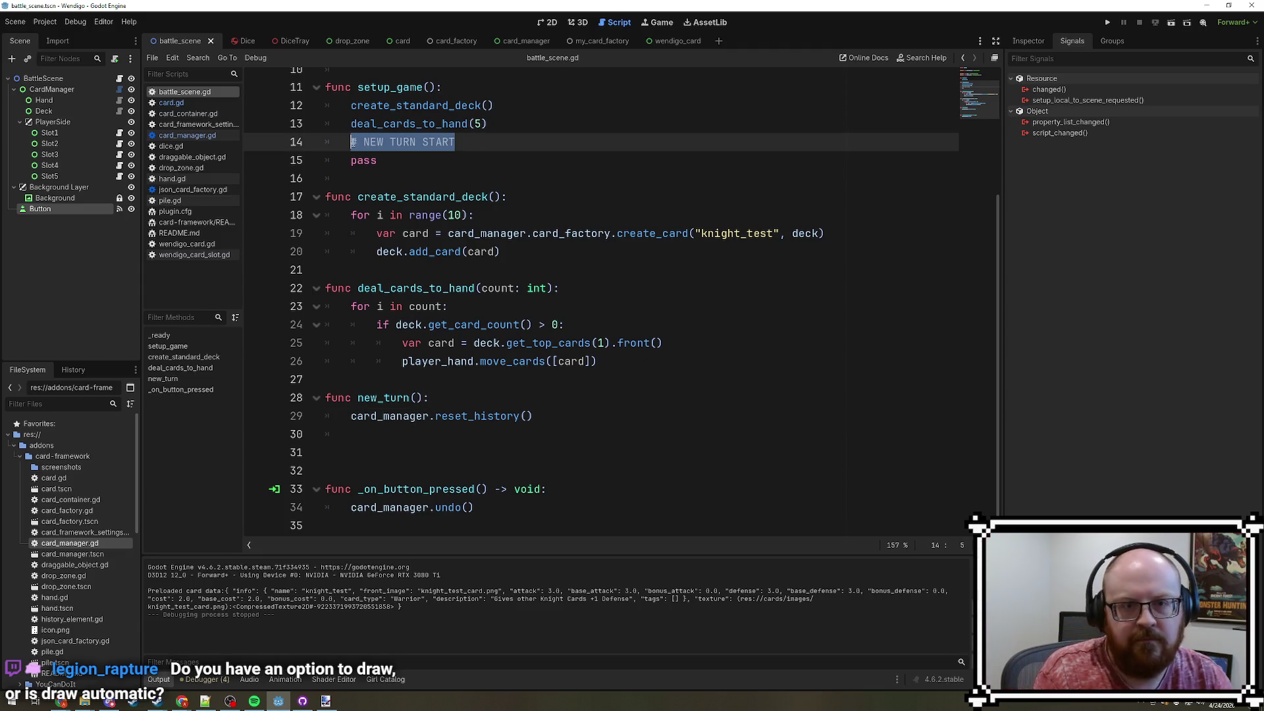
{"action": "type", "text": "new"}
{"action": "key", "text": "Return"}
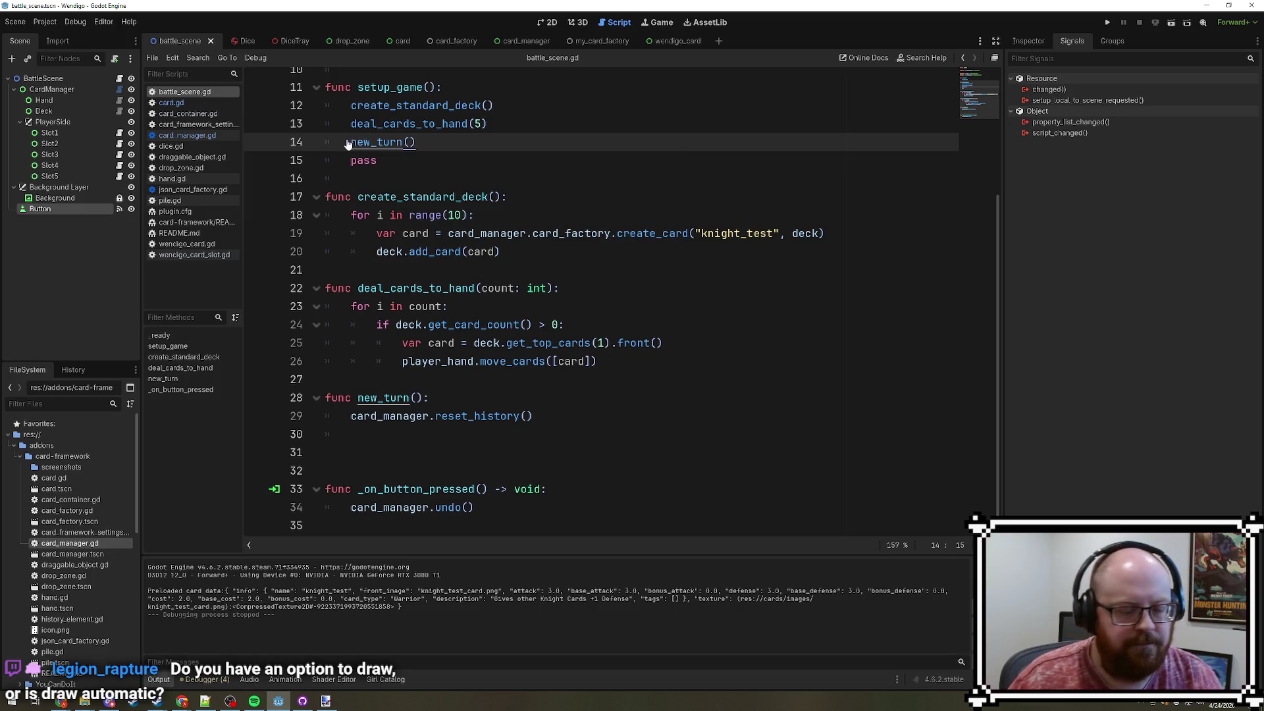
- Run the game, place hand cards into slots, undo the placements, and close the game
{"action": "left_click", "coordinate": [1108, 23]}
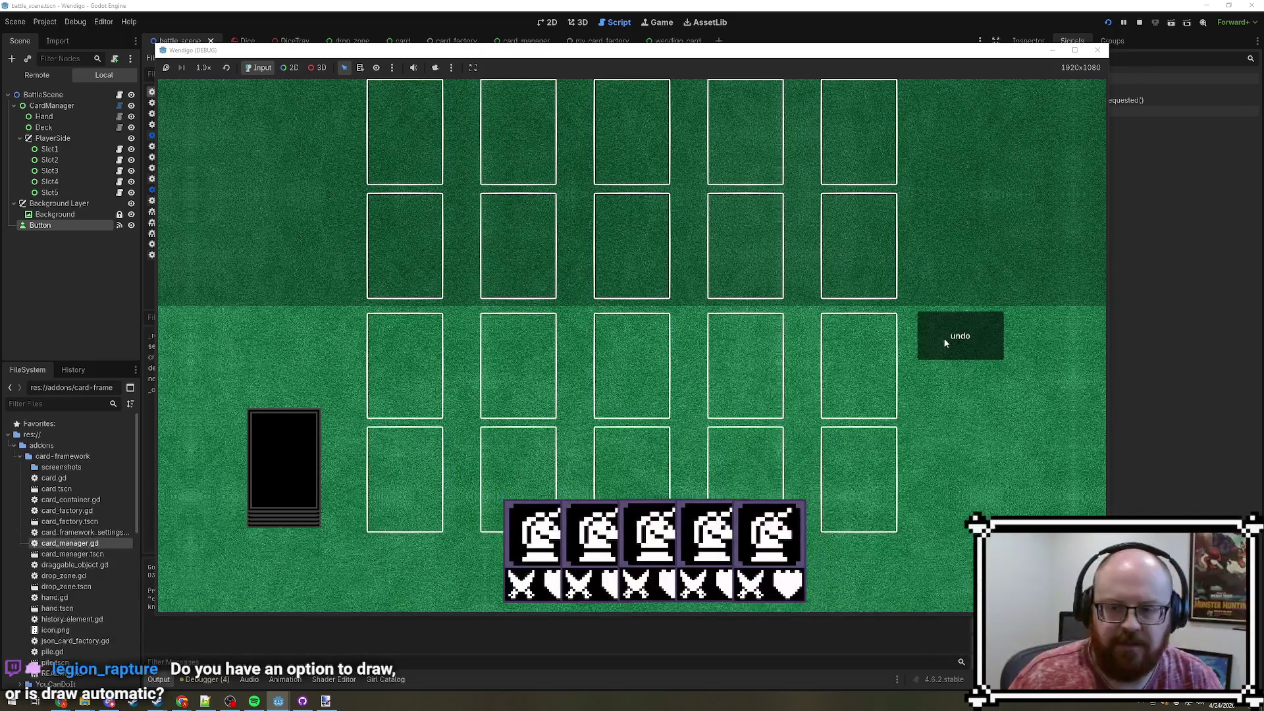
{"action": "left_click_drag", "start_coordinate": [537, 533], "coordinate": [518, 366]}
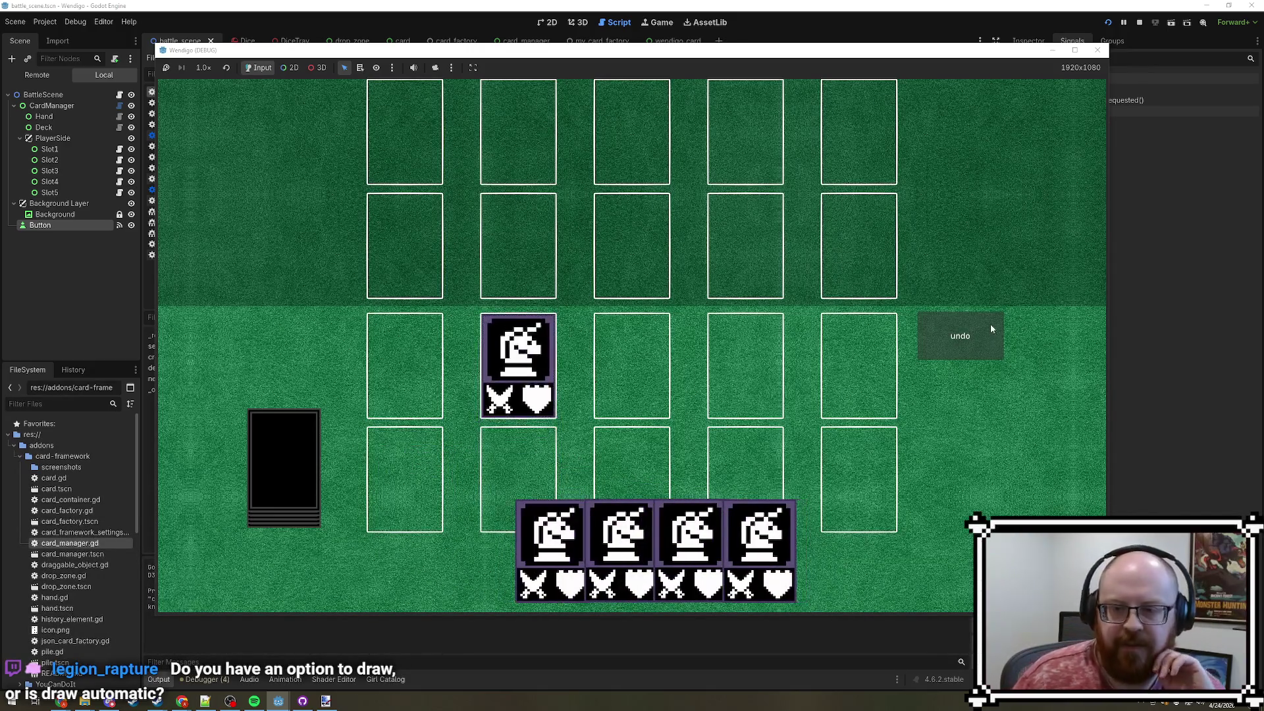
{"action": "left_click", "coordinate": [988, 332]}
{"action": "left_click_drag", "start_coordinate": [596, 540], "coordinate": [632, 369]}
{"action": "left_click_drag", "start_coordinate": [651, 530], "coordinate": [746, 366]}
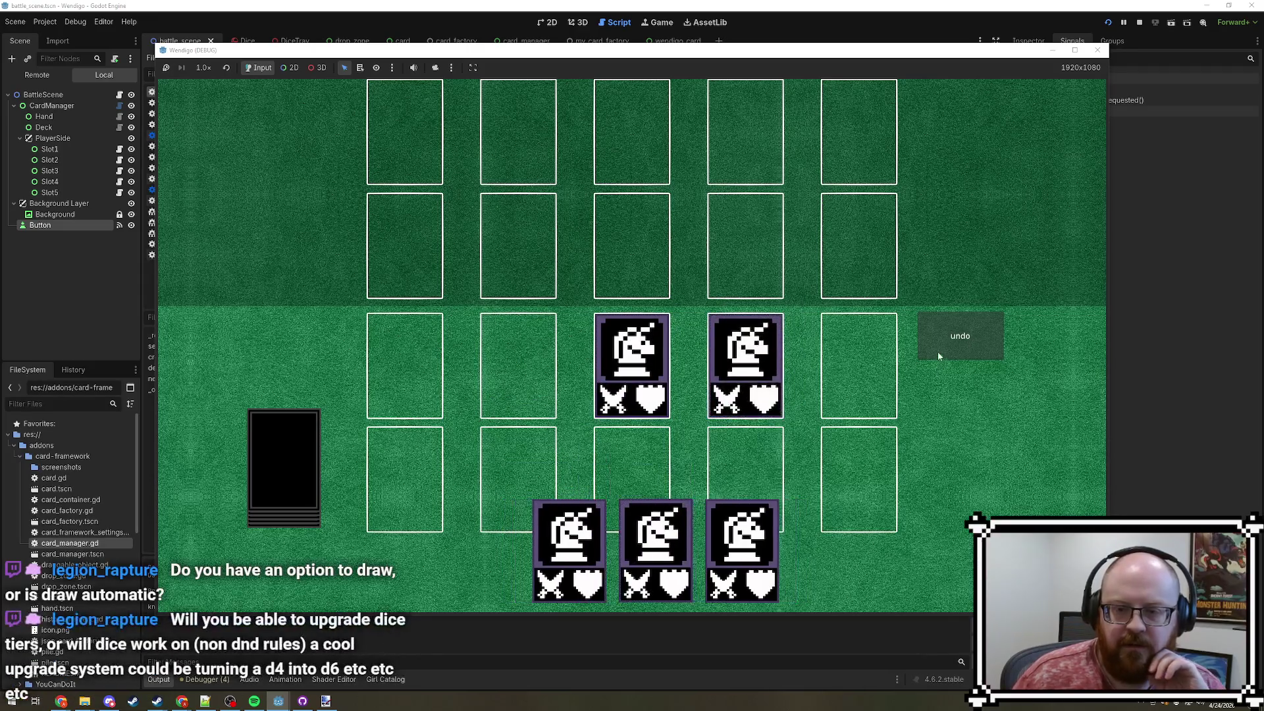
{"action": "left_click", "coordinate": [948, 342]}
{"action": "left_click", "coordinate": [949, 343]}
{"action": "left_click", "coordinate": [1096, 53]}
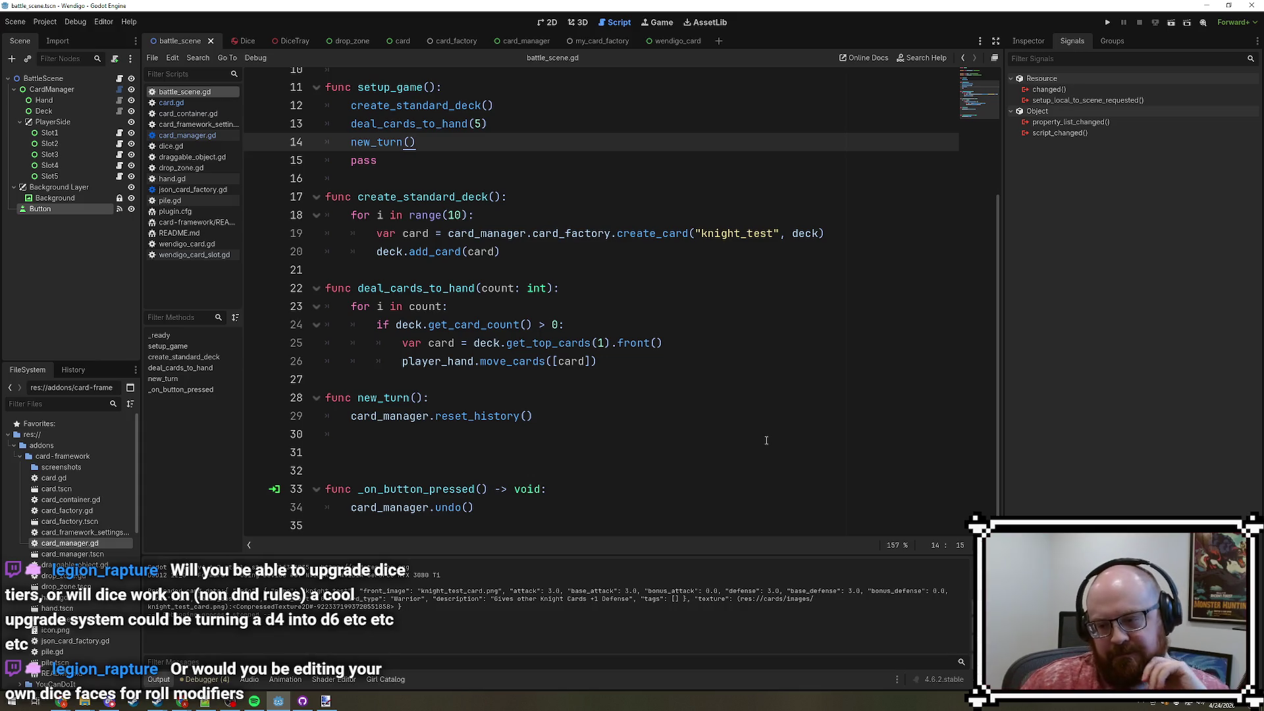
{"action": "left_click", "coordinate": [729, 362]}
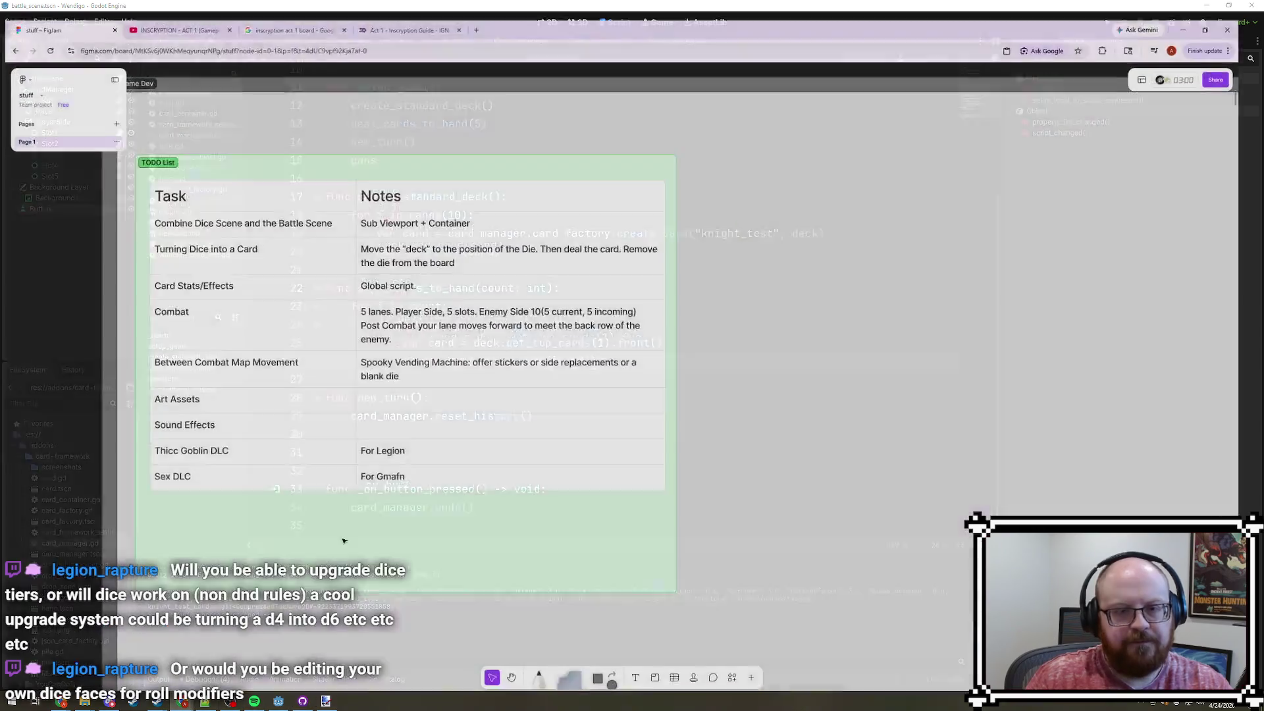
{"action": "left_click", "coordinate": [182, 702]}
- Pan the board to bring the Card Ideas section fully into view
{"action": "scroll", "coordinate": [333, 446], "scroll_direction": "up", "scroll_amount": 2}
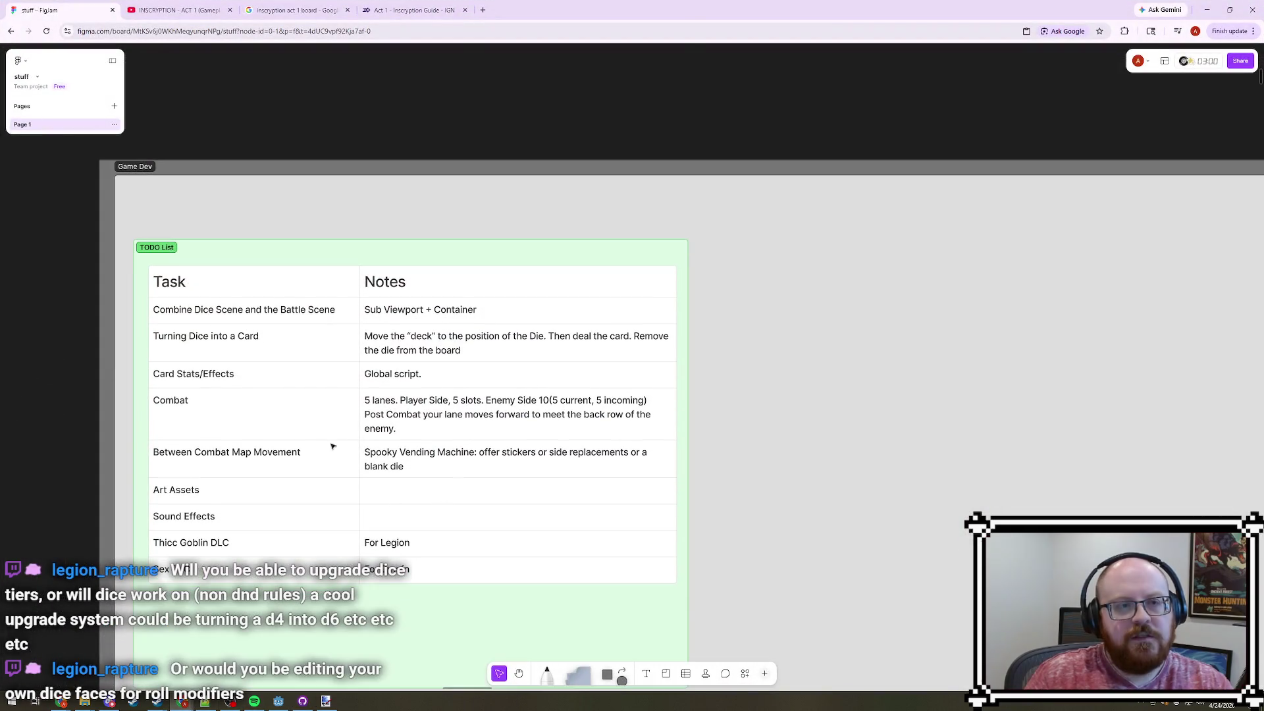
{"action": "scroll", "coordinate": [333, 446], "scroll_direction": "down", "scroll_amount": 4}
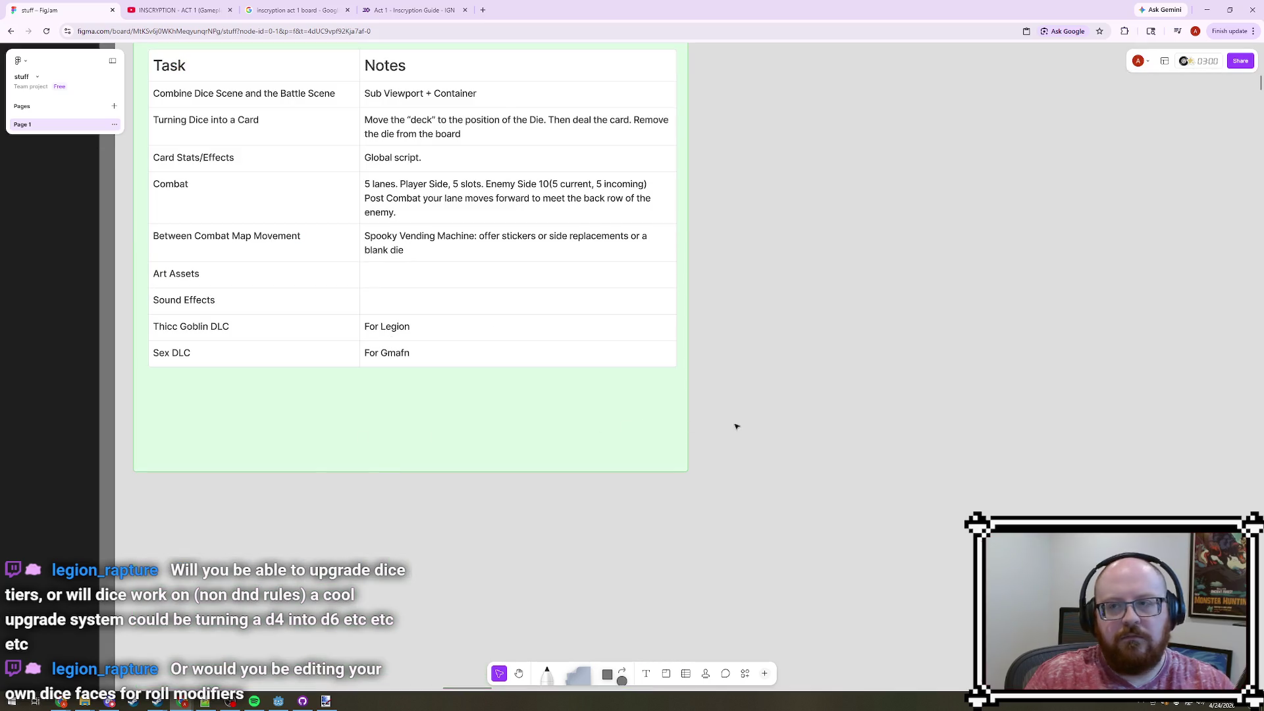
{"action": "scroll", "coordinate": [736, 426], "scroll_direction": "down", "scroll_amount": 5}
{"action": "left_click_drag", "start_coordinate": [1005, 341], "coordinate": [138, 345]}
{"action": "scroll", "coordinate": [770, 406], "scroll_direction": "up", "scroll_amount": 5}
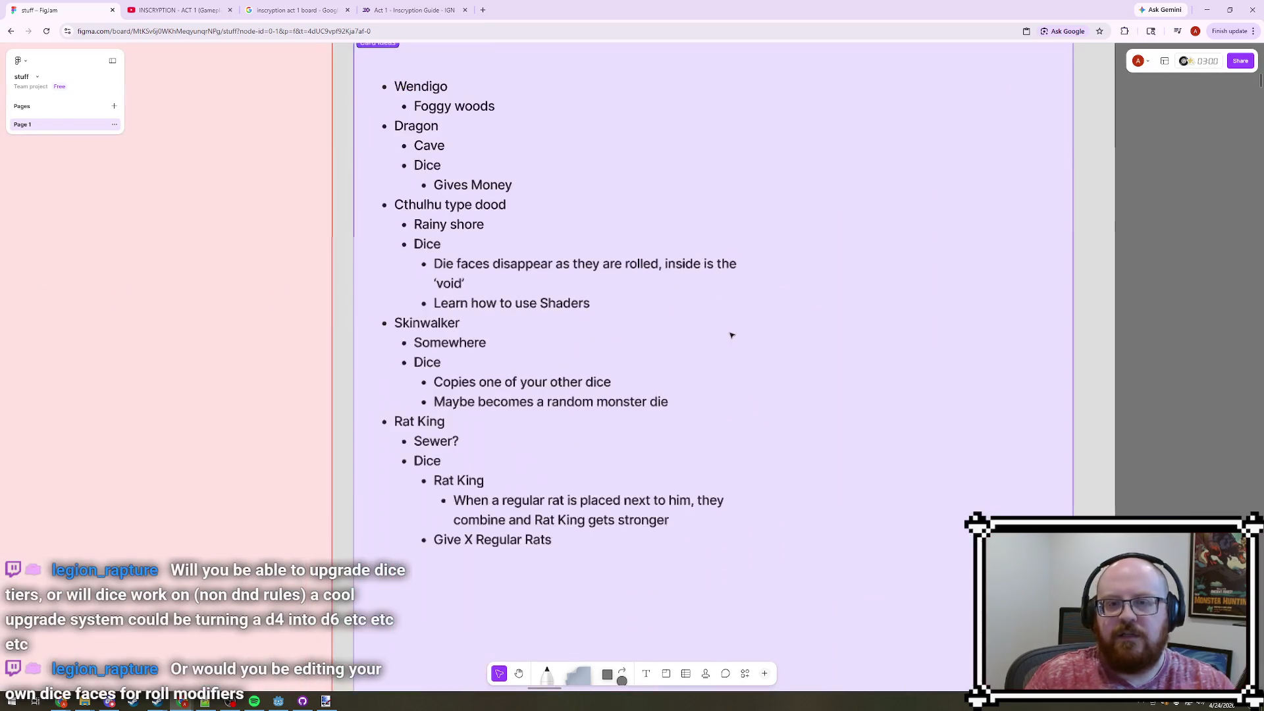
{"action": "scroll", "coordinate": [730, 335], "scroll_direction": "left", "scroll_amount": 8}
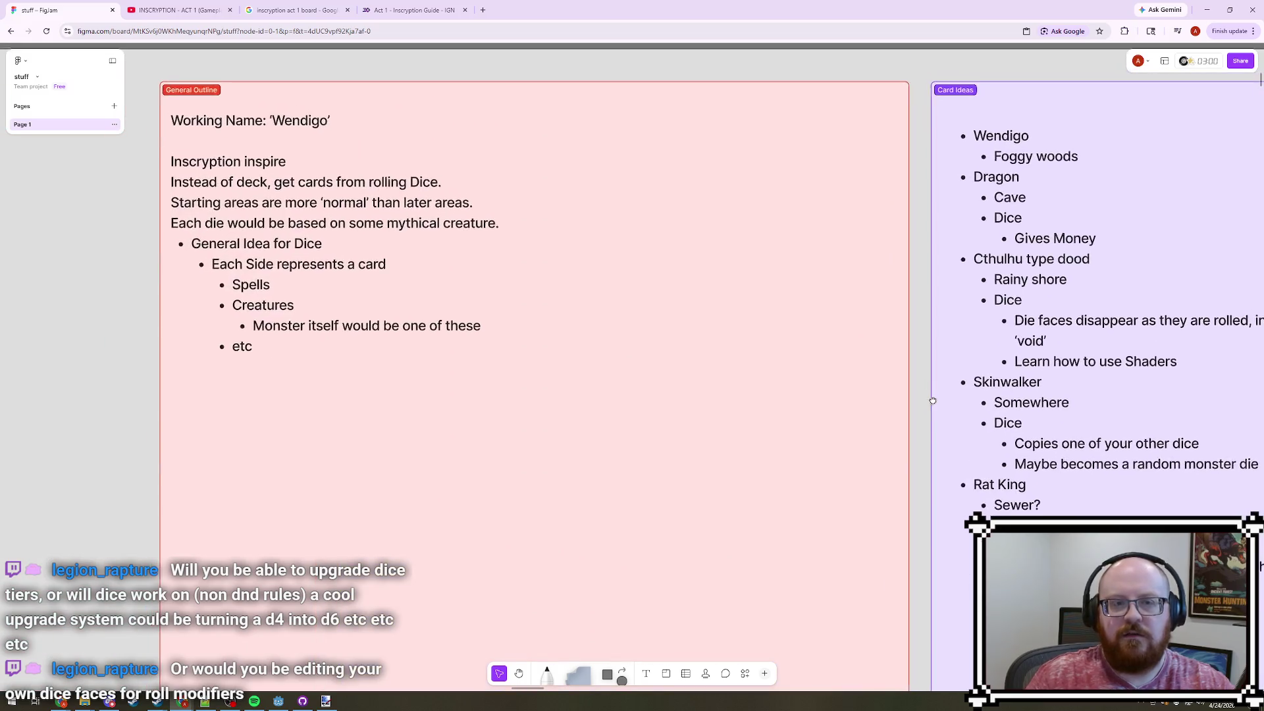
{"action": "left_click_drag", "start_coordinate": [933, 401], "coordinate": [496, 437]}
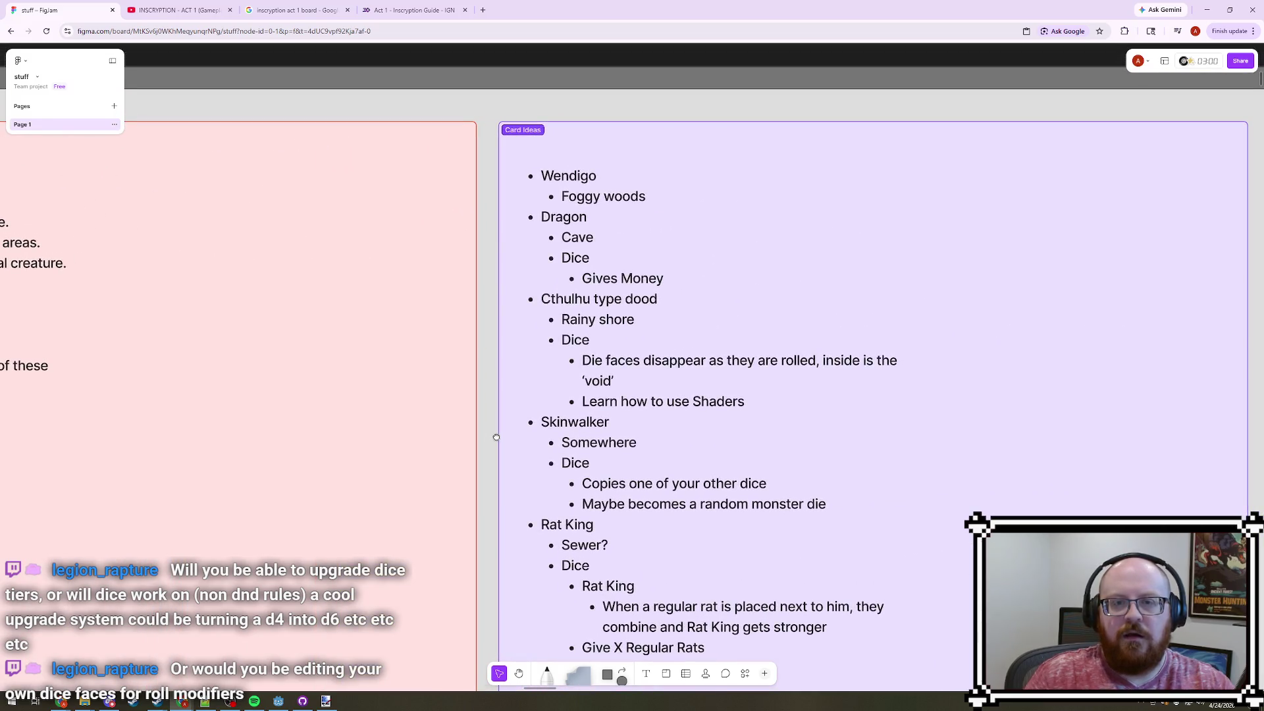
- Insert '/Dice' after 'Card' in the section title so it reads 'Card/Dice Ideas'
{"action": "left_click", "coordinate": [522, 131]}
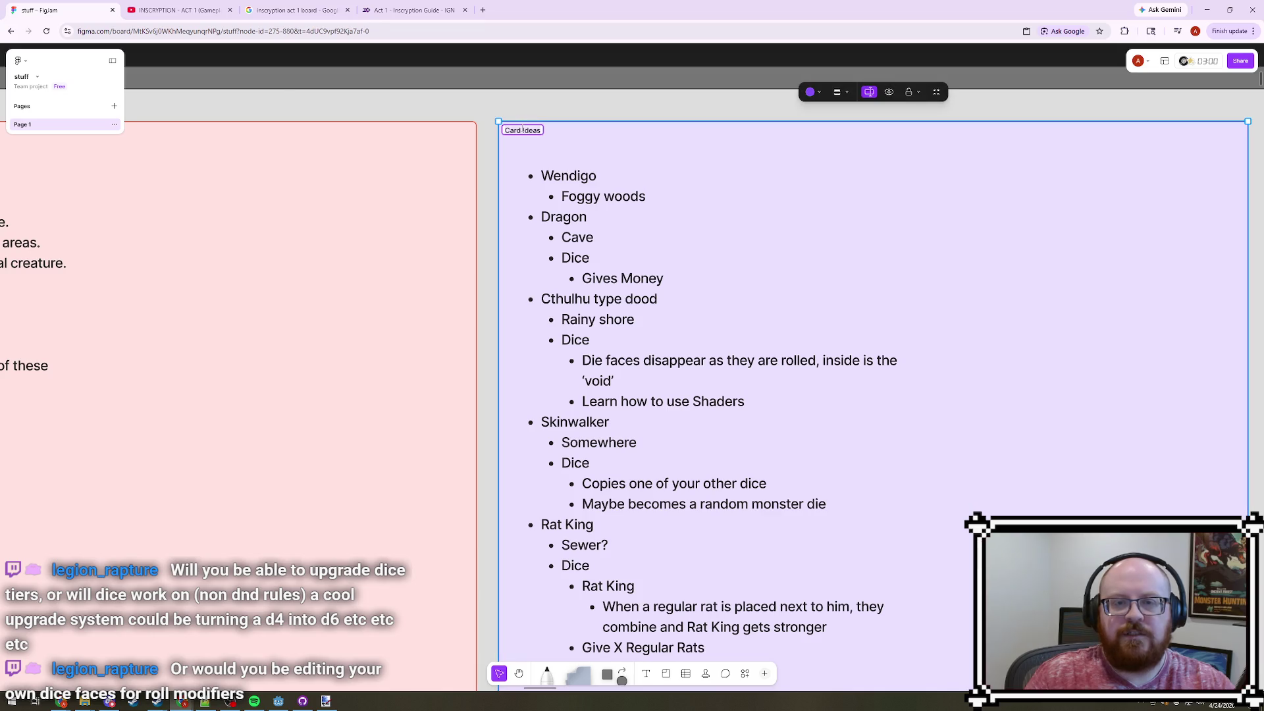
{"action": "left_click", "coordinate": [523, 130]}
{"action": "type", "text": "/Dice"}
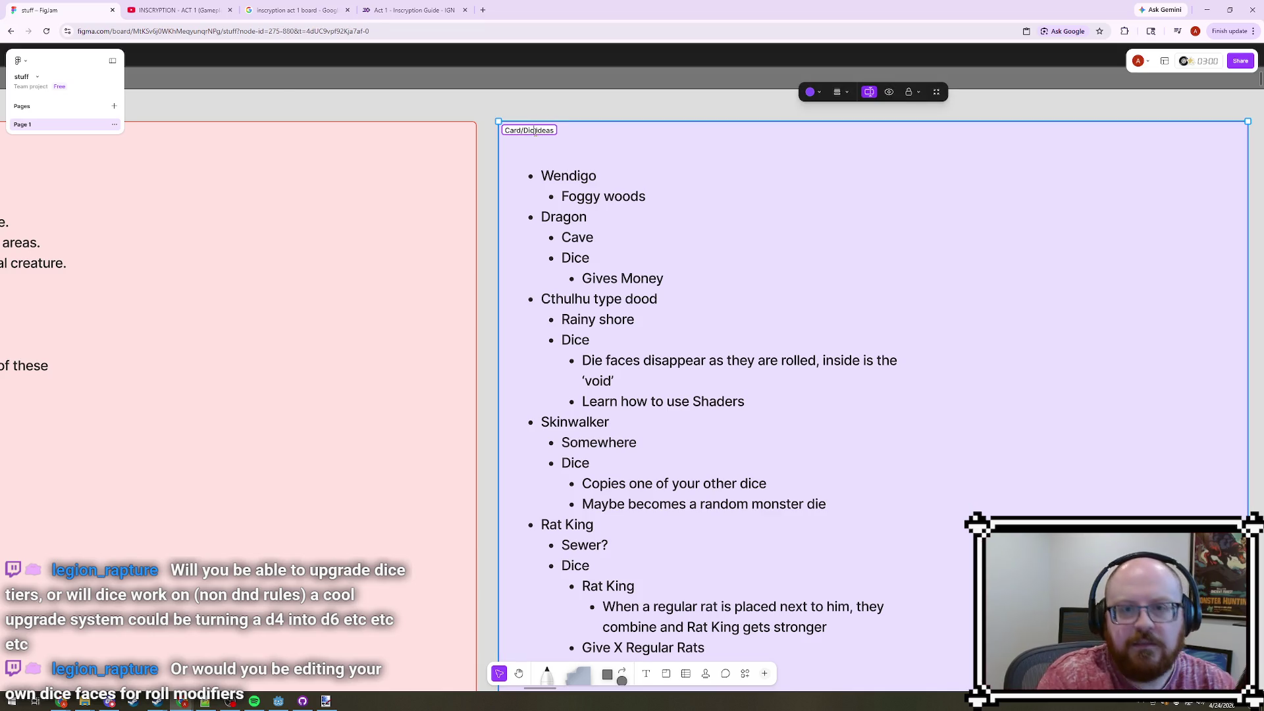
{"action": "left_click", "coordinate": [609, 149]}
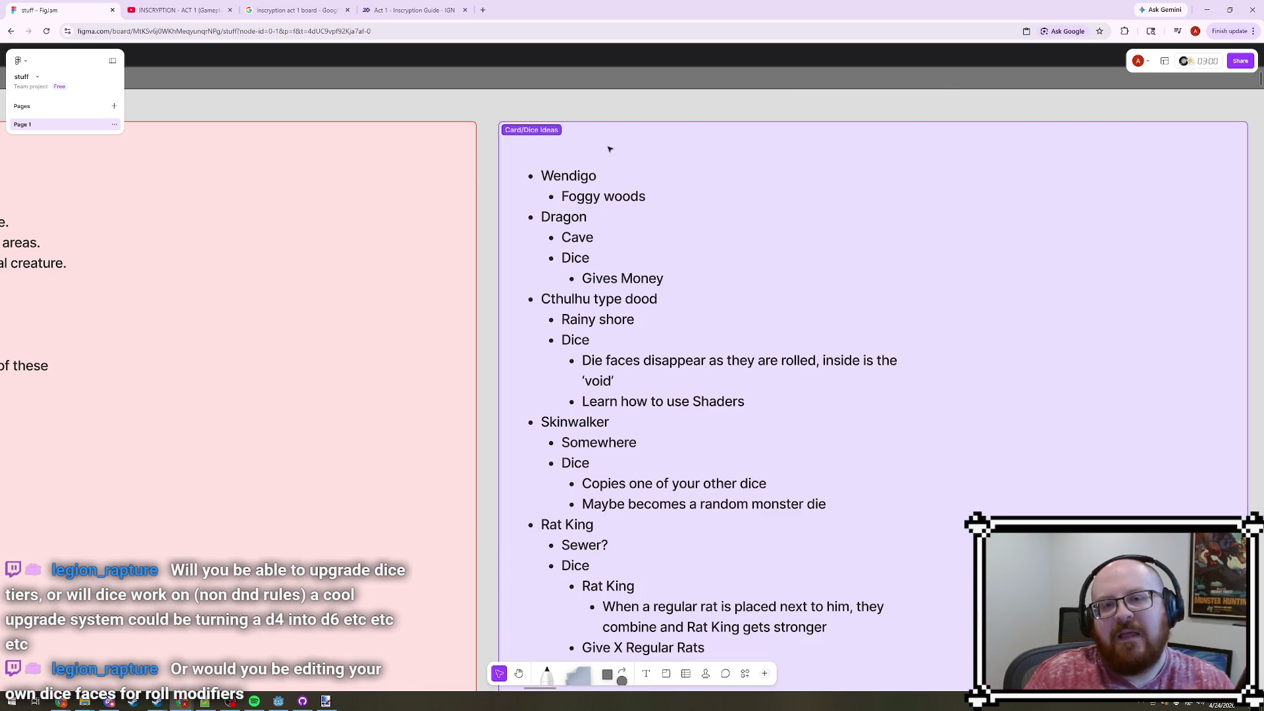
{"action": "left_click", "coordinate": [609, 149]}
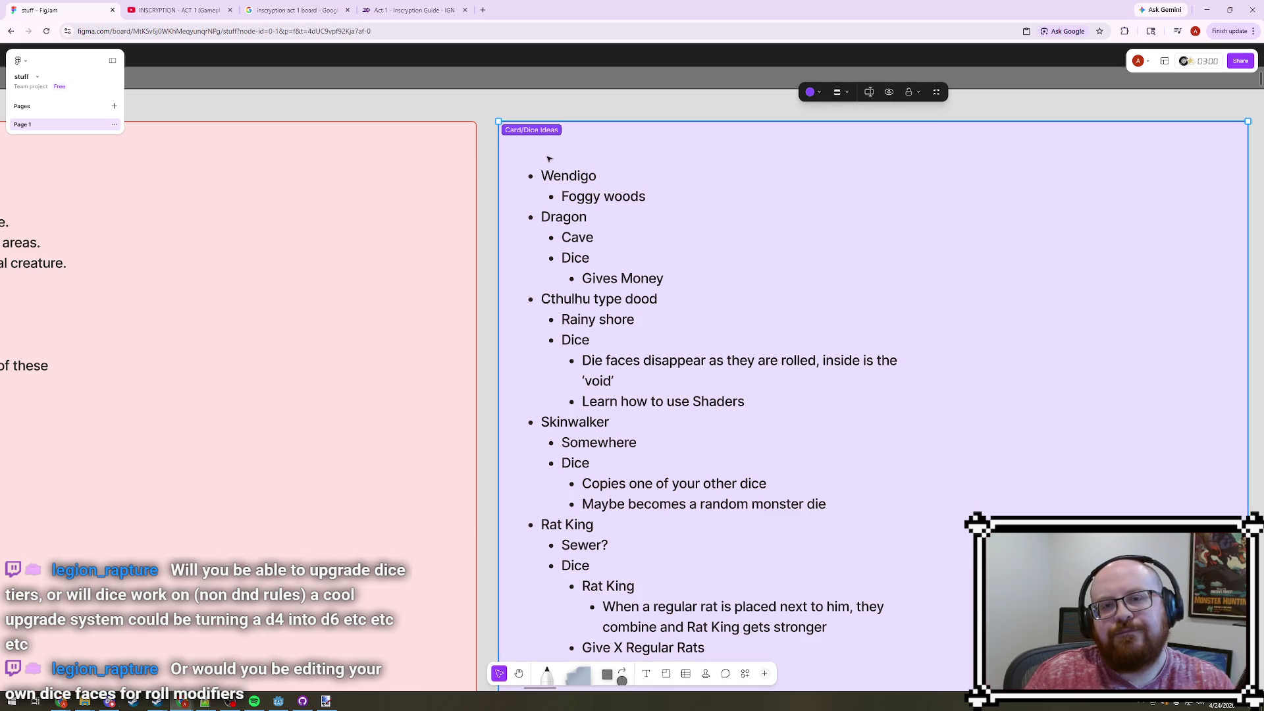
{"action": "left_click", "coordinate": [550, 168]}
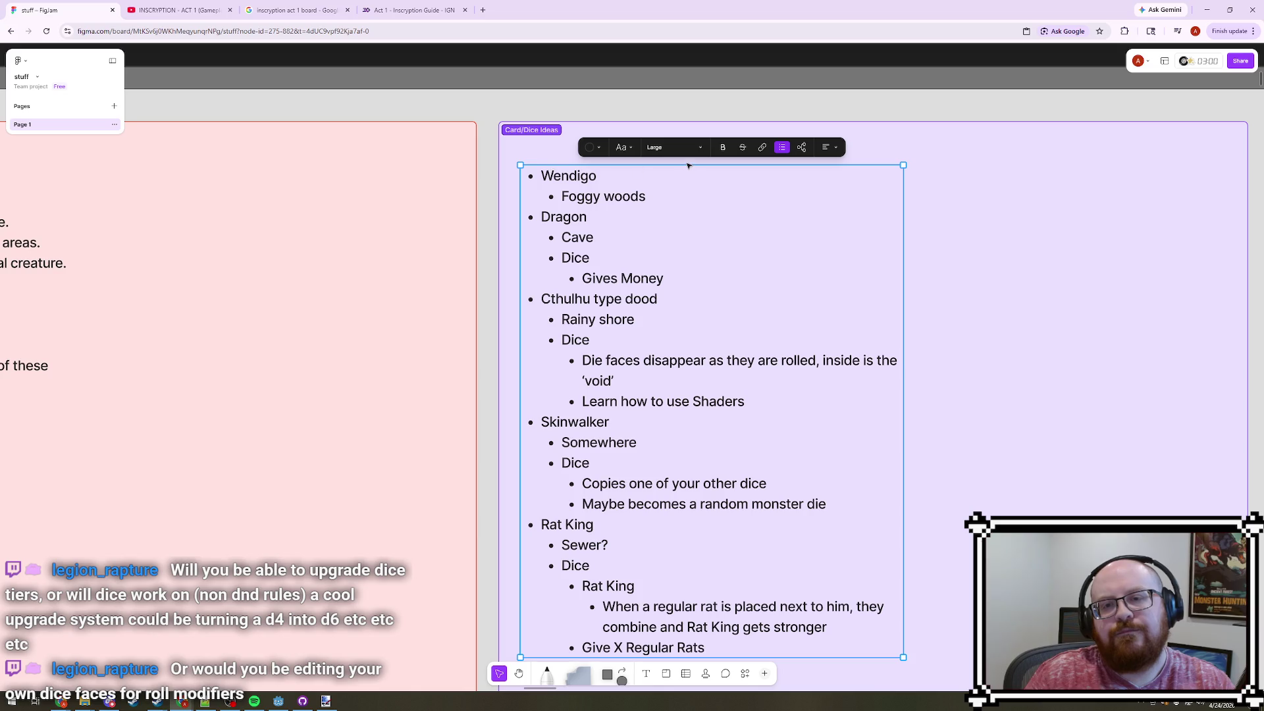
- Above Wendigo, add unbulleted lines 'Different Monsters have different size dice?(d4 vs d6 vs d8)' and 'Can change number of faces for a price?'
{"action": "left_click", "coordinate": [541, 176]}
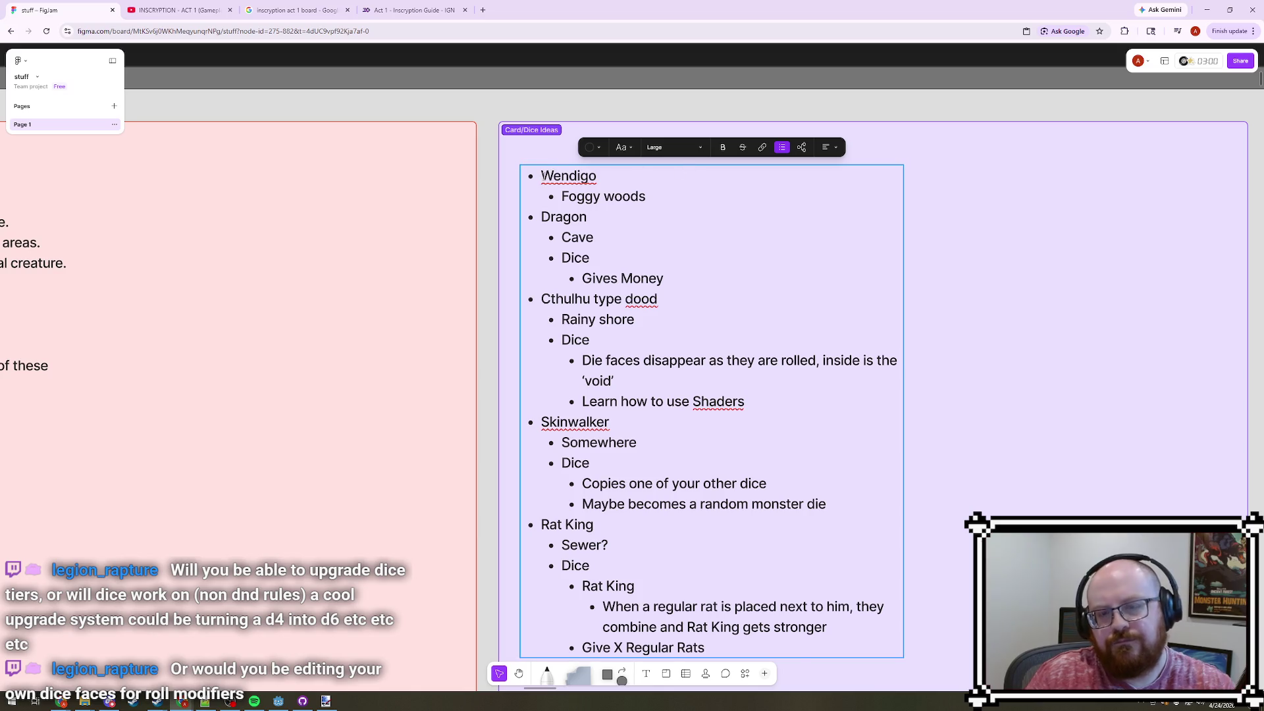
{"action": "key", "text": "Return"}
{"action": "key", "text": "BackSpace"}
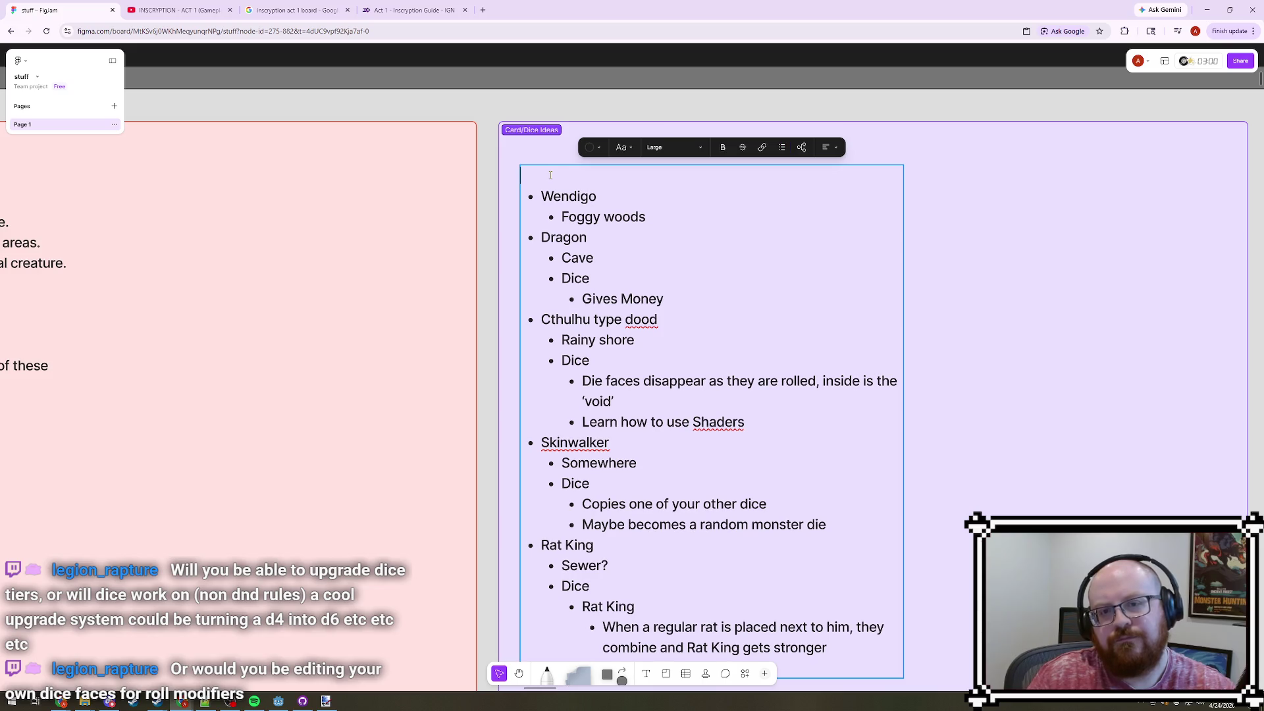
{"action": "key", "text": "Return"}
{"action": "key", "text": "Return"}
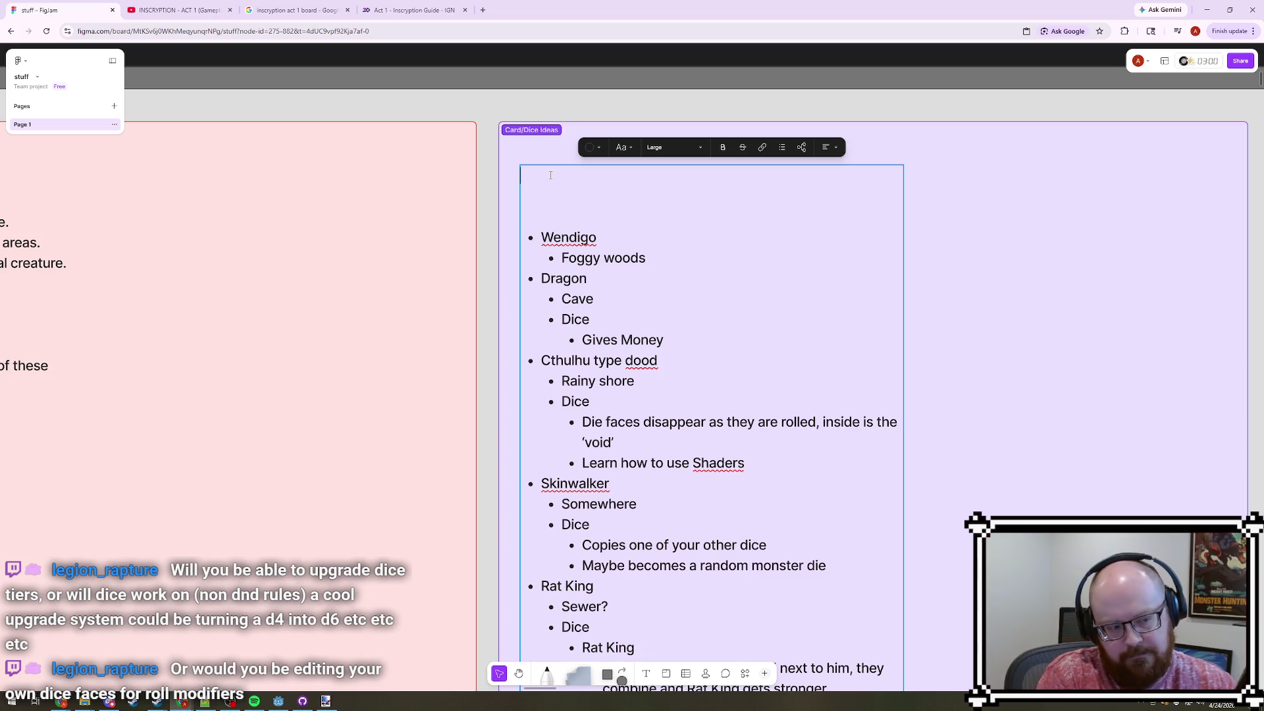
{"action": "type", "text": "D"}
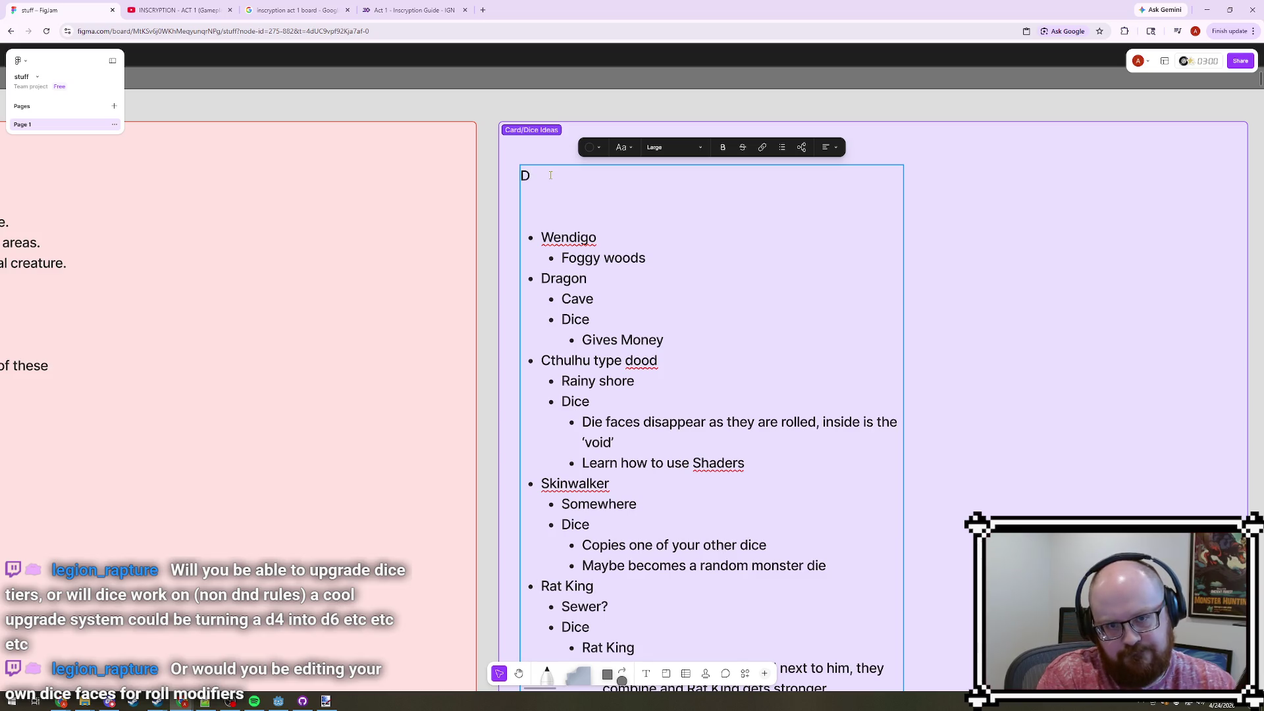
{"action": "type", "text": "ifferent "}
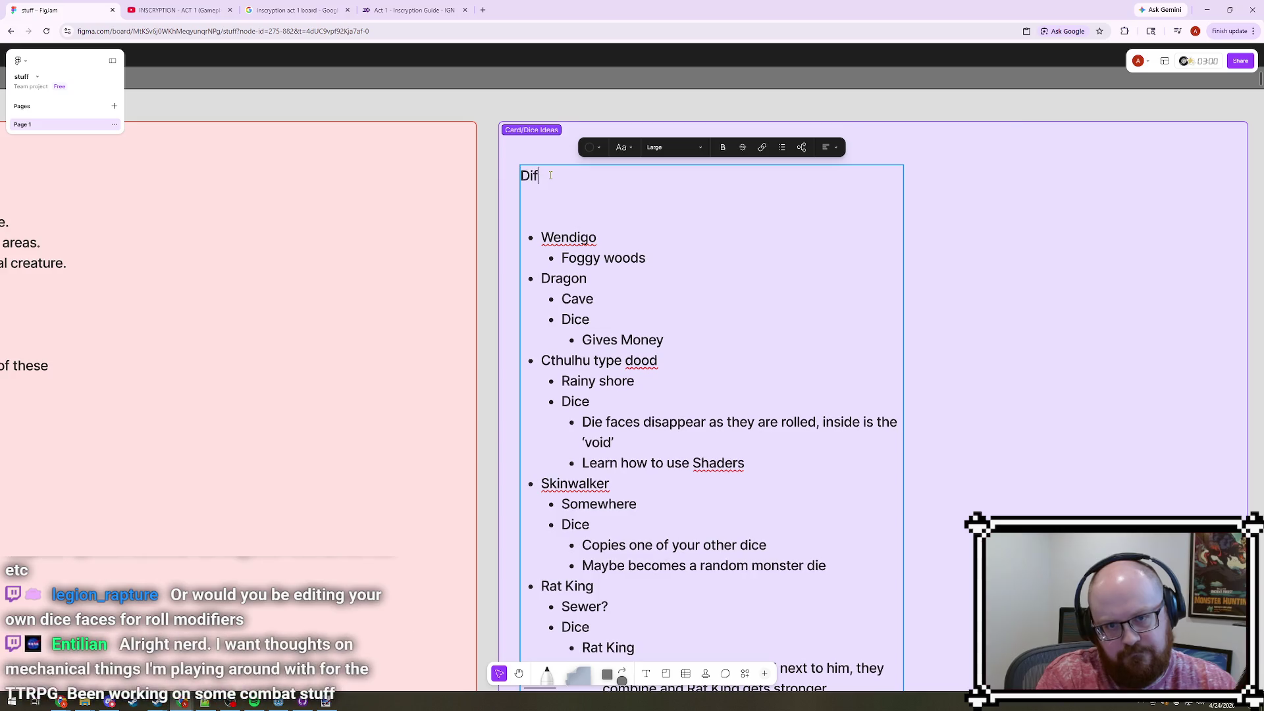
{"action": "type", "text": "Monsters dif"}
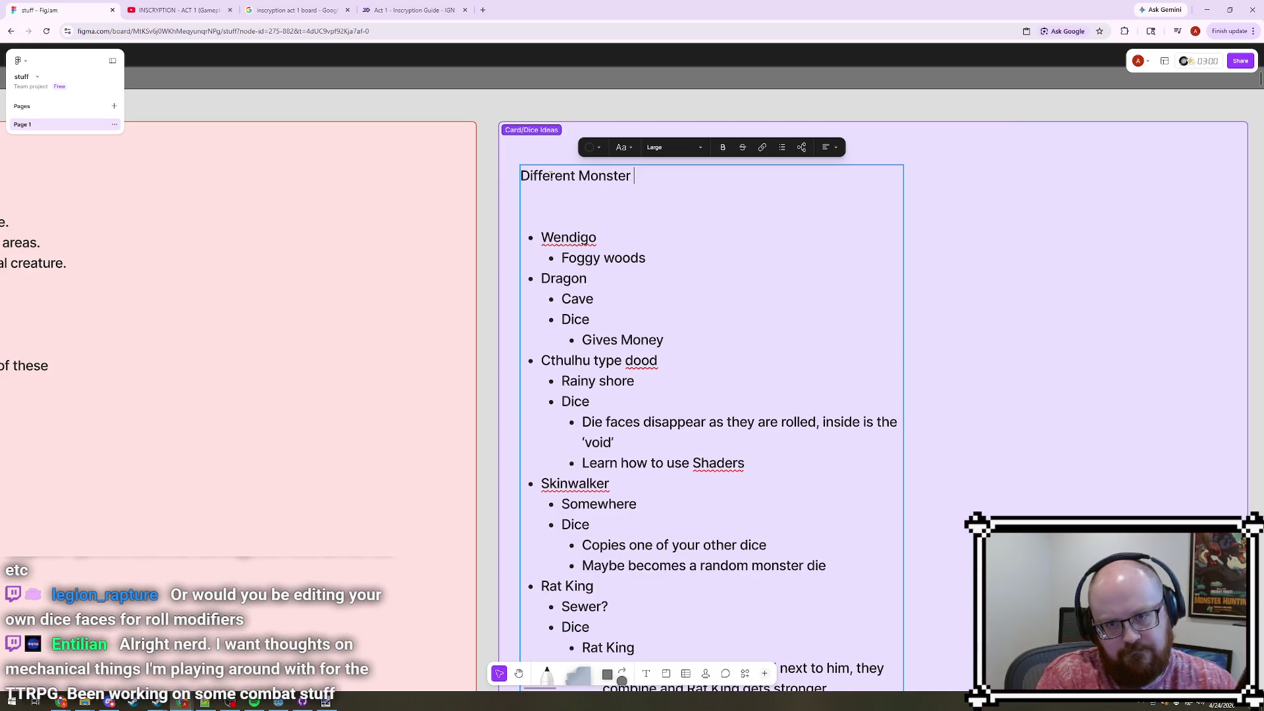
{"action": "type", "text": "ferent"}
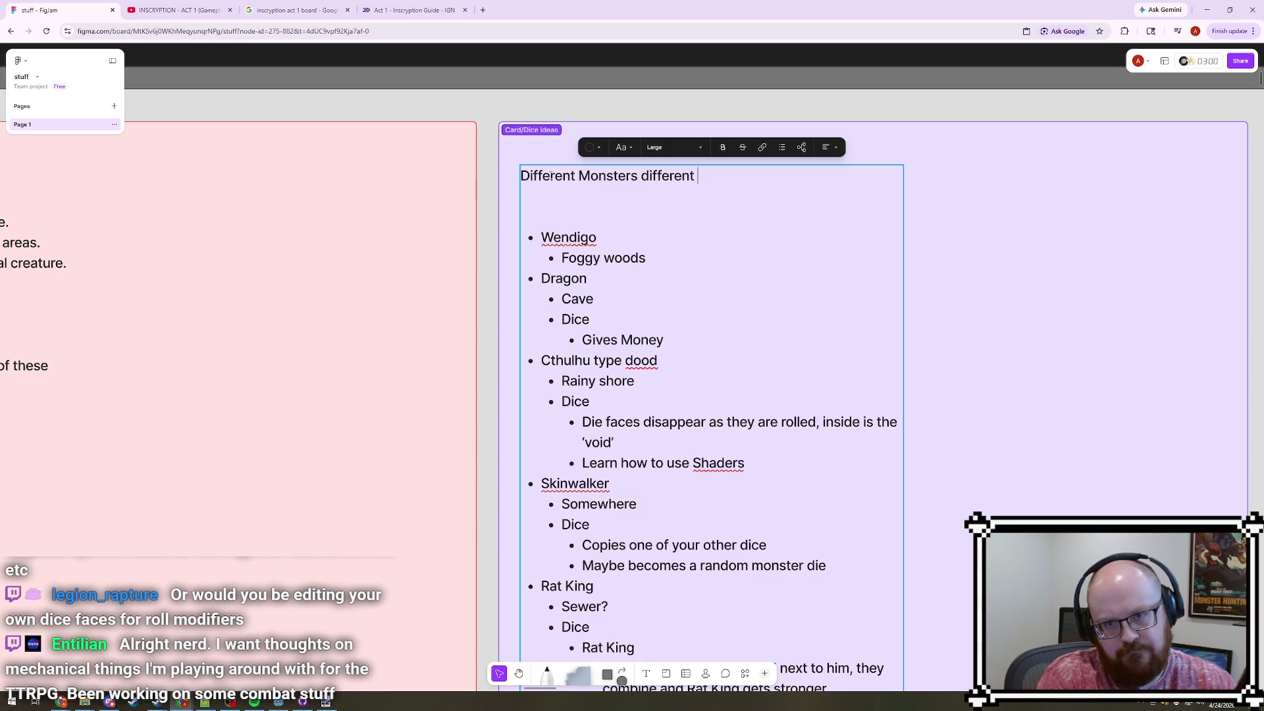
{"action": "key", "text": "ctrl+BackSpace"}
{"action": "type", "text": "have different"}
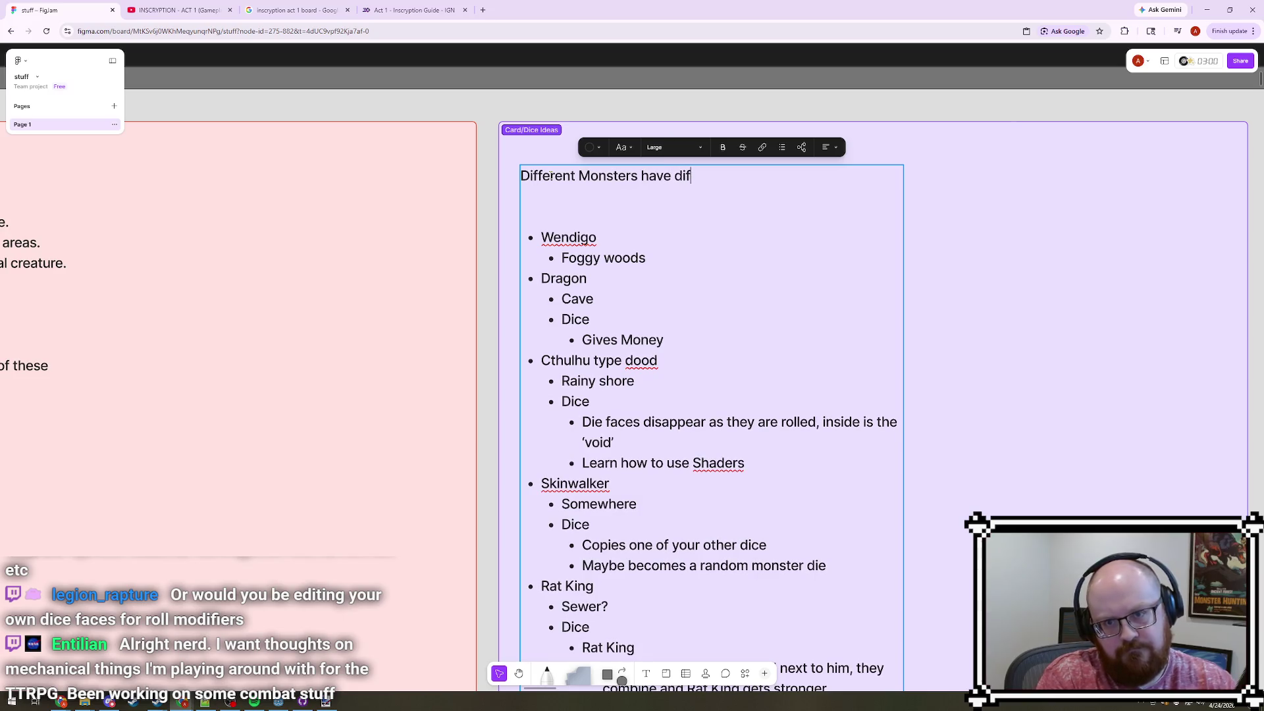
{"action": "type", "text": " size dice"}
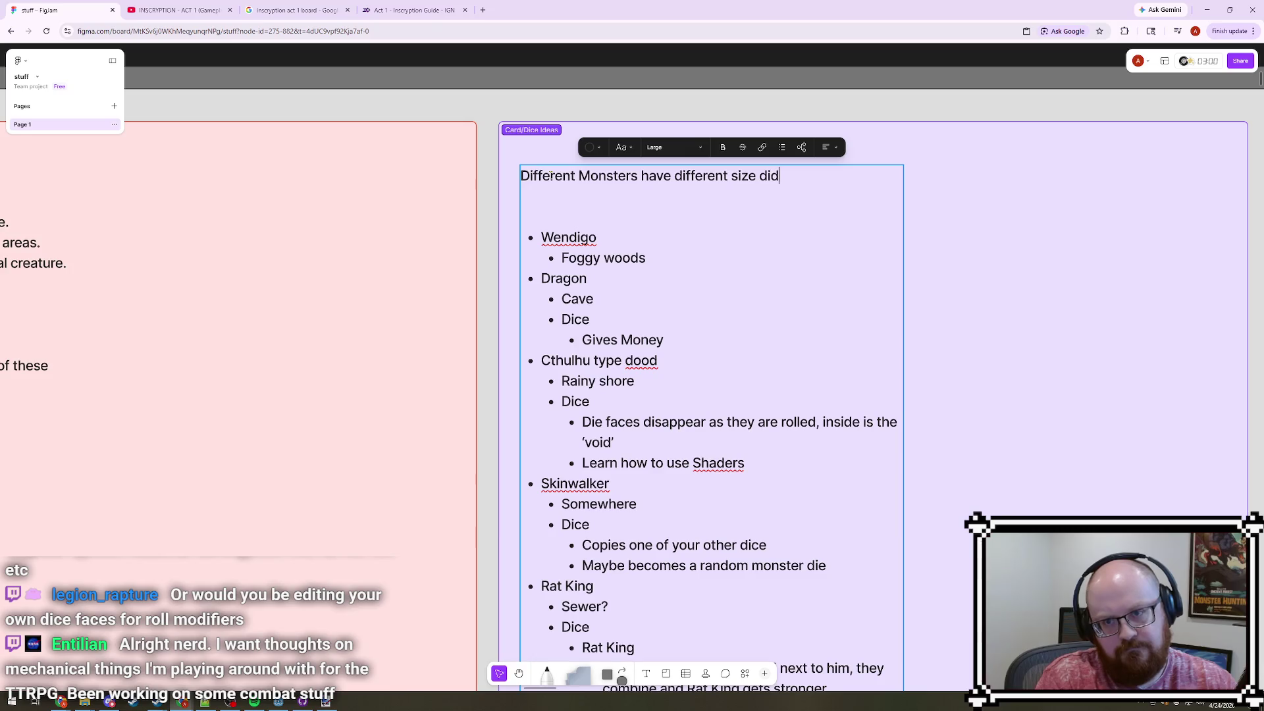
{"action": "type", "text": "?("}
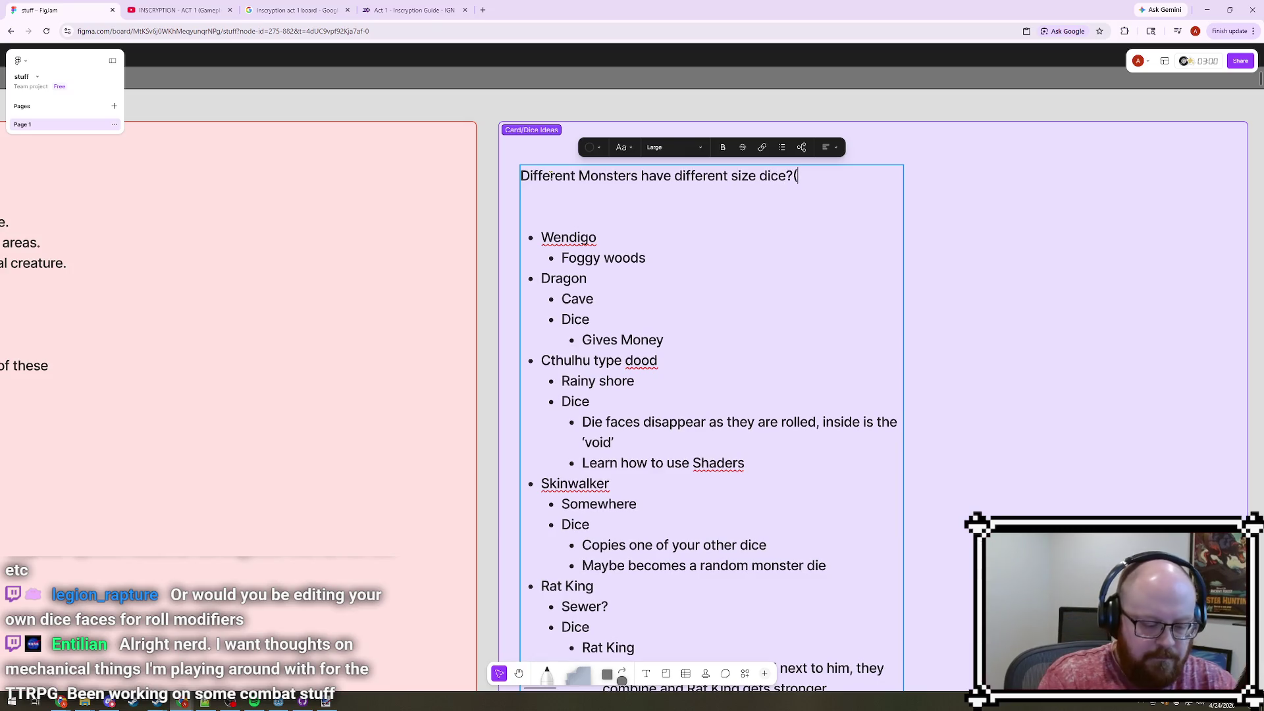
{"action": "type", "text": "d4 vs "}
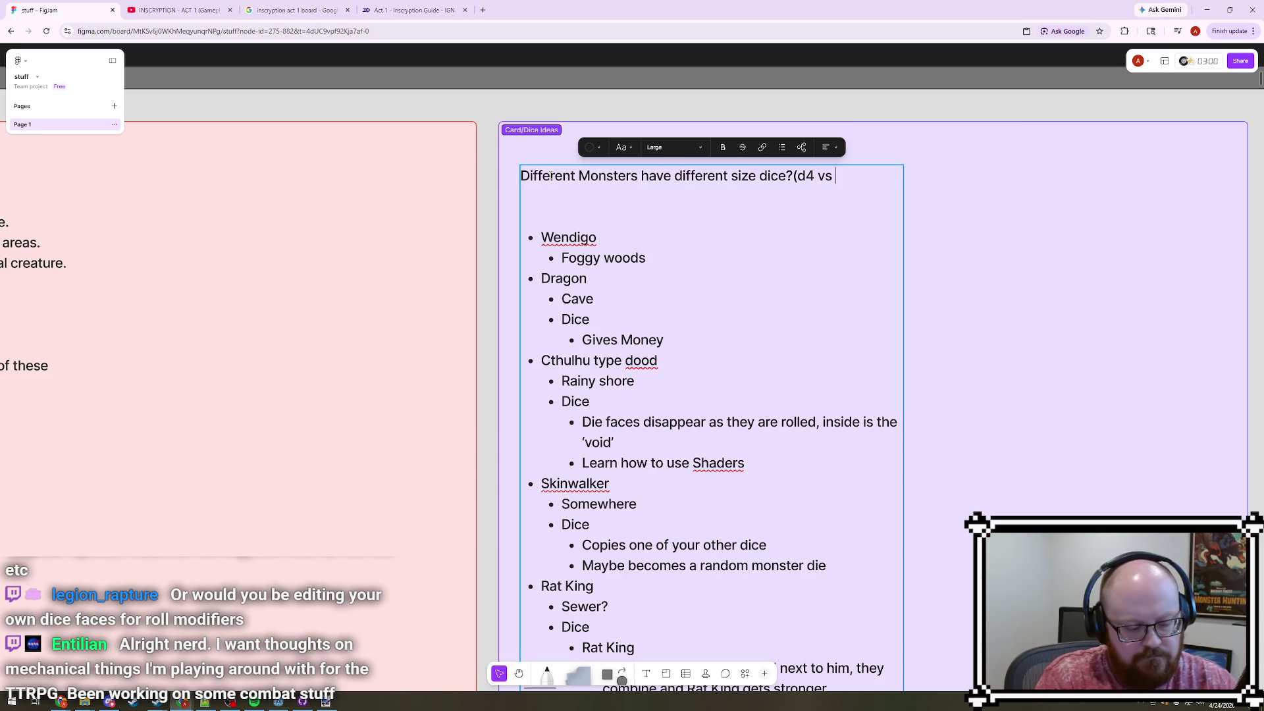
{"action": "type", "text": "d6 vs d8"}
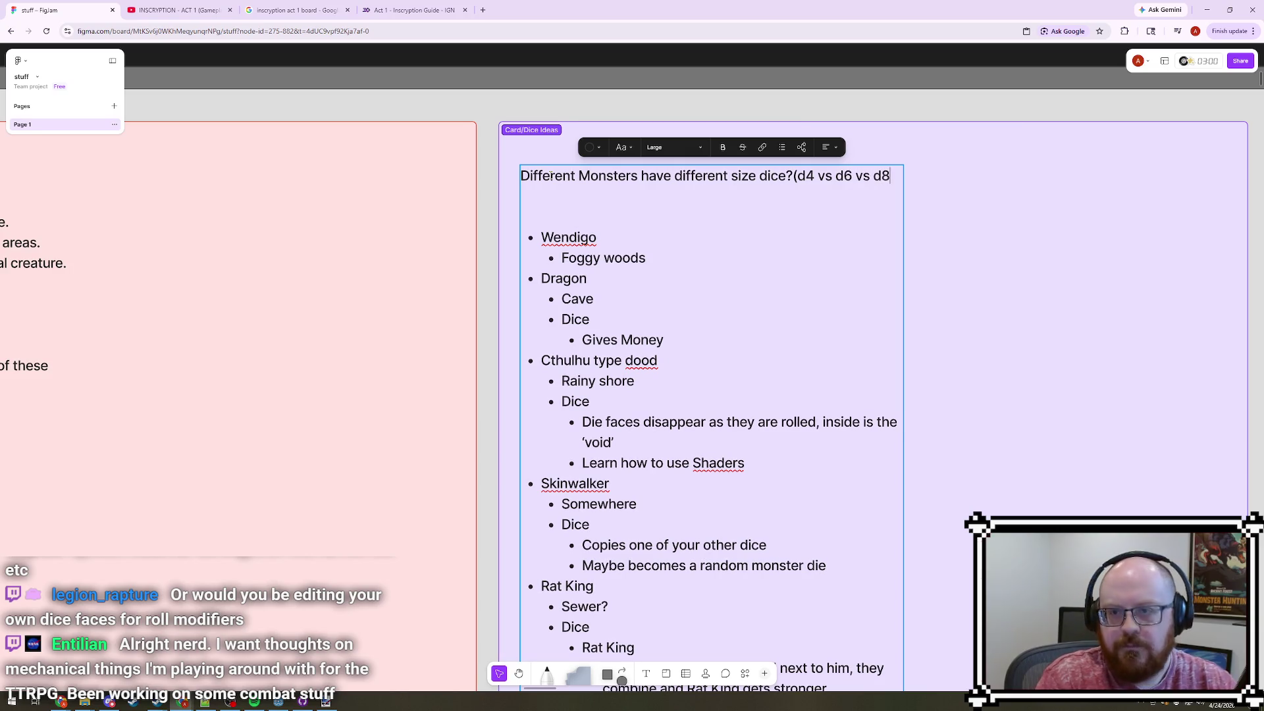
{"action": "type", "text": ")"}
{"action": "key", "text": "Return"}
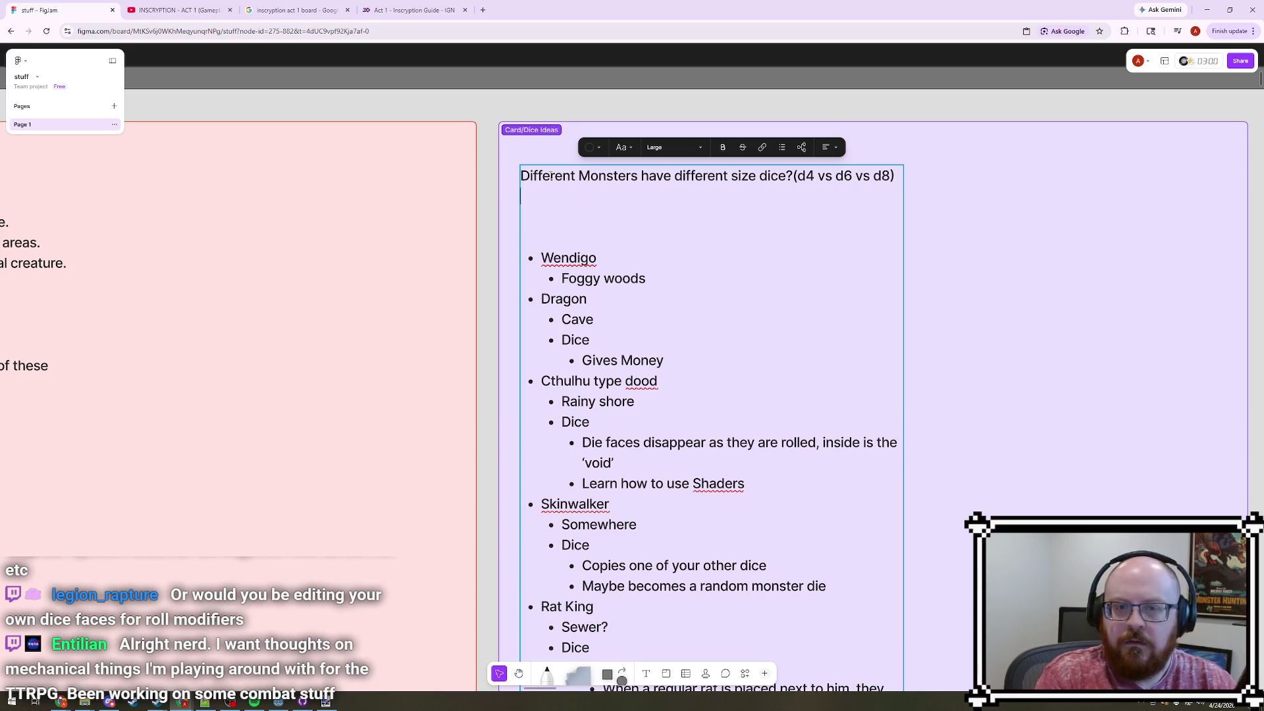
{"action": "type", "text": "Can change "}
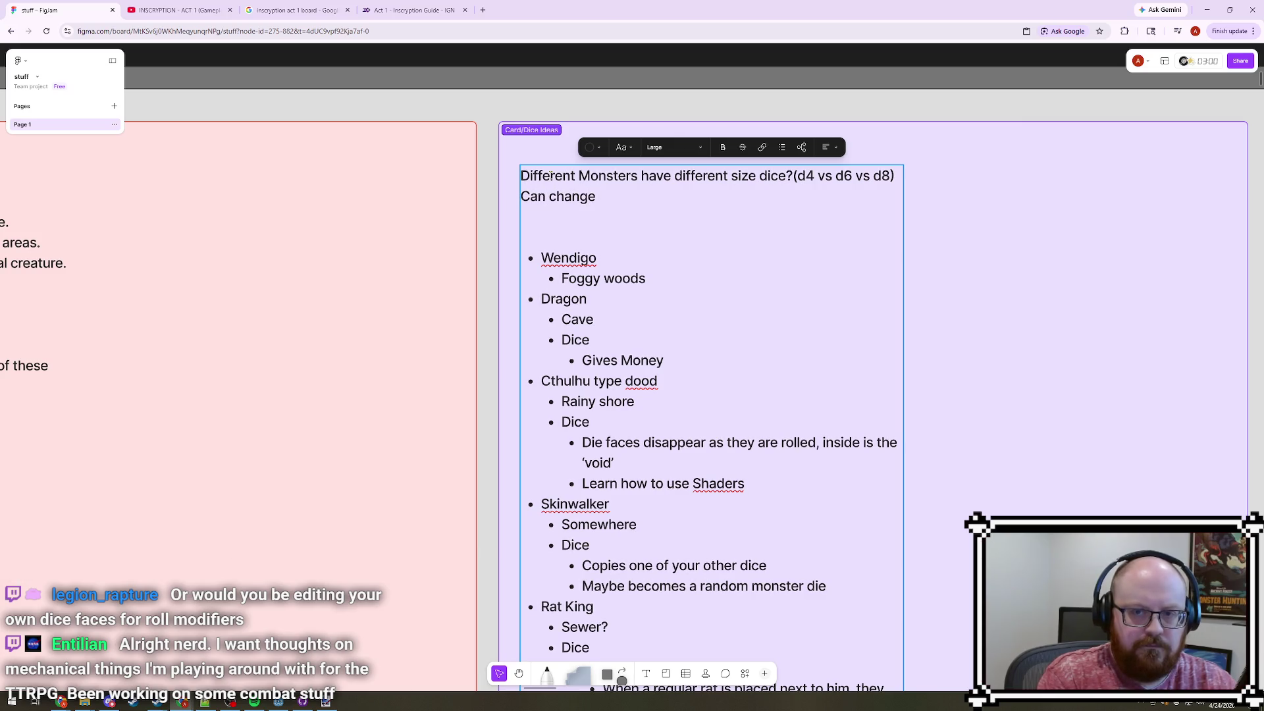
{"action": "type", "text": "number of "}
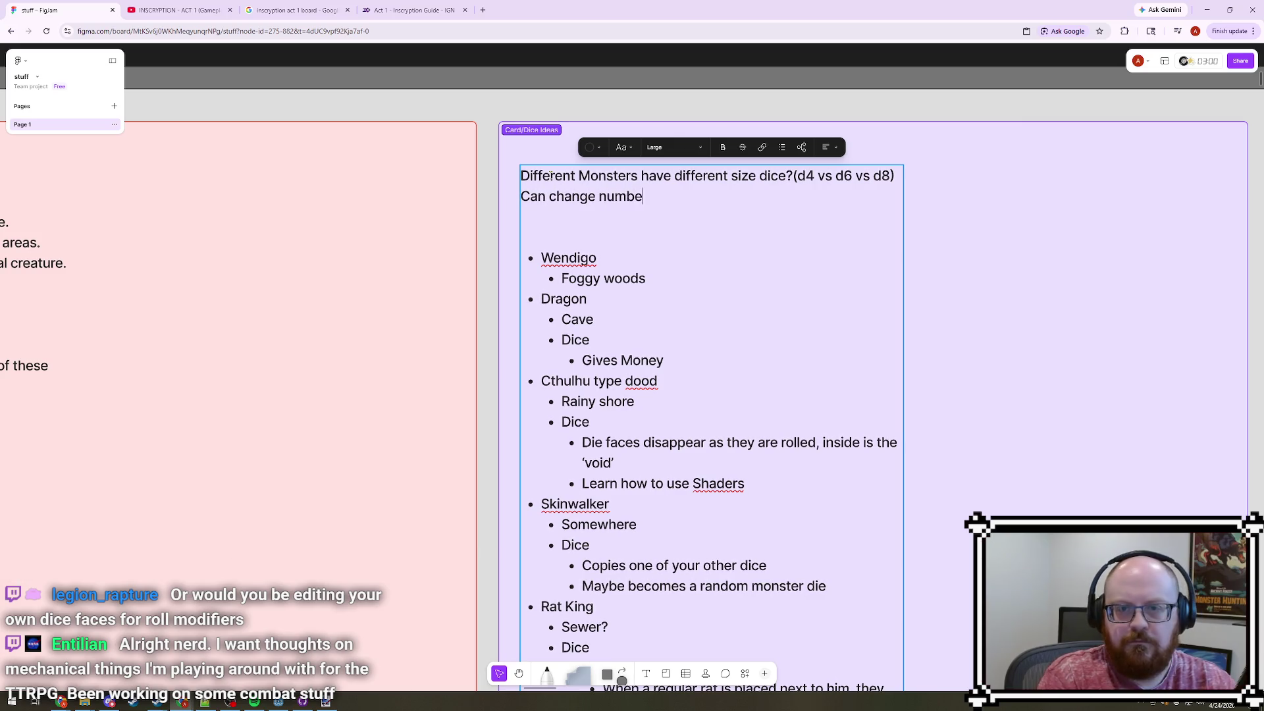
{"action": "type", "text": "faces"}
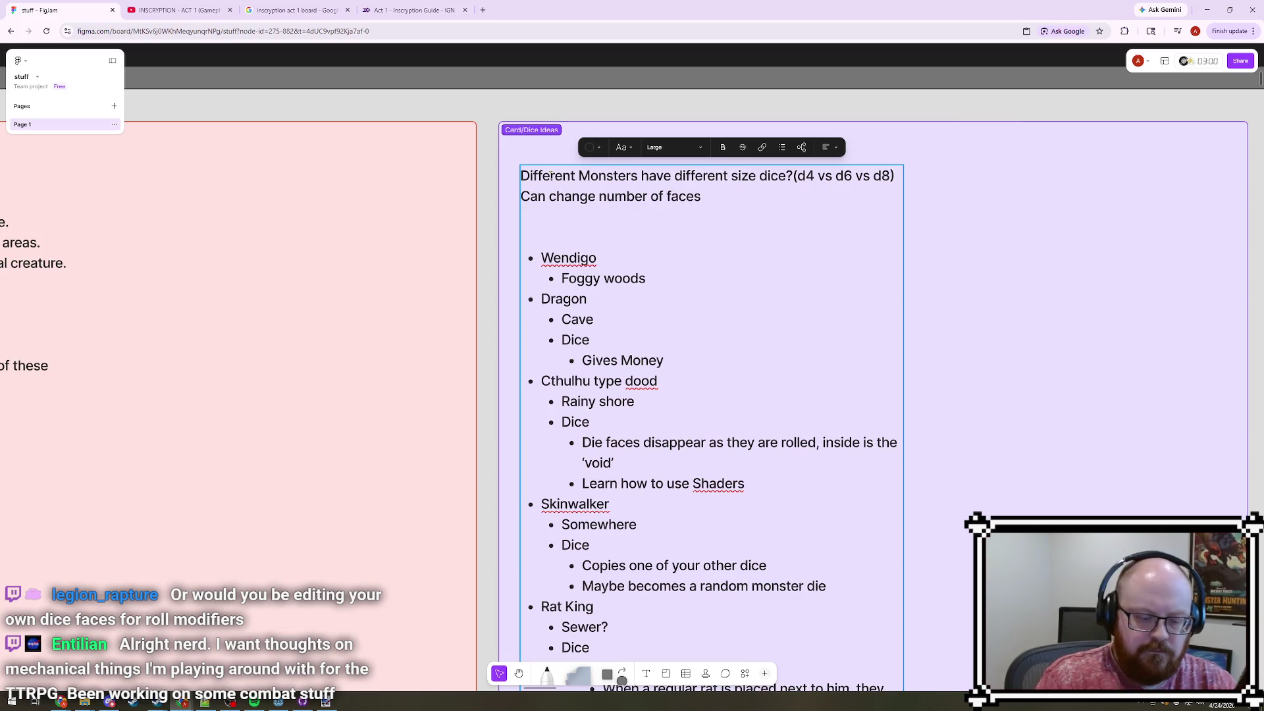
{"action": "type", "text": " for a price"}
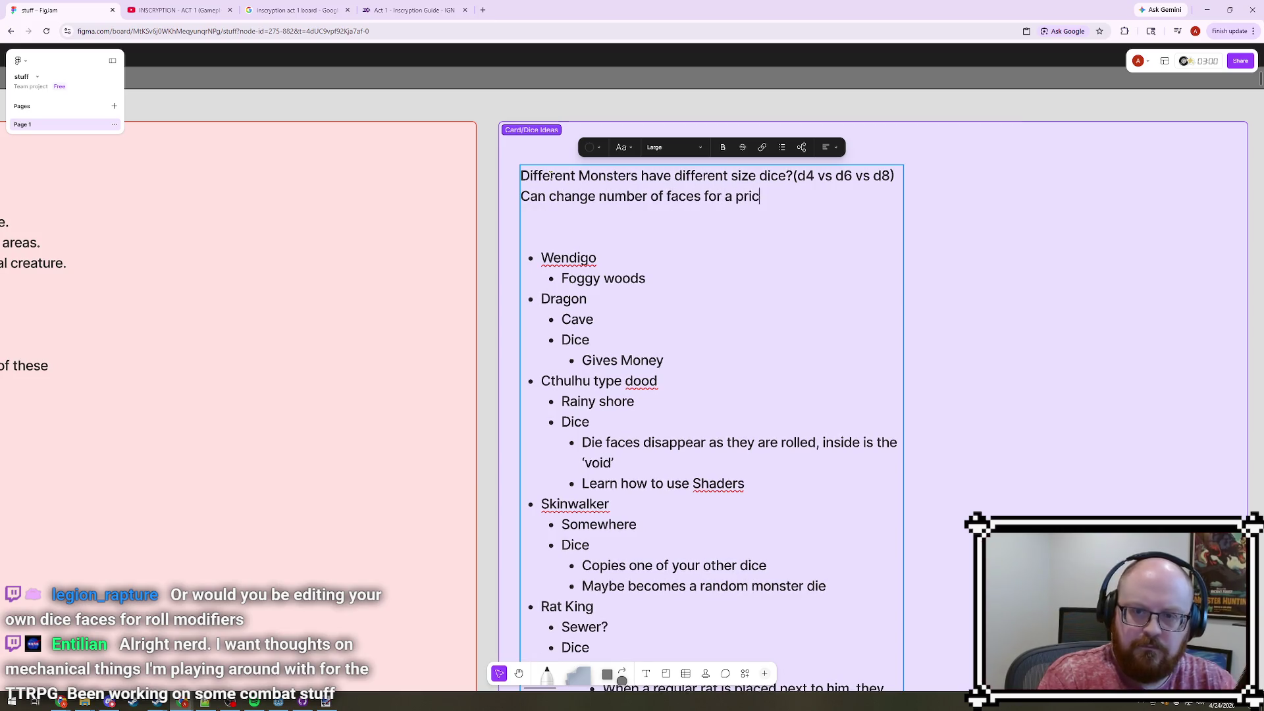
{"action": "type", "text": "?"}
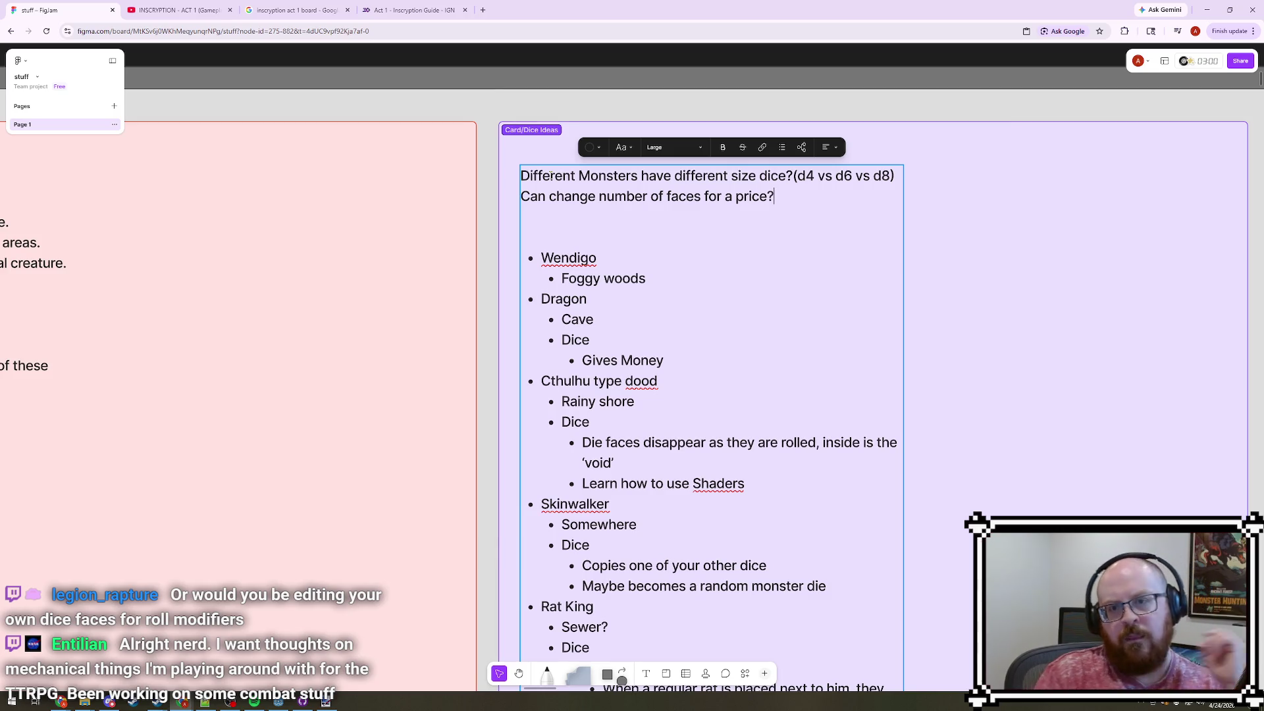
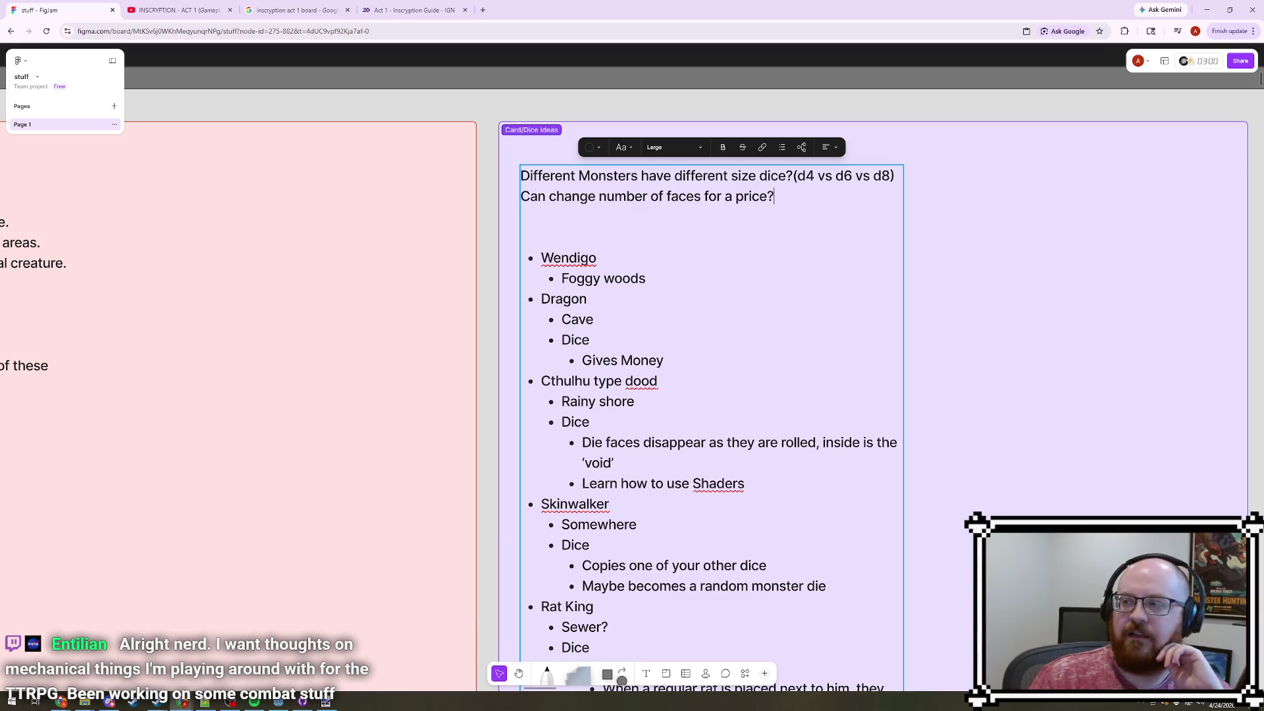
- Leave the FigJam monster dice notes and return to battle_scene.gd in Godot
{"action": "scroll", "coordinate": [463, 215], "scroll_direction": "down", "scroll_amount": 1}
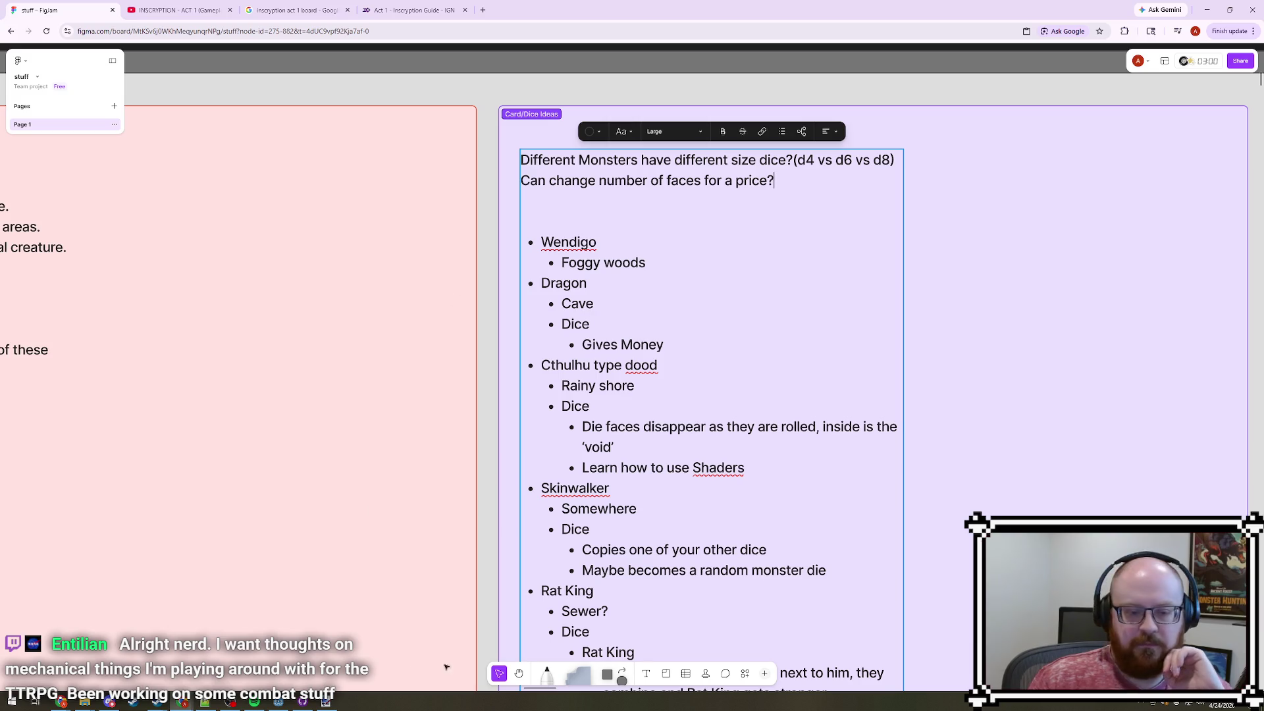
{"action": "left_click", "coordinate": [278, 703]}
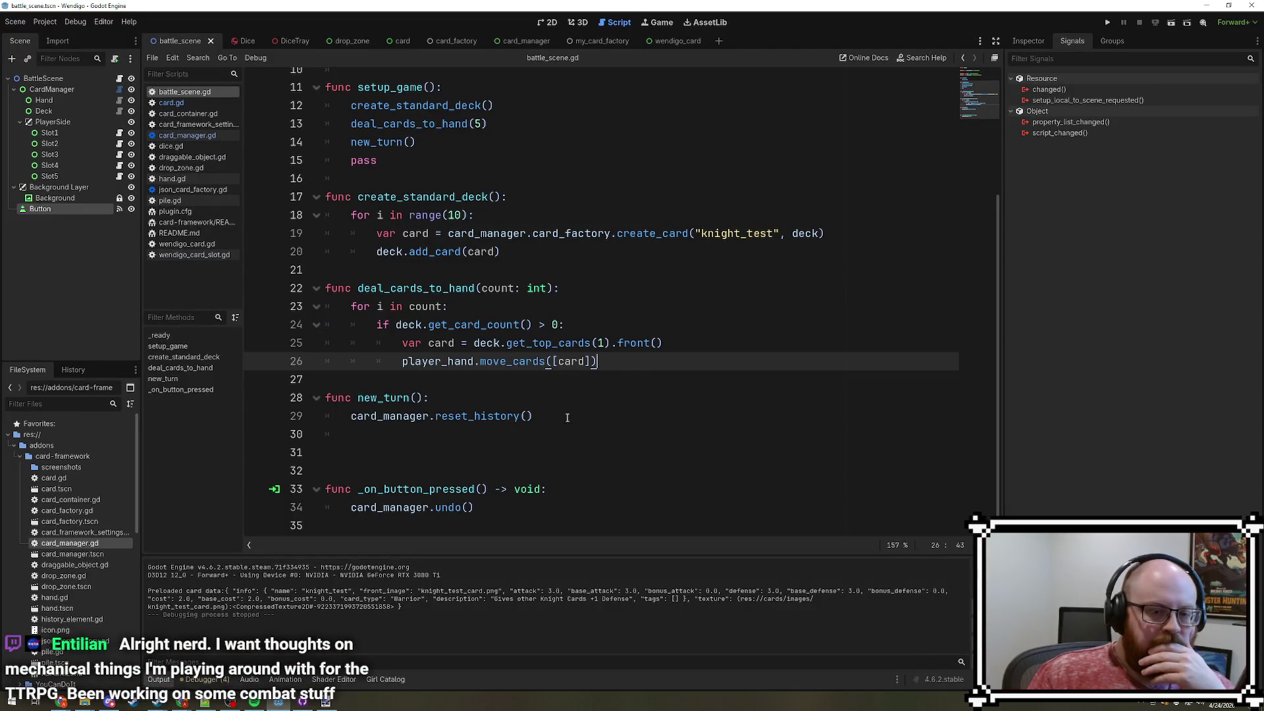
- Delete the blank lines after new_turn so _on_button_pressed starts at line 31
{"action": "left_click", "coordinate": [405, 471]}
{"action": "key", "text": "BackSpace"}
{"action": "key", "text": "BackSpace"}
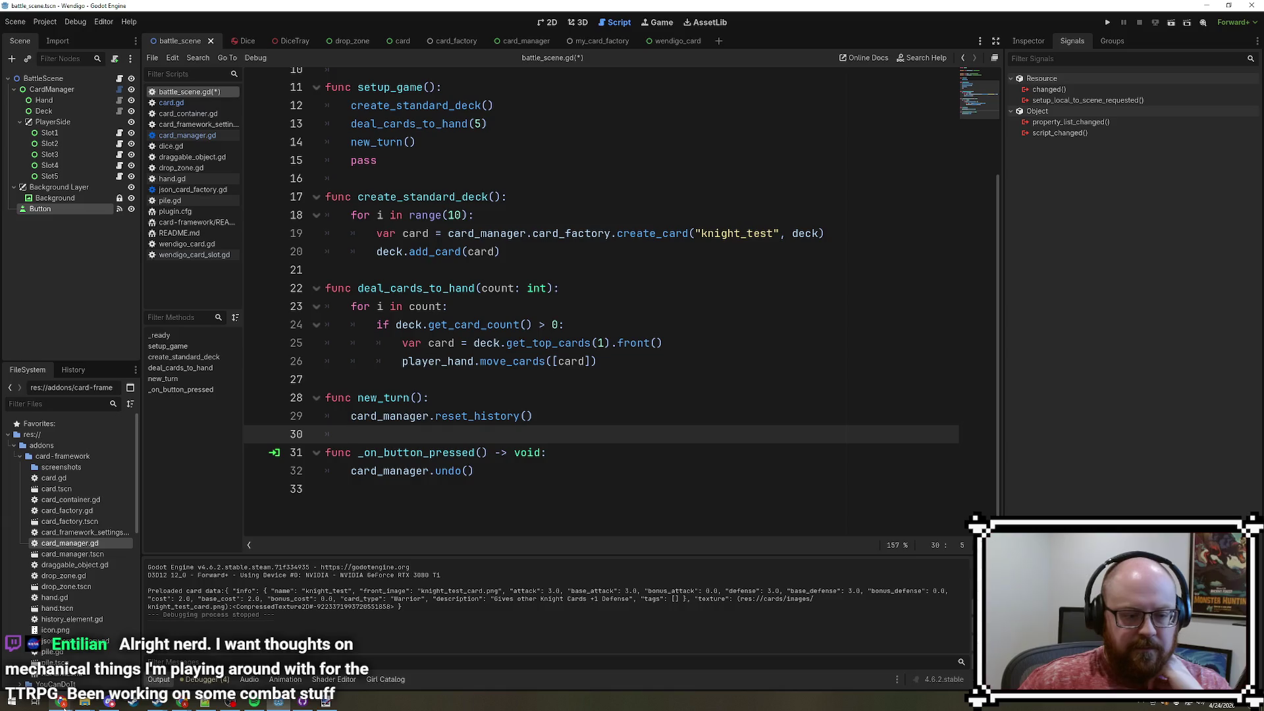
{"action": "mouse_move", "coordinate": [63, 706]}
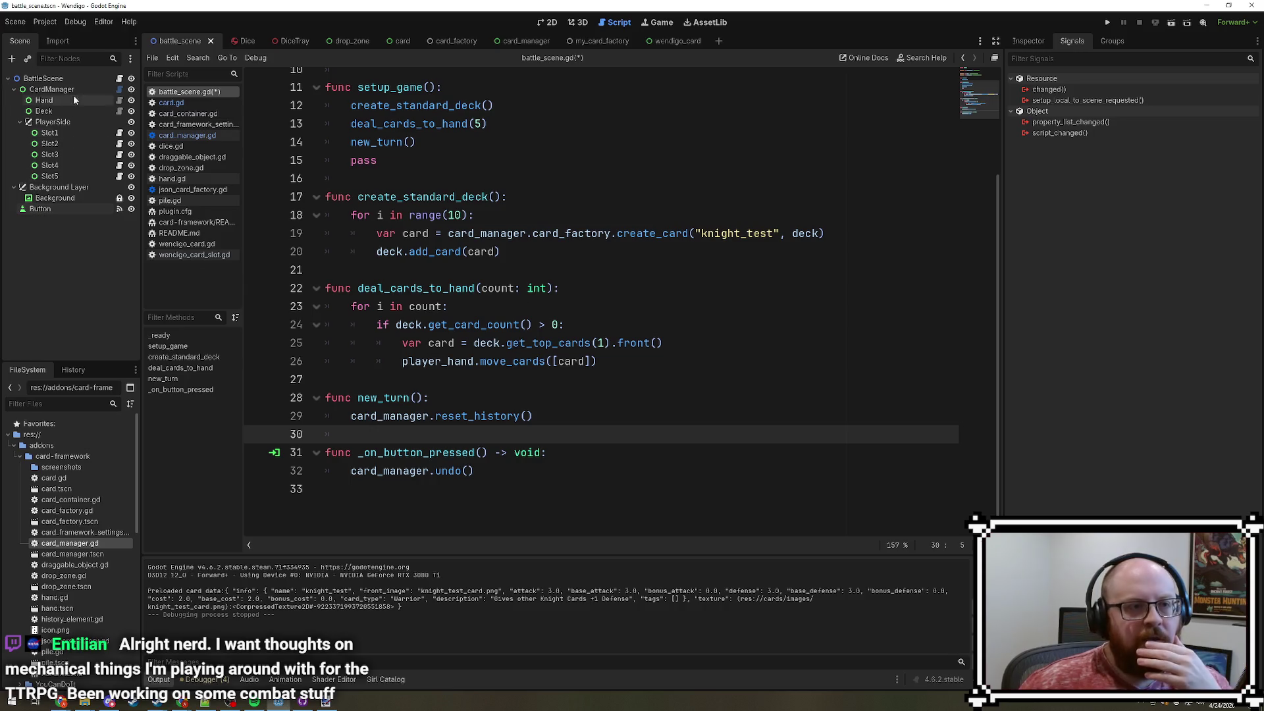
- Add a SubViewport child to BattleScene and rename it DiceRollView
{"action": "right_click", "coordinate": [57, 79]}
{"action": "left_click", "coordinate": [114, 101]}
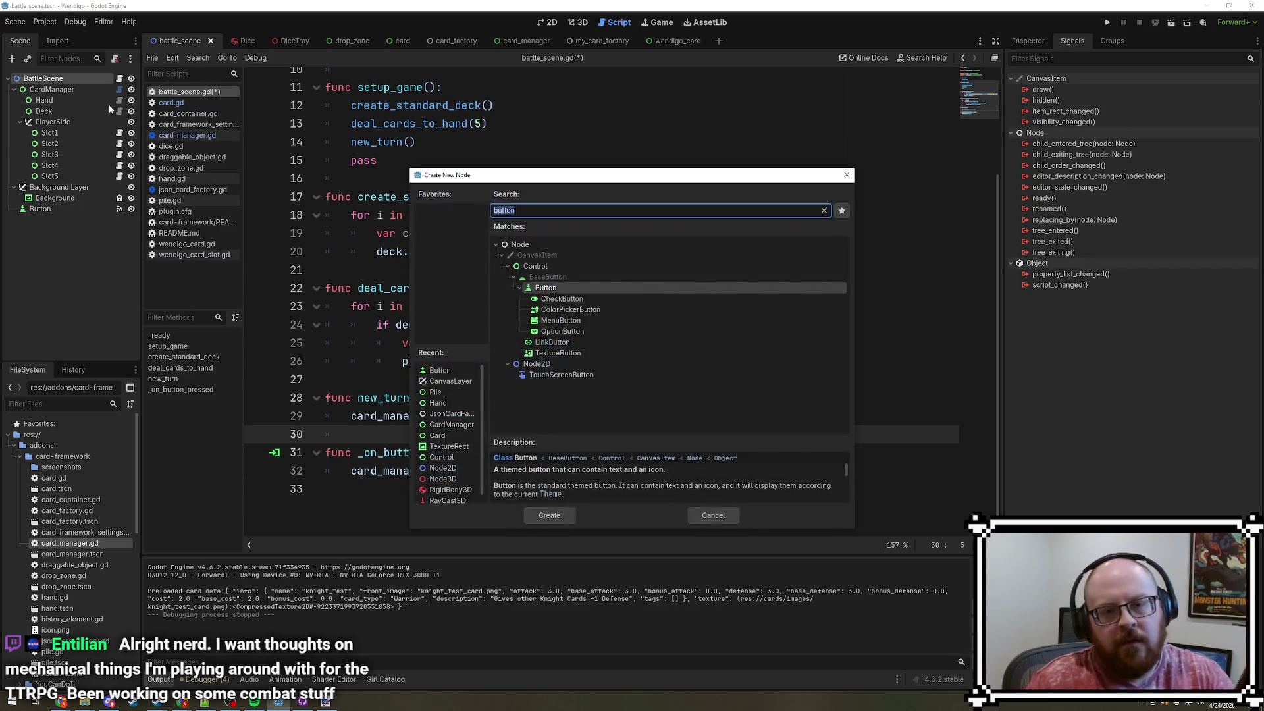
{"action": "type", "text": "subv"}
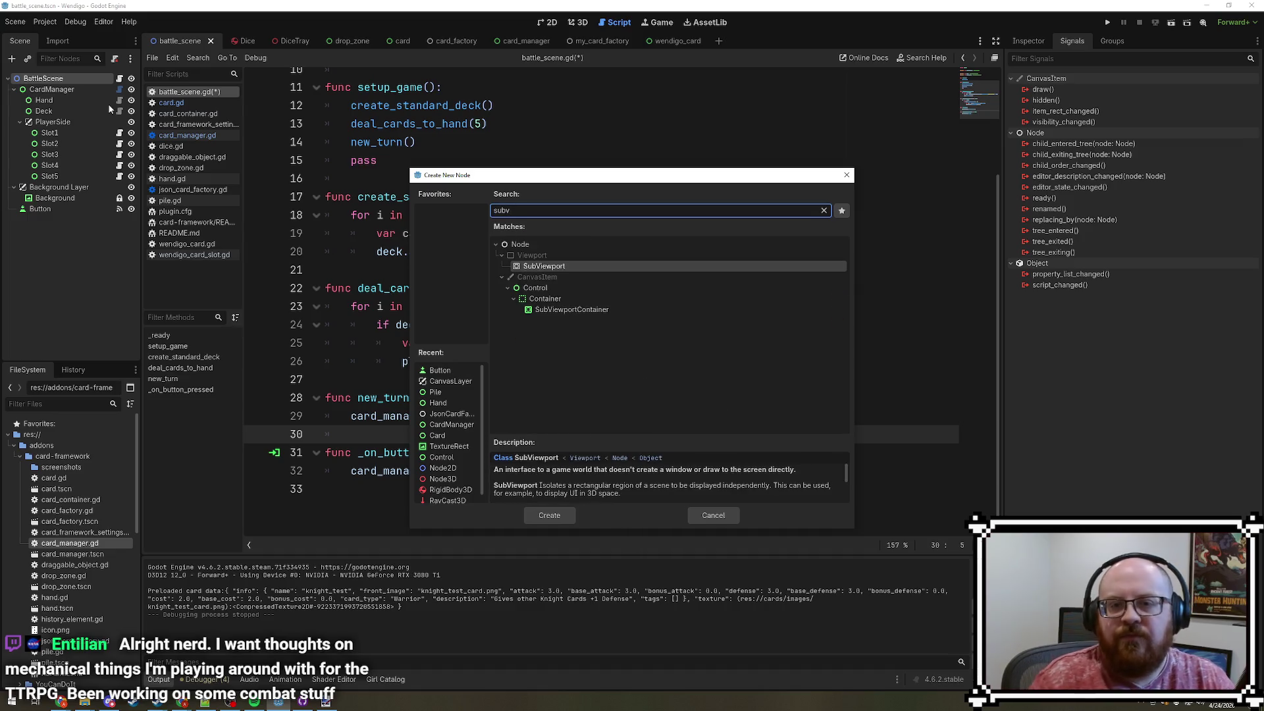
{"action": "double_click", "coordinate": [563, 266]}
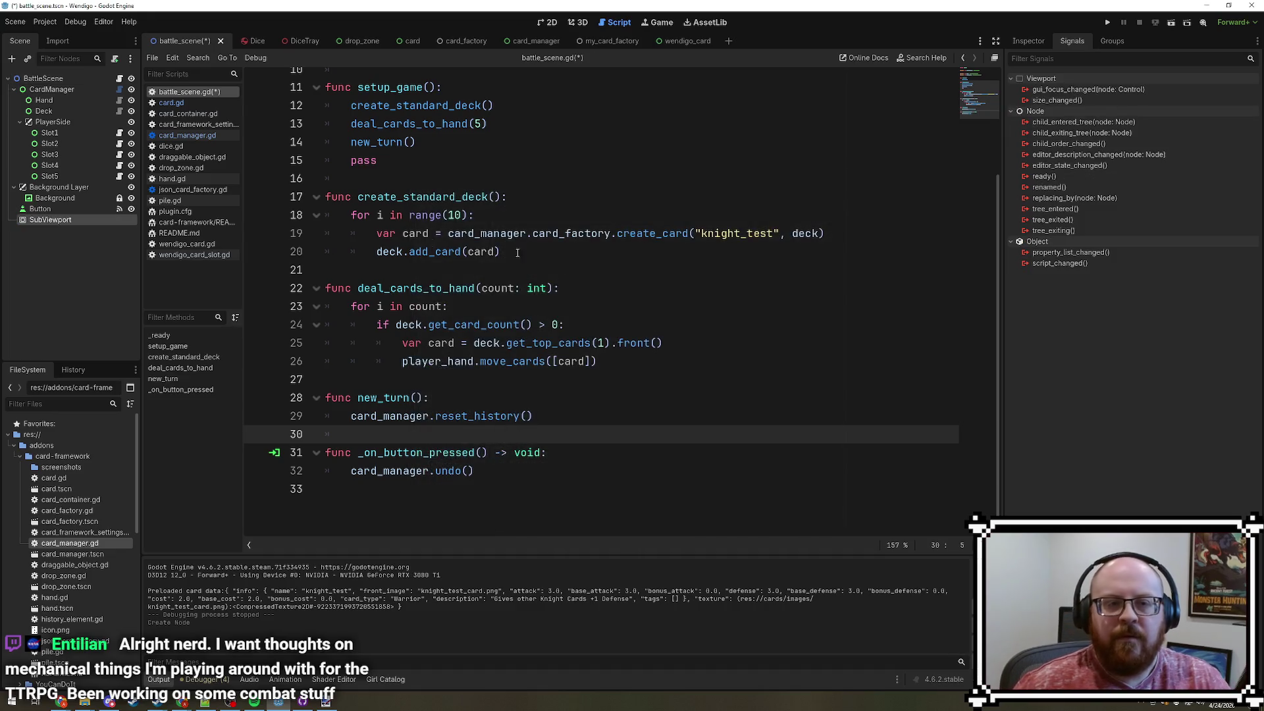
{"action": "double_click", "coordinate": [65, 221]}
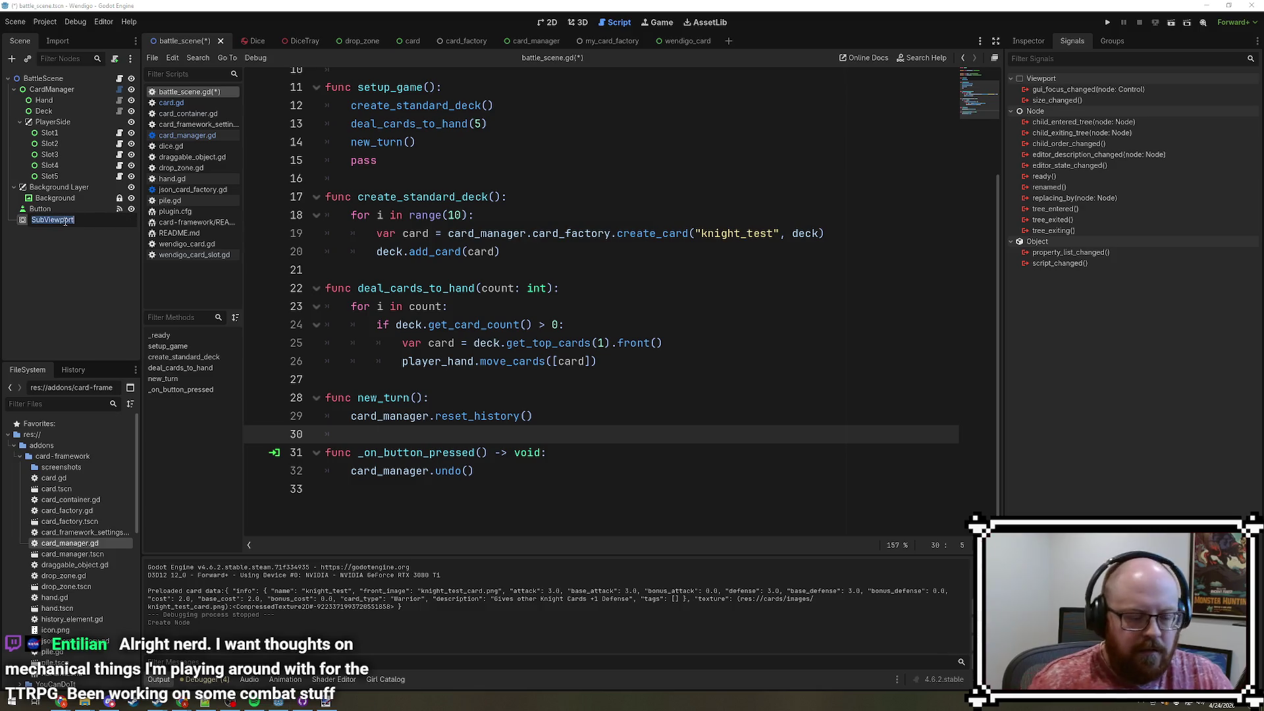
{"action": "type", "text": "D"}
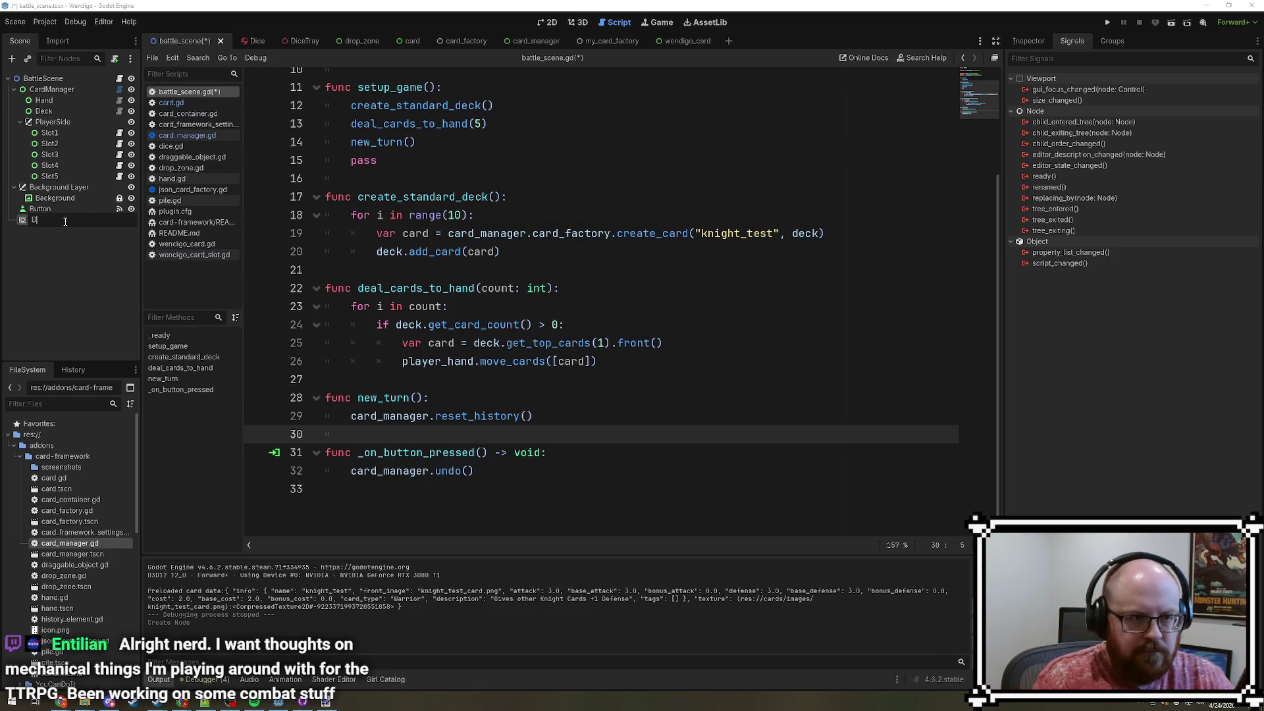
{"action": "type", "text": "e"}
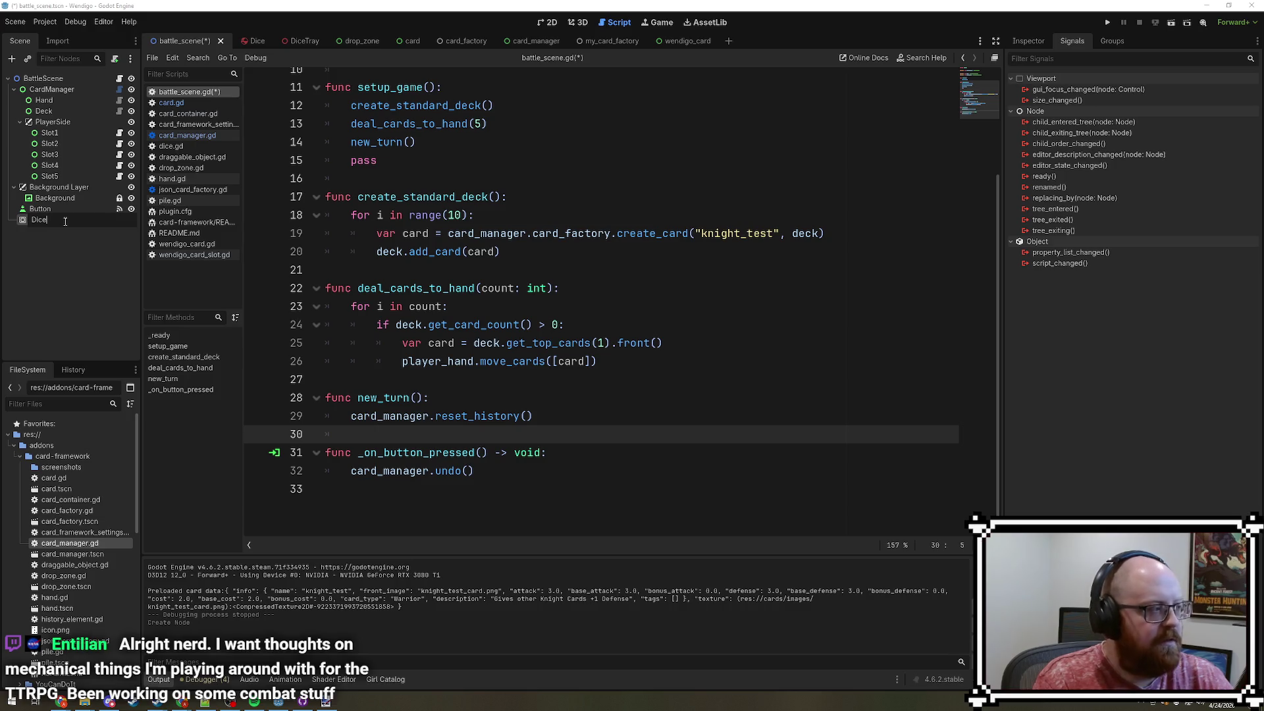
{"action": "key", "text": "Return"}
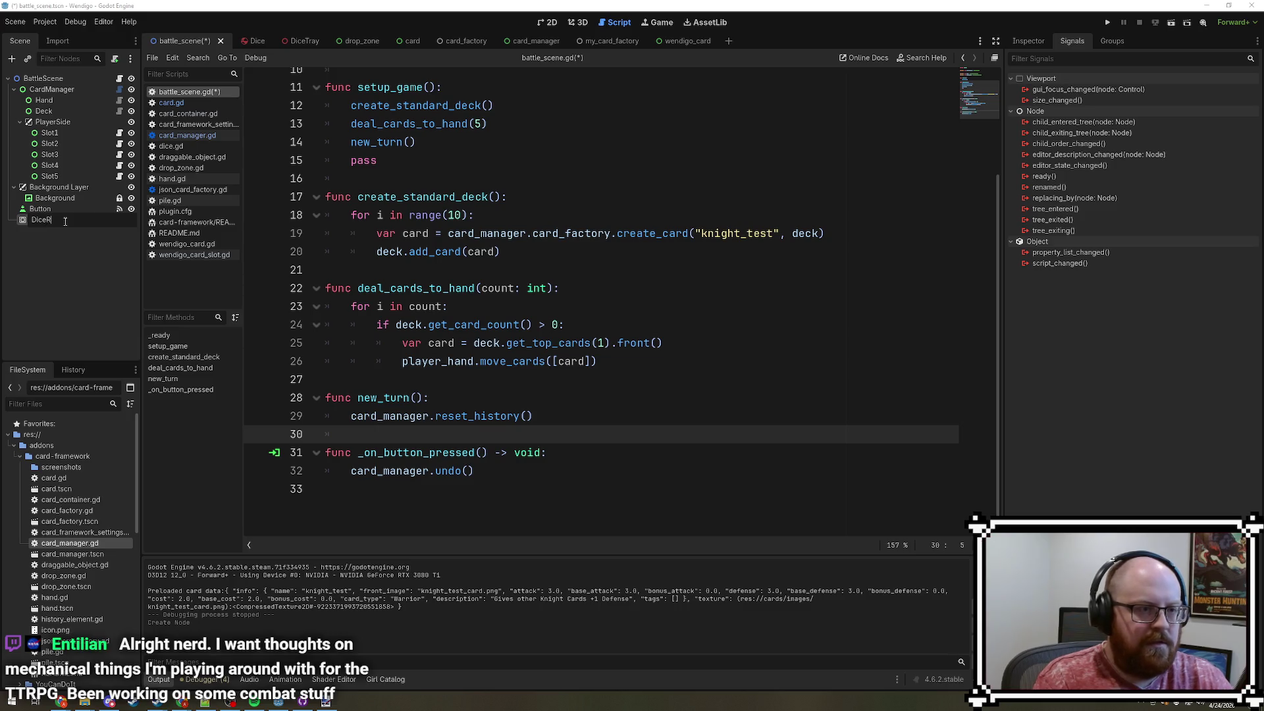
{"action": "type", "text": "oller"}
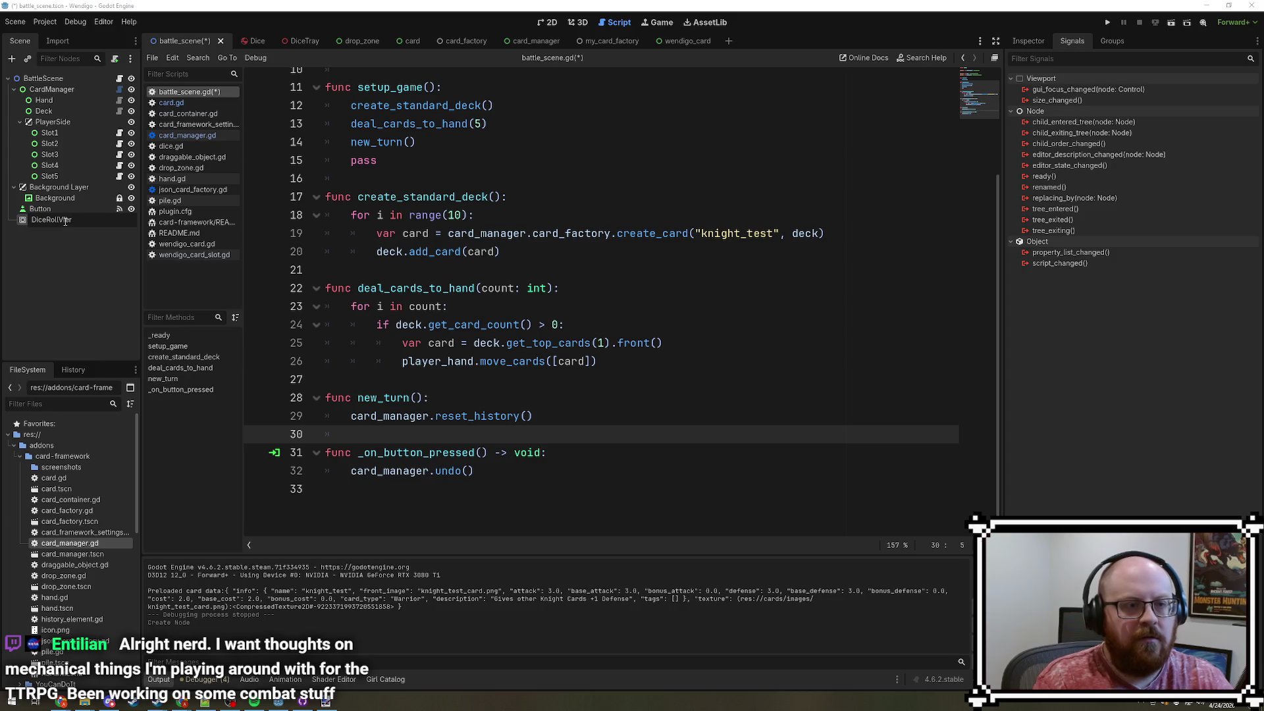
{"action": "type", "text": "ew"}
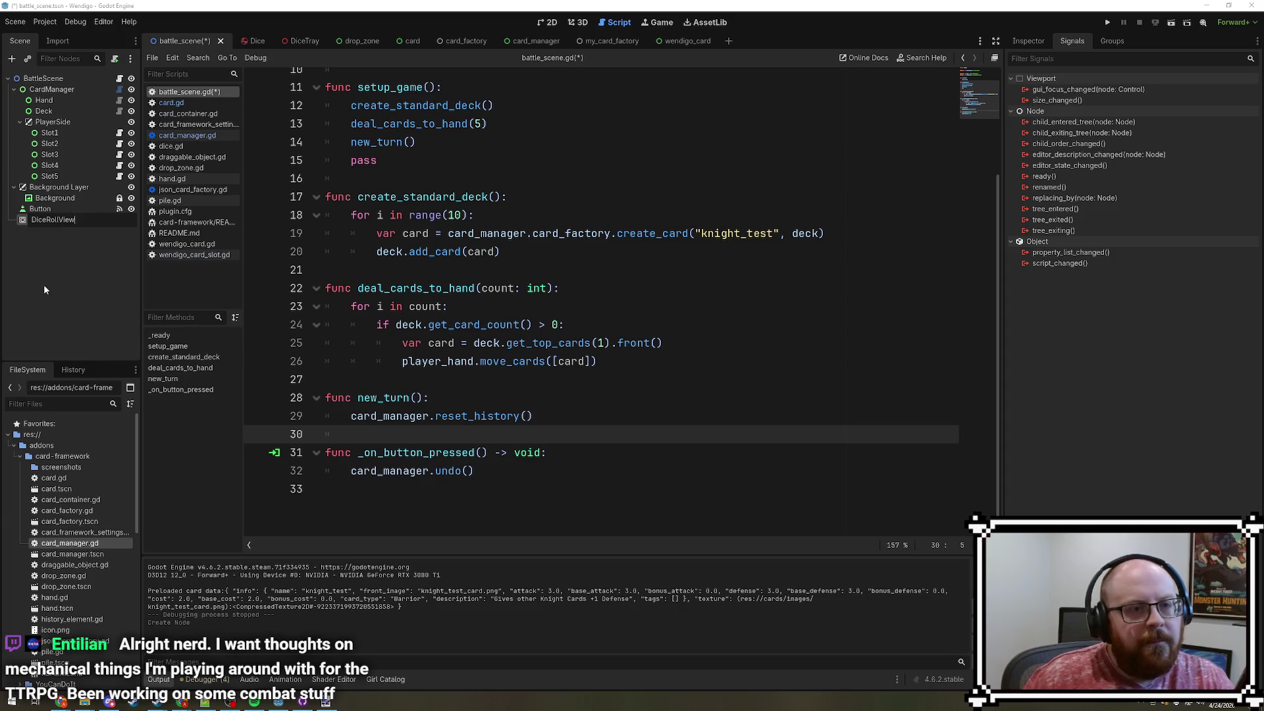
{"action": "key", "text": "Return"}
- Add a SubViewportContainer node and rename it DiceRollViewContainer
{"action": "right_click", "coordinate": [42, 223]}
{"action": "left_click", "coordinate": [90, 233]}
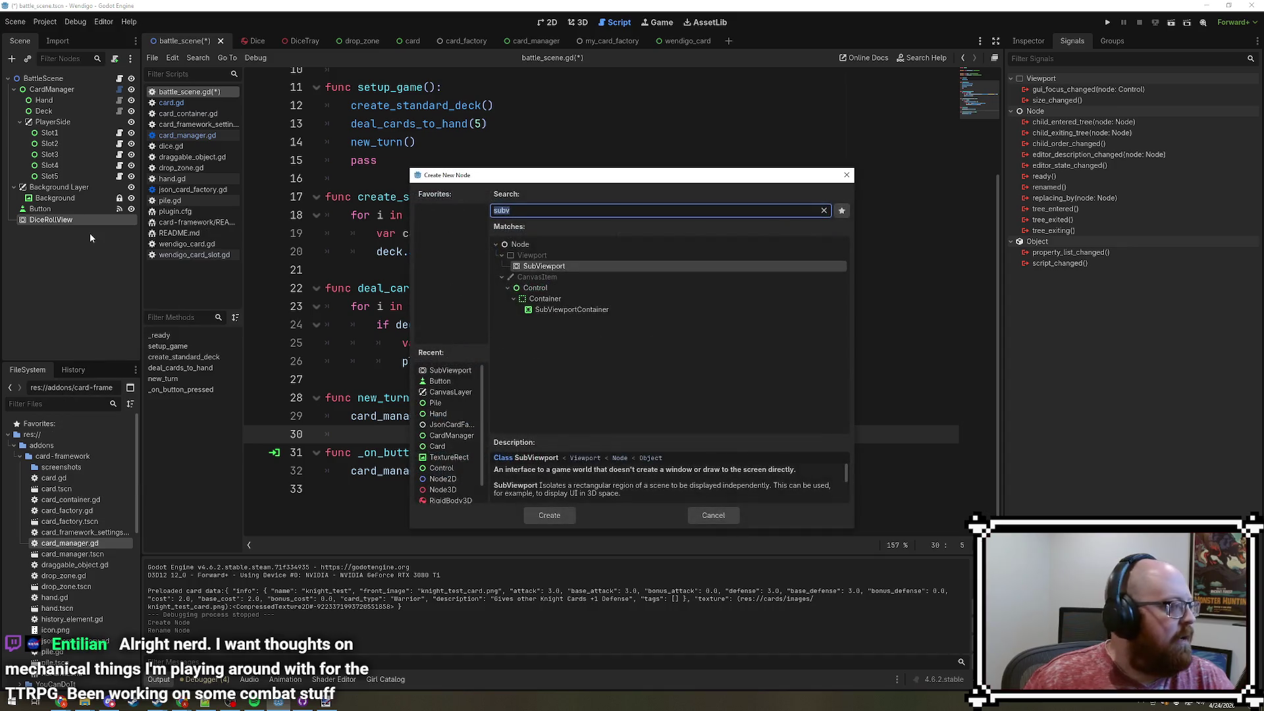
{"action": "type", "text": "subv"}
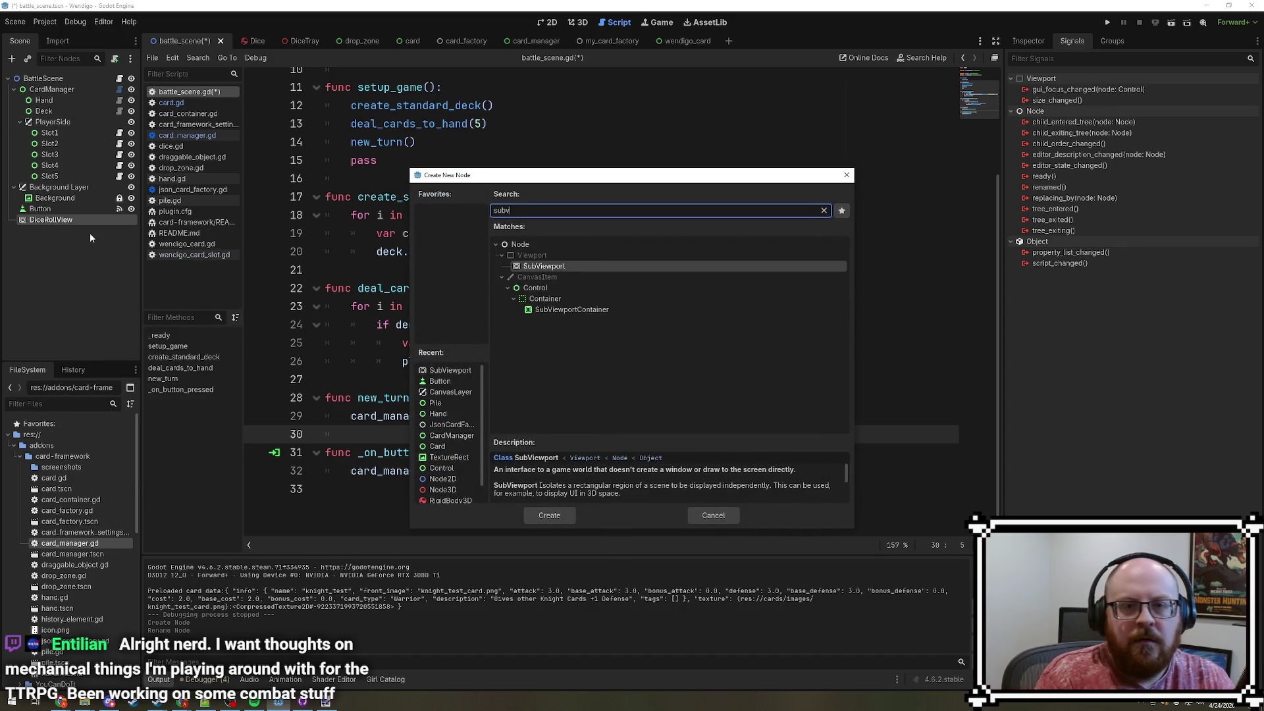
{"action": "double_click", "coordinate": [547, 311]}
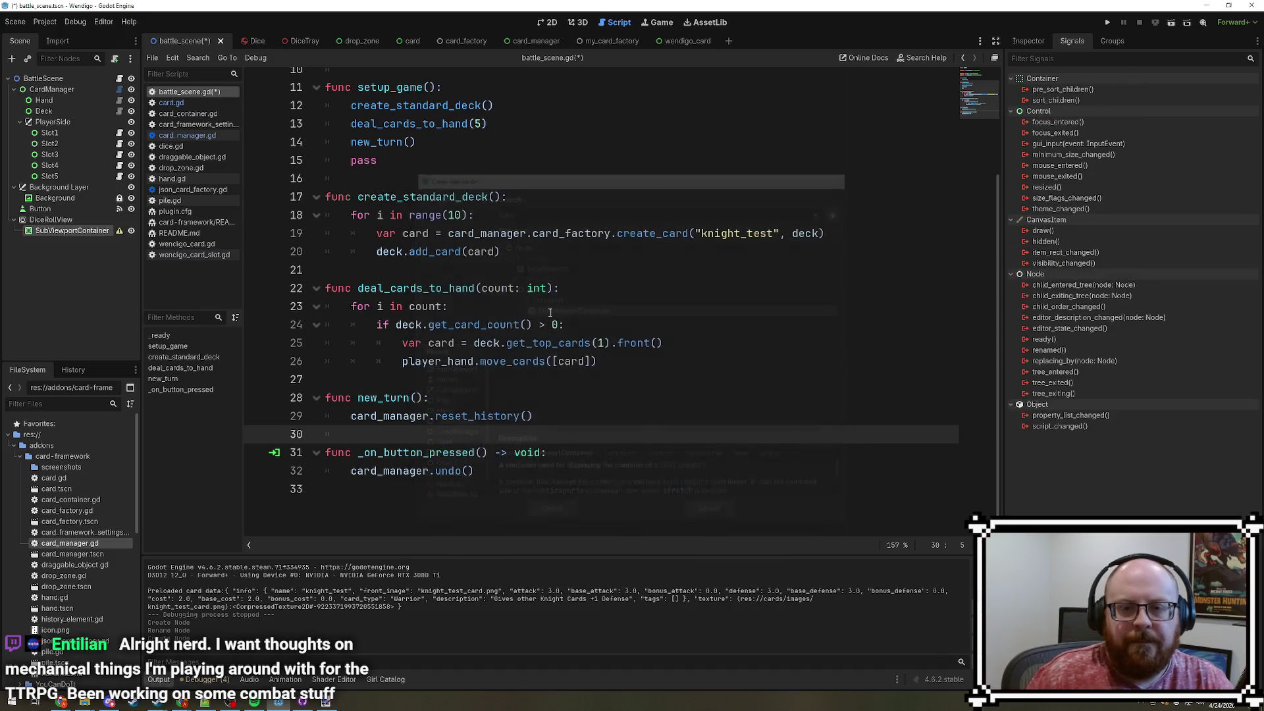
{"action": "double_click", "coordinate": [67, 230]}
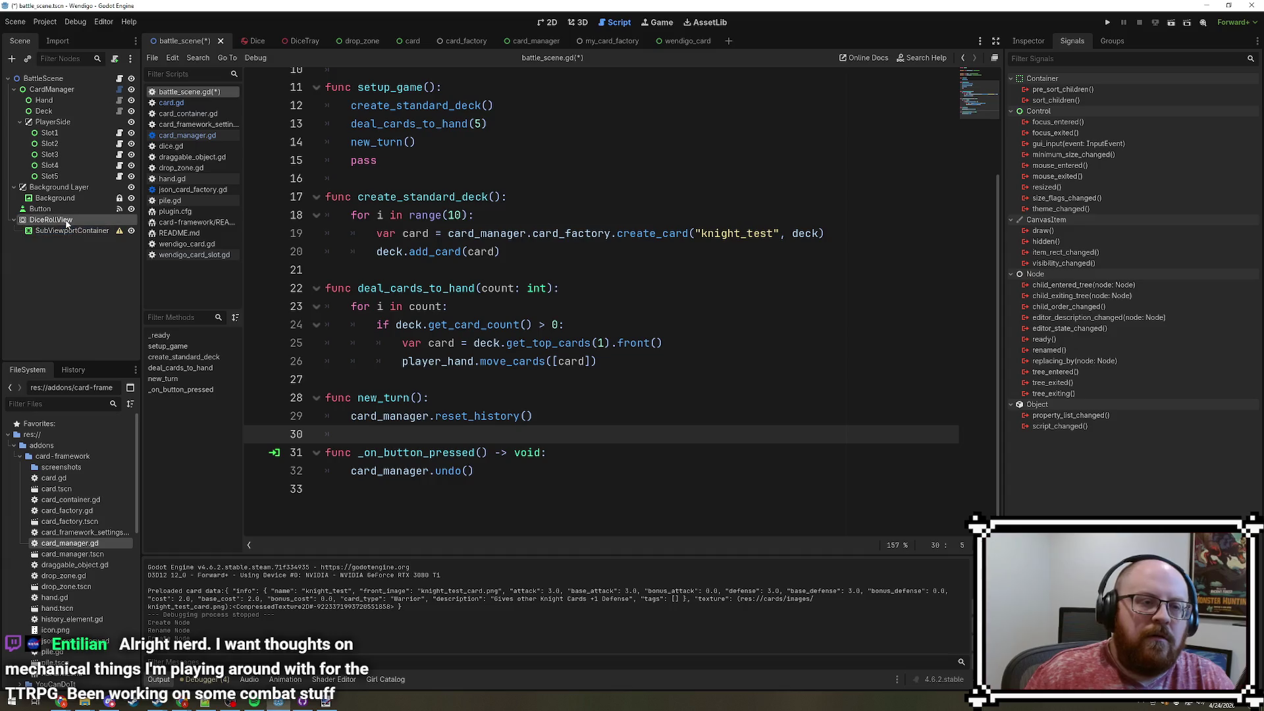
{"action": "right_click", "coordinate": [66, 221]}
{"action": "left_click", "coordinate": [51, 219]}
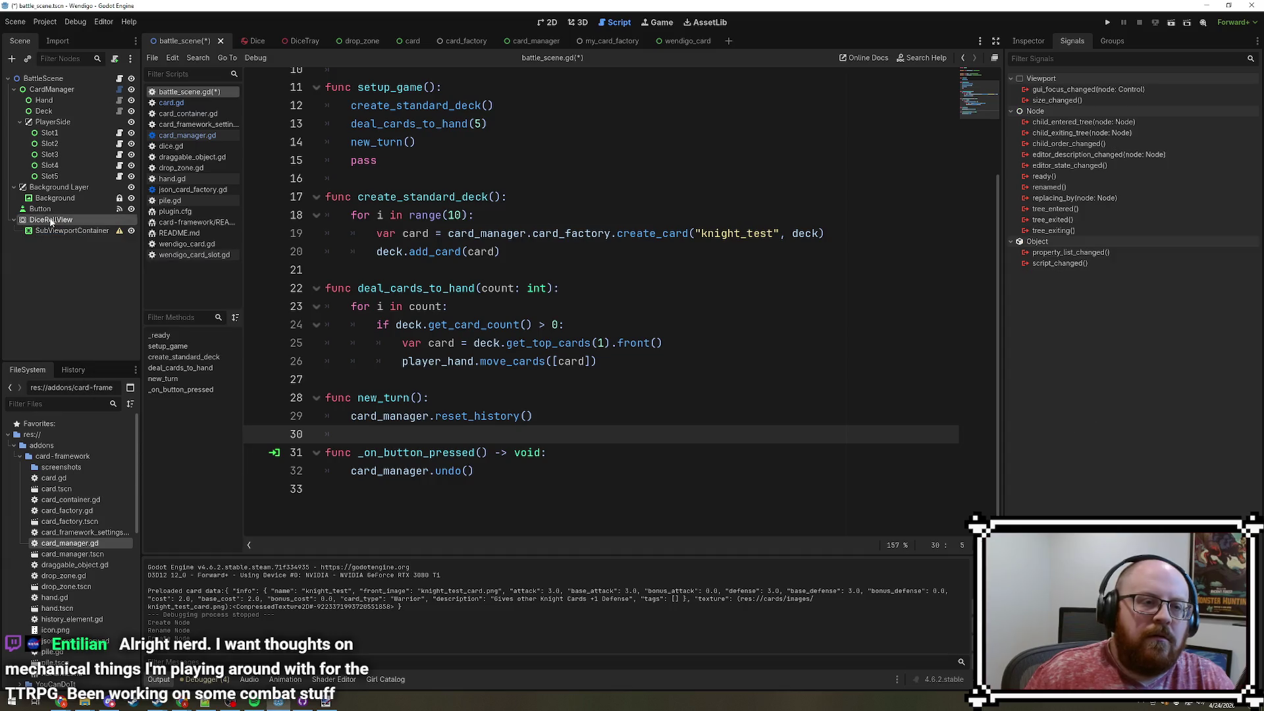
{"action": "double_click", "coordinate": [51, 220]}
{"action": "left_click", "coordinate": [84, 231]}
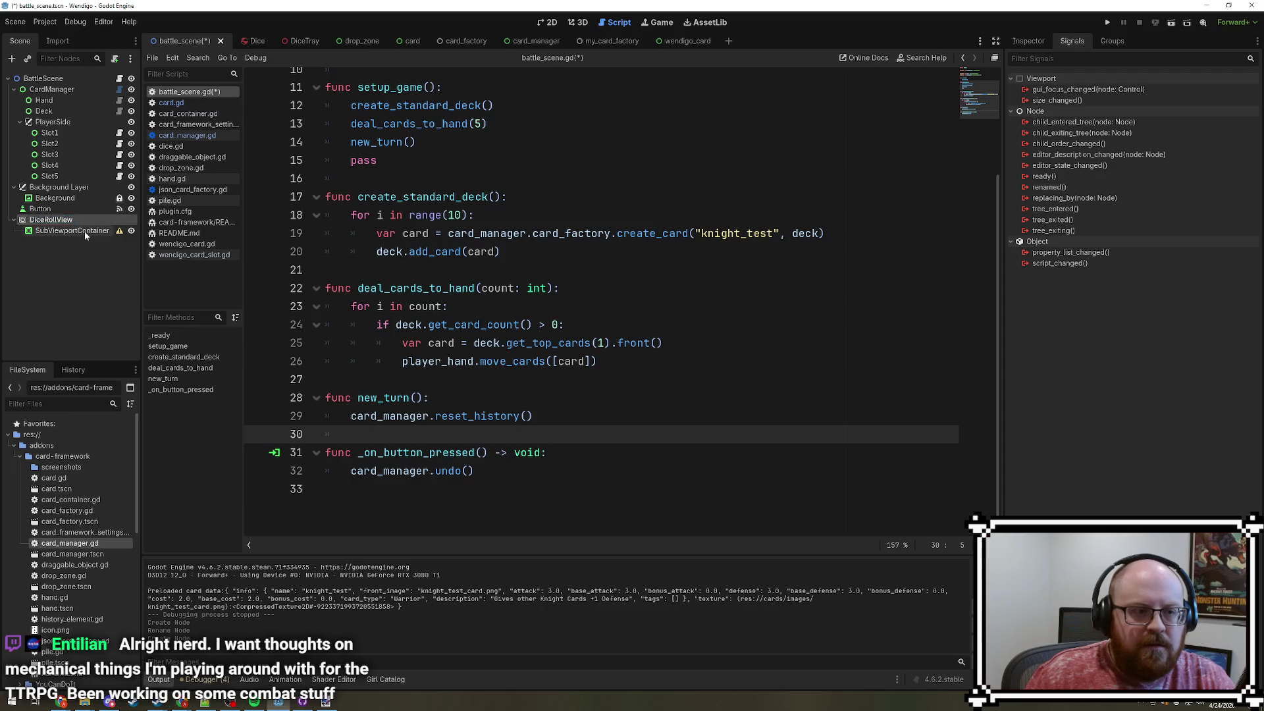
{"action": "double_click", "coordinate": [84, 231]}
{"action": "type", "text": "DiceRollViewConta"}
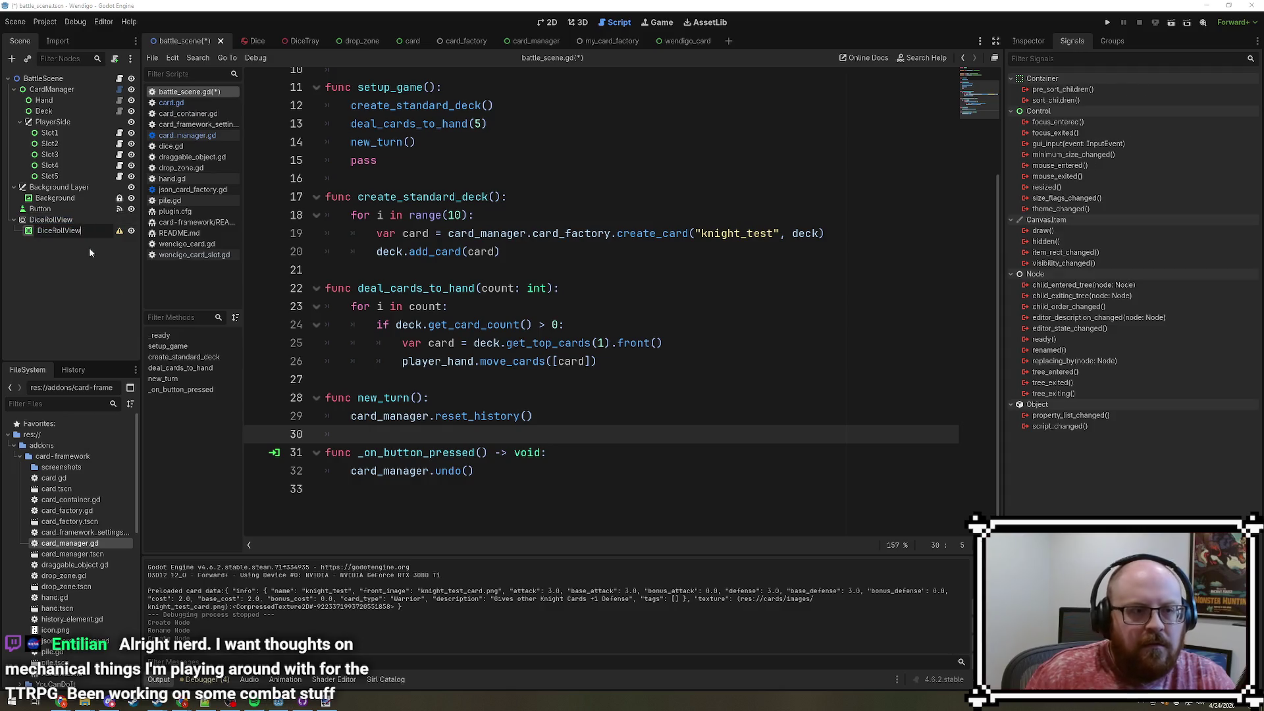
{"action": "type", "text": "iner"}
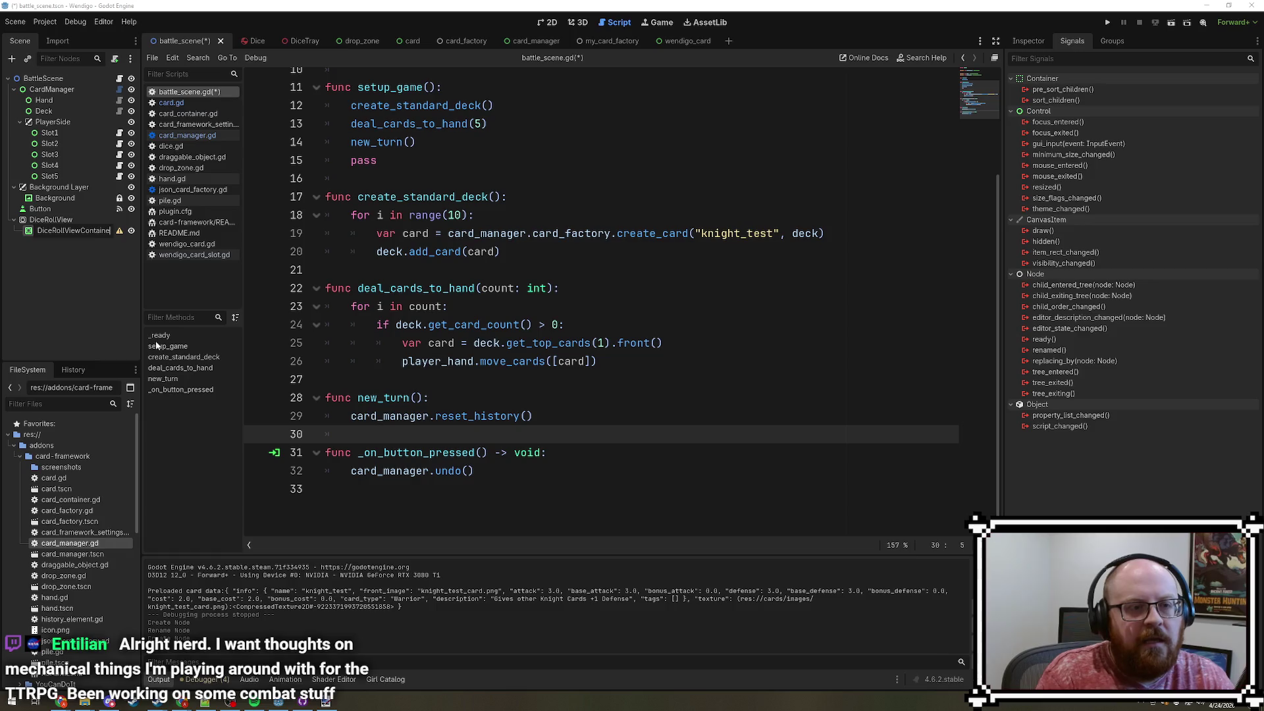
{"action": "key", "text": "Return"}
{"action": "left_click", "coordinate": [1027, 41]}
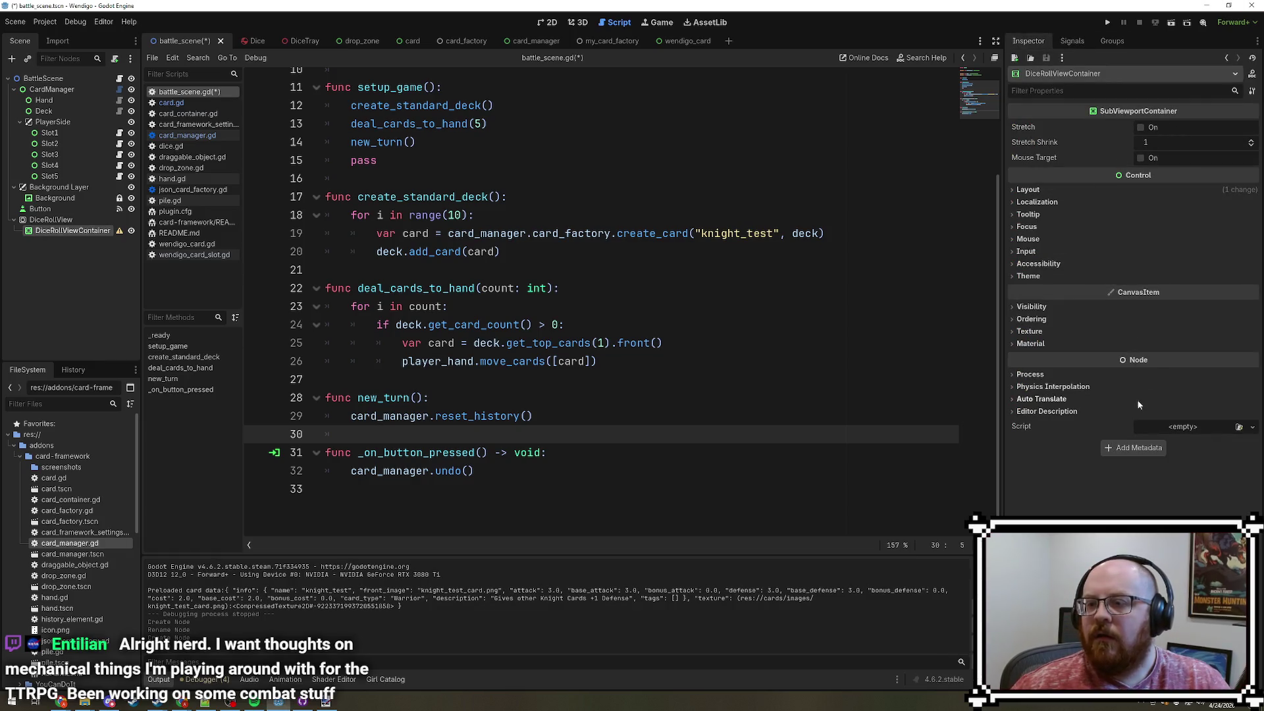
- Drag DiceRollView into DiceRollViewContainer and check its 512 × 512 viewport settings
{"action": "left_click", "coordinate": [1028, 189]}
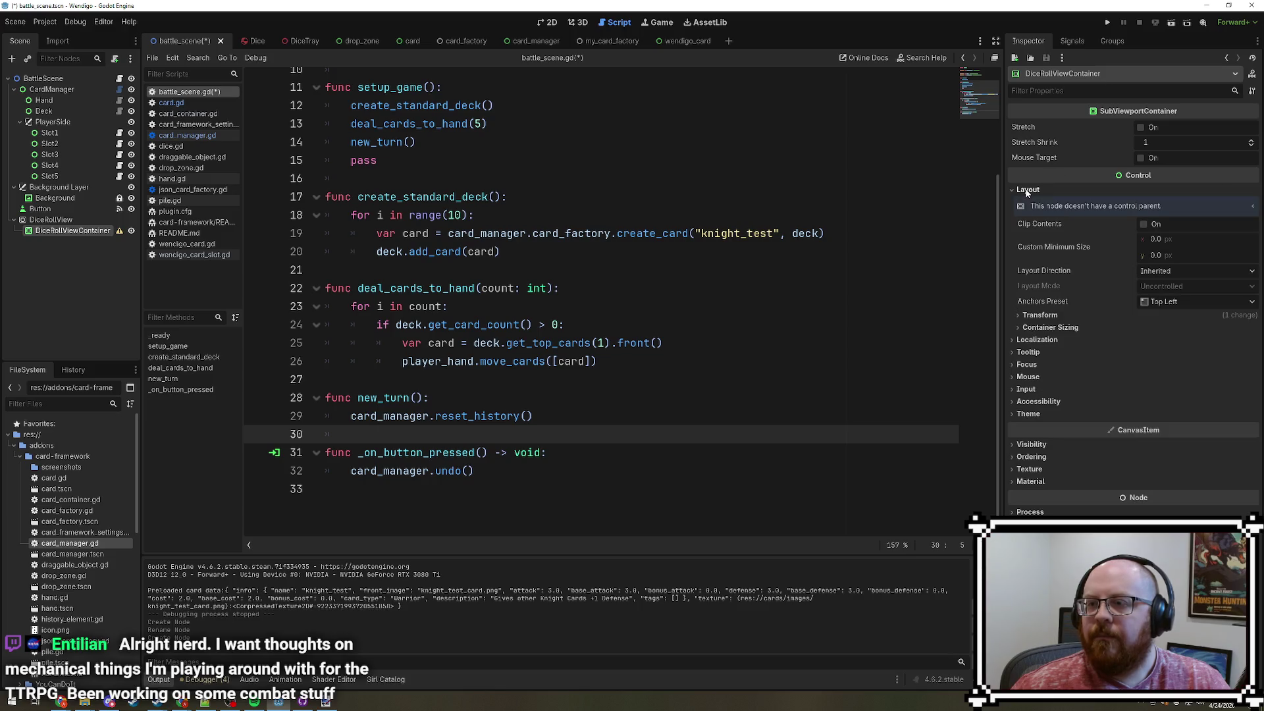
{"action": "left_click", "coordinate": [1028, 190]}
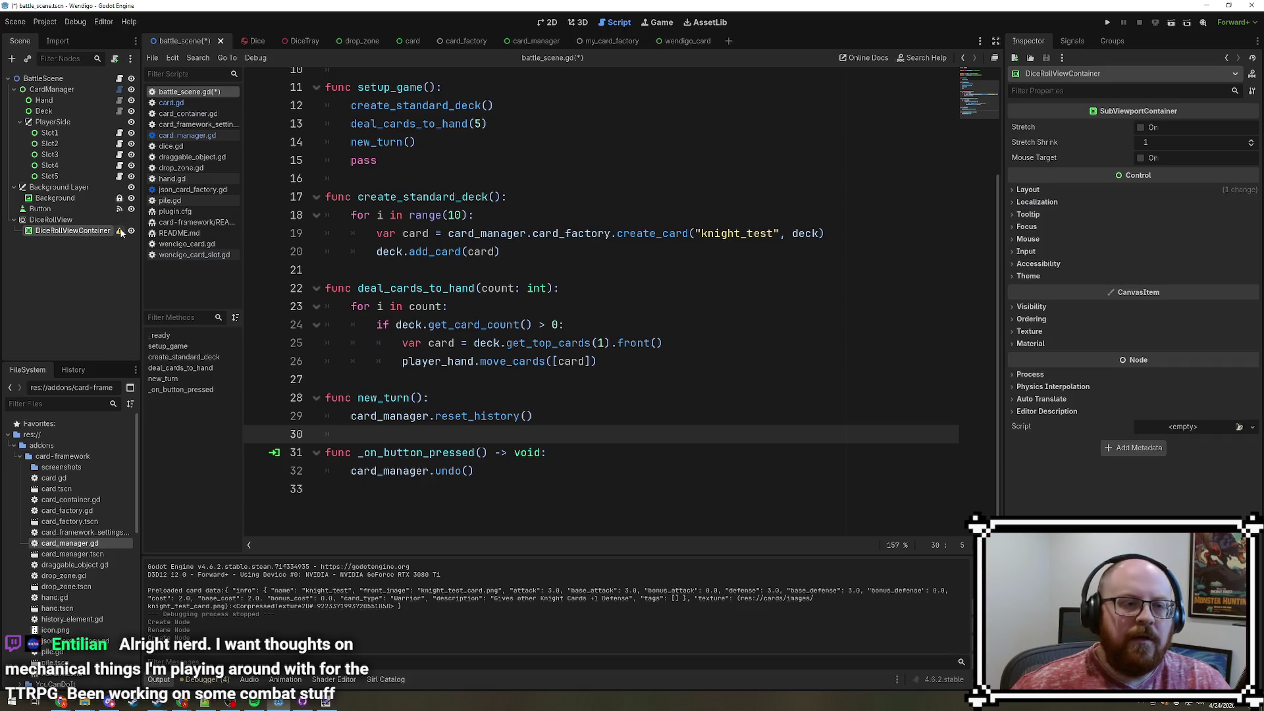
{"action": "mouse_move", "coordinate": [120, 233]}
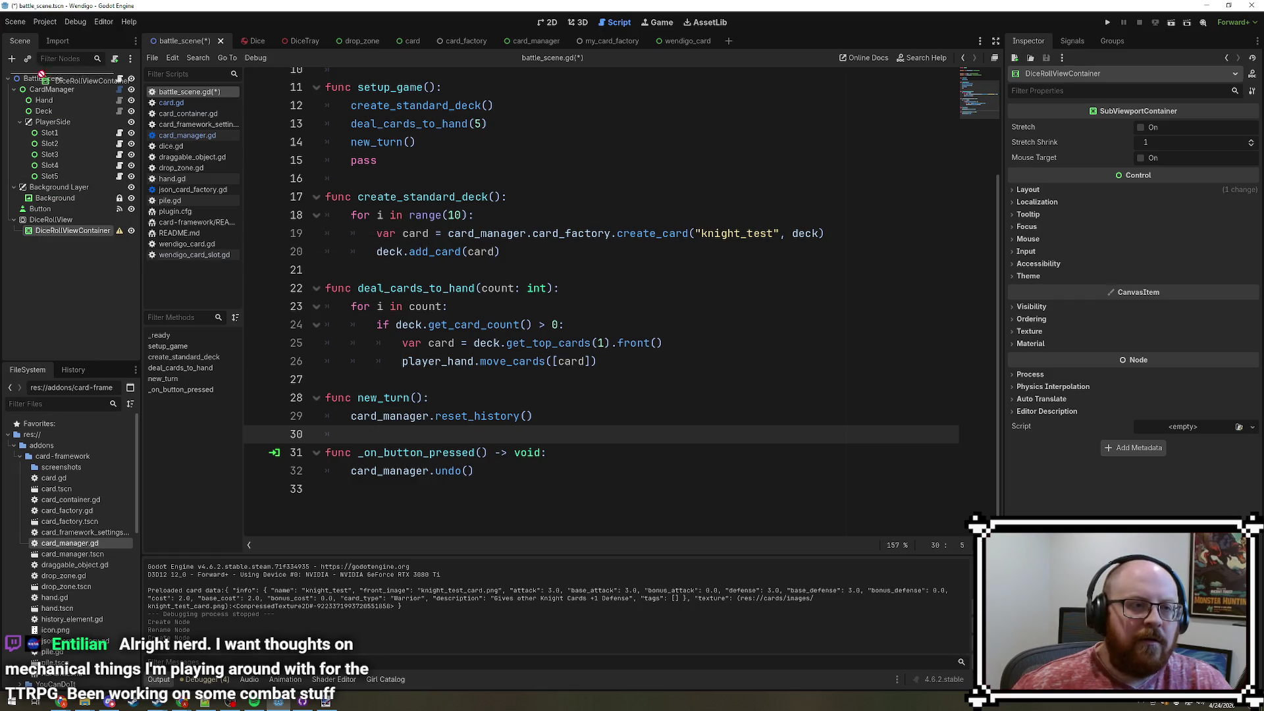
{"action": "left_click_drag", "start_coordinate": [51, 220], "coordinate": [66, 231]}
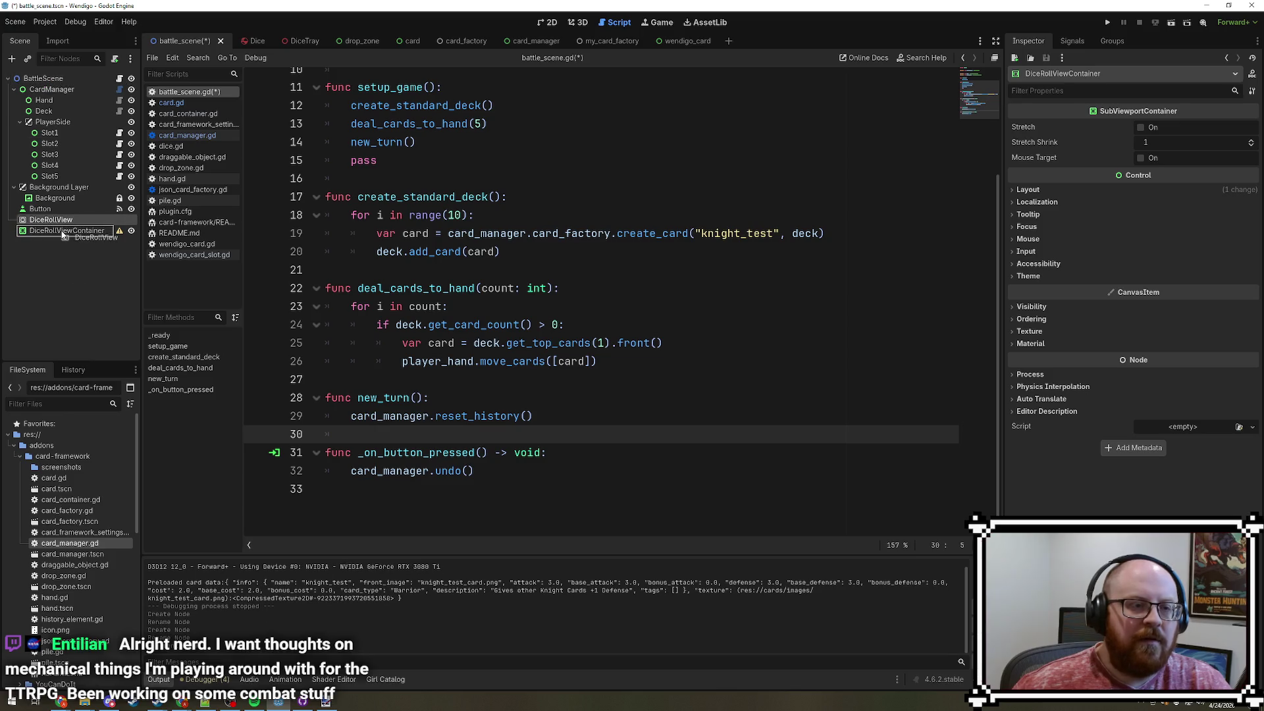
{"action": "left_click", "coordinate": [57, 230]}
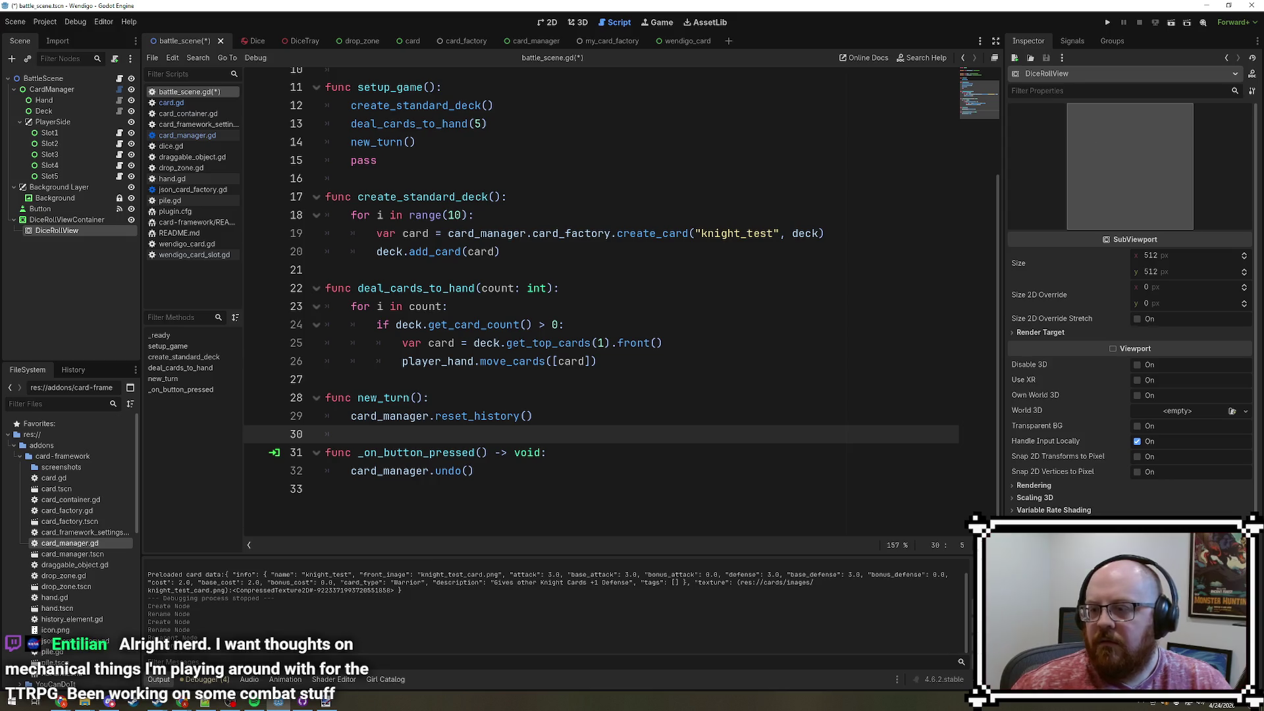
{"action": "scroll", "coordinate": [1147, 331], "scroll_direction": "down", "scroll_amount": 3}
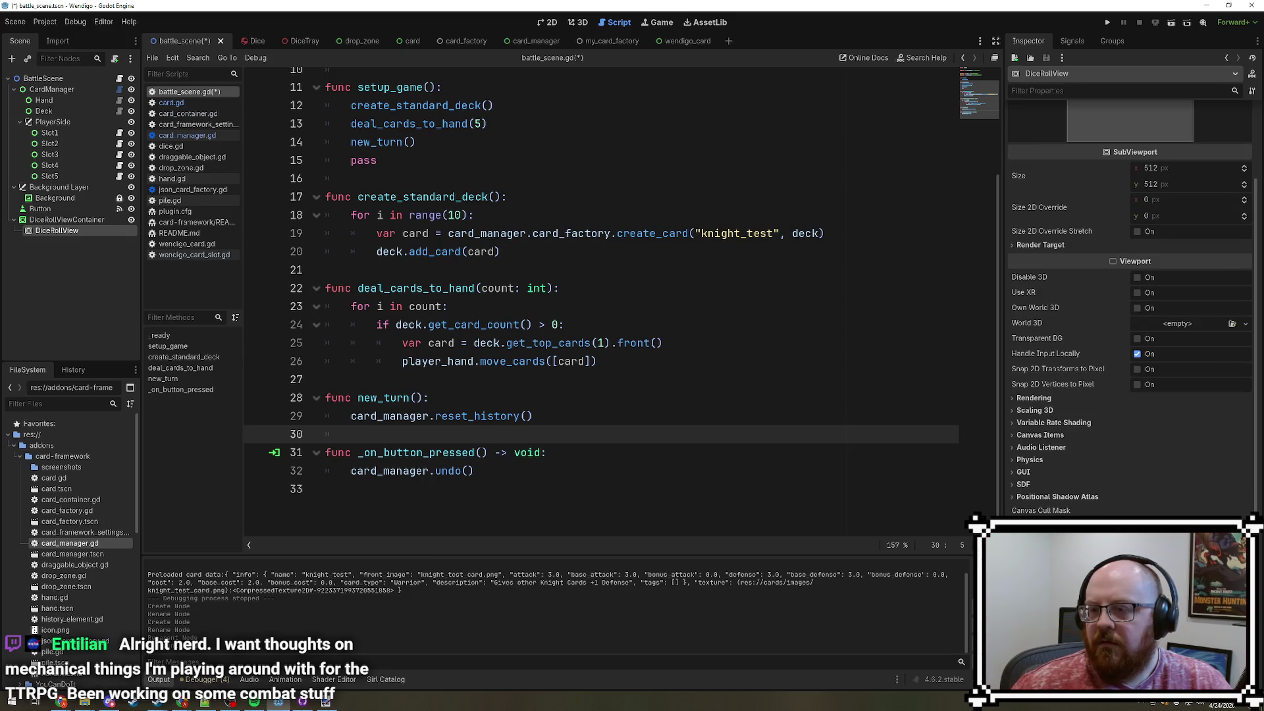
- Browse the scenes folder for a World 3D resource, then cancel without loading one
{"action": "left_click", "coordinate": [1245, 323]}
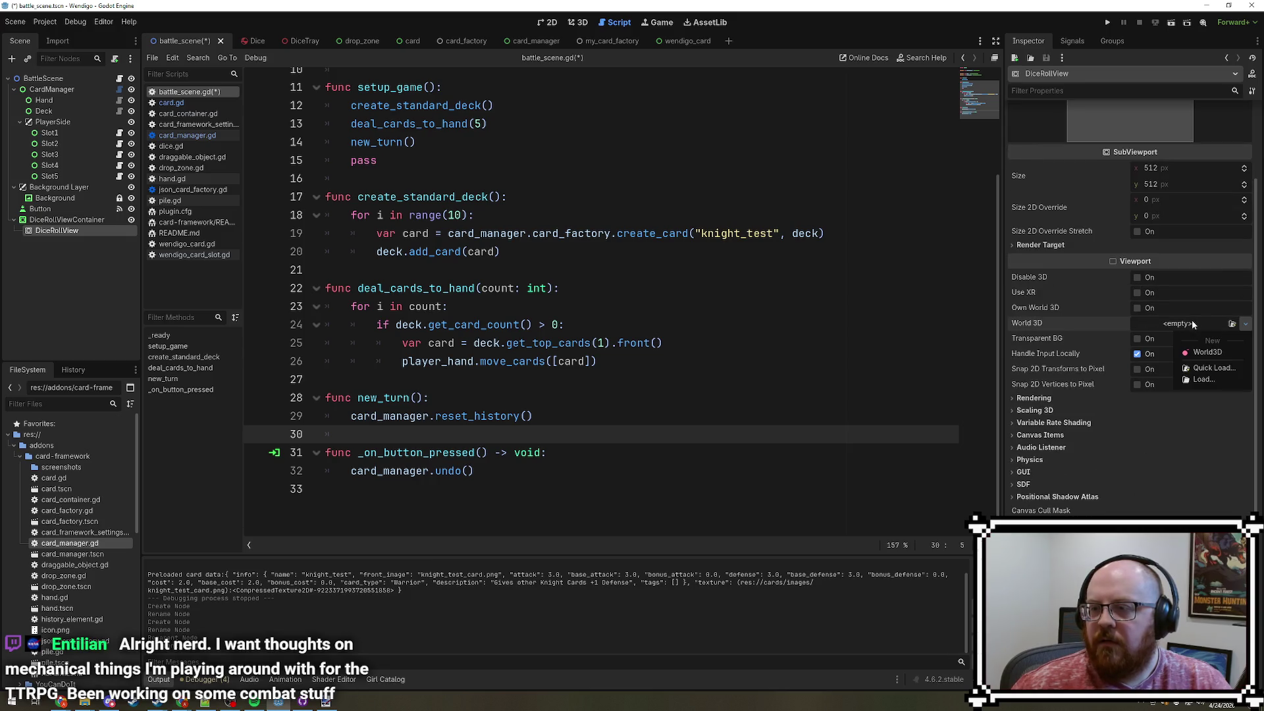
{"action": "left_click", "coordinate": [1205, 378]}
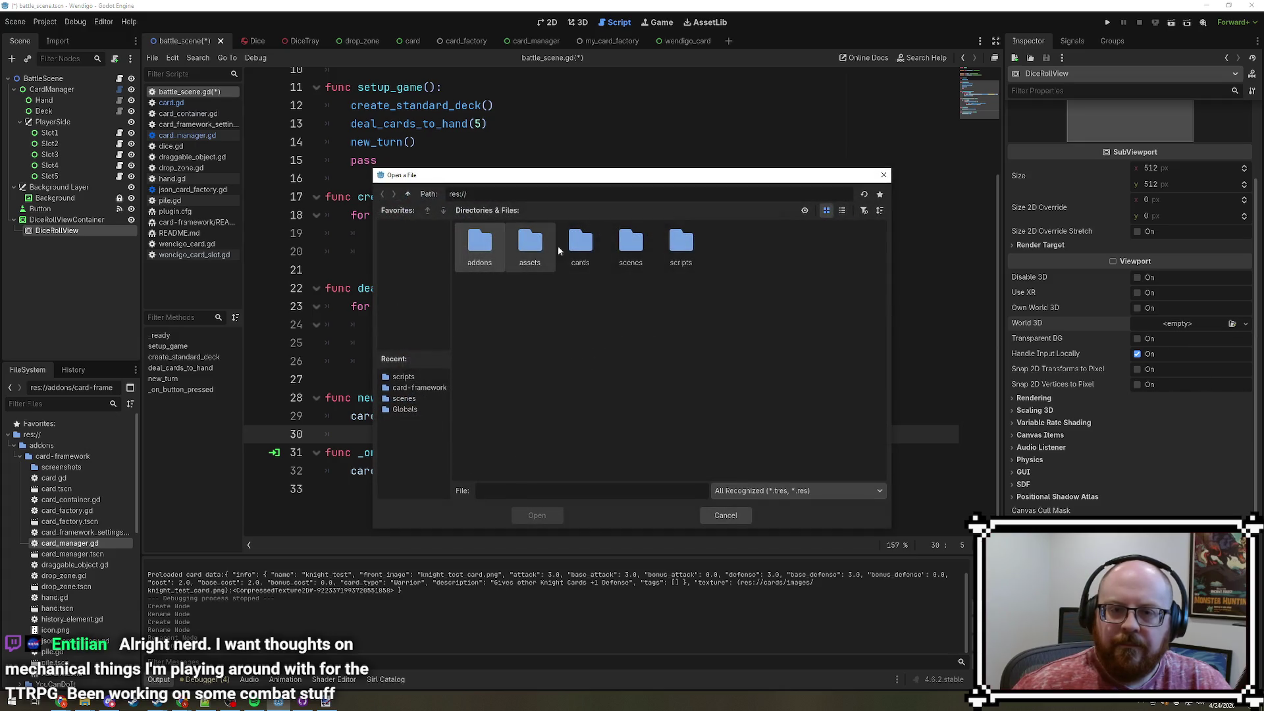
{"action": "double_click", "coordinate": [626, 246]}
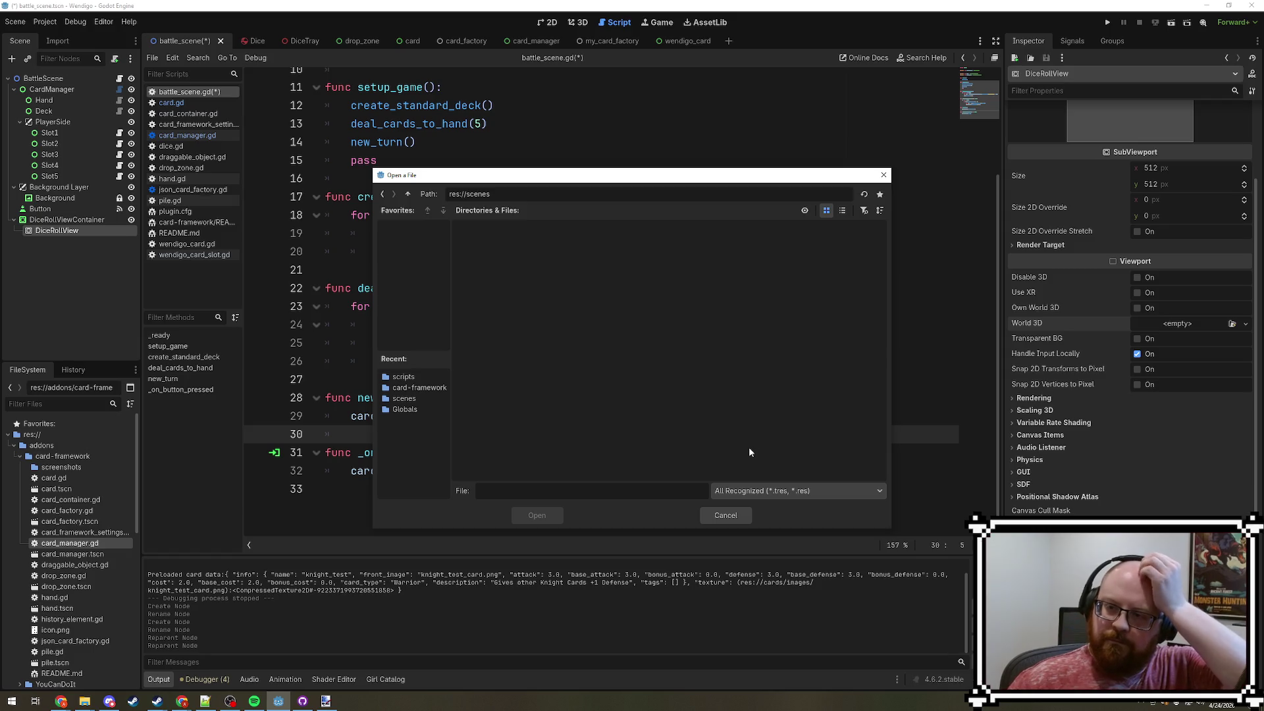
{"action": "left_click", "coordinate": [725, 515]}
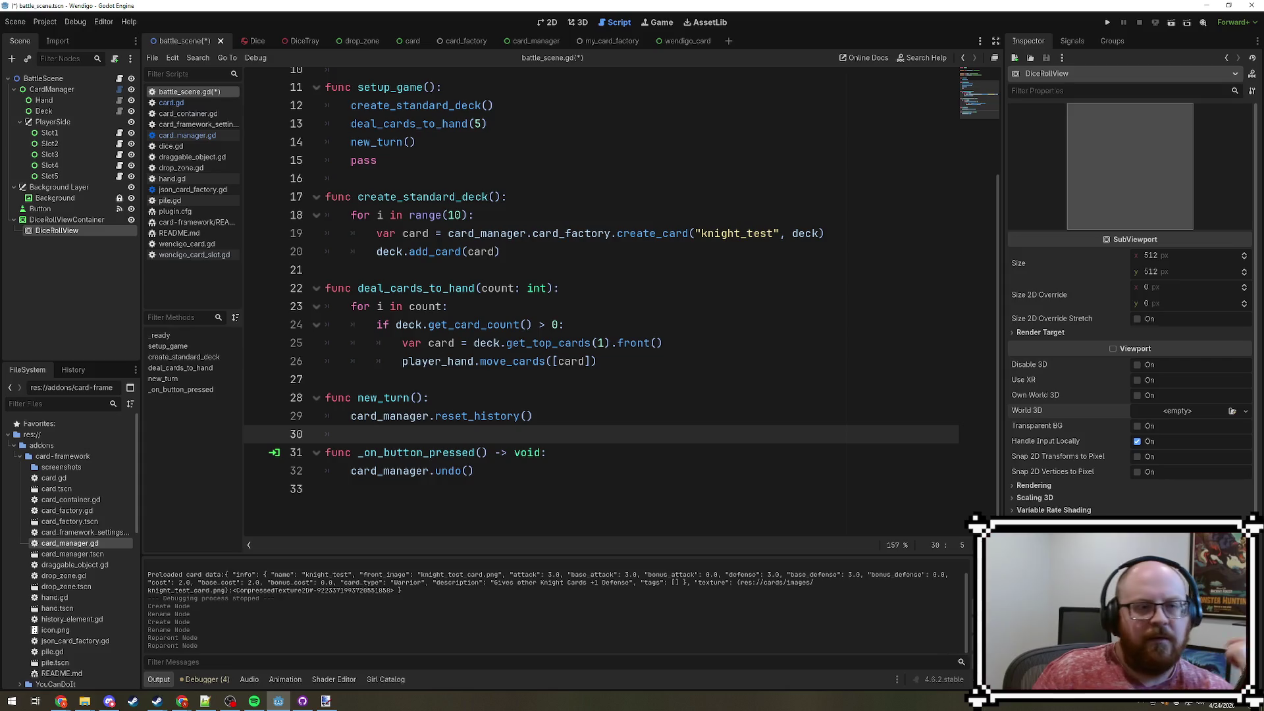
- Collapse card-framework and drag DiceTray.tscn onto DiceRollView to instance it
{"action": "right_click", "coordinate": [78, 228]}
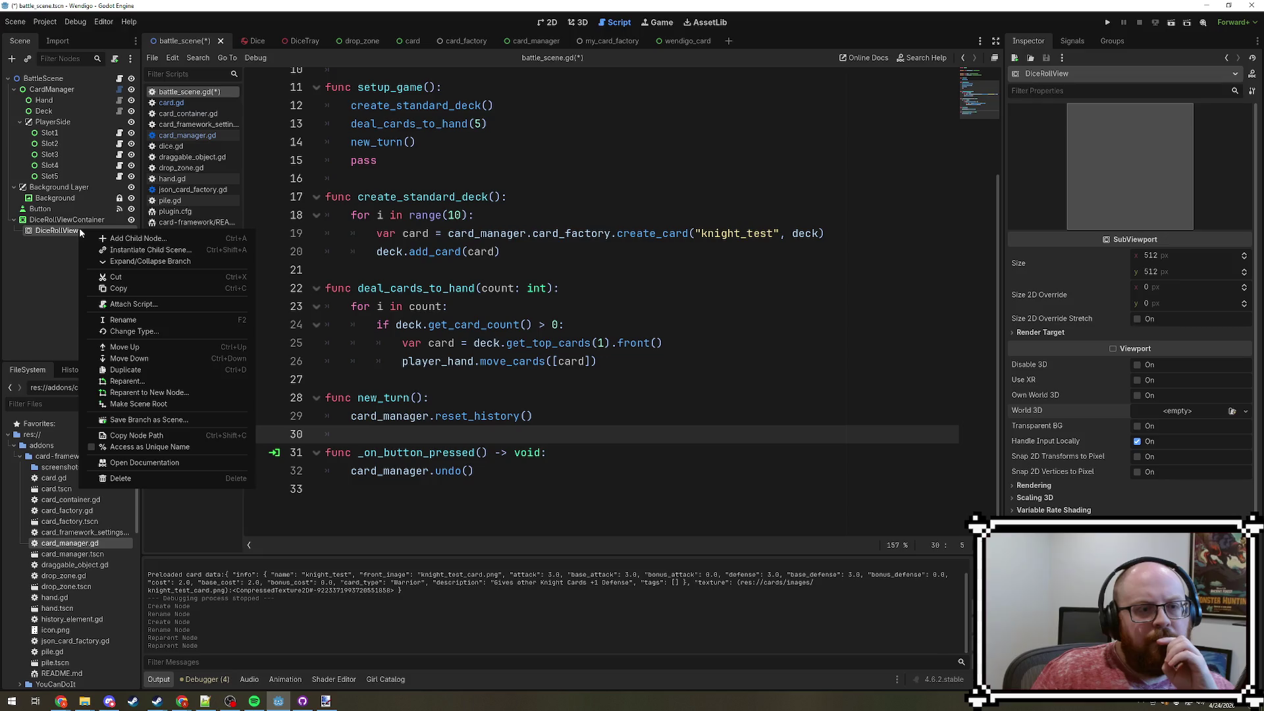
{"action": "left_click", "coordinate": [68, 271]}
{"action": "left_click", "coordinate": [19, 457]}
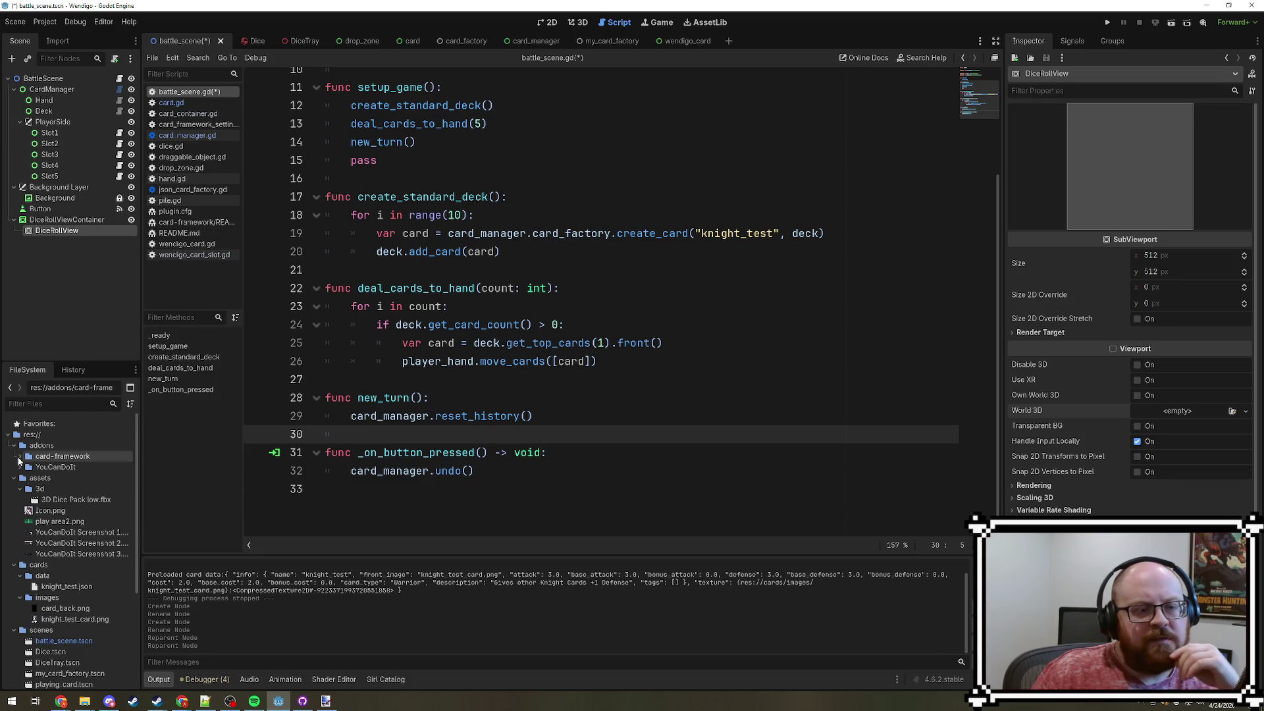
{"action": "scroll", "coordinate": [46, 520], "scroll_direction": "down", "scroll_amount": 3}
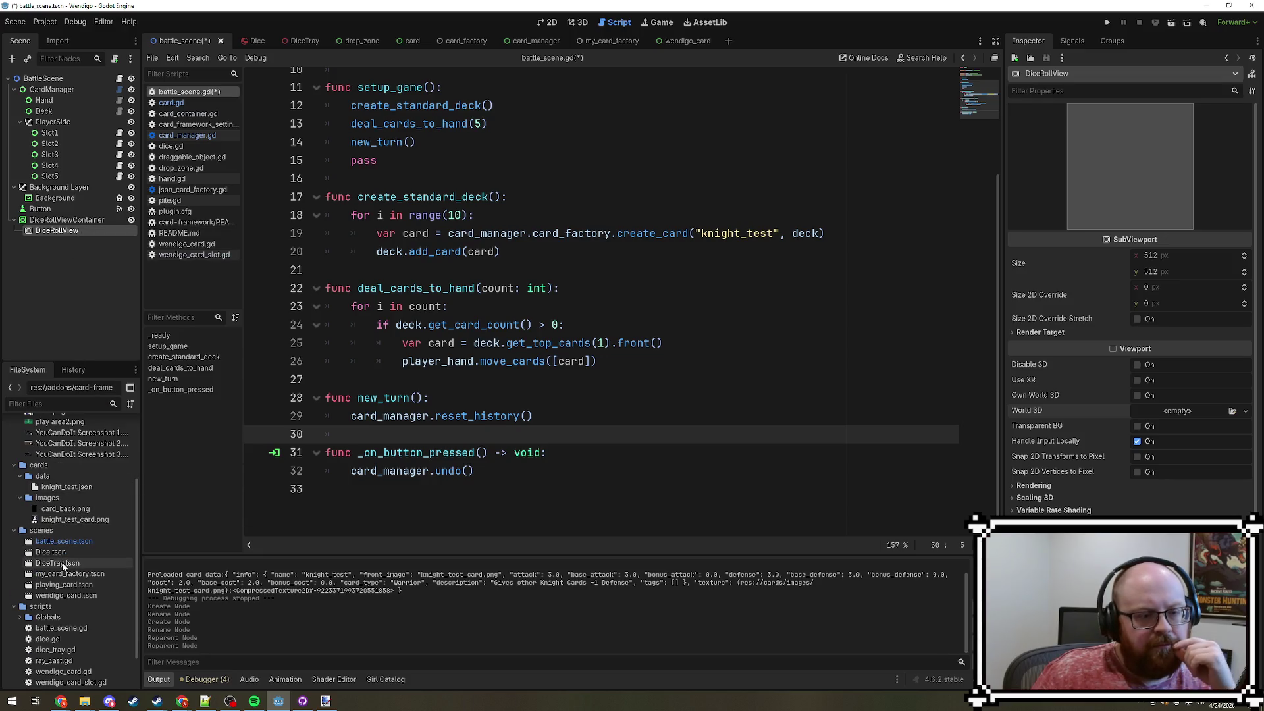
{"action": "left_click_drag", "start_coordinate": [63, 564], "coordinate": [60, 236]}
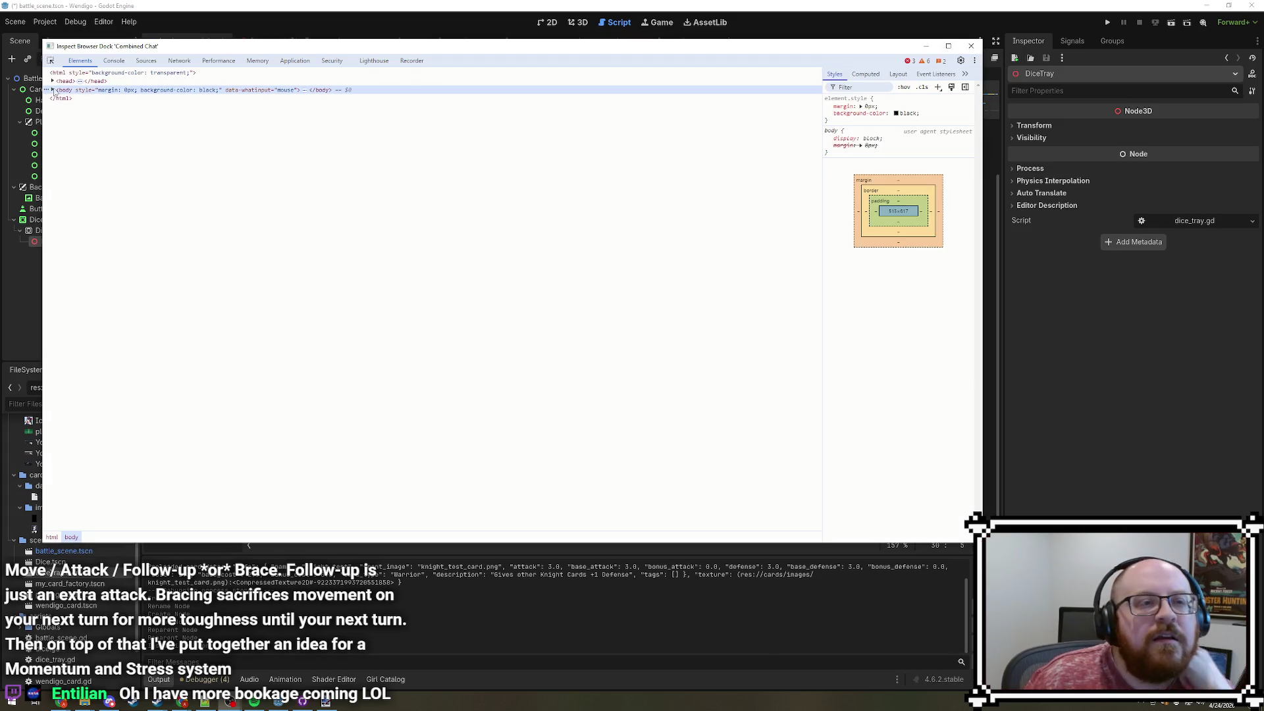
- Expand the body, custom_html div, chatlist_item template and sl_frame iframe in DevTools
{"action": "left_click", "coordinate": [53, 89]}
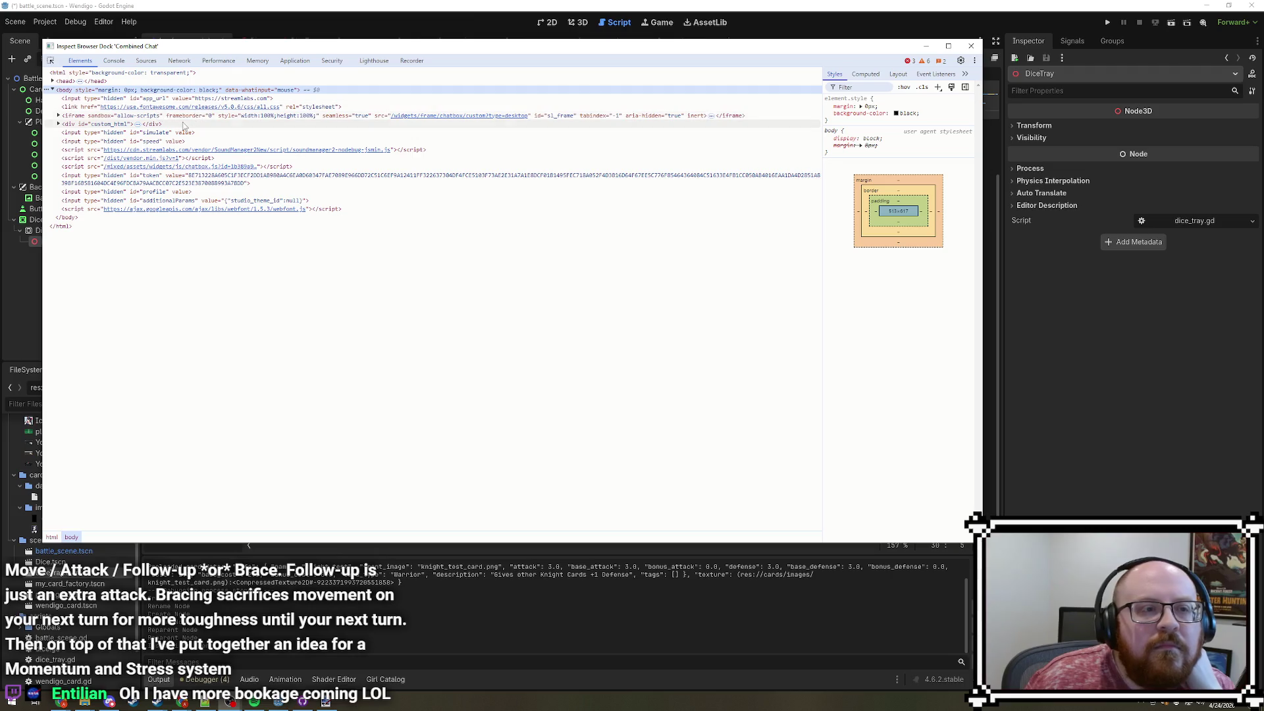
{"action": "left_click", "coordinate": [59, 125]}
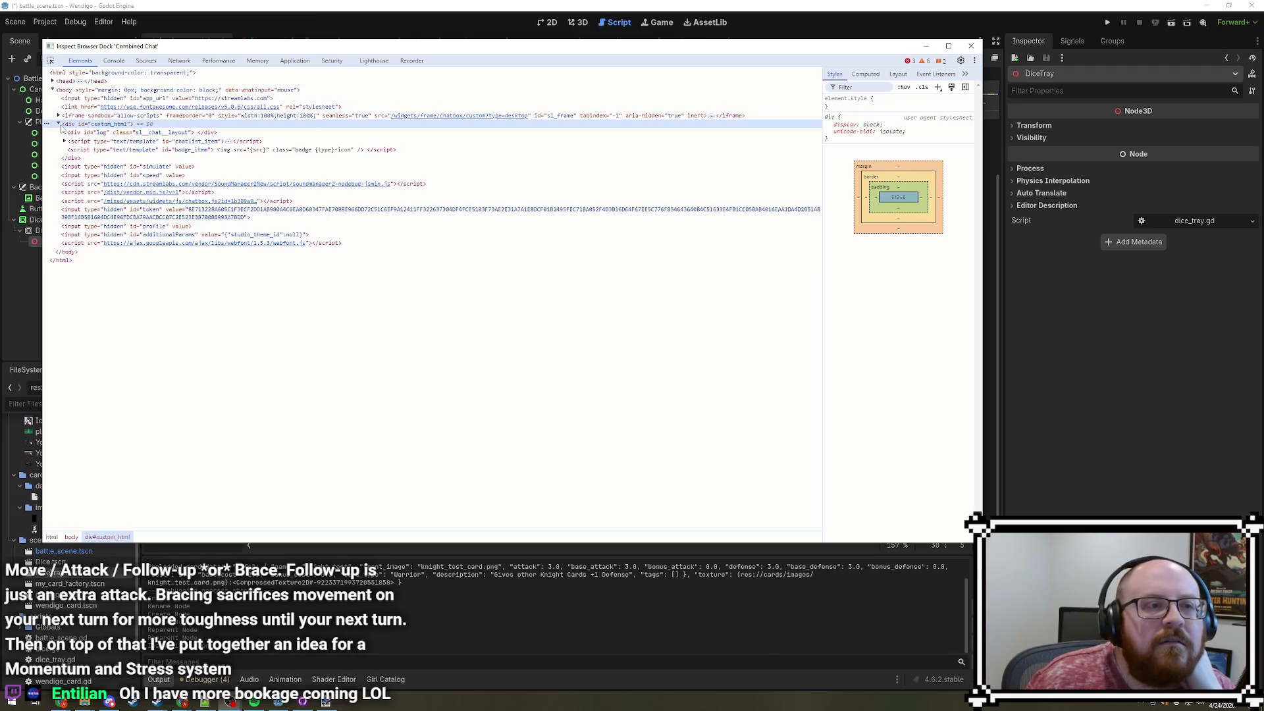
{"action": "left_click", "coordinate": [64, 143]}
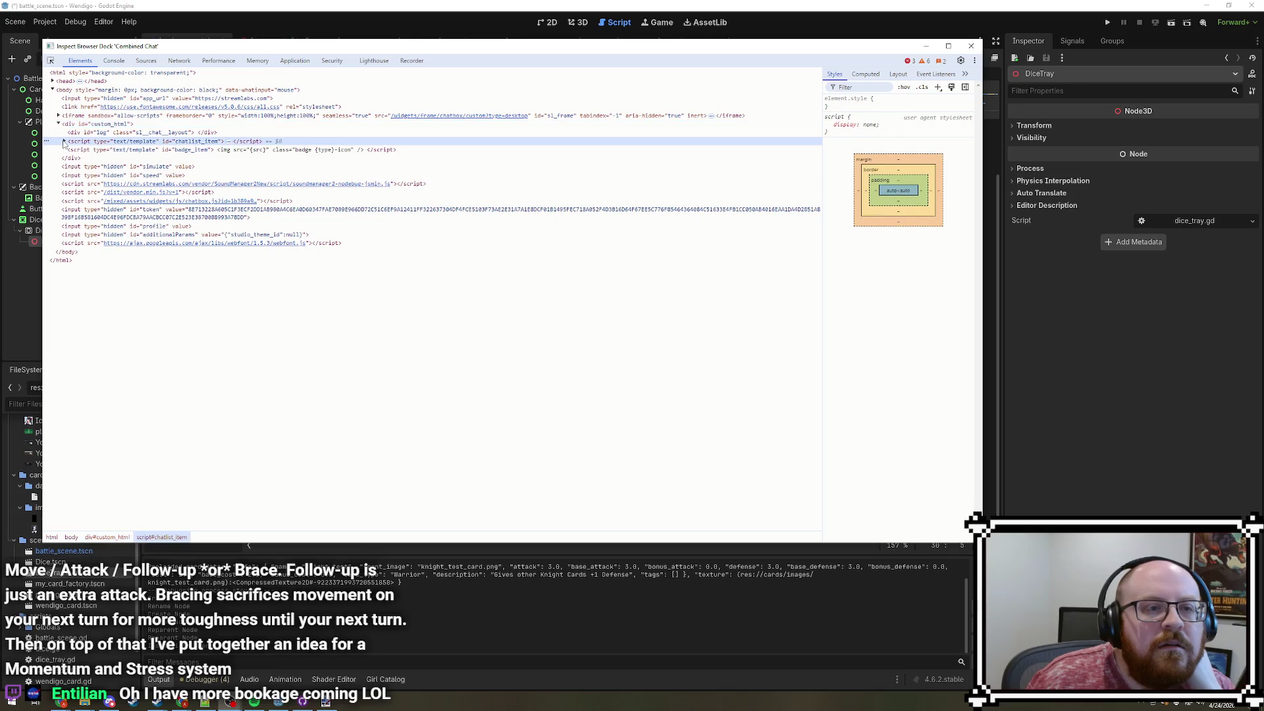
{"action": "left_click", "coordinate": [64, 142]}
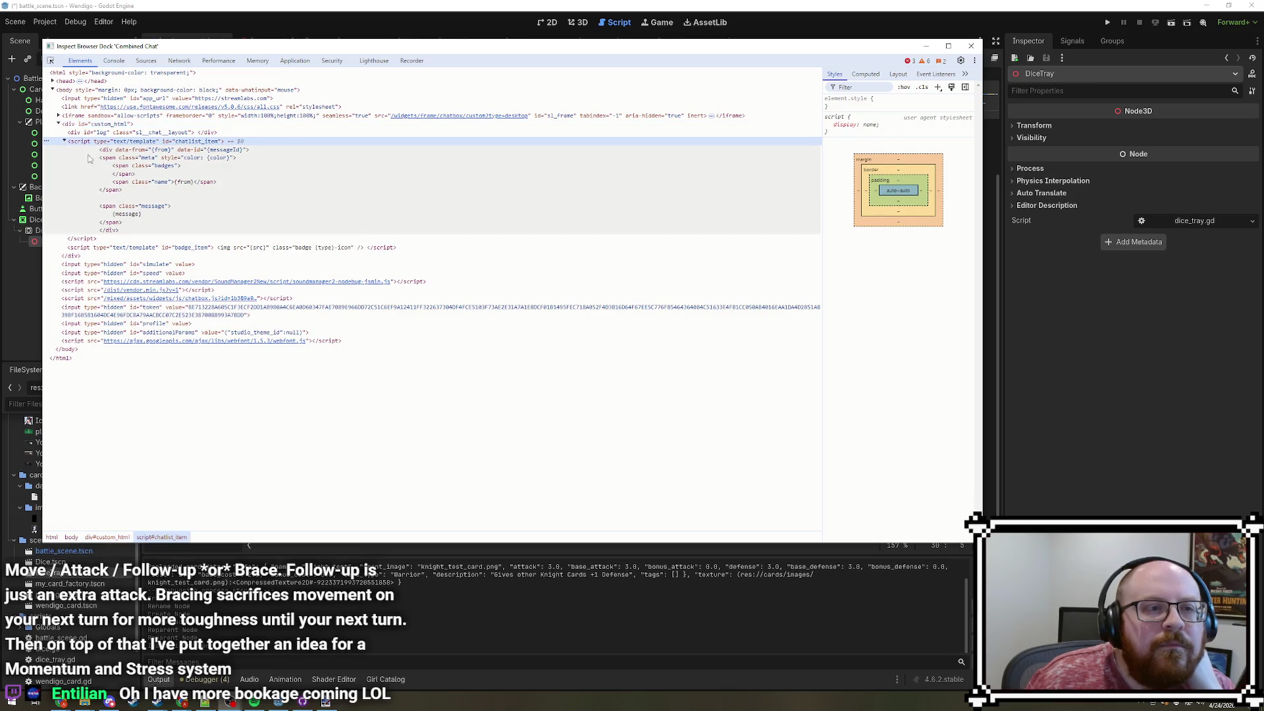
{"action": "left_click", "coordinate": [59, 119]}
{"action": "left_click", "coordinate": [58, 116]}
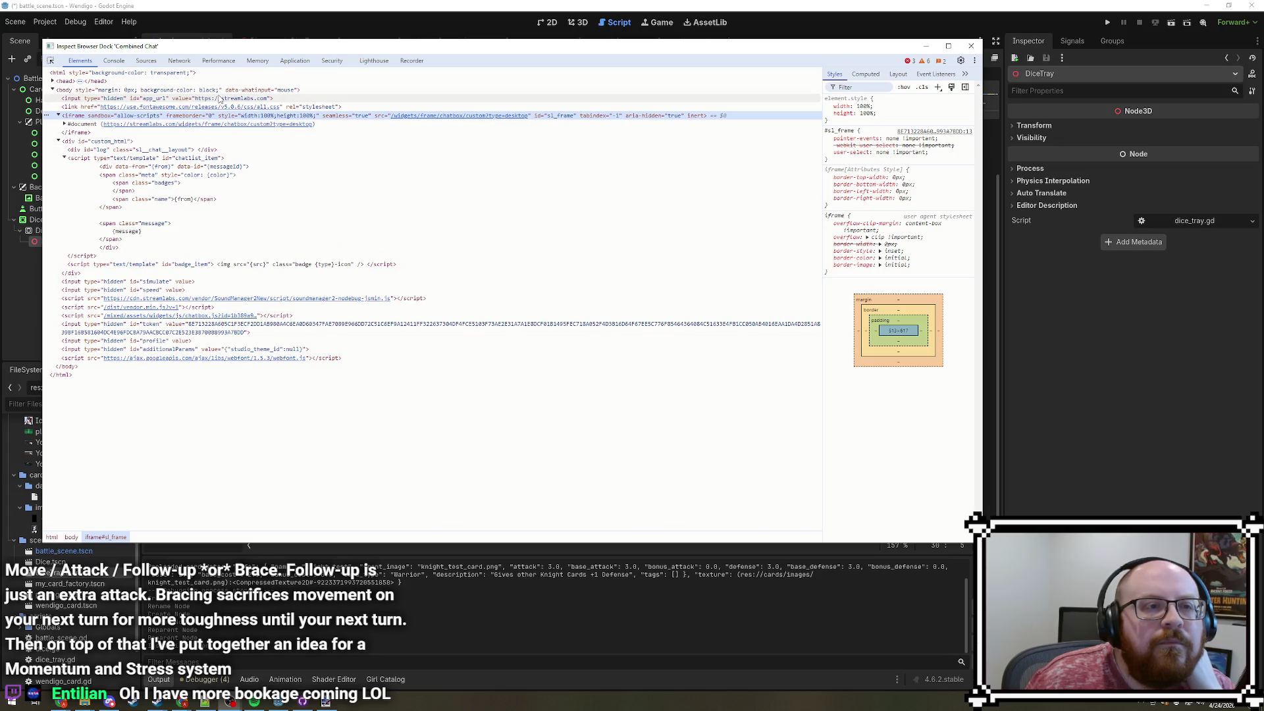
- Expand the head's style rules and both scripts, then close the browser dock inspector
{"action": "left_click", "coordinate": [54, 82]}
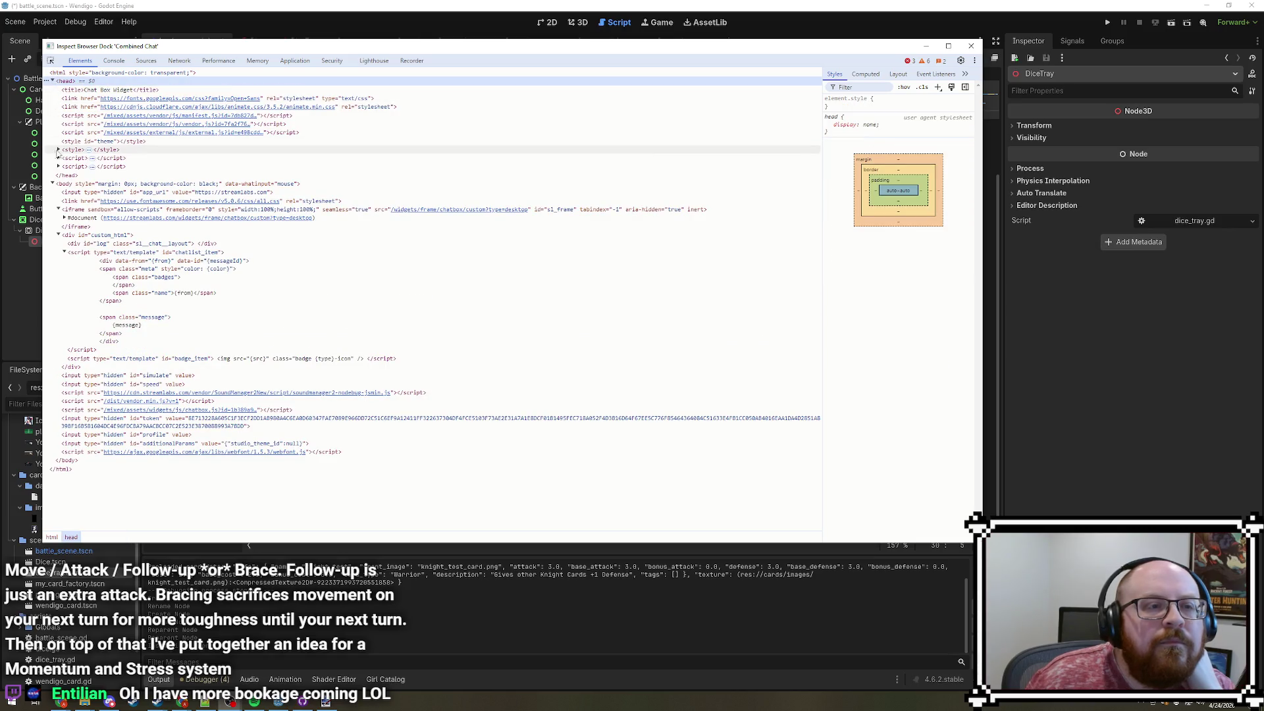
{"action": "left_click", "coordinate": [59, 150]}
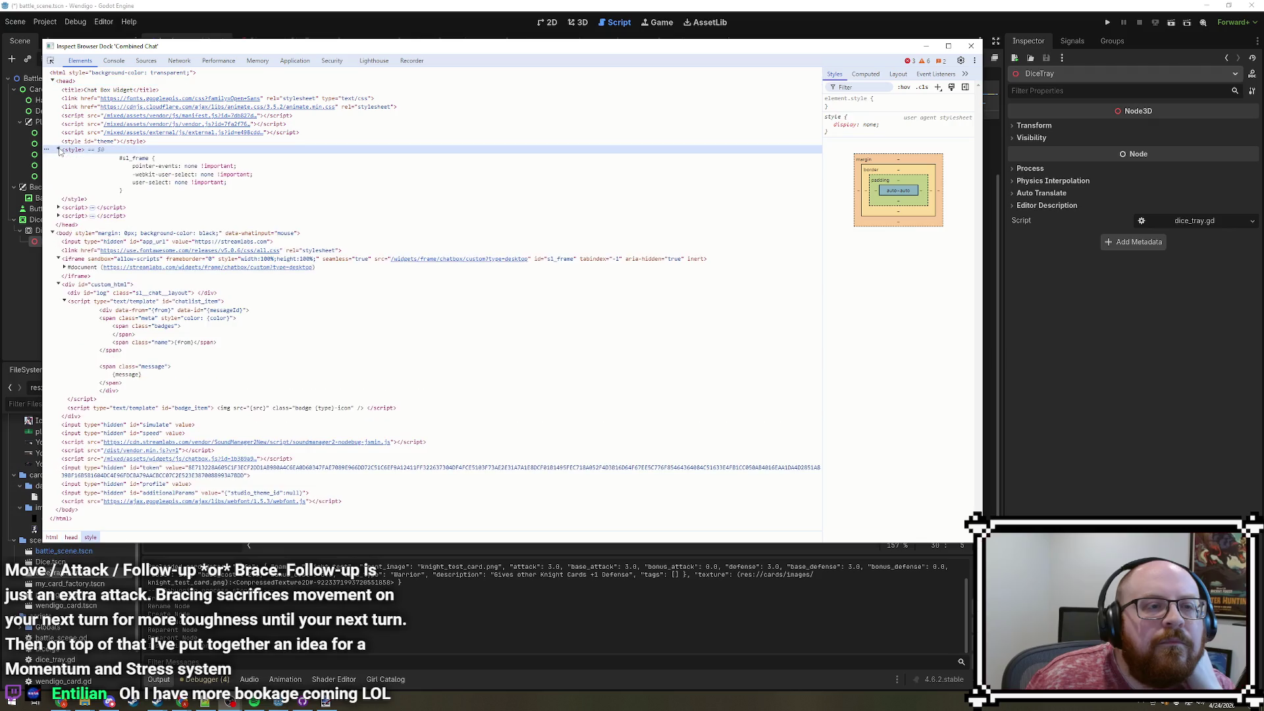
{"action": "left_click", "coordinate": [58, 207]}
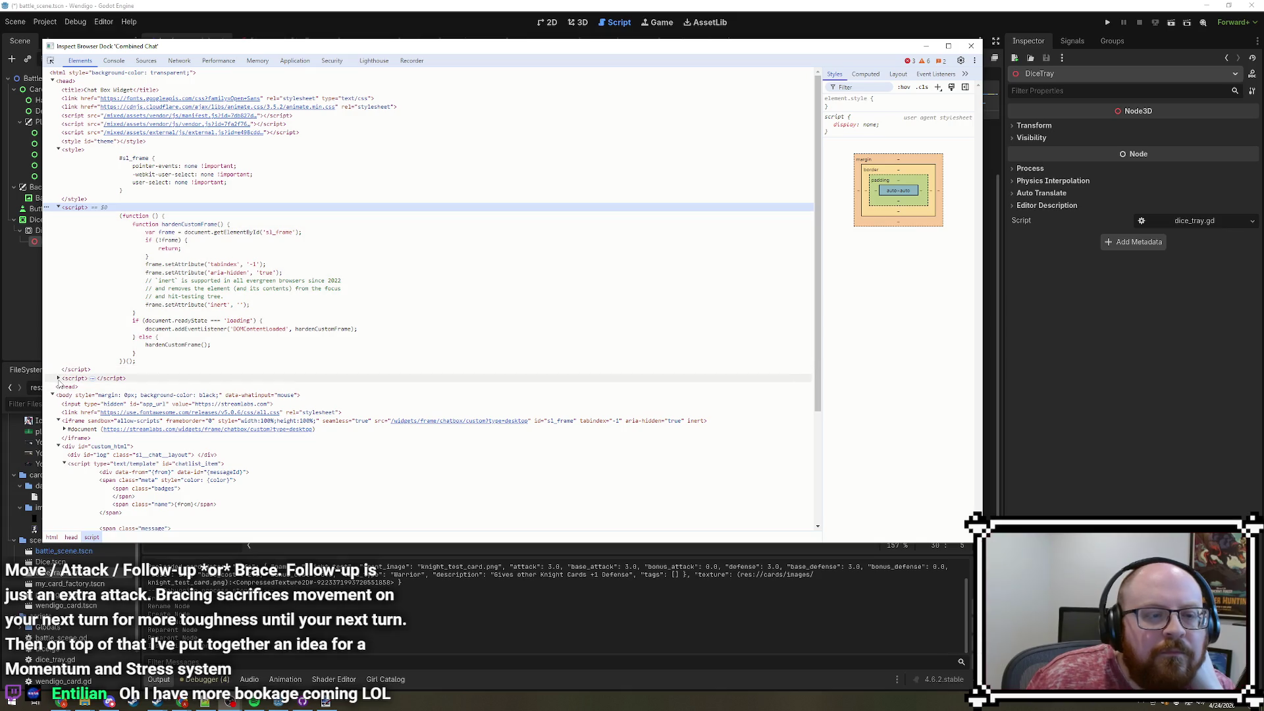
{"action": "left_click", "coordinate": [62, 379]}
{"action": "scroll", "coordinate": [276, 285], "scroll_direction": "down", "scroll_amount": 3}
{"action": "scroll", "coordinate": [275, 285], "scroll_direction": "down", "scroll_amount": 1}
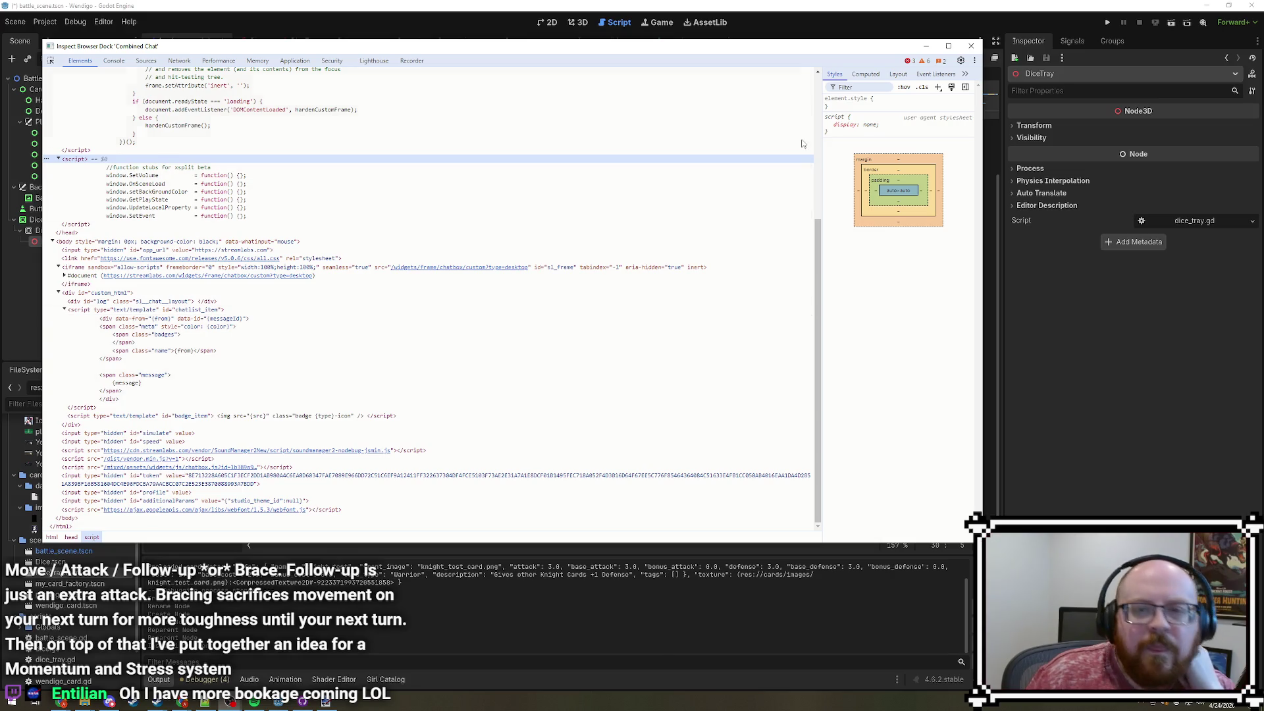
{"action": "left_click", "coordinate": [971, 45]}
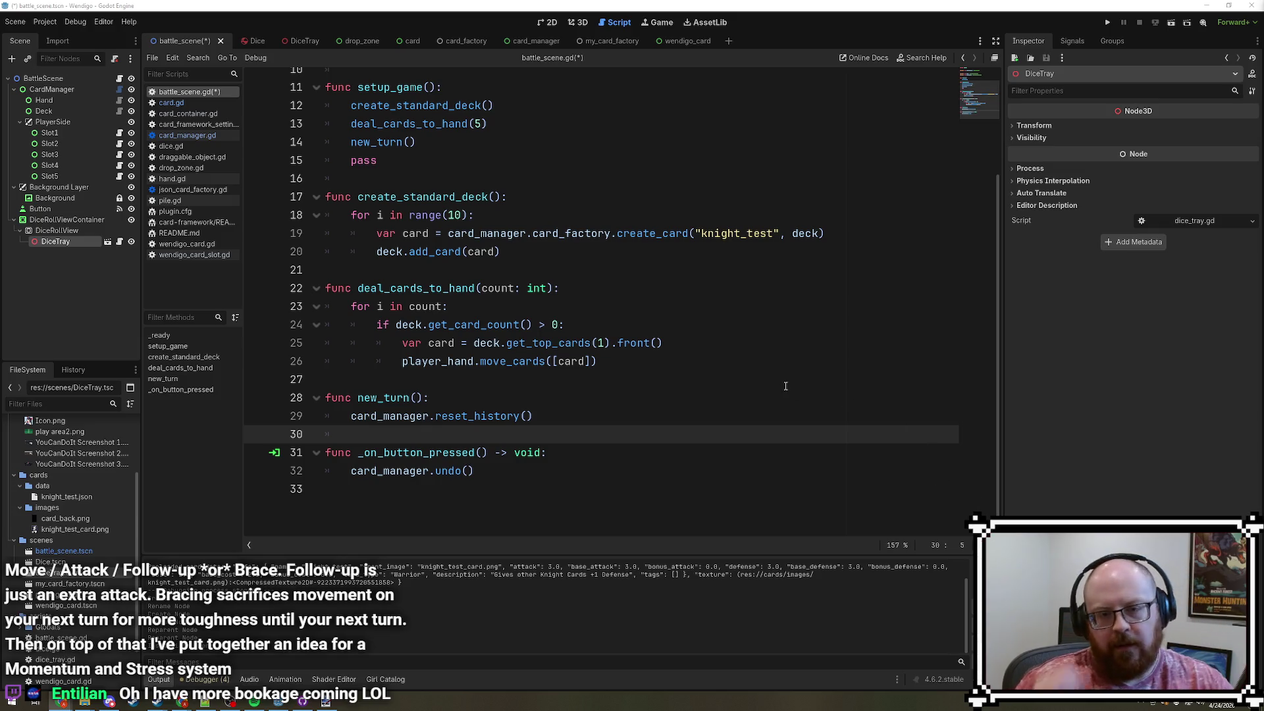
{"action": "scroll", "coordinate": [658, 329], "scroll_direction": "up", "scroll_amount": 3}
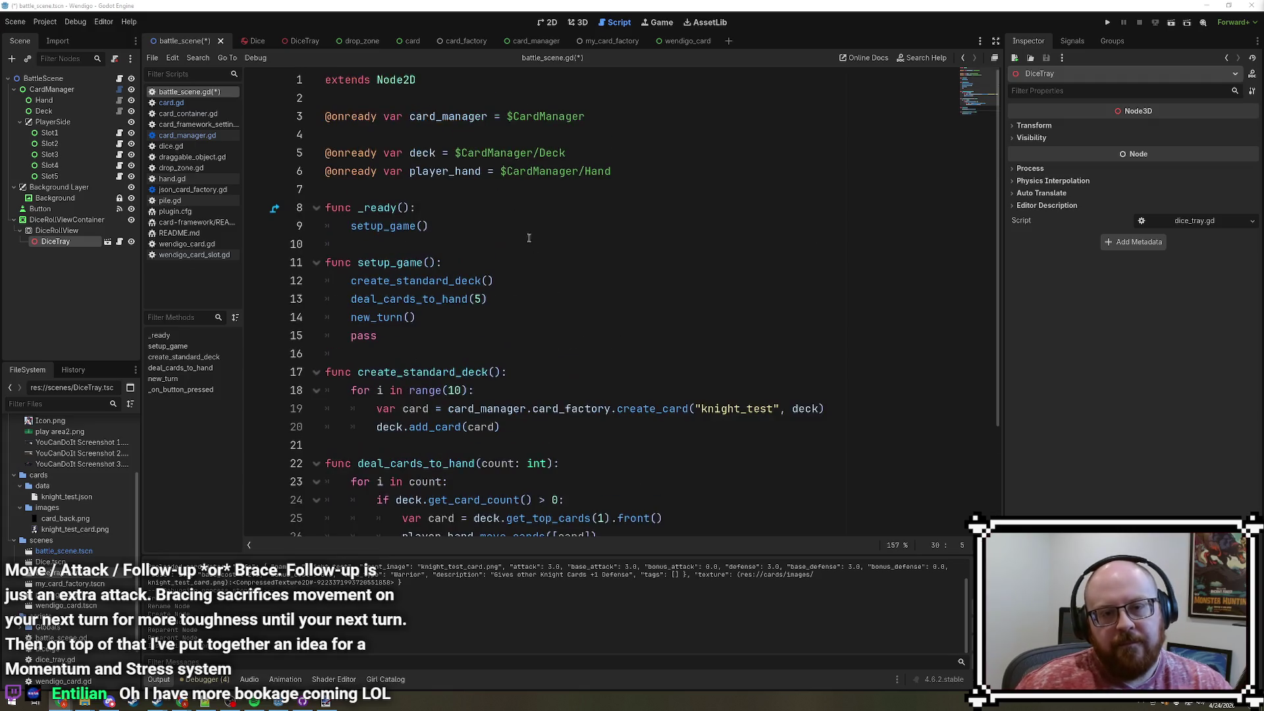
{"action": "scroll", "coordinate": [533, 277], "scroll_direction": "down", "scroll_amount": 2}
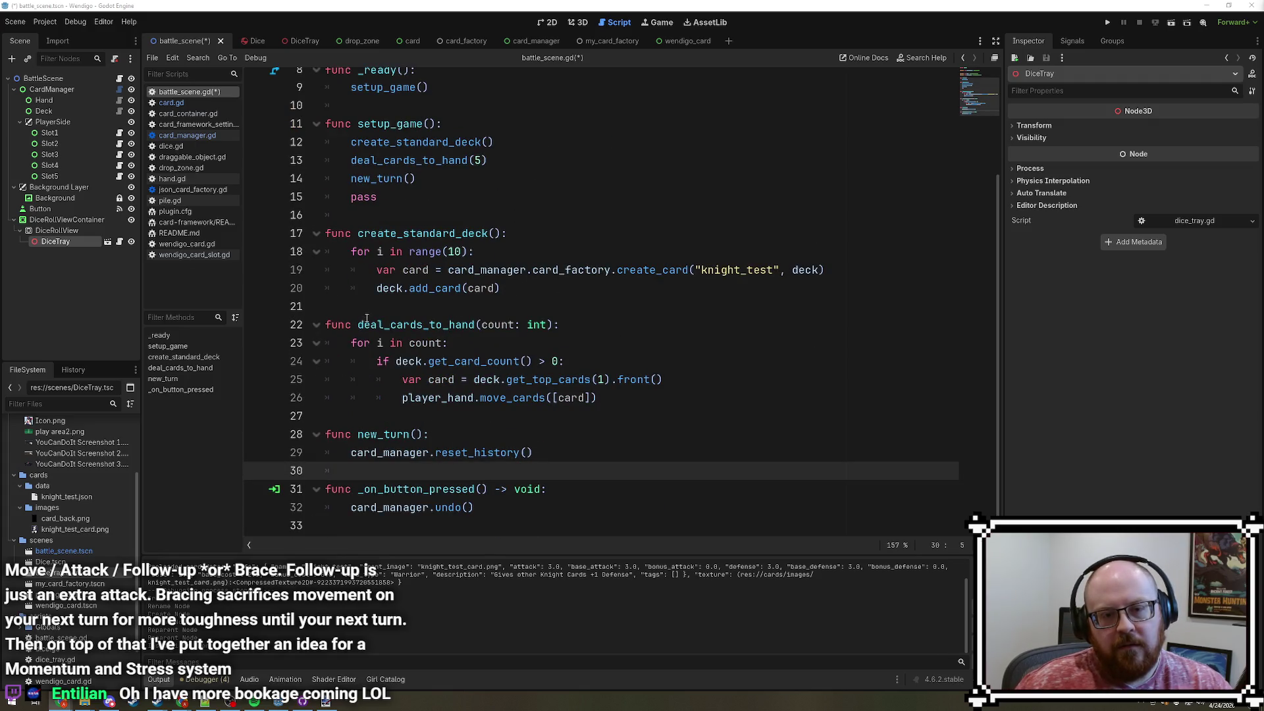
{"action": "left_click", "coordinate": [540, 301]}
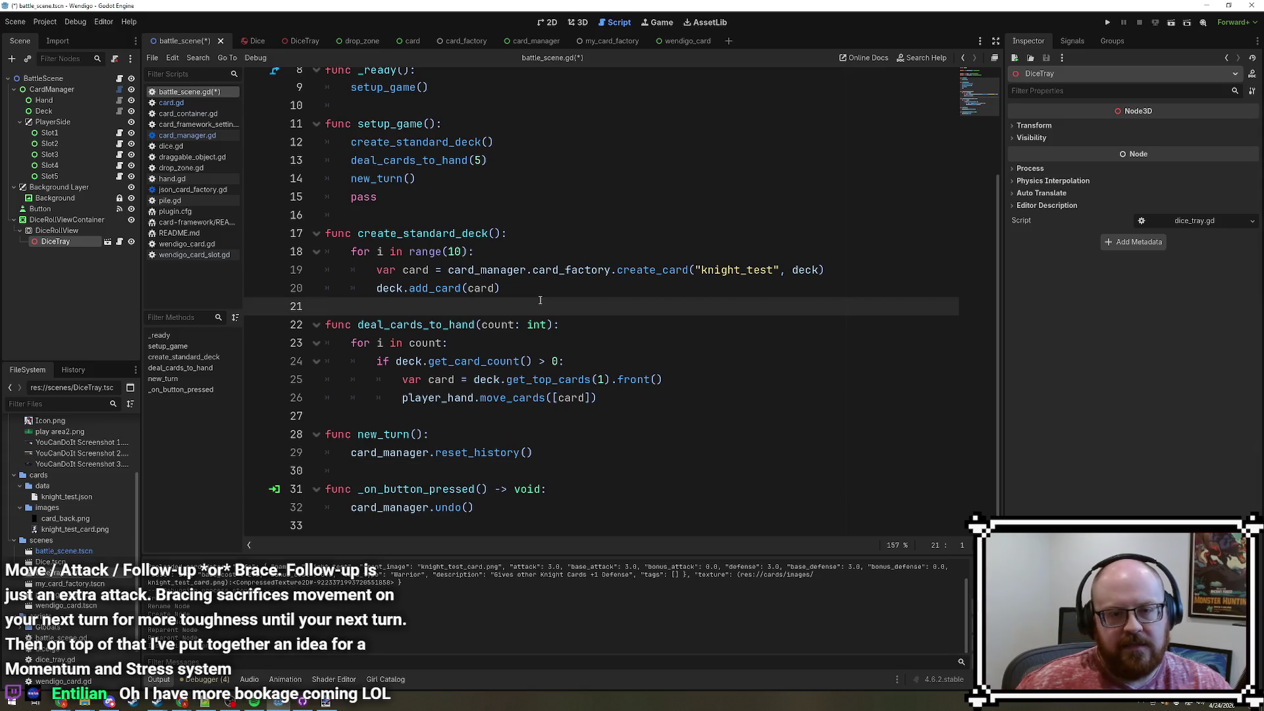
{"action": "left_click", "coordinate": [455, 233]}
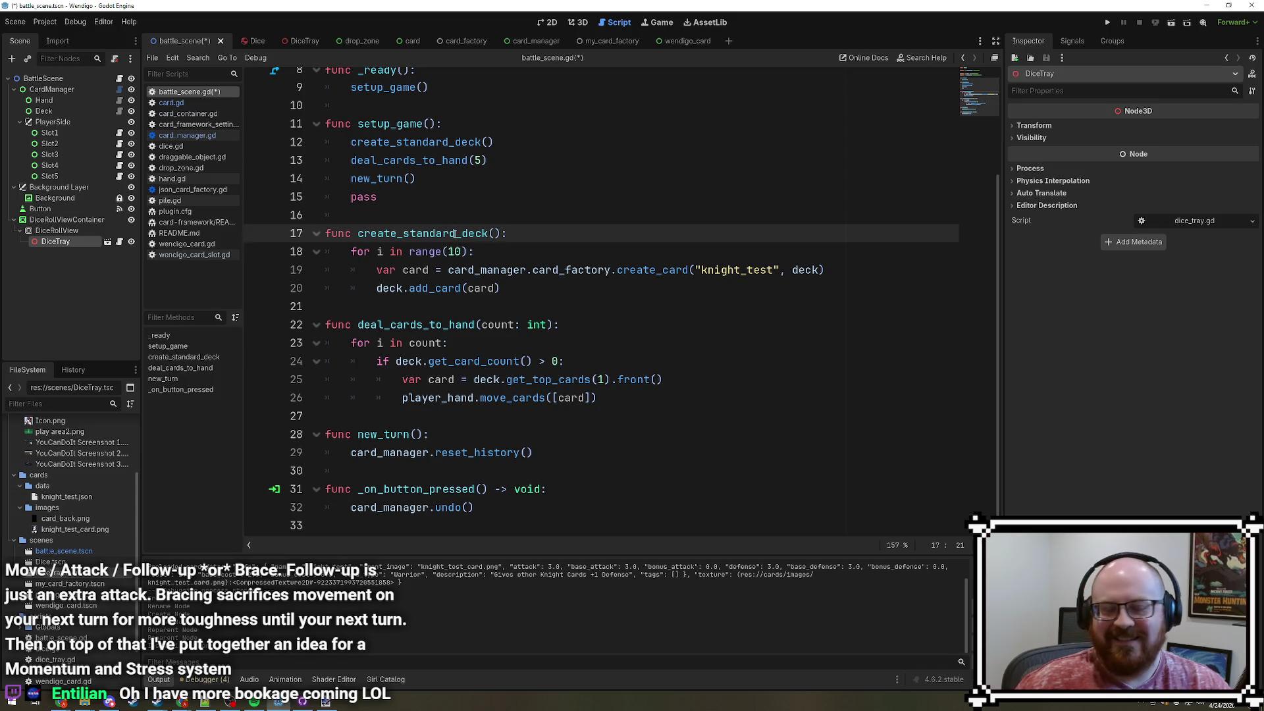
{"action": "left_click", "coordinate": [463, 217]}
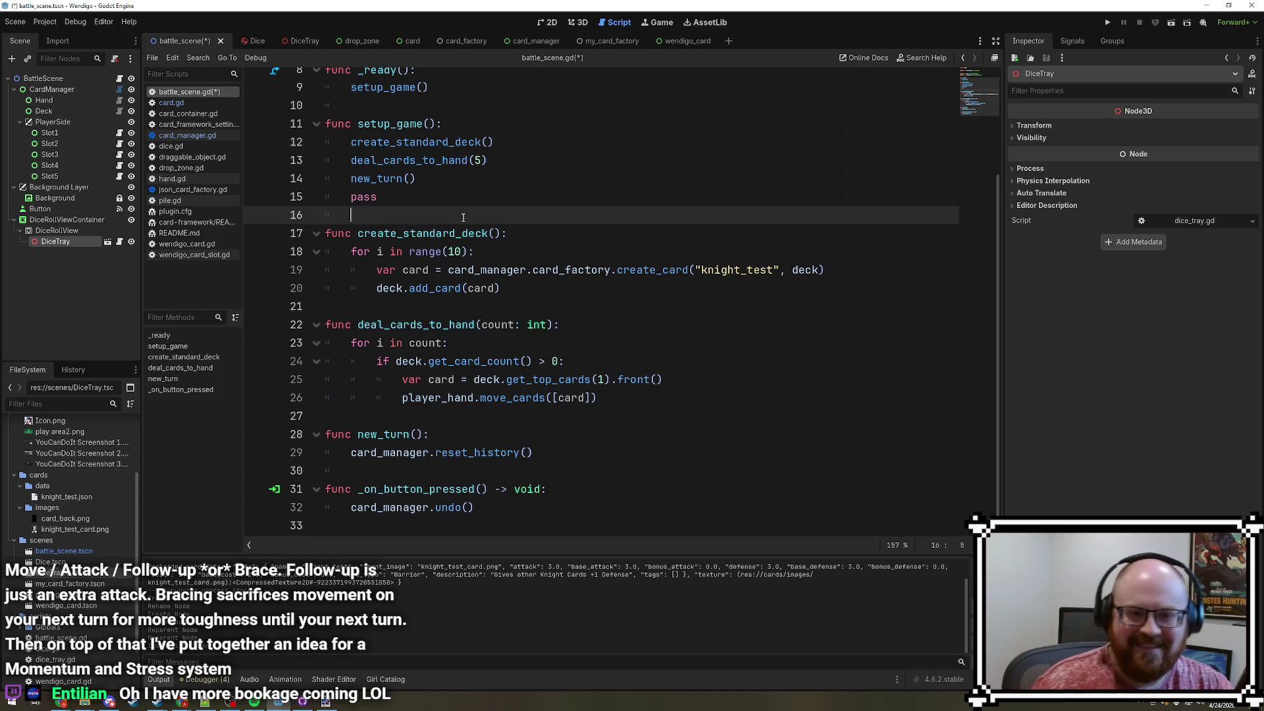
- Write func initial_dice_roll(): with a pass body below setup_game
{"action": "key", "text": "Return"}
{"action": "key", "text": "Return"}
{"action": "key", "text": "Return"}
{"action": "key", "text": "Up"}
{"action": "key", "text": "Up"}
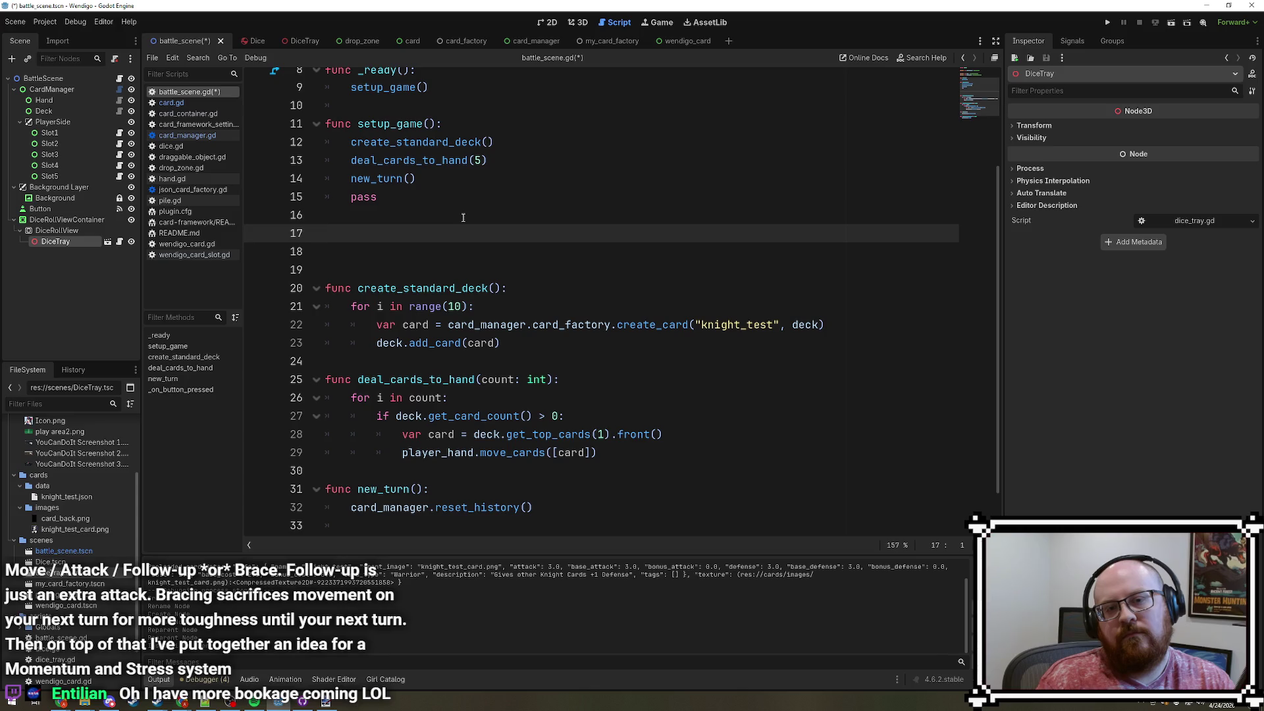
{"action": "type", "text": "func d"}
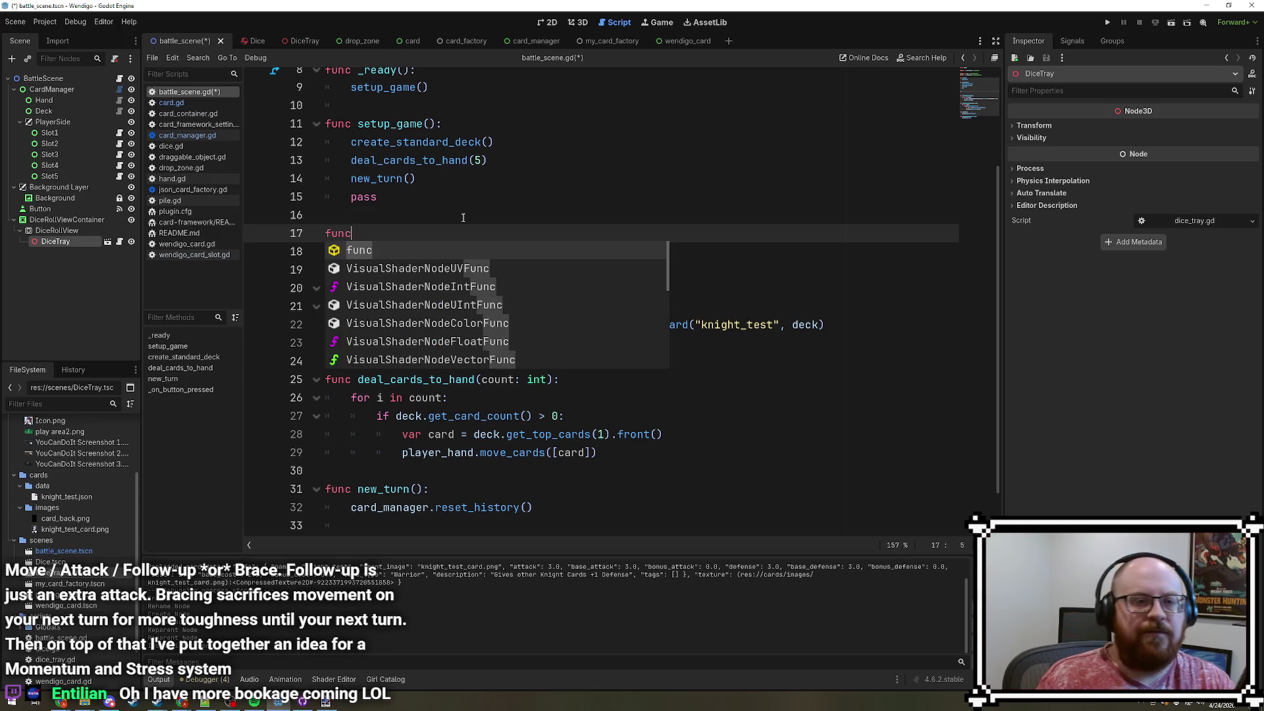
{"action": "type", "text": "i"}
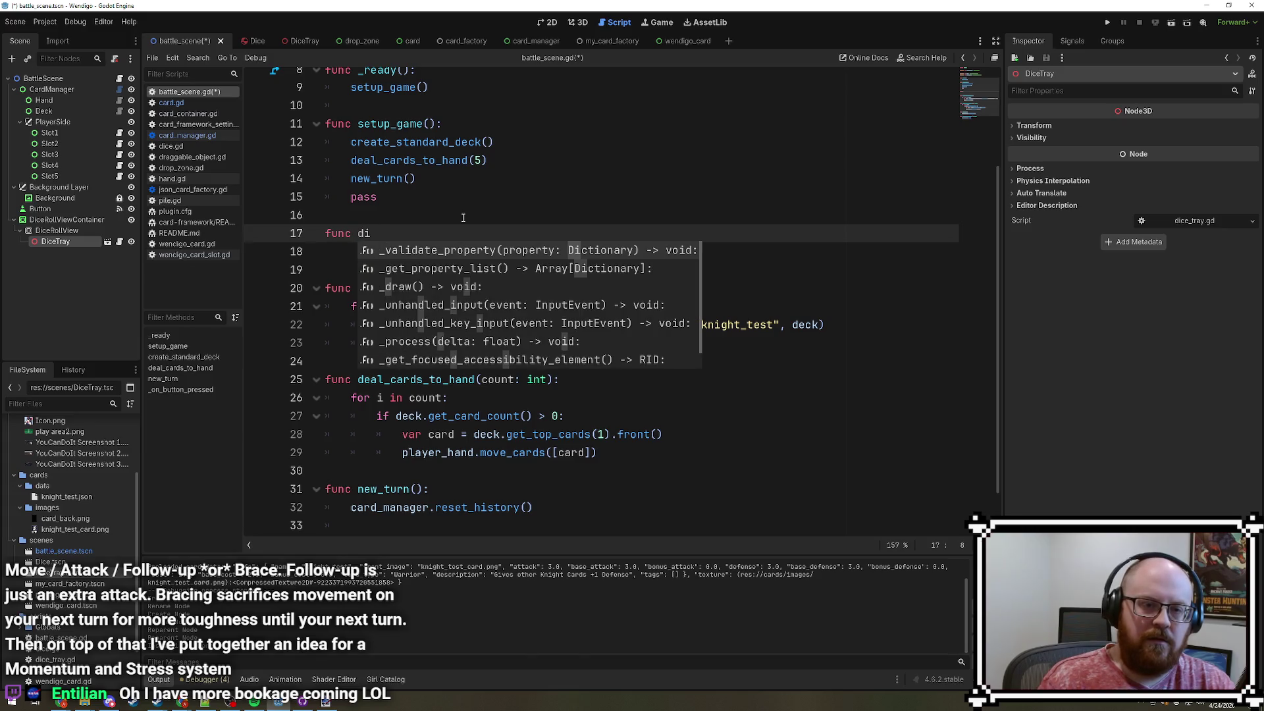
{"action": "key", "text": "BackSpace"}
{"action": "key", "text": "BackSpace"}
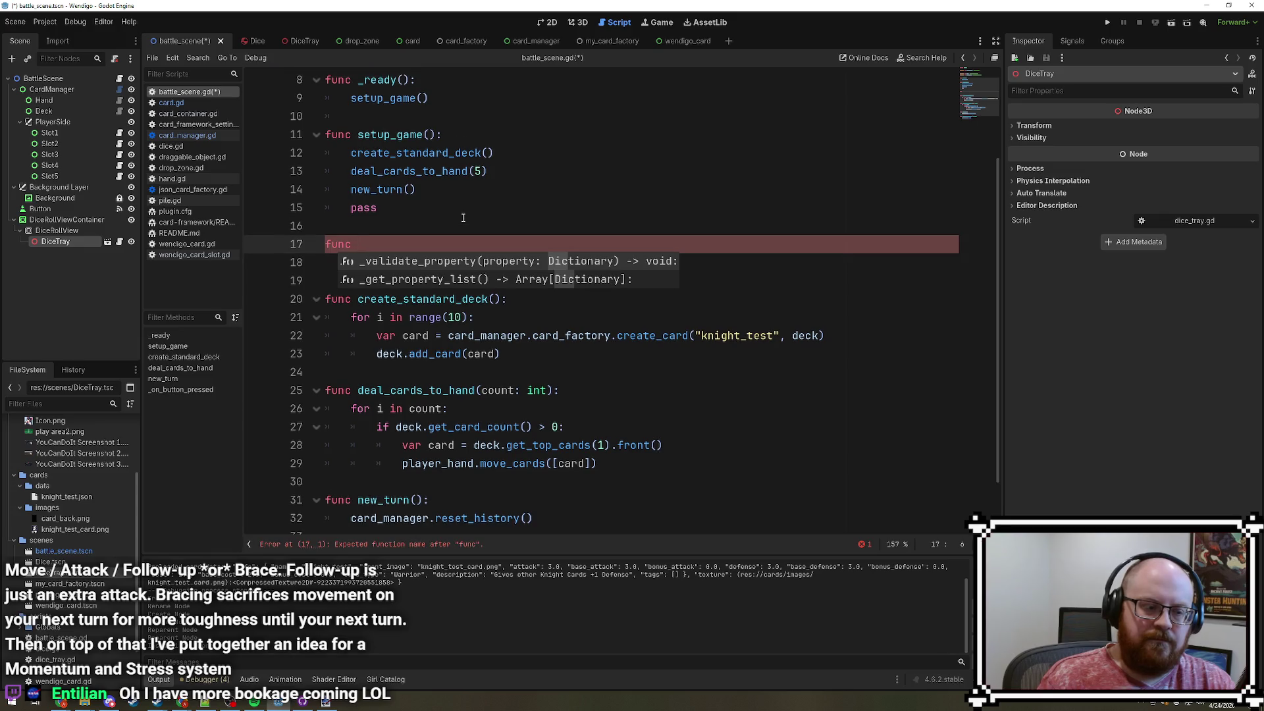
{"action": "type", "text": "initial rol"}
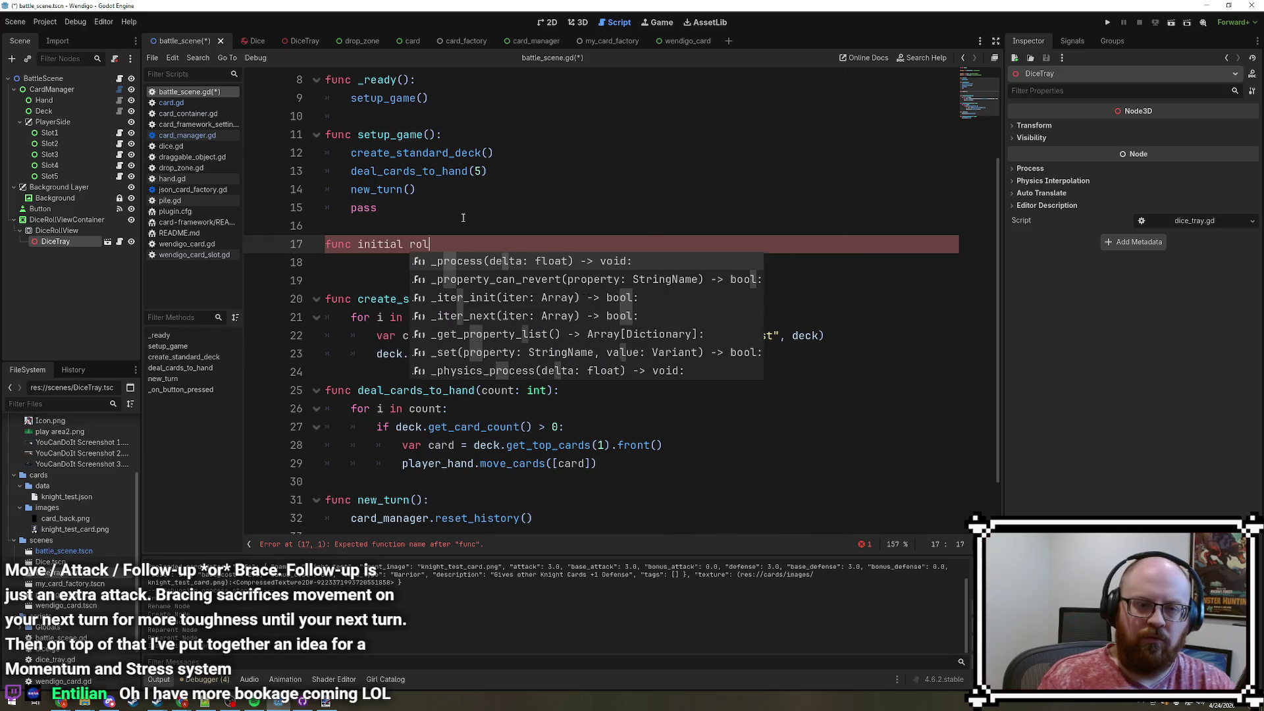
{"action": "key", "text": "Escape"}
{"action": "key", "text": "BackSpace"}
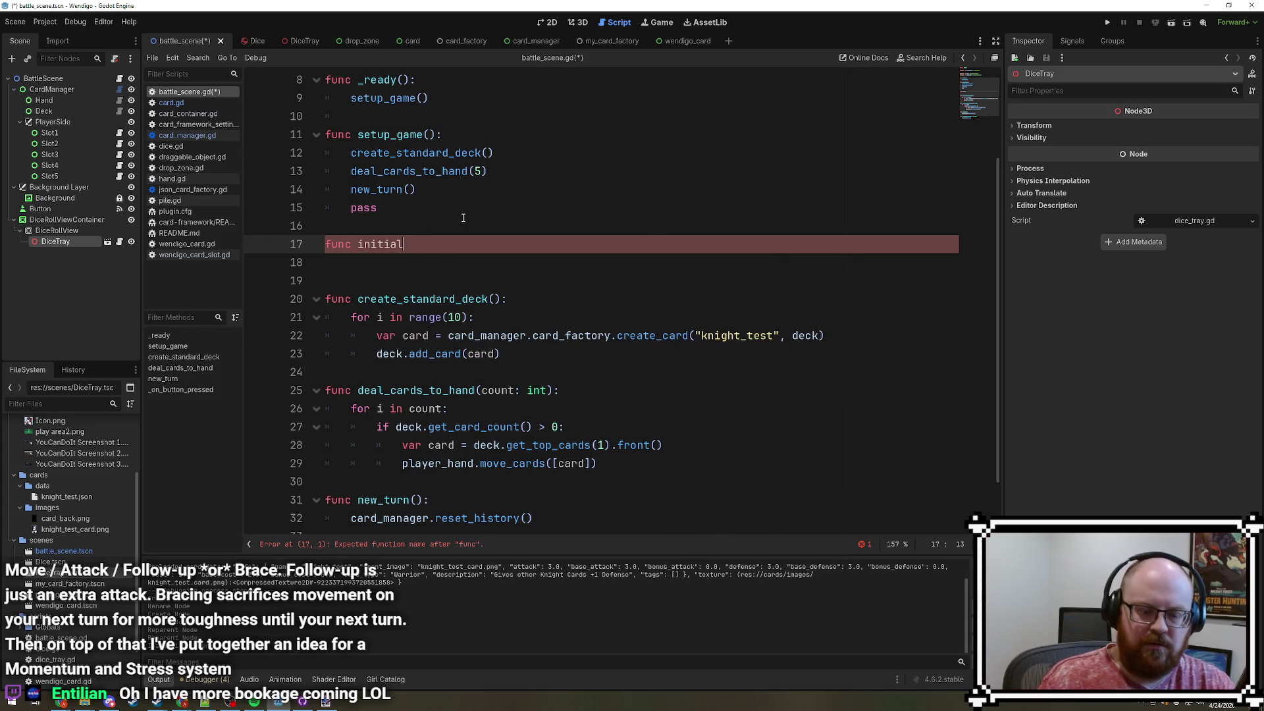
{"action": "type", "text": "_dice"}
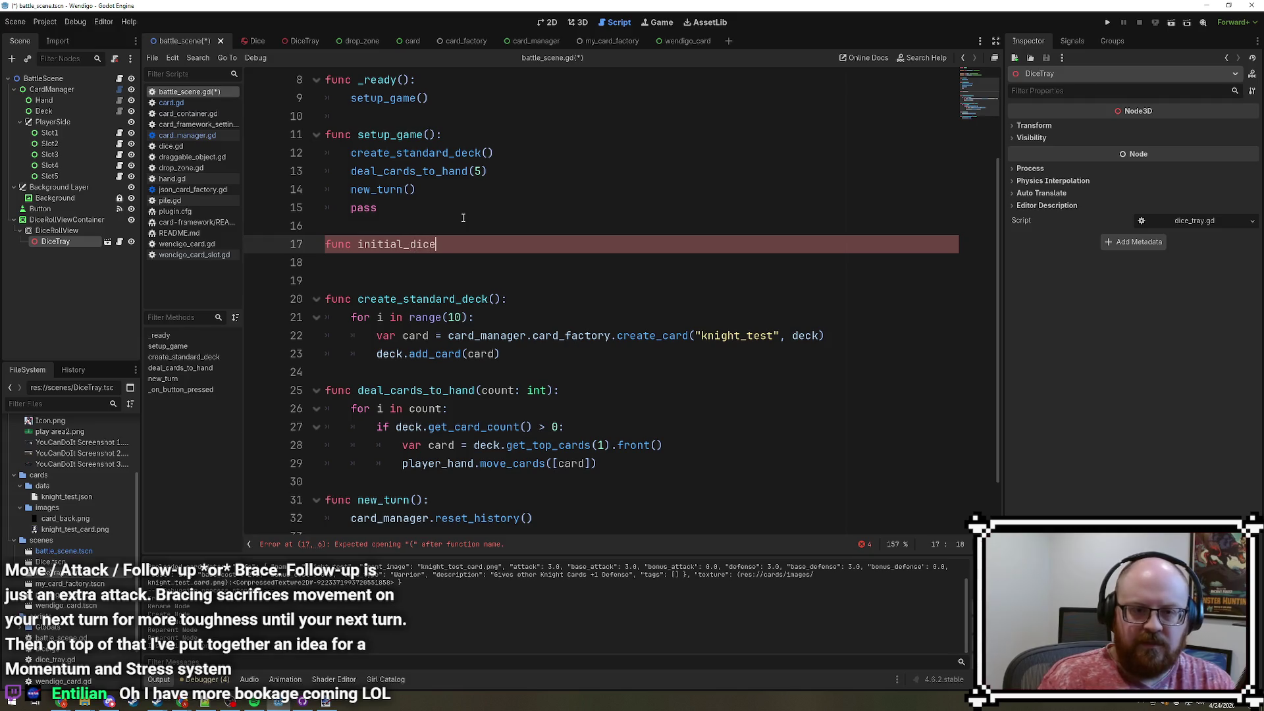
{"action": "type", "text": "_roll"}
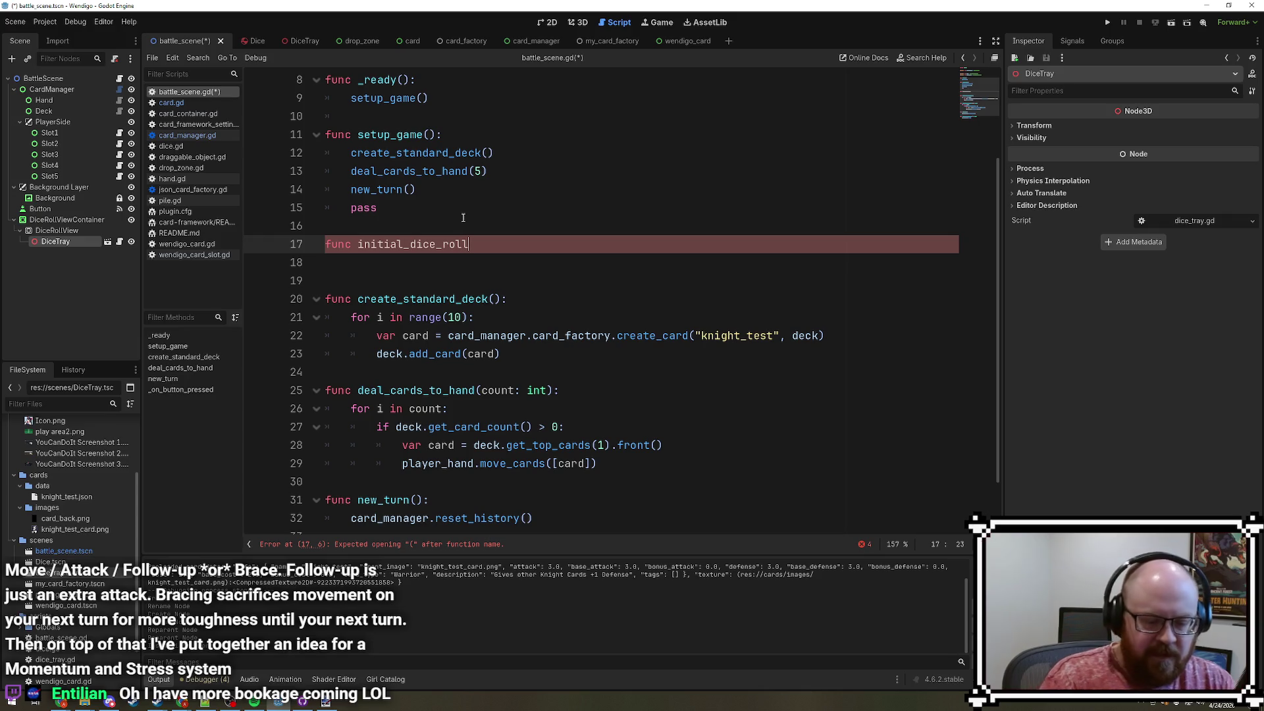
{"action": "type", "text": "():"}
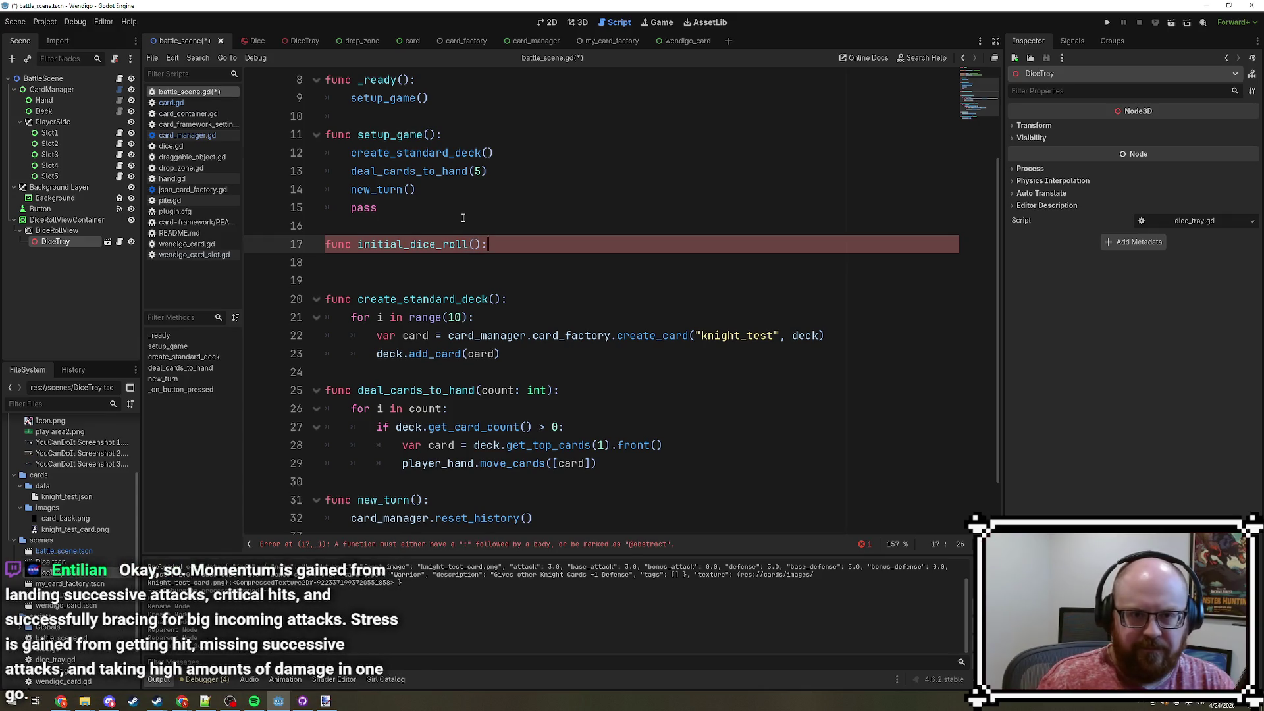
{"action": "key", "text": "Return"}
{"action": "type", "text": "pass"}
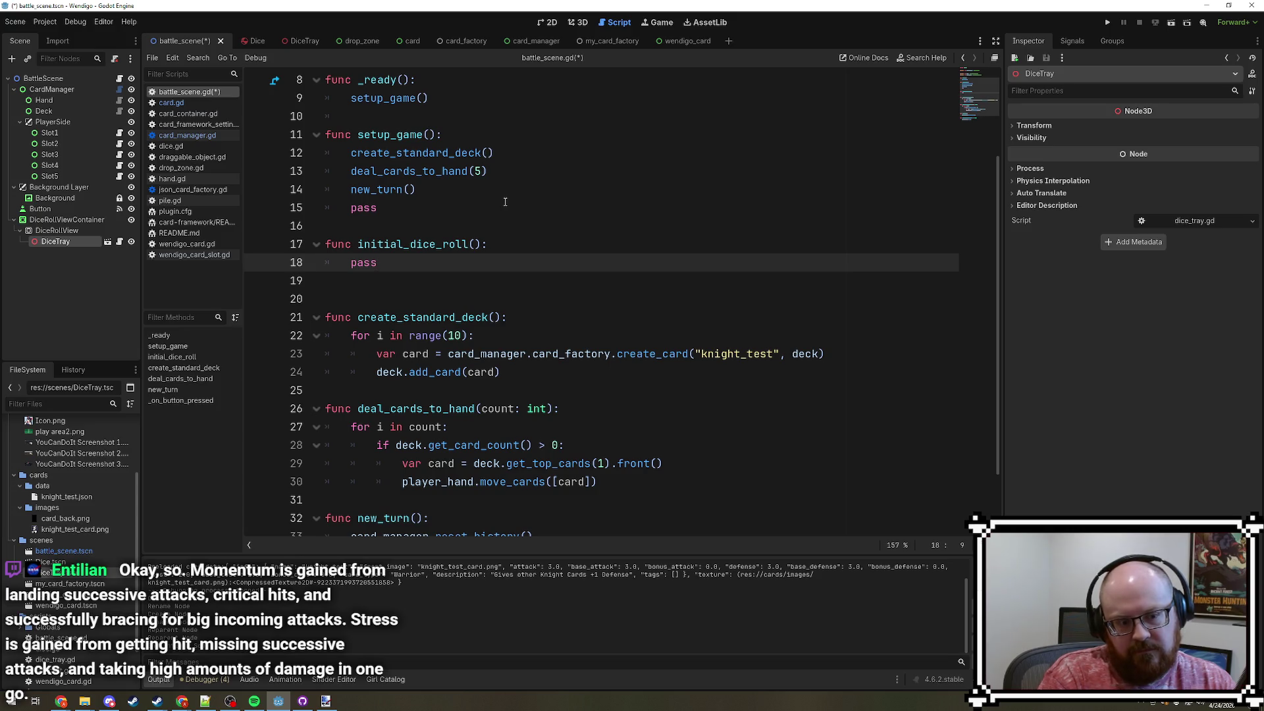
{"action": "left_click", "coordinate": [131, 241]}
{"action": "scroll", "coordinate": [617, 247], "scroll_direction": "up", "scroll_amount": 2}
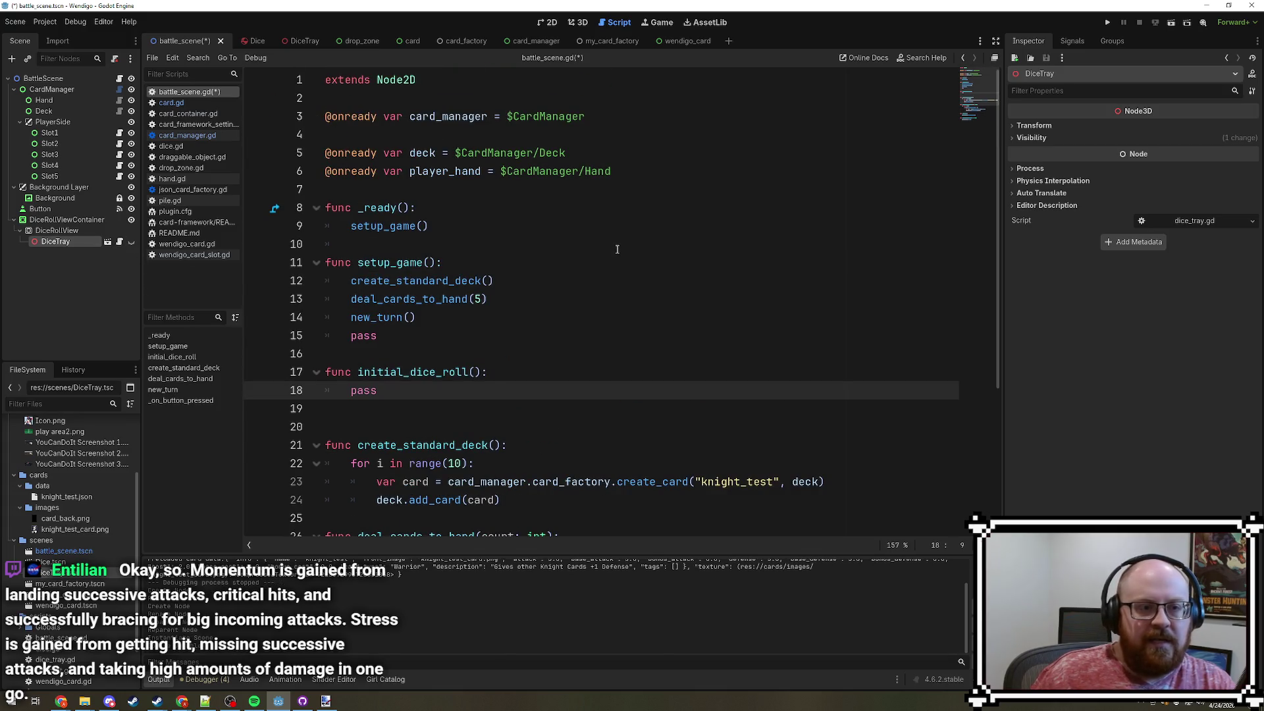
{"action": "left_click", "coordinate": [131, 241]}
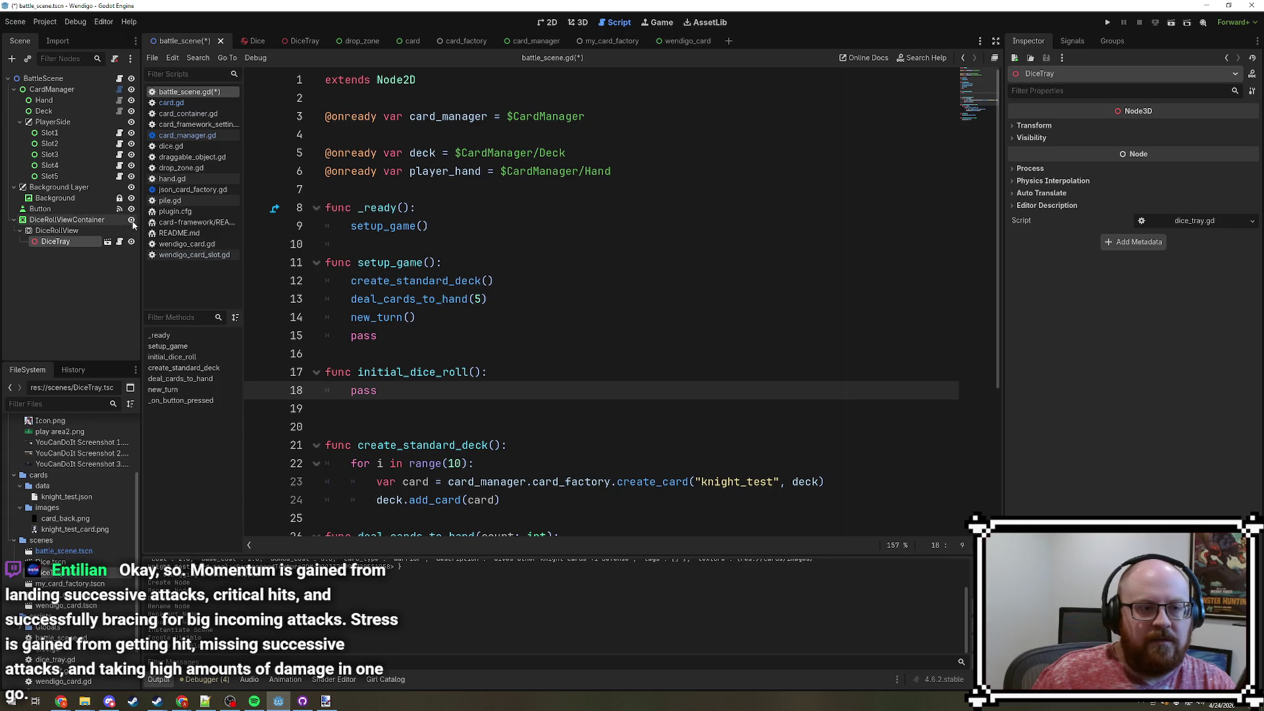
{"action": "left_click", "coordinate": [102, 220]}
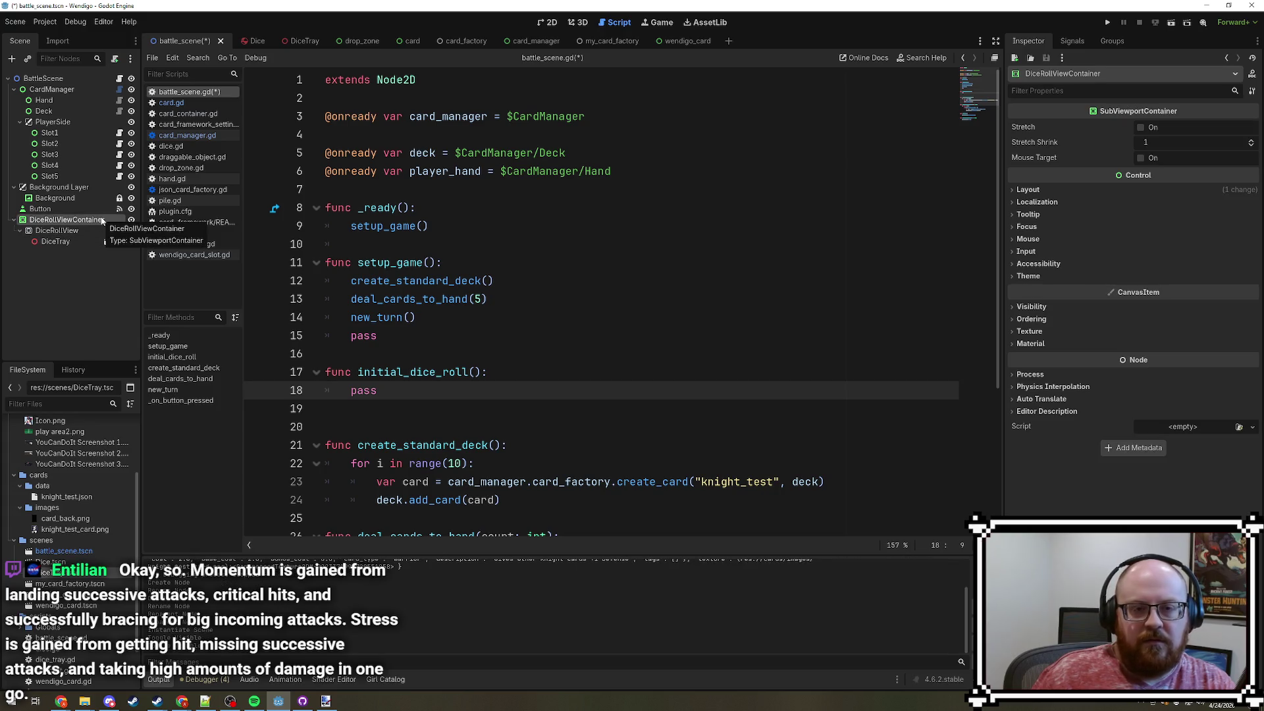
{"action": "left_click", "coordinate": [664, 171]}
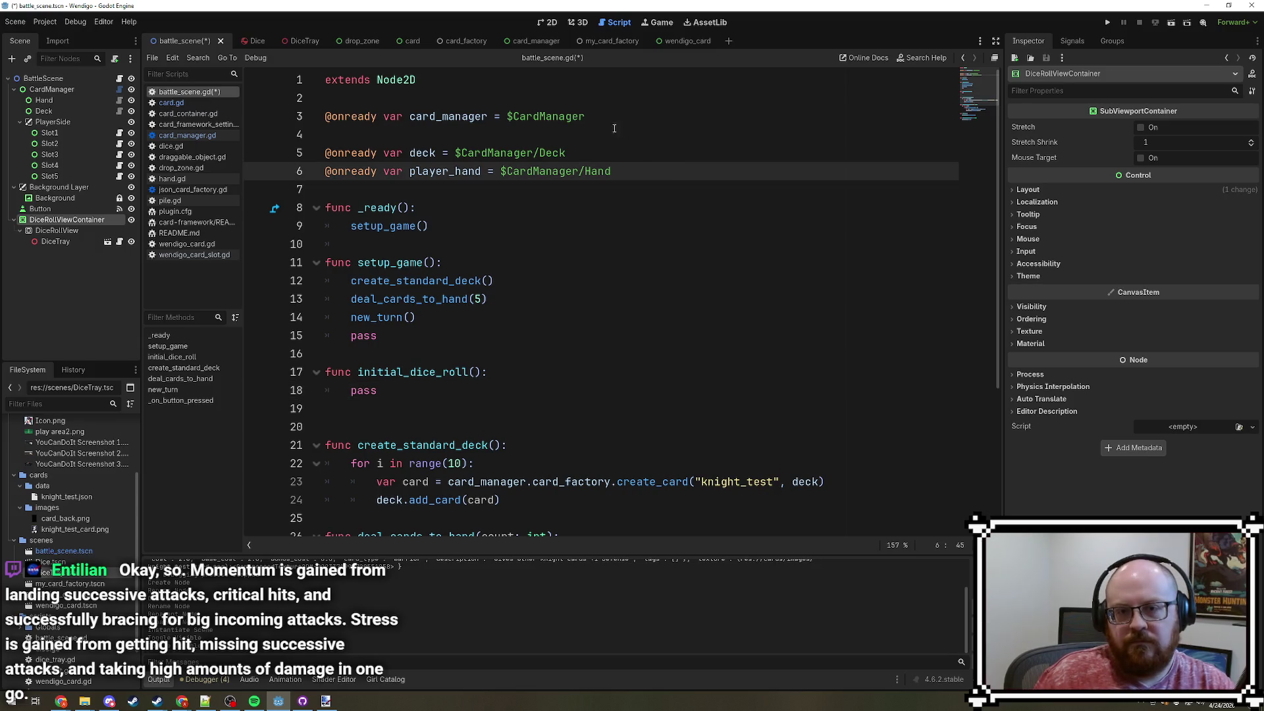
{"action": "key", "text": "Return"}
{"action": "key", "text": "Return"}
{"action": "type", "text": "@onready var "}
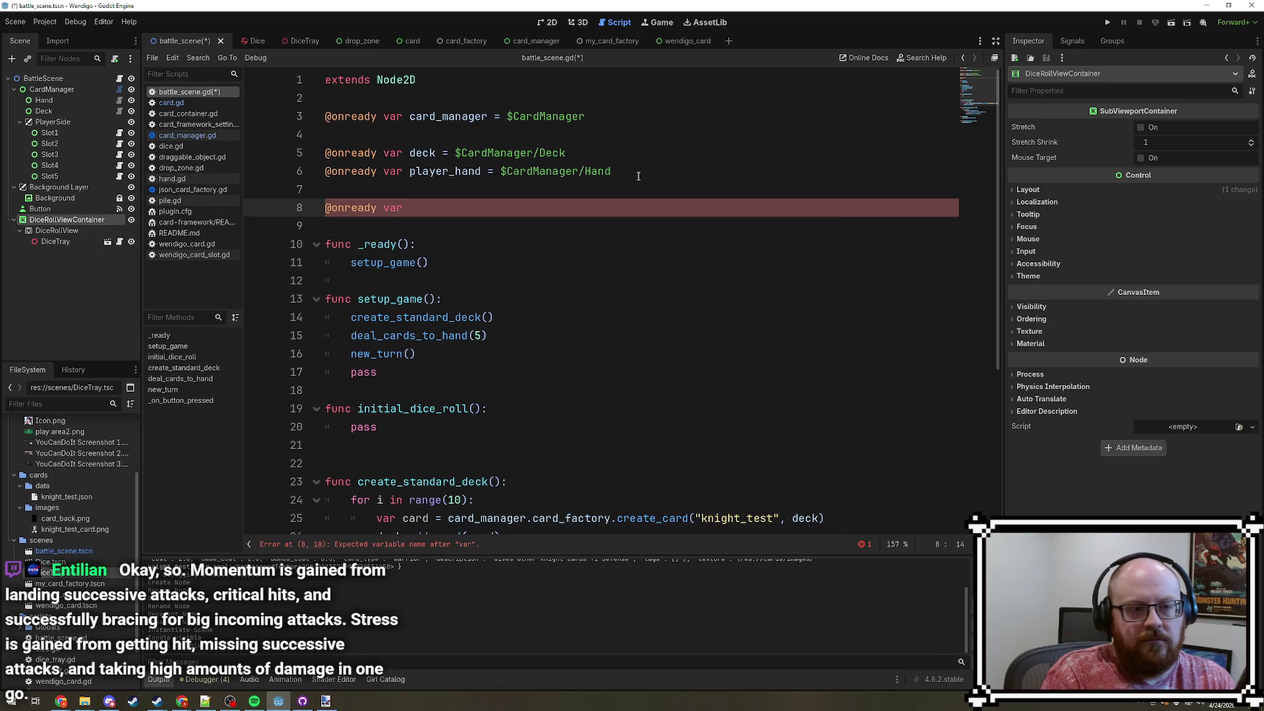
{"action": "type", "text": "DiceRo"}
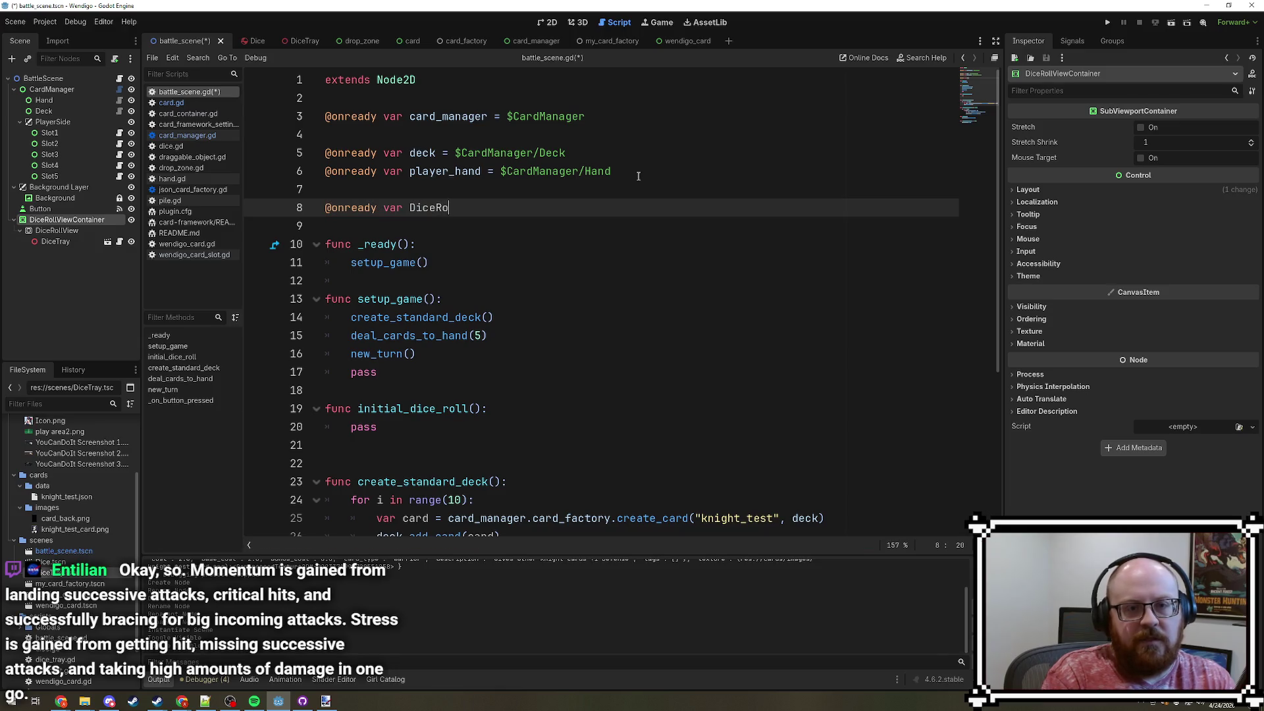
{"action": "type", "text": "llViewCon"}
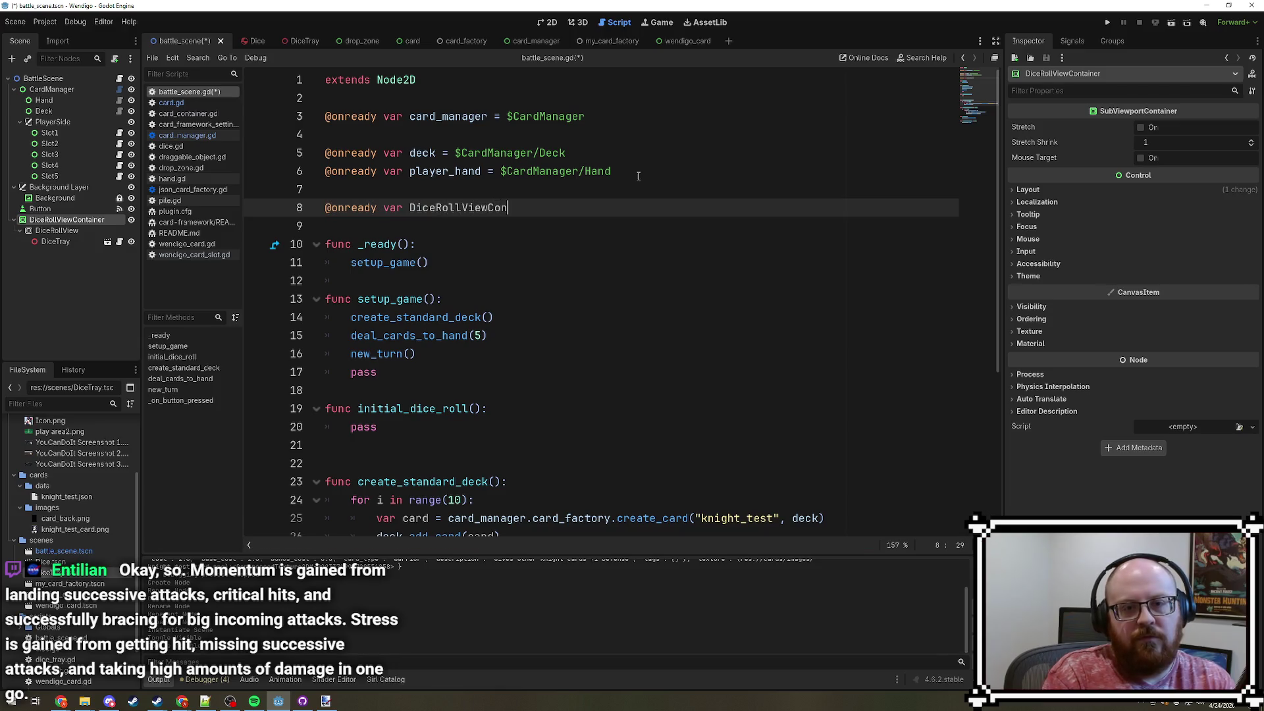
{"action": "type", "text": "tainer"}
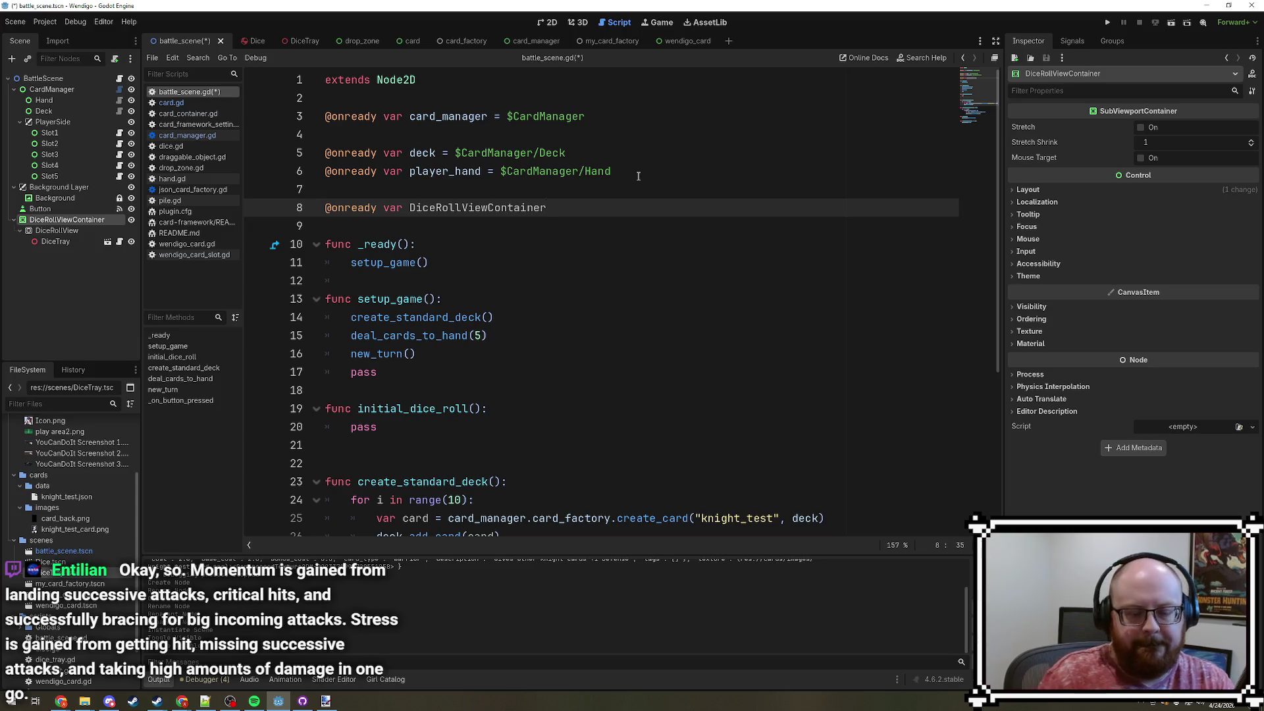
{"action": "type", "text": " ="}
{"action": "left_click_drag", "start_coordinate": [66, 219], "coordinate": [586, 209]}
{"action": "left_click", "coordinate": [619, 275]}
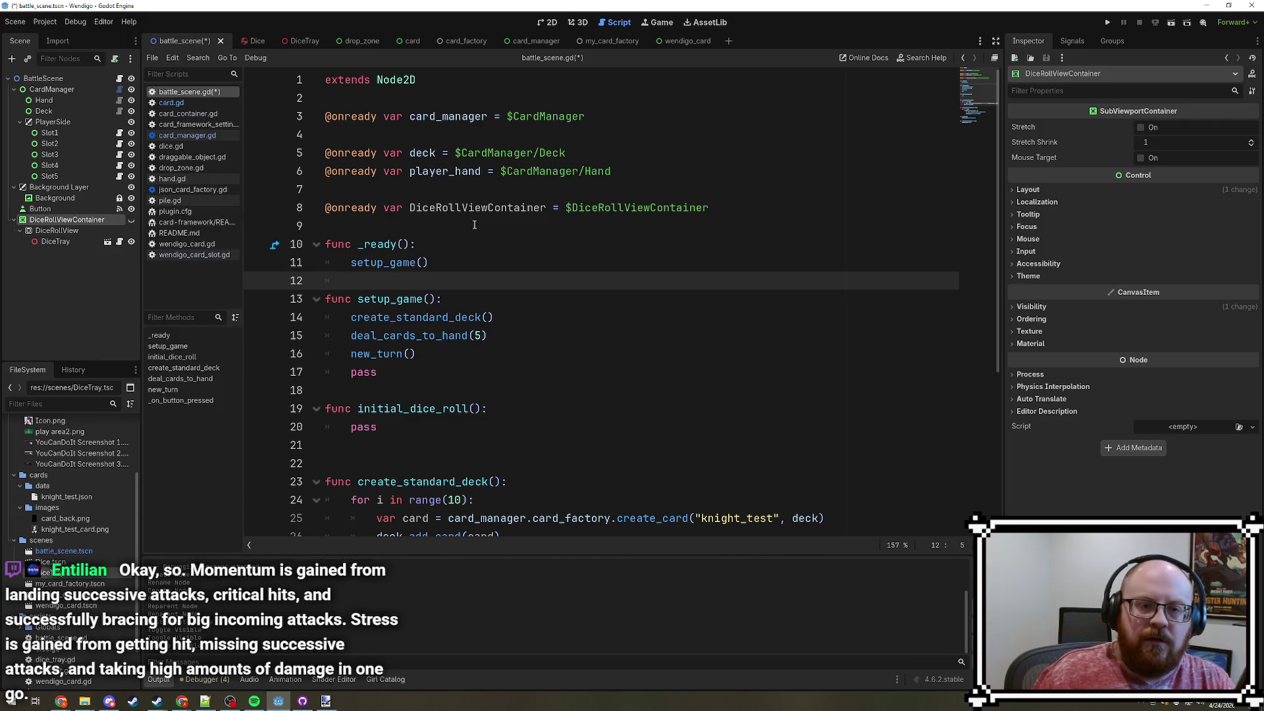
{"action": "left_click", "coordinate": [481, 246]}
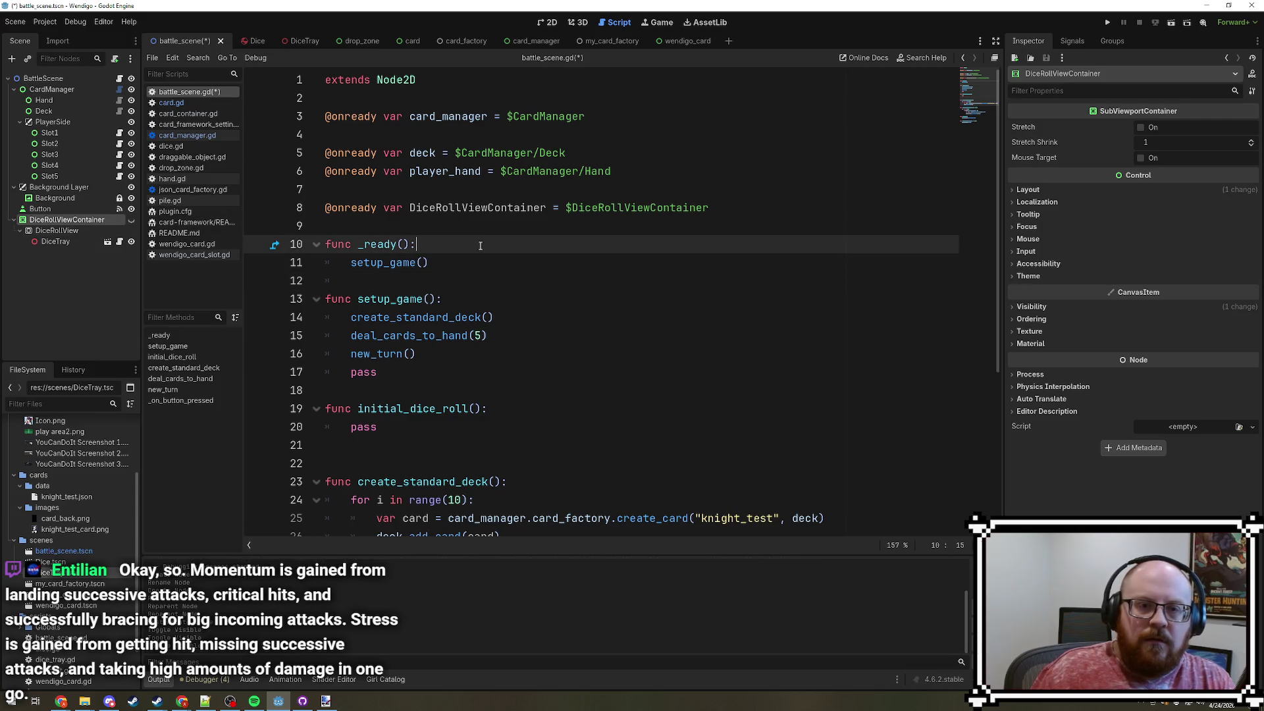
- Add DiceRollViewContainer.visible = false as the first line of _ready
{"action": "key", "text": "Return"}
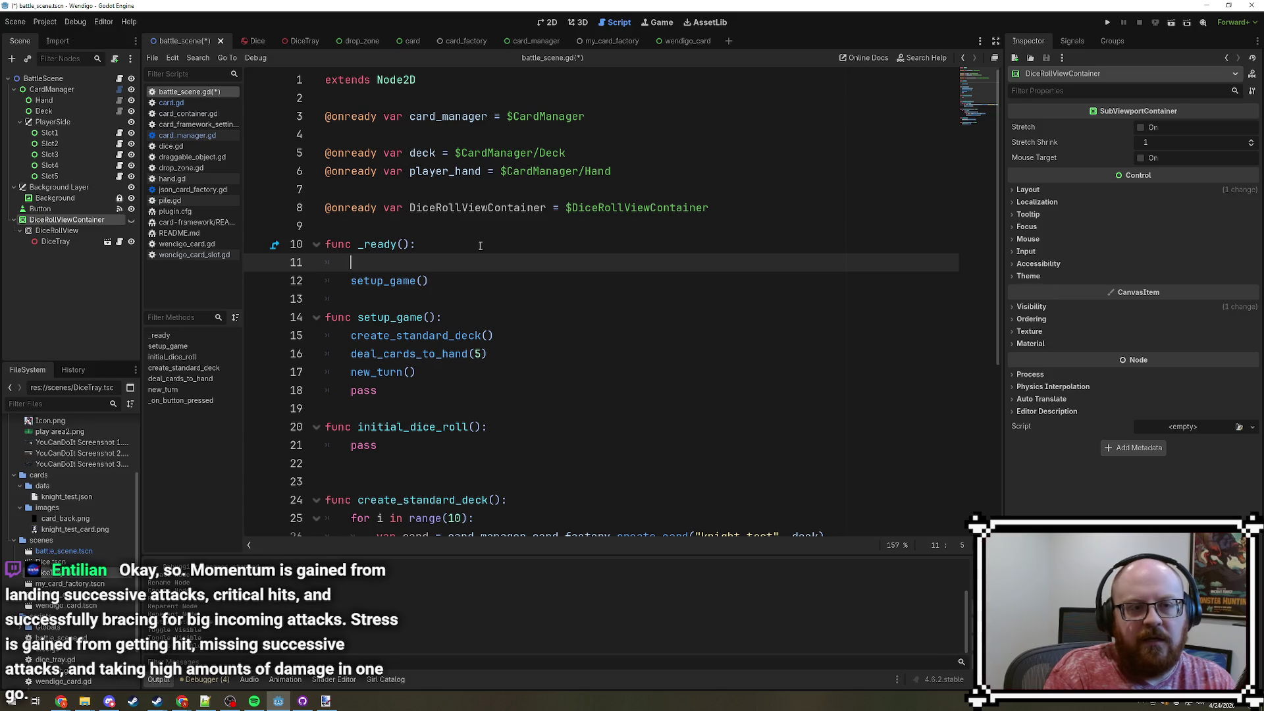
{"action": "key", "text": "BackSpace"}
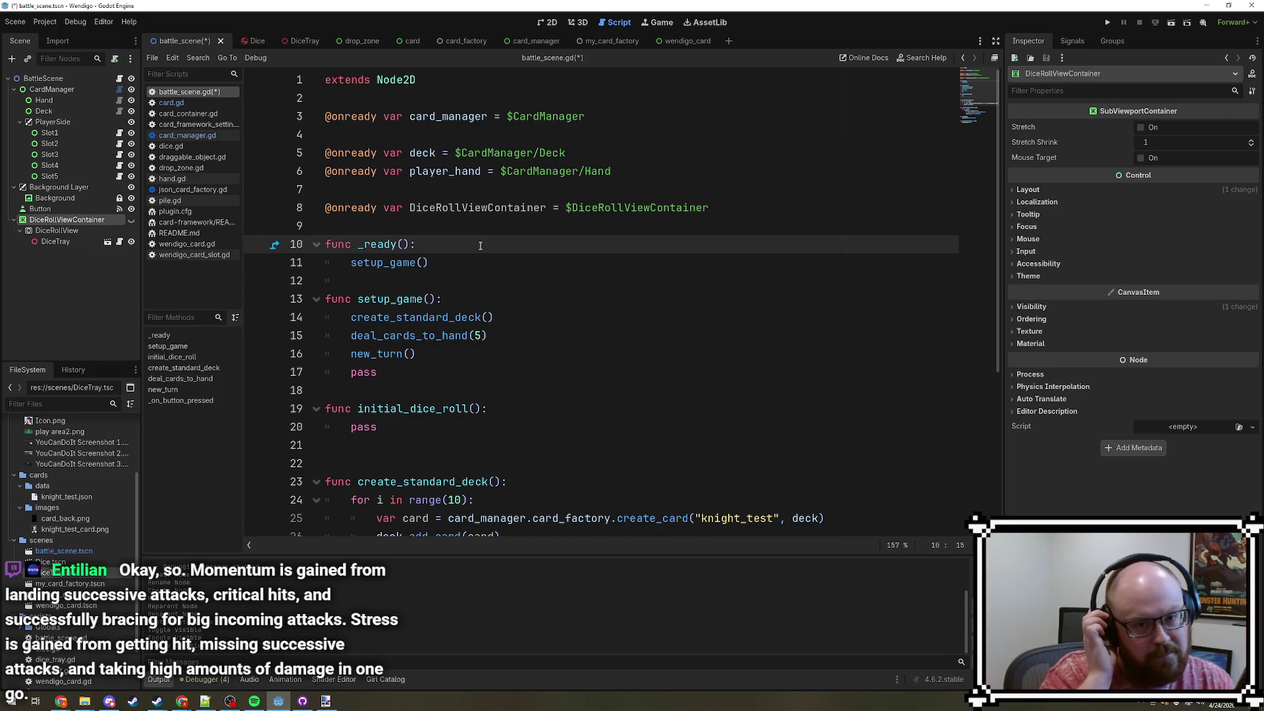
{"action": "key", "text": "Return"}
{"action": "type", "text": "s"}
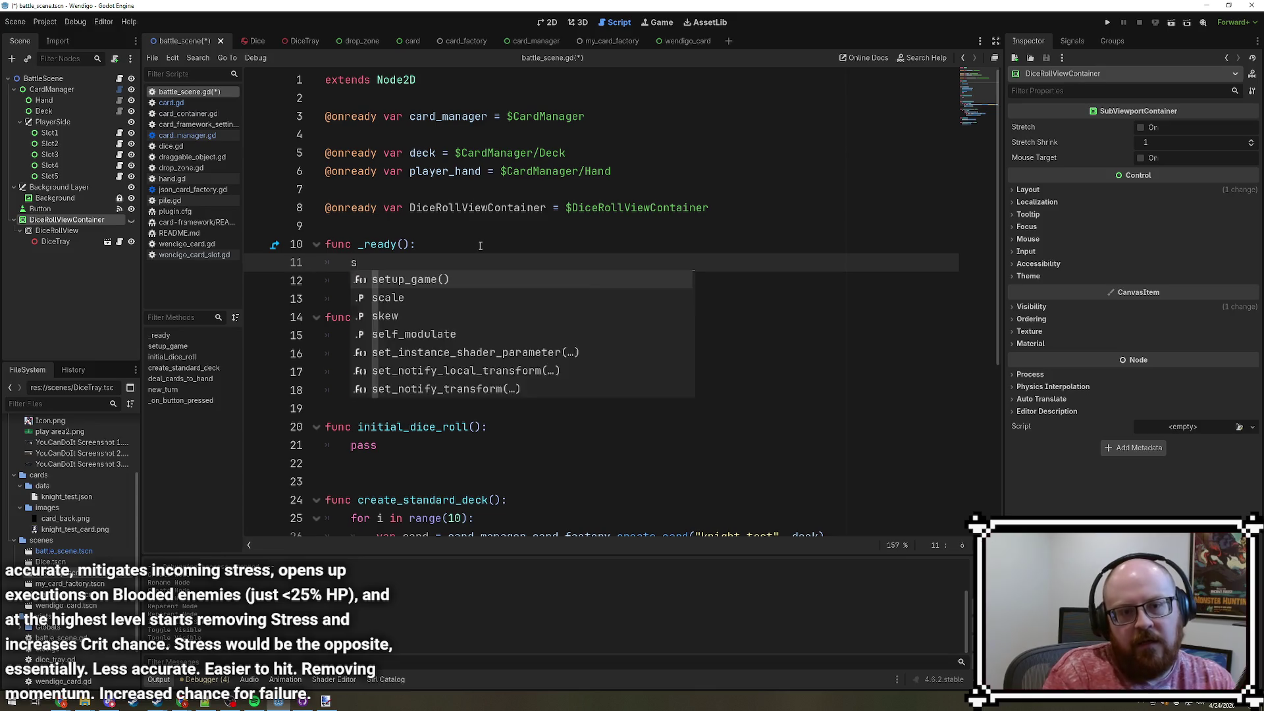
{"action": "key", "text": "BackSpace"}
{"action": "type", "text": "Dice"}
{"action": "key", "text": "Return"}
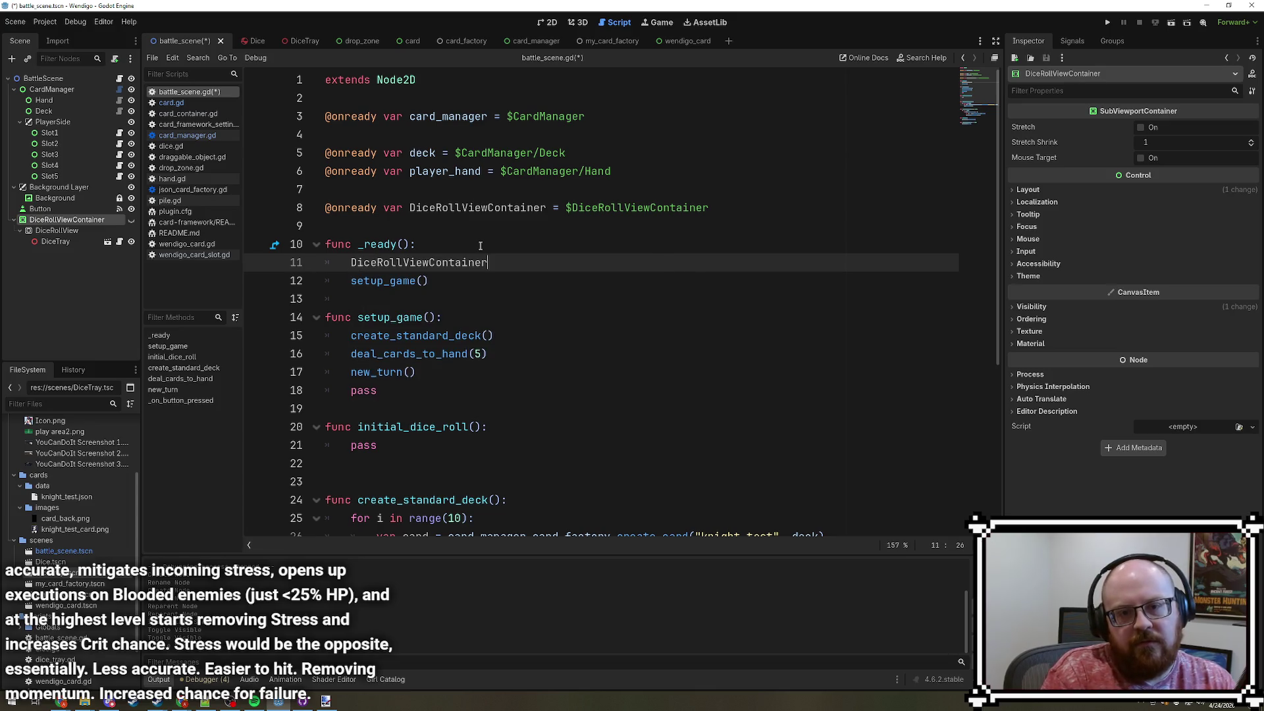
{"action": "type", "text": ".visi"}
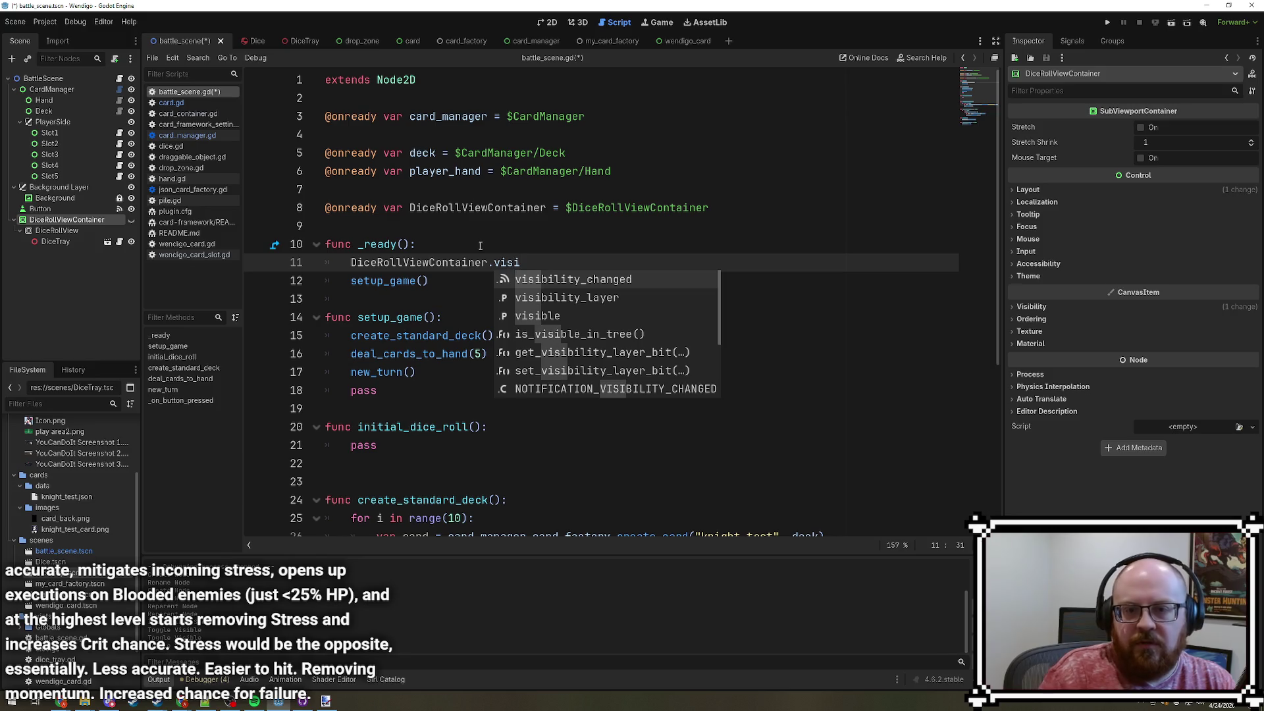
{"action": "key", "text": "Down"}
{"action": "key", "text": "Down"}
{"action": "key", "text": "Return"}
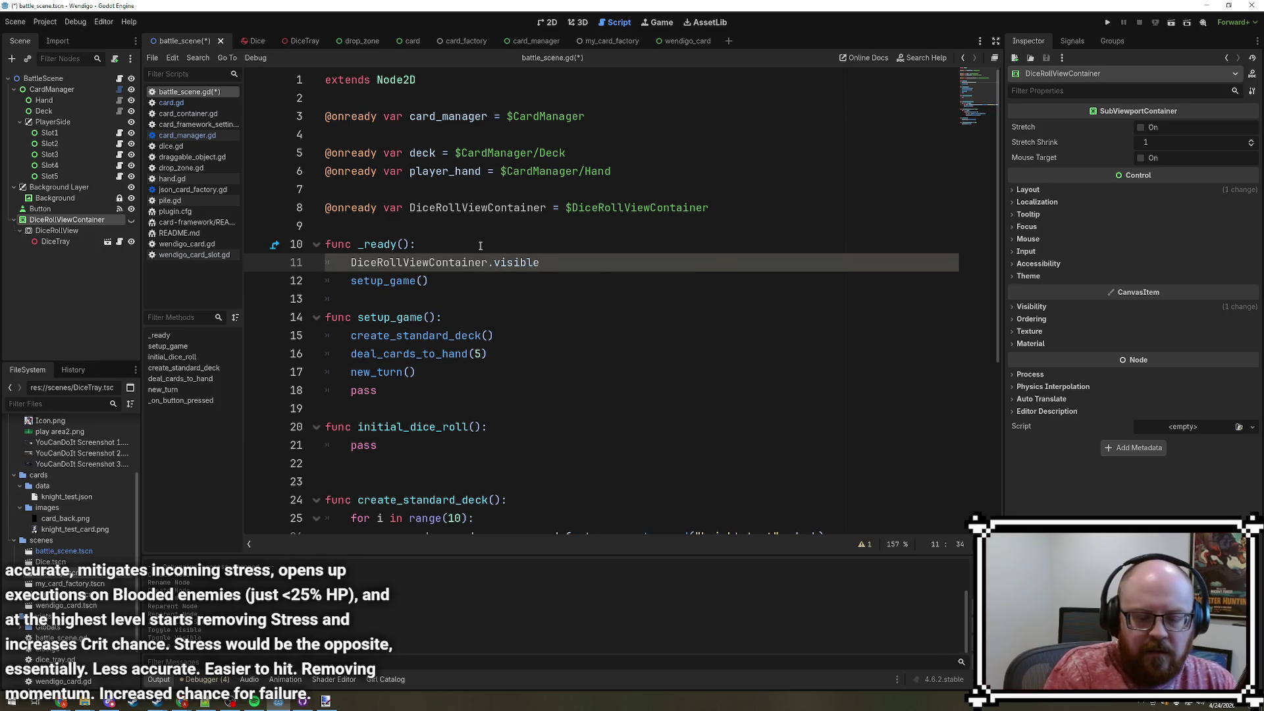
{"action": "type", "text": "= false"}
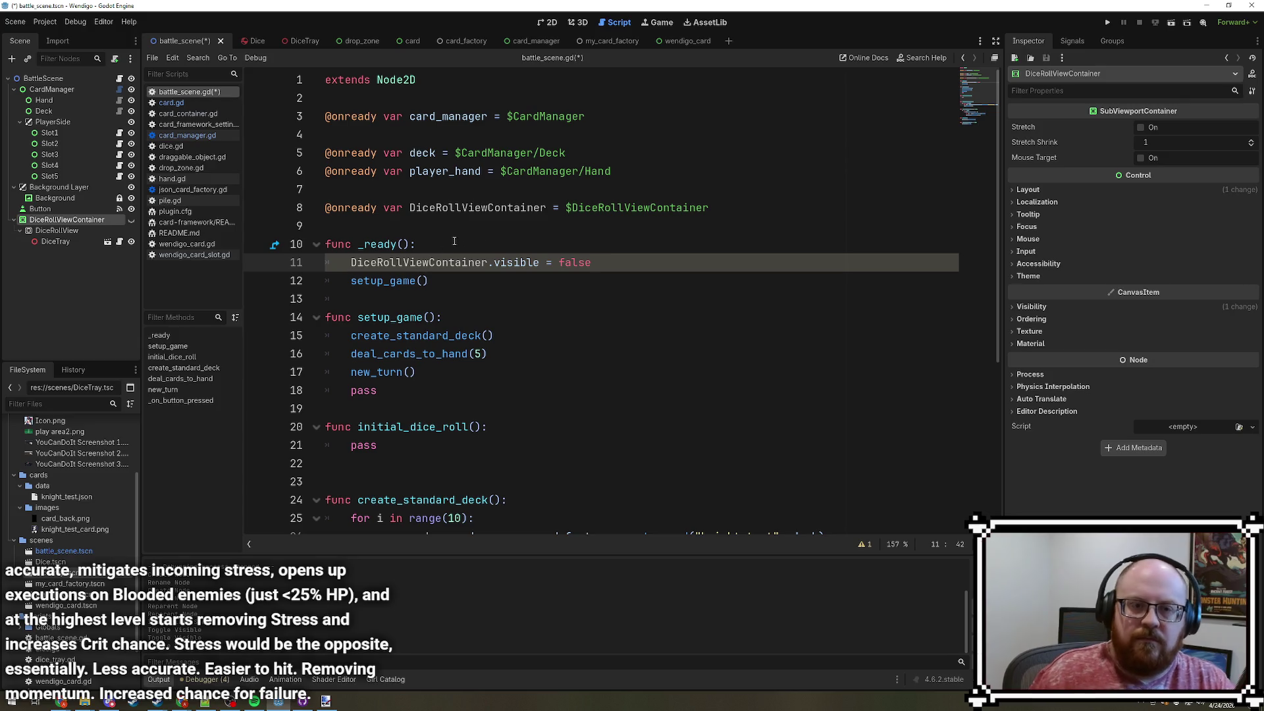
- Replace pass in initial_dice_roll with DiceRollViewContainer.visible = true
{"action": "left_click", "coordinate": [759, 281]}
{"action": "scroll", "coordinate": [688, 298], "scroll_direction": "down", "scroll_amount": 1}
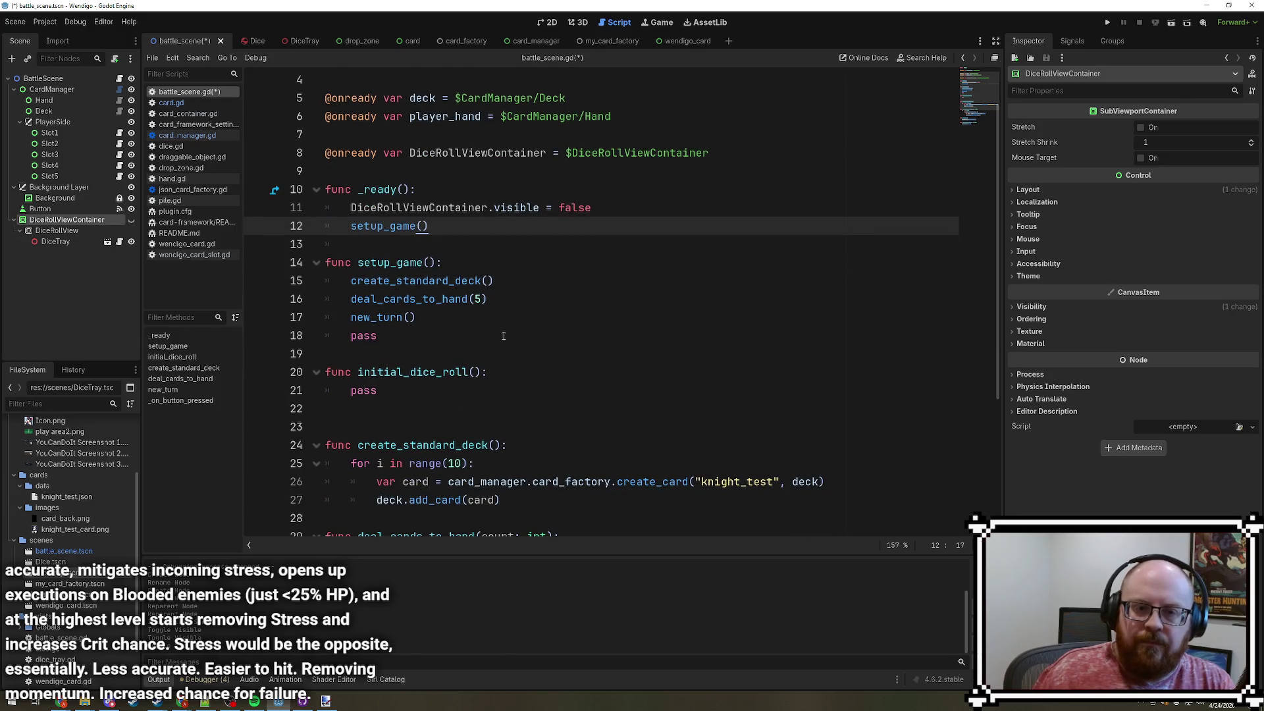
{"action": "left_click_drag", "start_coordinate": [353, 208], "coordinate": [596, 207]}
{"action": "key", "text": "ctrl+c"}
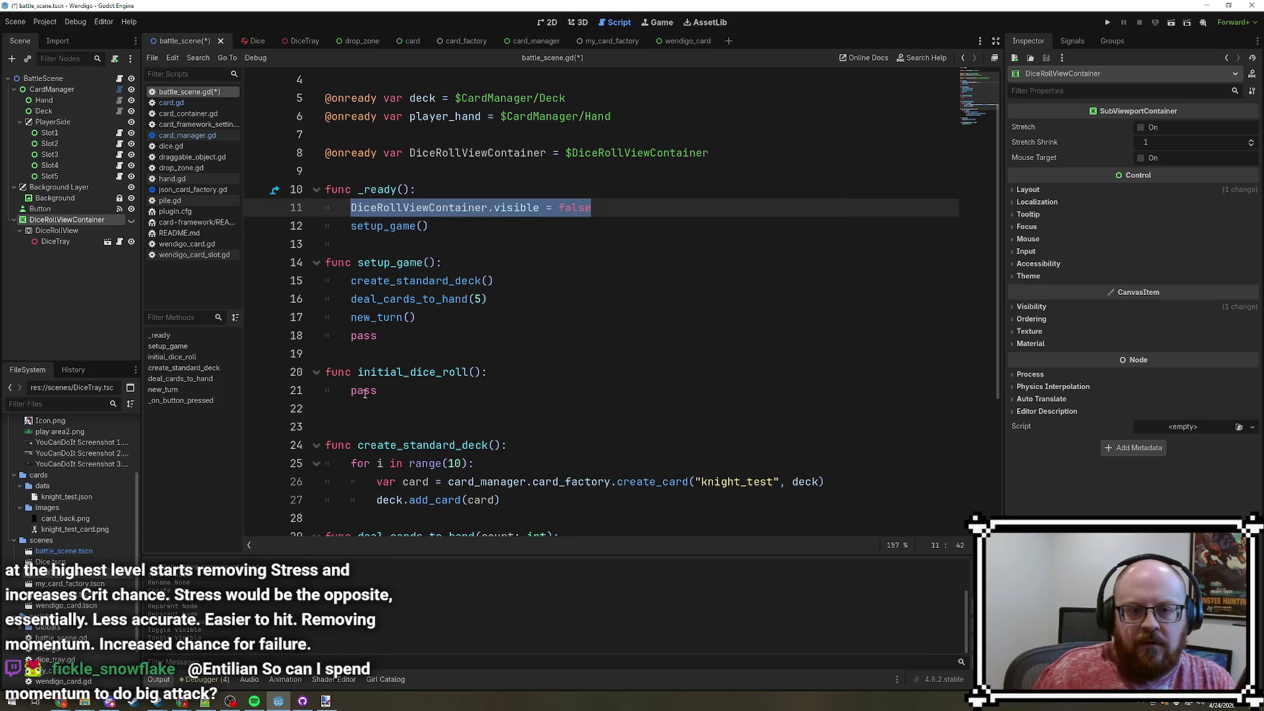
{"action": "double_click", "coordinate": [364, 391]}
{"action": "key", "text": "ctrl+v"}
{"action": "double_click", "coordinate": [577, 391]}
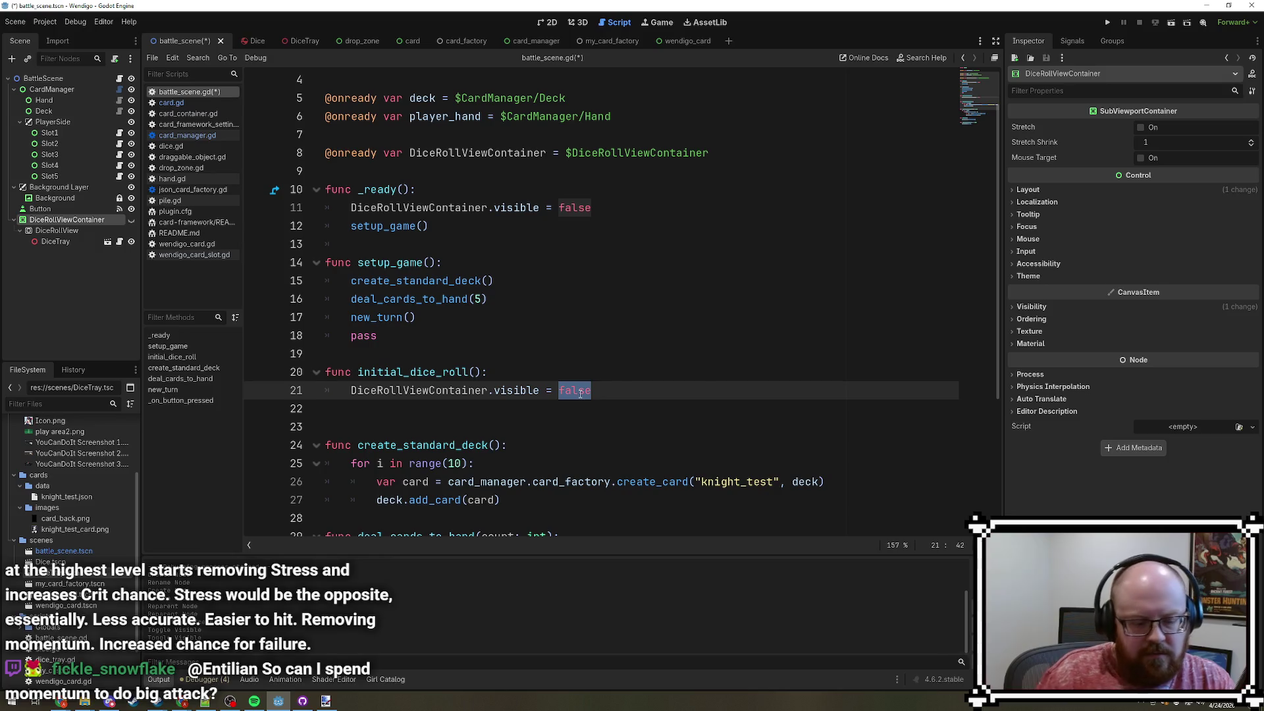
{"action": "type", "text": "true"}
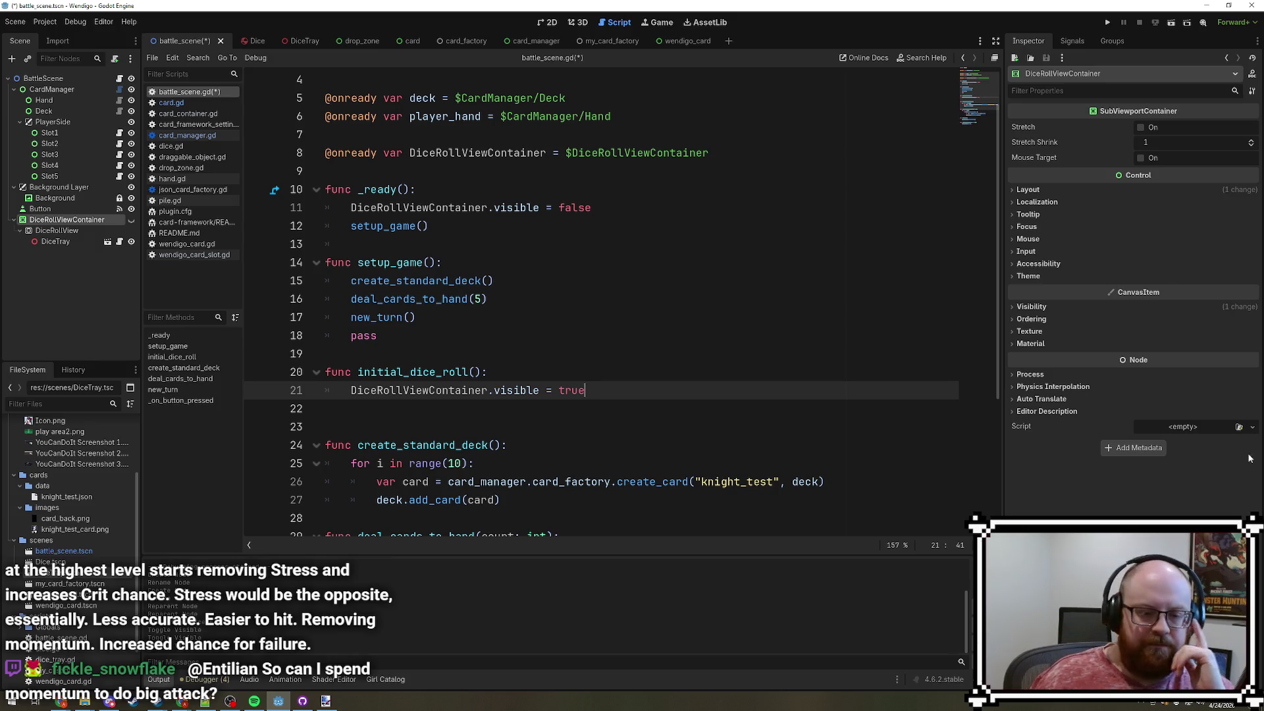
- Create a new Paint.NET image and fill the canvas with grey
{"action": "left_click", "coordinate": [326, 701]}
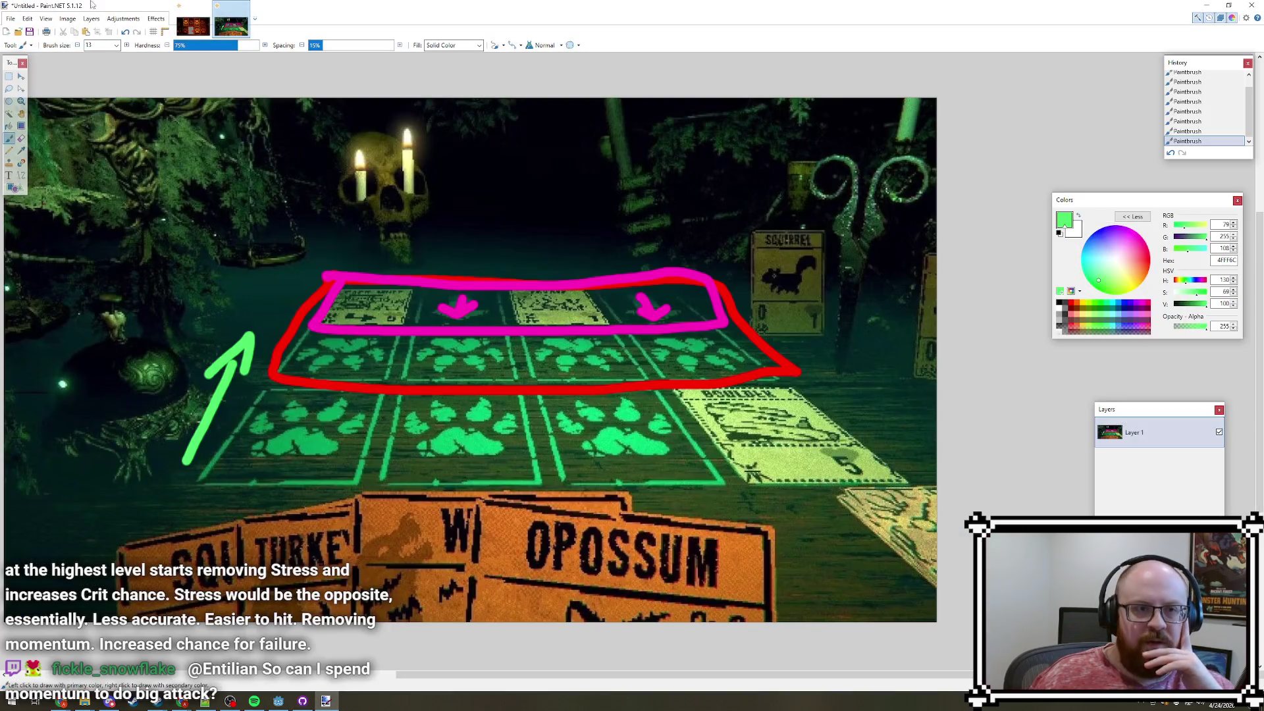
{"action": "key", "text": "ctrl+n"}
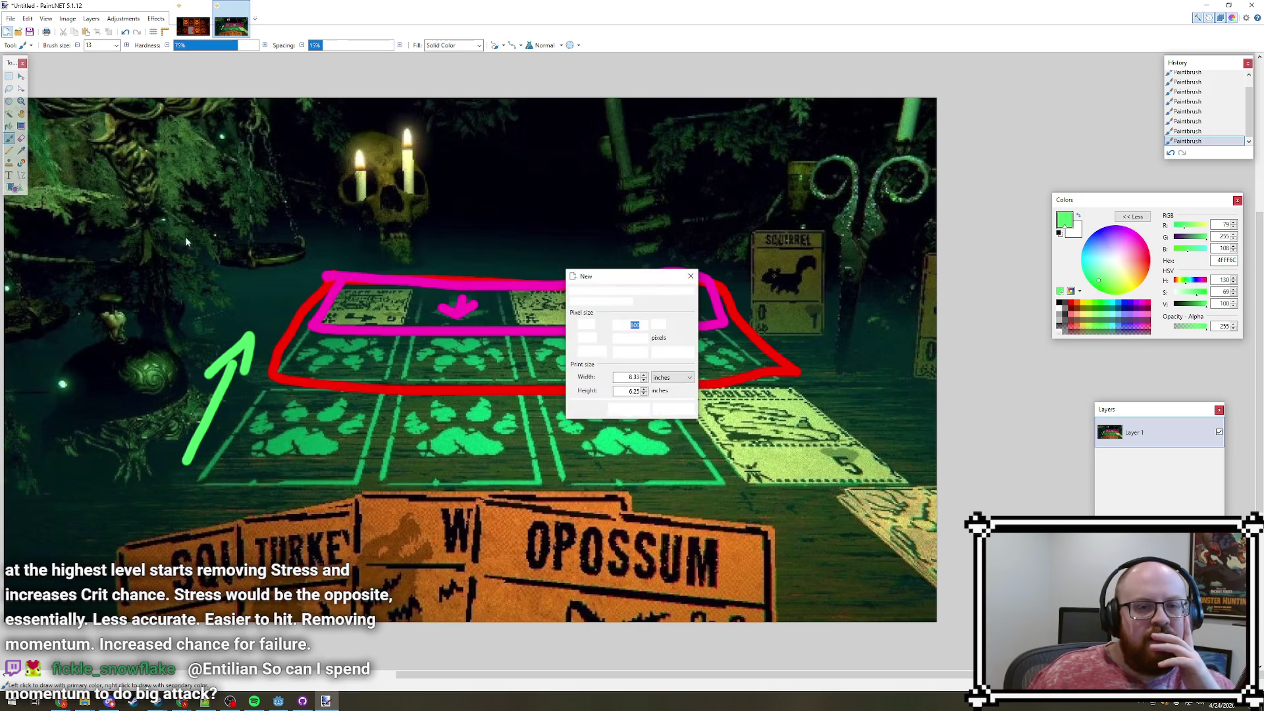
{"action": "left_click", "coordinate": [629, 409]}
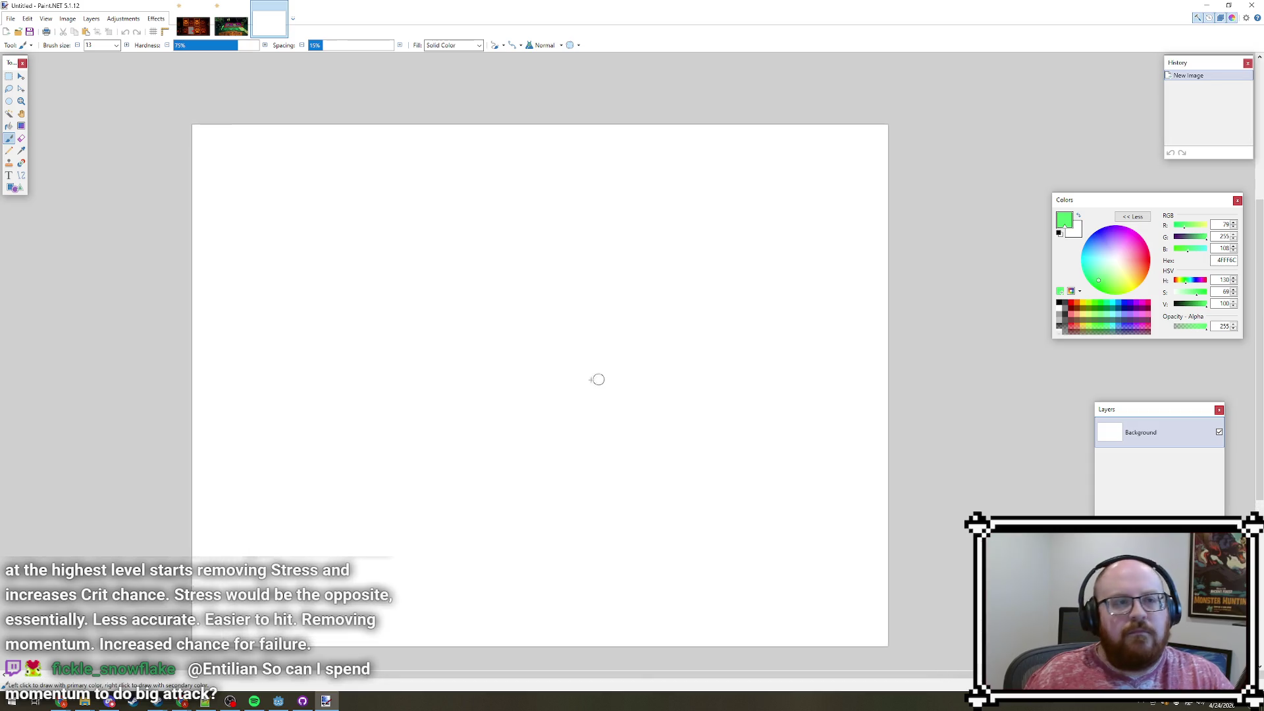
{"action": "left_click", "coordinate": [9, 126]}
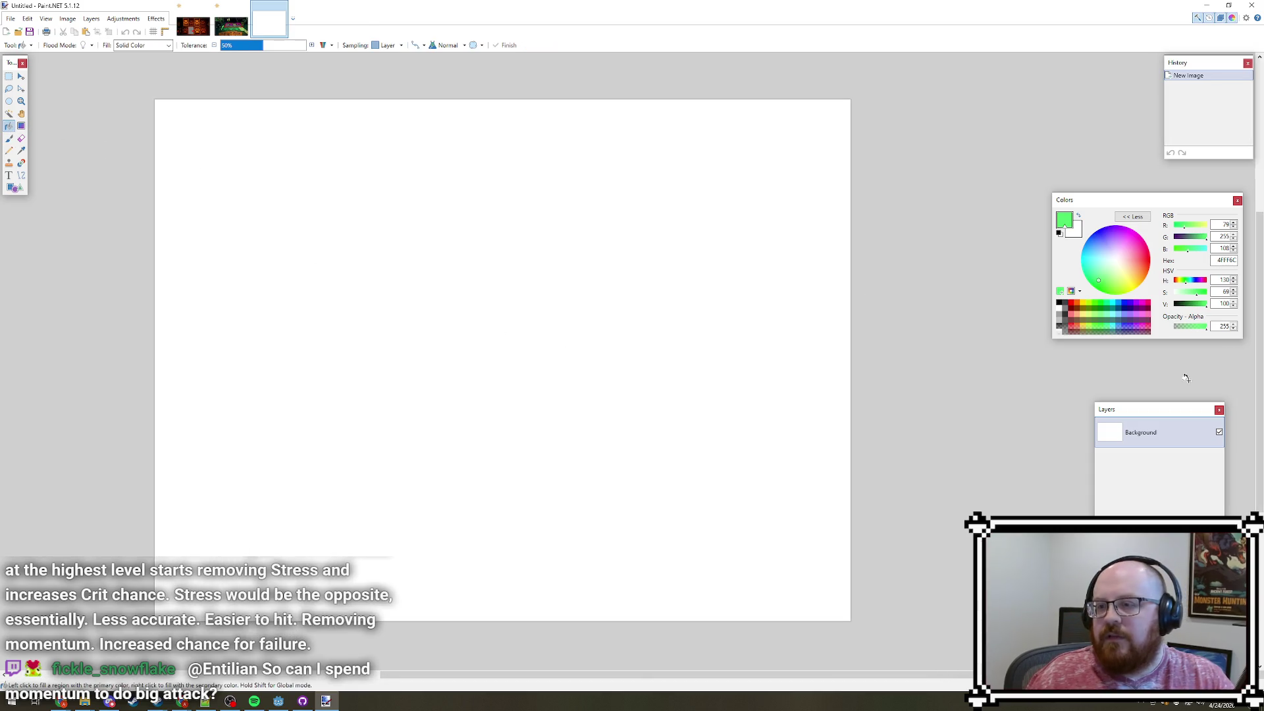
{"action": "left_click", "coordinate": [1062, 312]}
{"action": "left_click", "coordinate": [497, 339]}
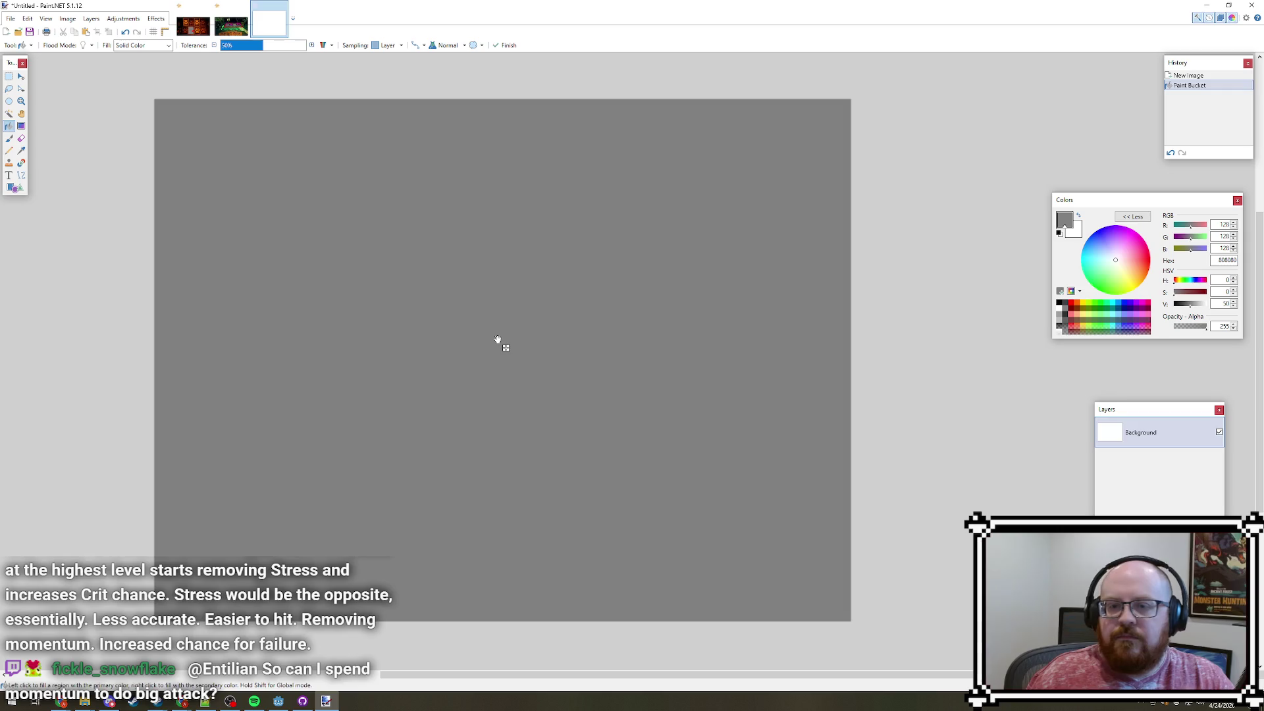
- Paint a red double-headed arrow across the upper canvas
{"action": "left_click", "coordinate": [10, 139]}
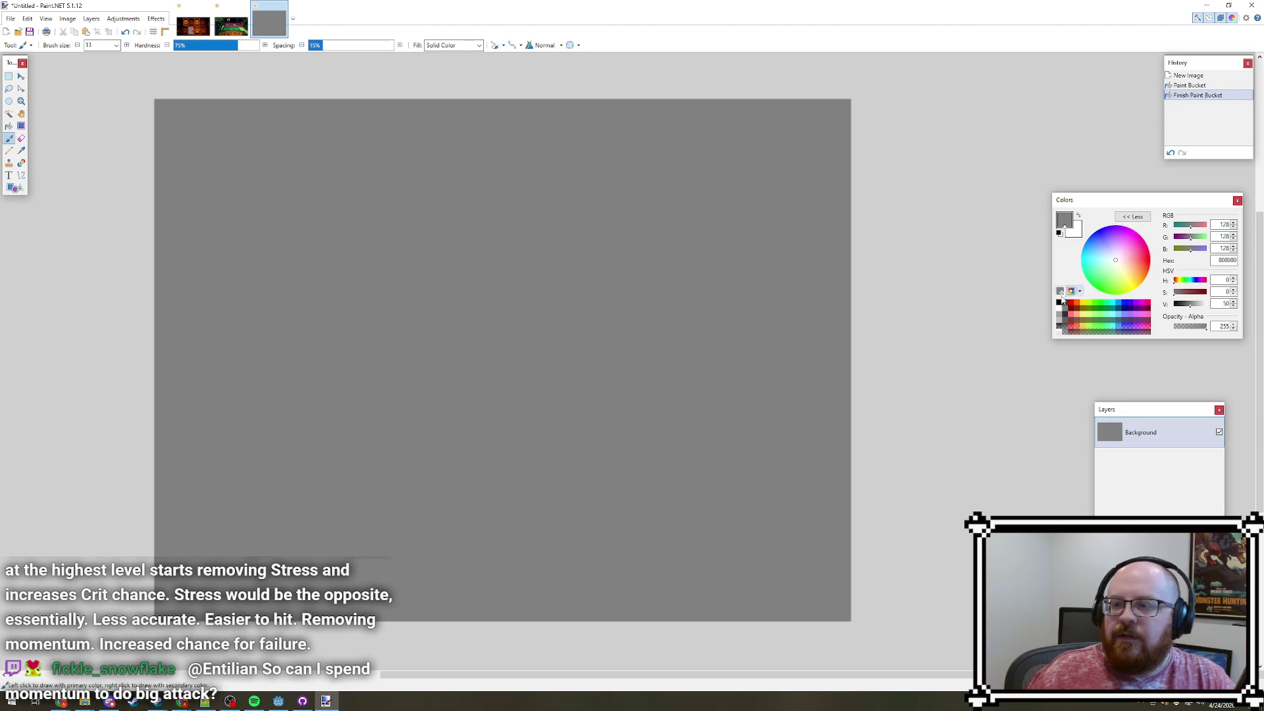
{"action": "left_click", "coordinate": [1072, 302]}
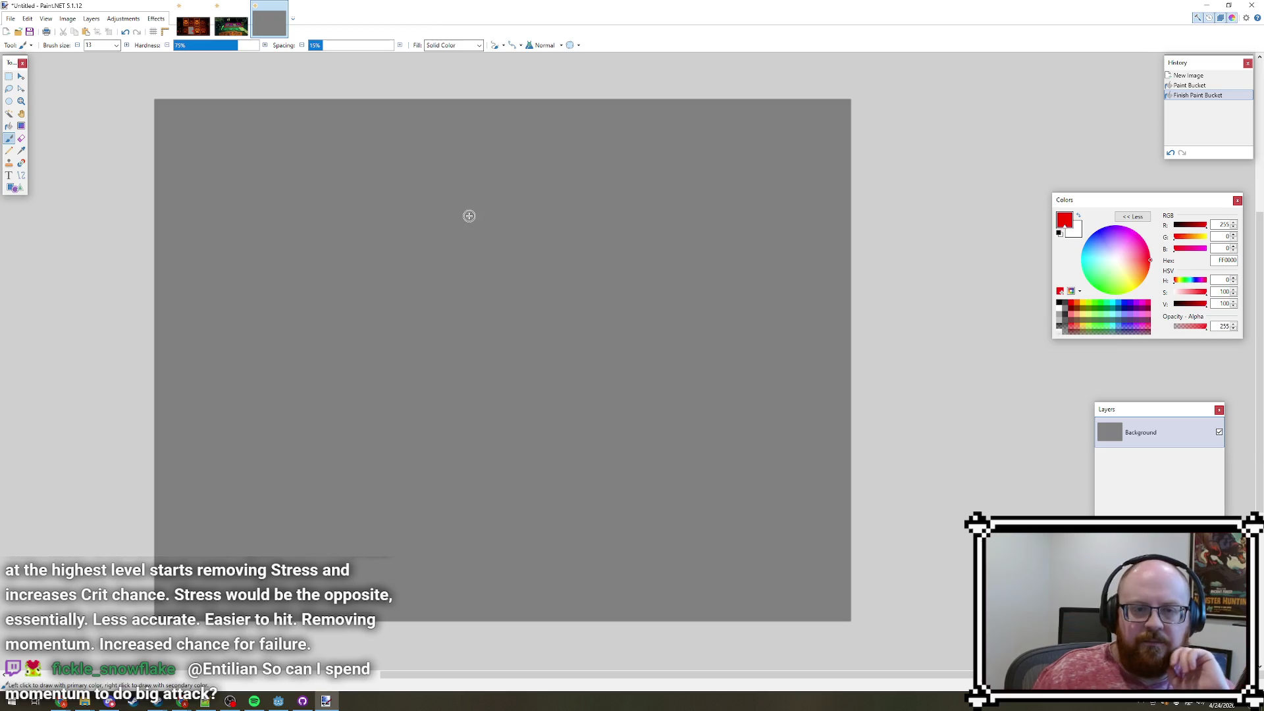
{"action": "scroll", "coordinate": [99, 49], "scroll_direction": "up", "scroll_amount": 1}
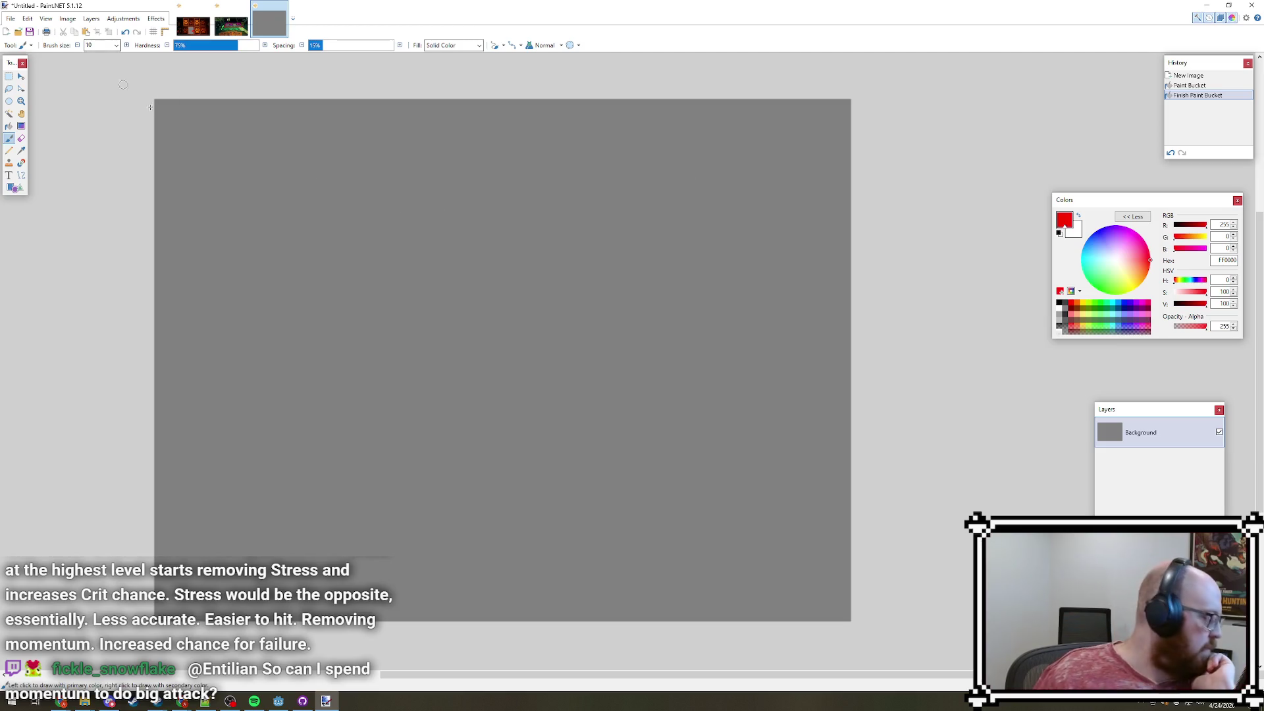
{"action": "mouse_move", "coordinate": [461, 199]}
{"action": "left_mouse_down"}
{"action": "mouse_move", "coordinate": [725, 210]}
{"action": "mouse_move", "coordinate": [719, 227]}
{"action": "left_mouse_up"}
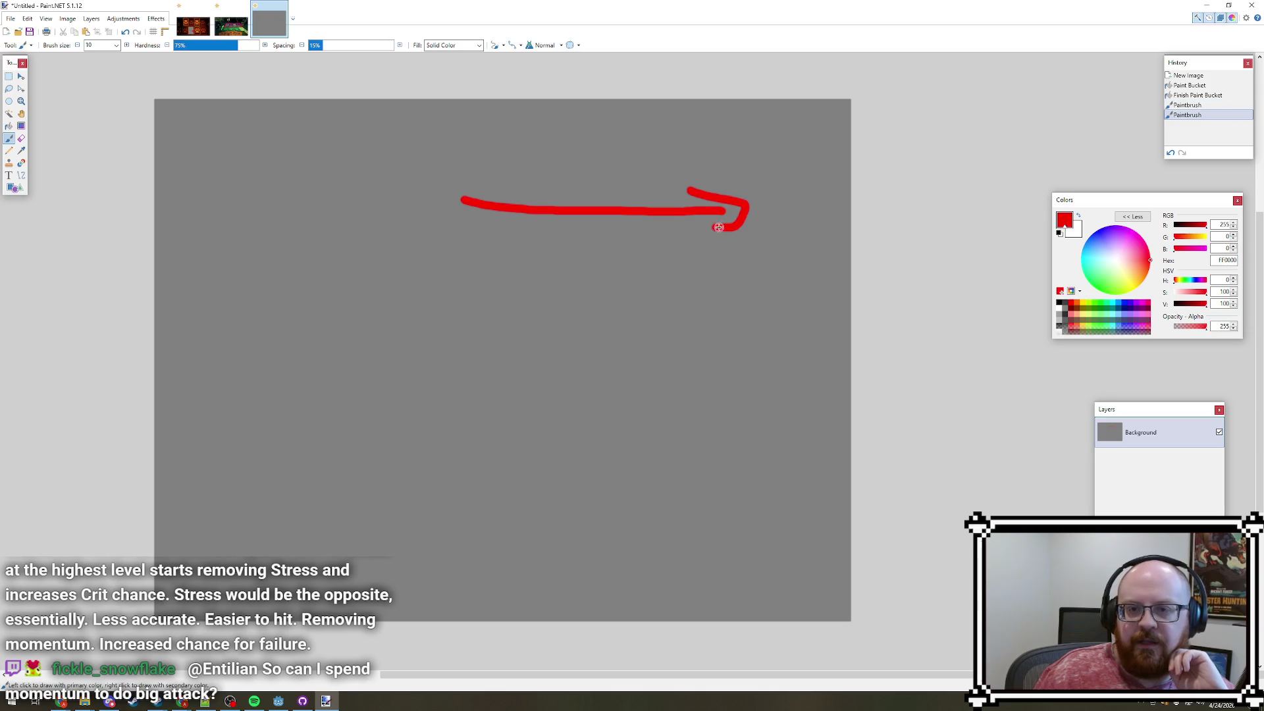
{"action": "mouse_move", "coordinate": [473, 201]}
{"action": "left_mouse_down"}
{"action": "mouse_move", "coordinate": [262, 204]}
{"action": "mouse_move", "coordinate": [280, 224]}
{"action": "left_mouse_up"}
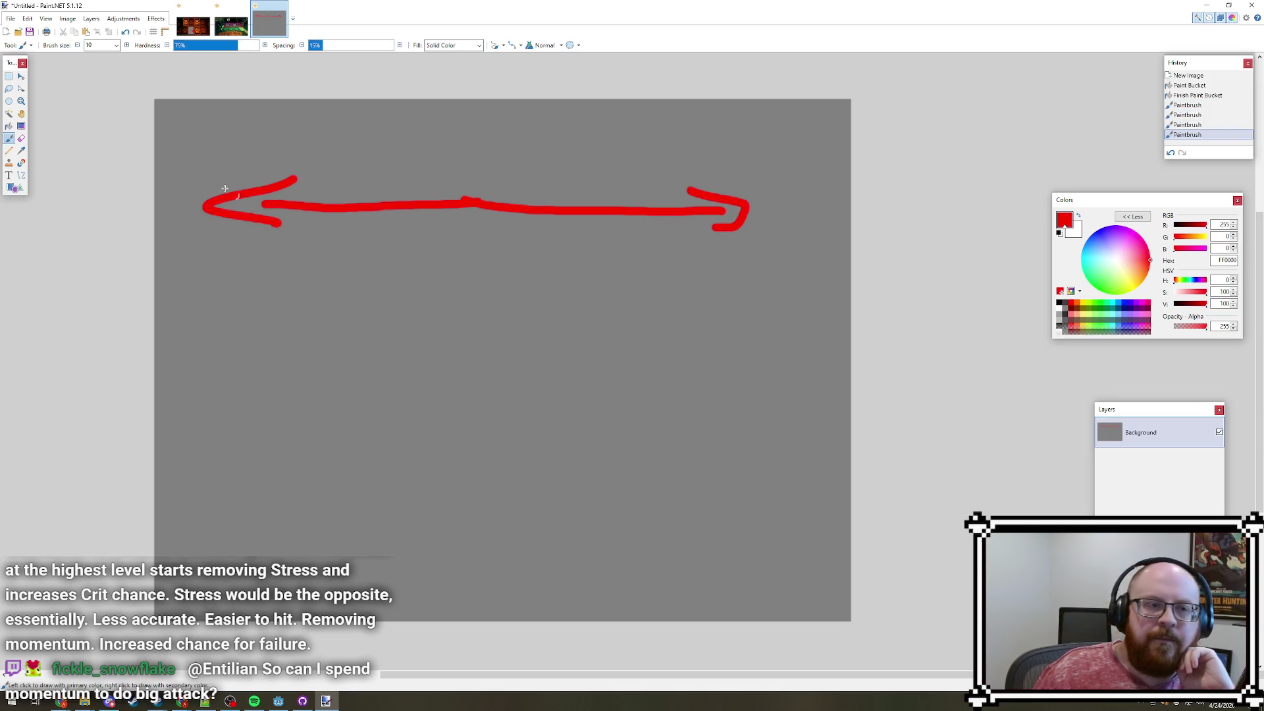
- Label the arrow's left end 'Stress' and its right end 'momentum'
{"action": "key", "text": "t"}
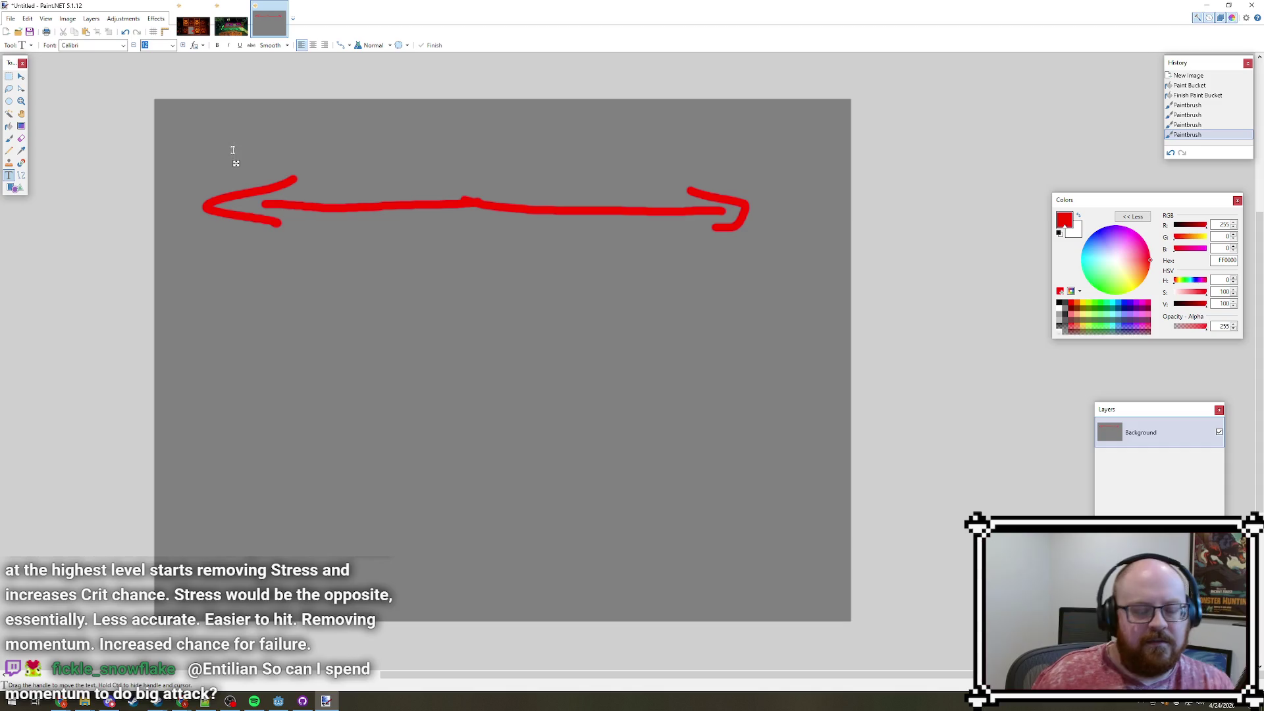
{"action": "type", "text": "Stress"}
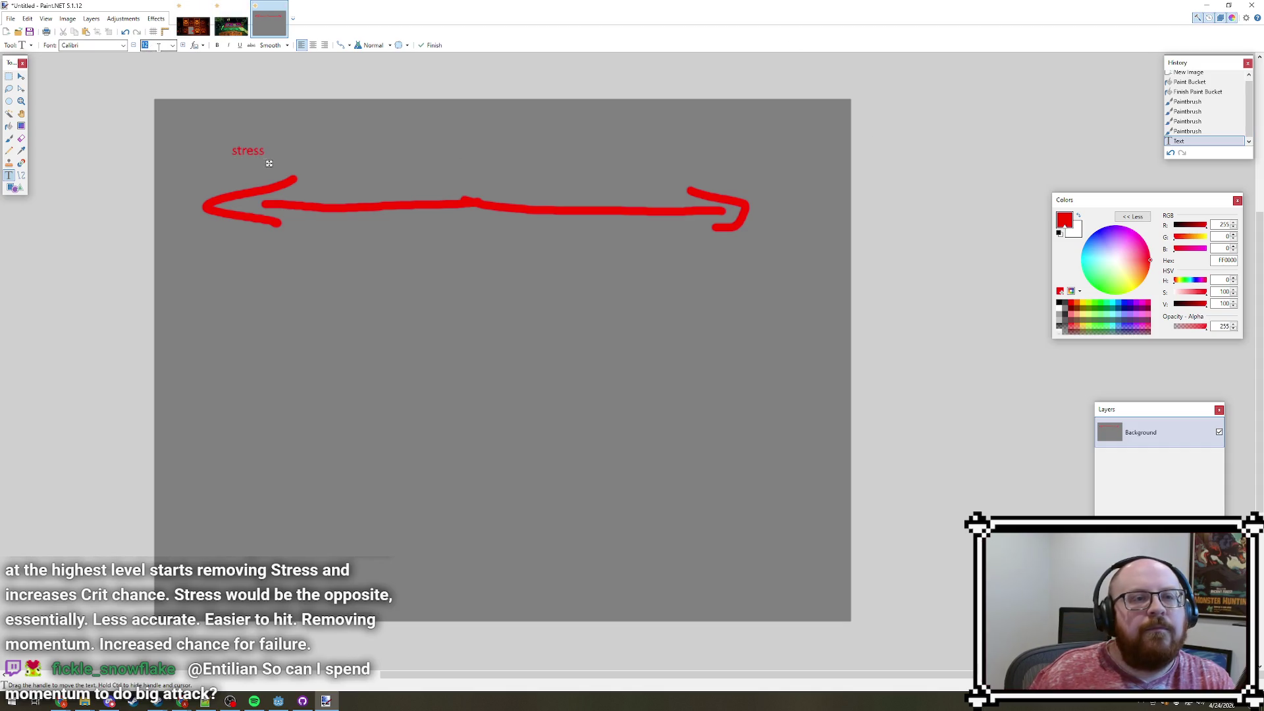
{"action": "type", "text": "24"}
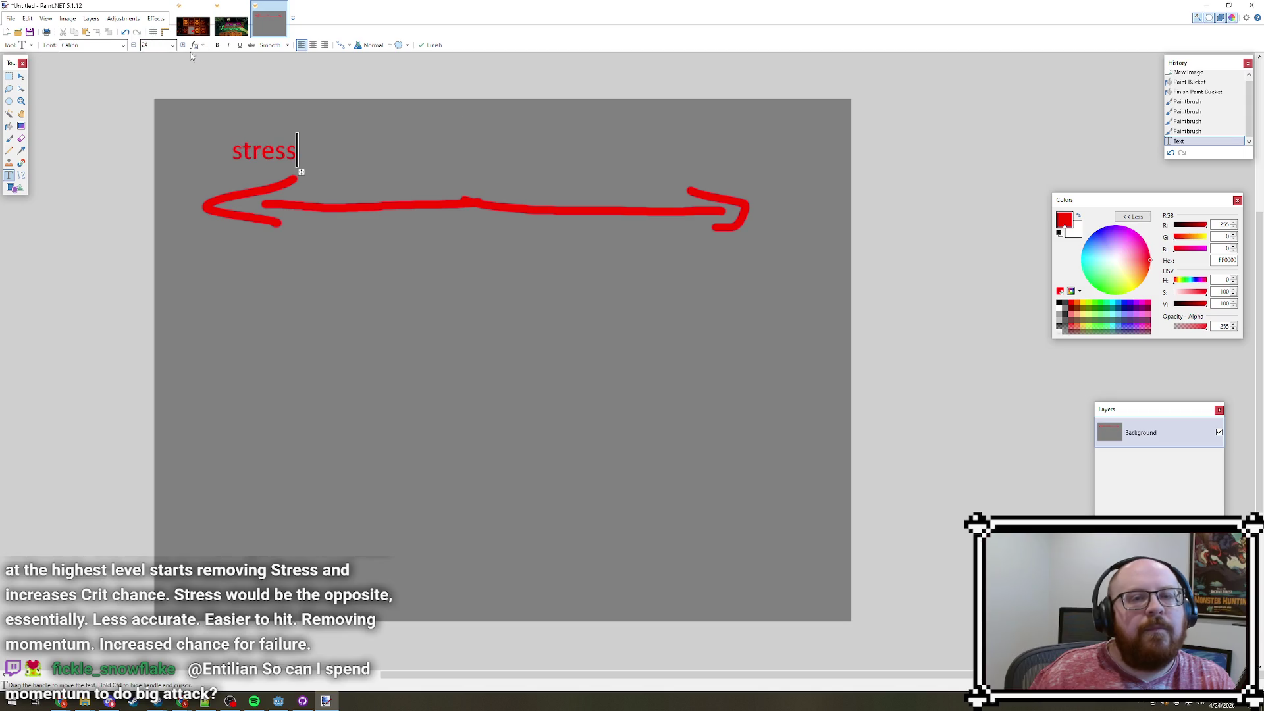
{"action": "left_click", "coordinate": [687, 160]}
{"action": "type", "text": "mome"}
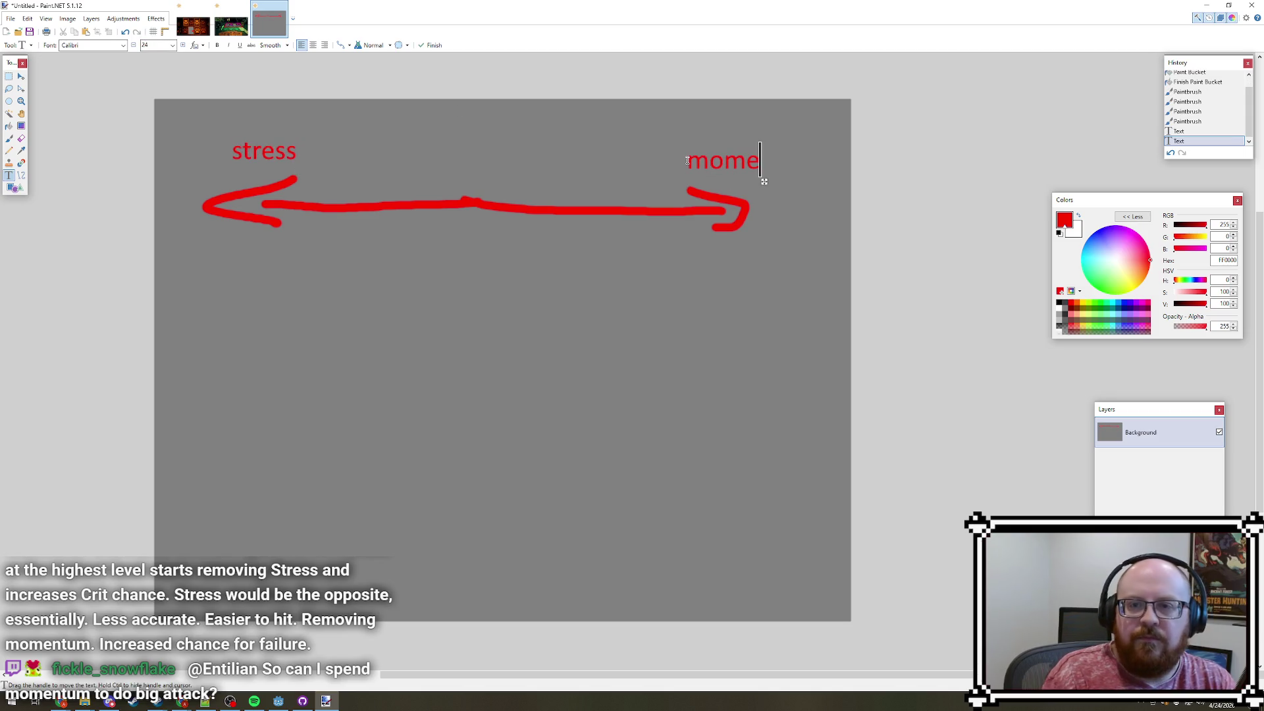
{"action": "type", "text": "ntun"}
{"action": "key", "text": "BackSpace"}
{"action": "type", "text": "m"}
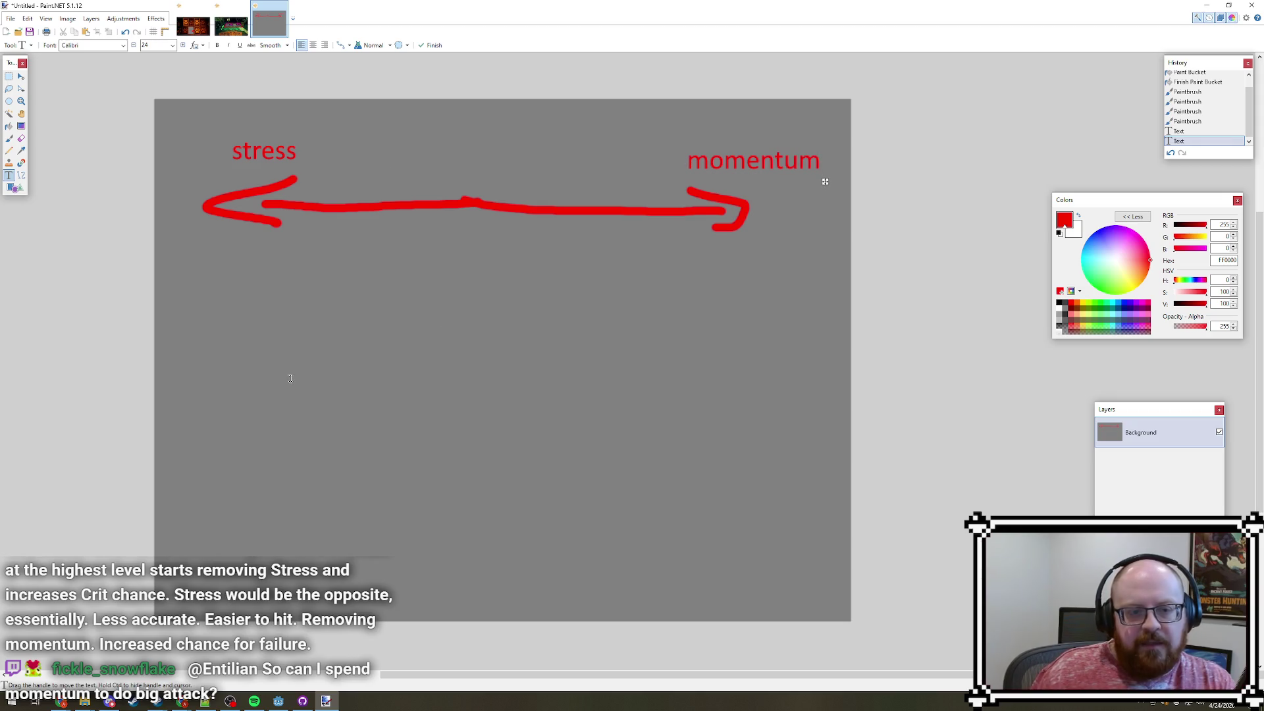
- Add lower 'momentum' and 'stress' labels, with a right-pointing arrow under 'momentum'
{"action": "left_click", "coordinate": [237, 377]}
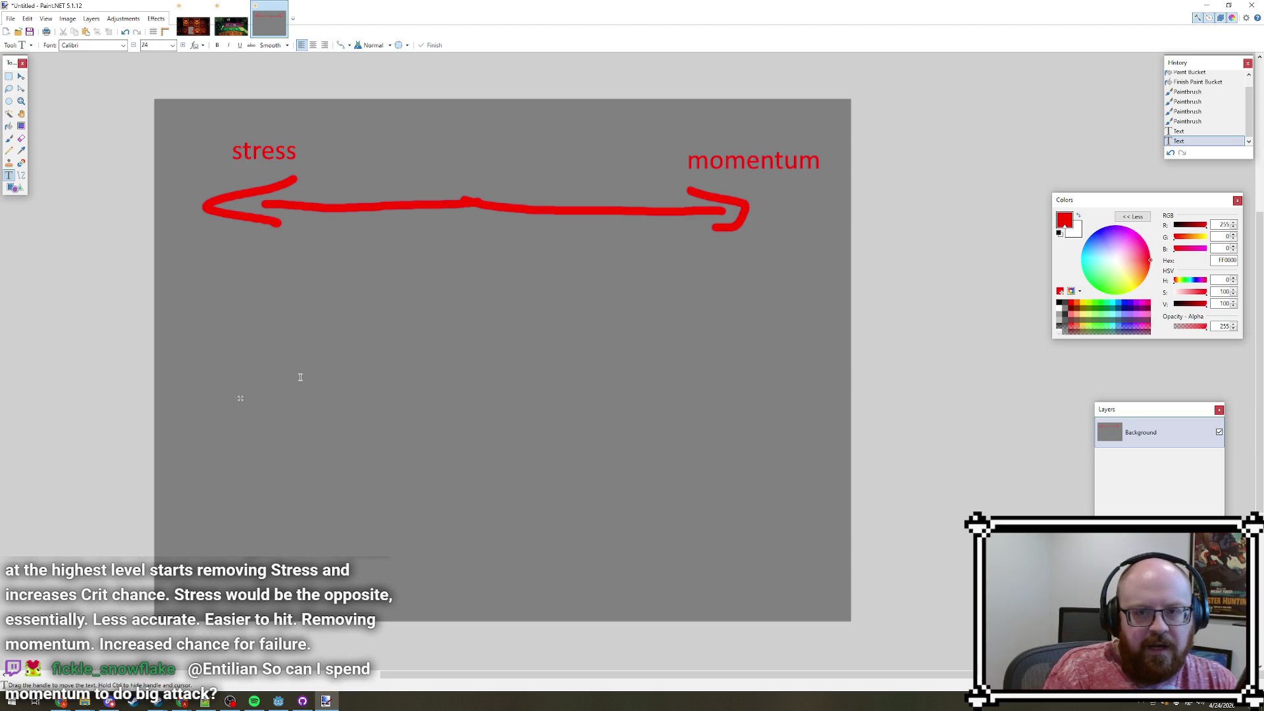
{"action": "type", "text": "moment"}
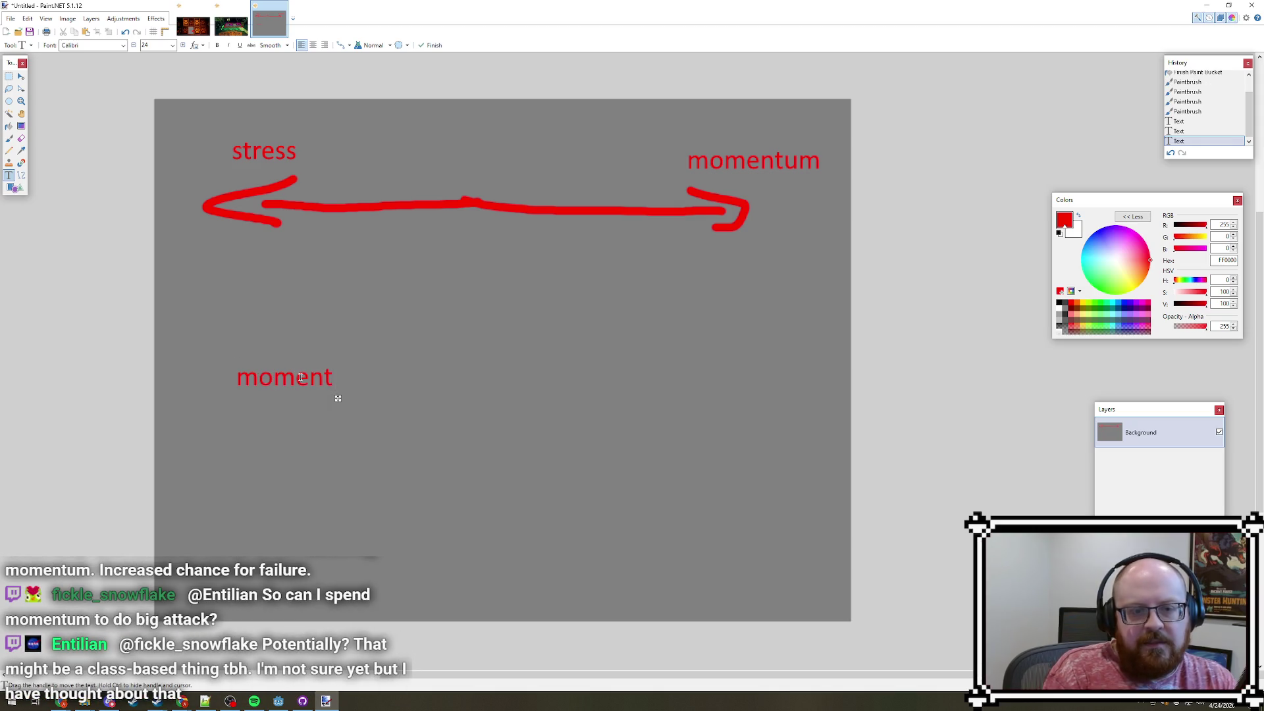
{"action": "type", "text": "um"}
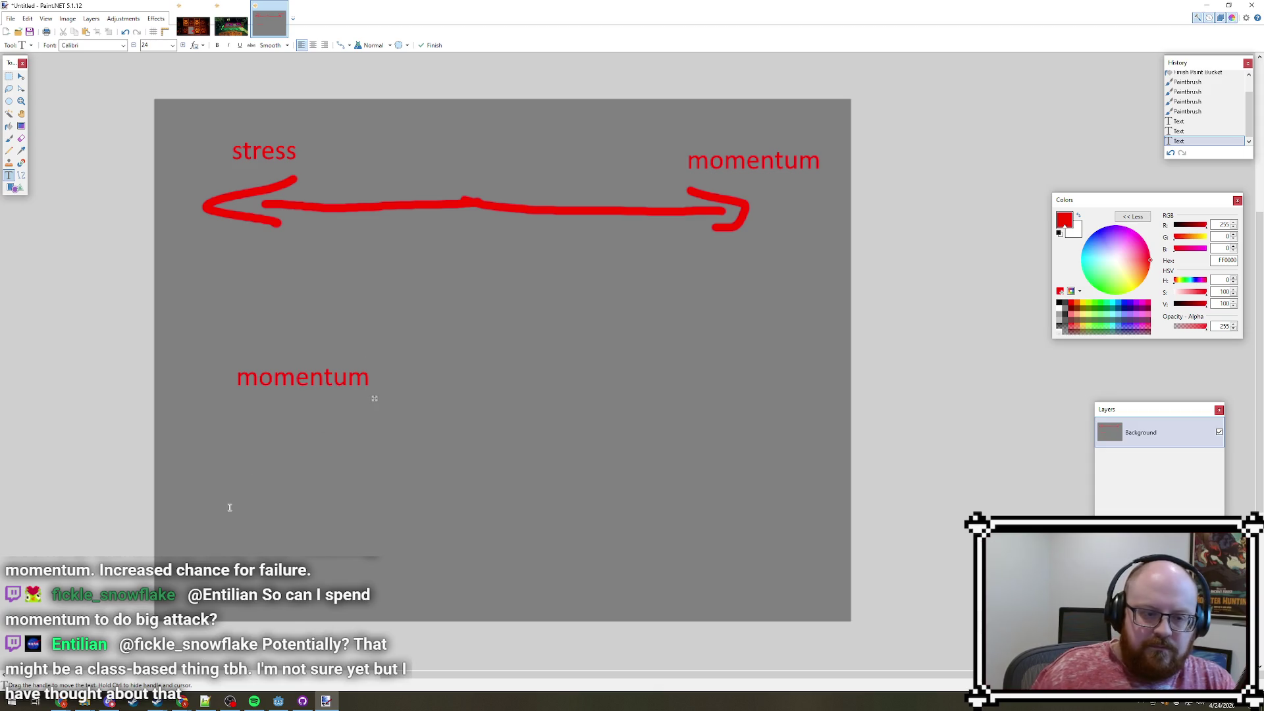
{"action": "left_click", "coordinate": [683, 507]}
{"action": "type", "text": "stre"}
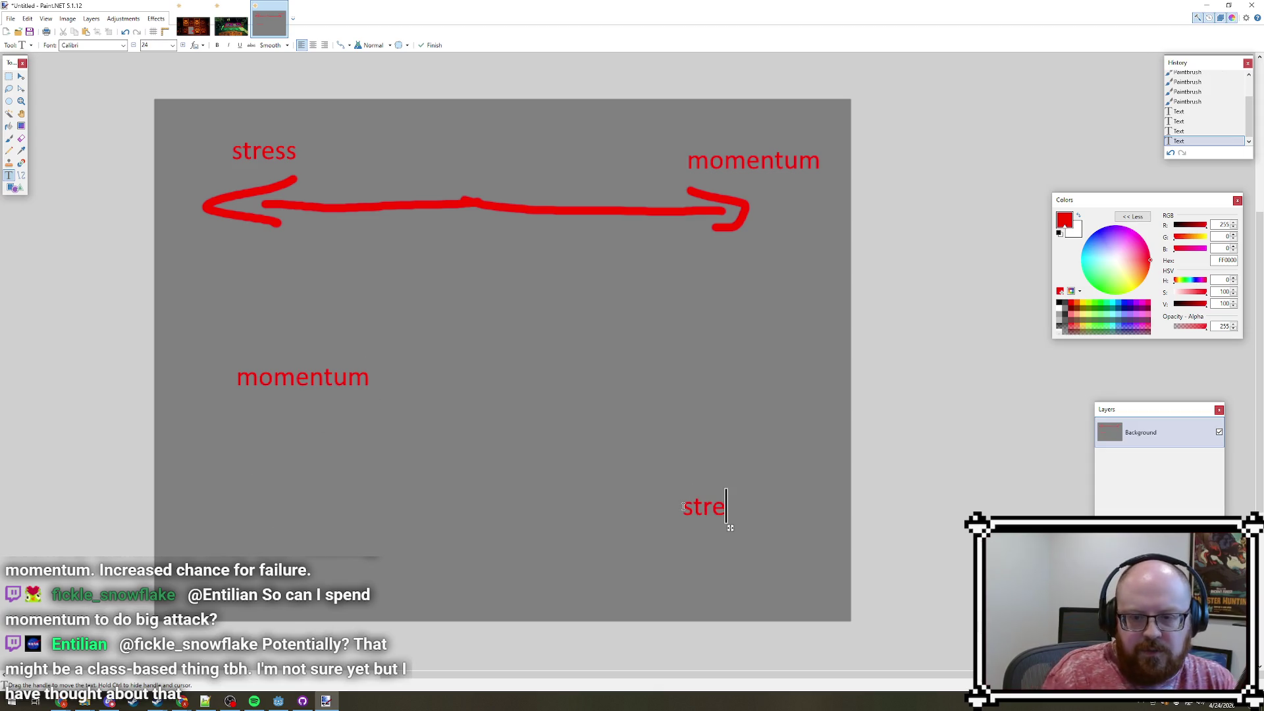
{"action": "type", "text": "ss"}
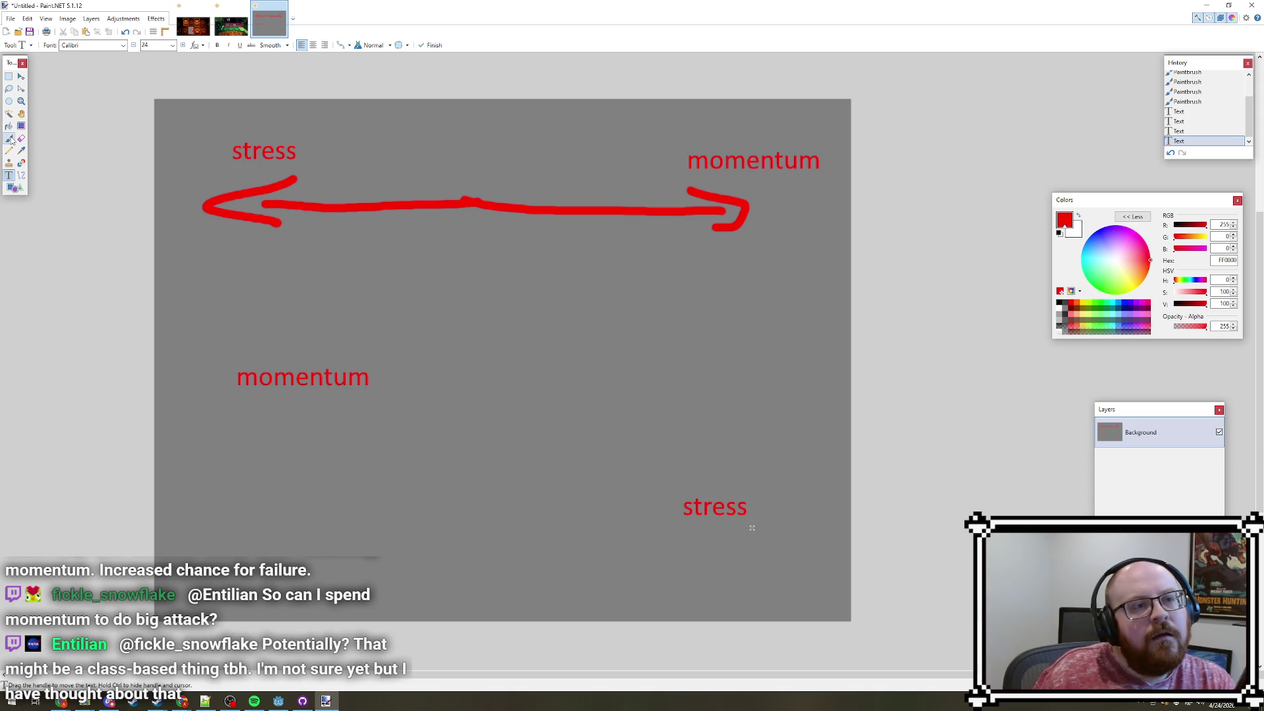
{"action": "left_click", "coordinate": [8, 138]}
{"action": "mouse_move", "coordinate": [278, 416]}
{"action": "left_mouse_down"}
{"action": "mouse_move", "coordinate": [743, 416]}
{"action": "mouse_move", "coordinate": [734, 426]}
{"action": "left_mouse_up"}
- Draw a left arrow under the lower 'stress' and undo the stray red stroke
{"action": "left_click_drag", "start_coordinate": [722, 540], "coordinate": [238, 526]}
{"action": "mouse_move", "coordinate": [263, 507]}
{"action": "left_mouse_down"}
{"action": "mouse_move", "coordinate": [205, 530]}
{"action": "mouse_move", "coordinate": [263, 559]}
{"action": "left_mouse_up"}
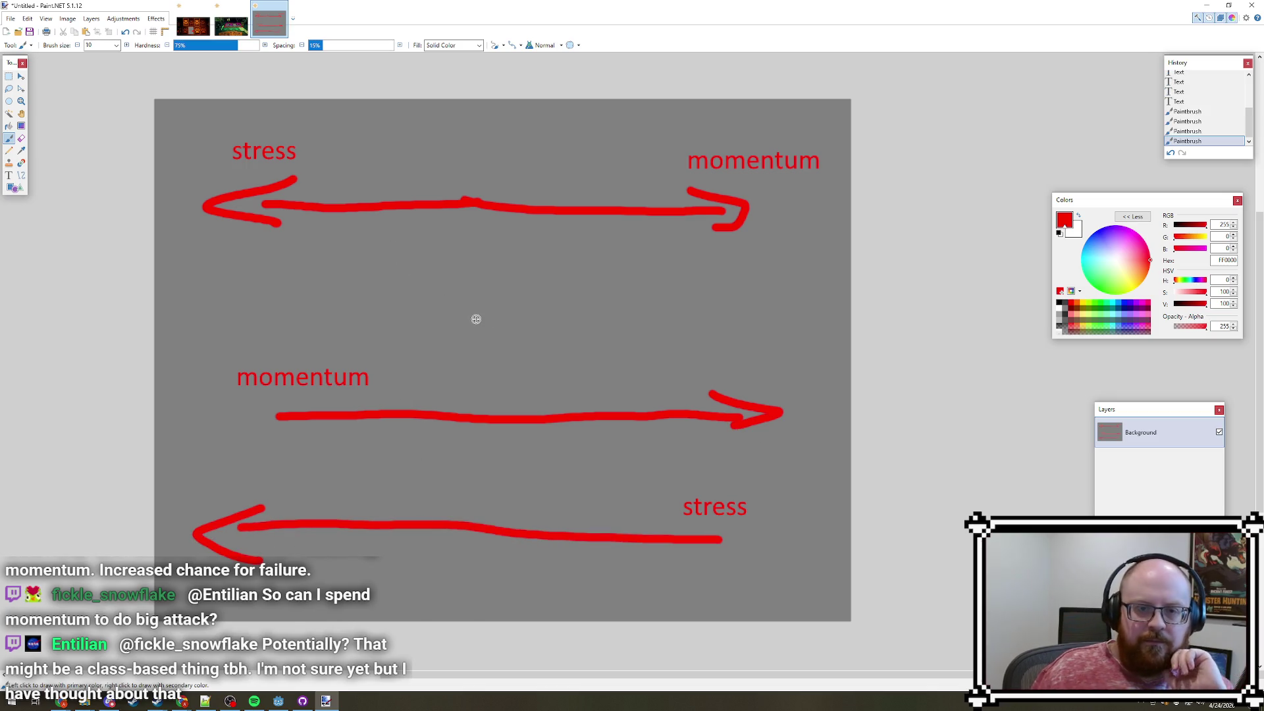
{"action": "left_click_drag", "start_coordinate": [306, 328], "coordinate": [164, 354]}
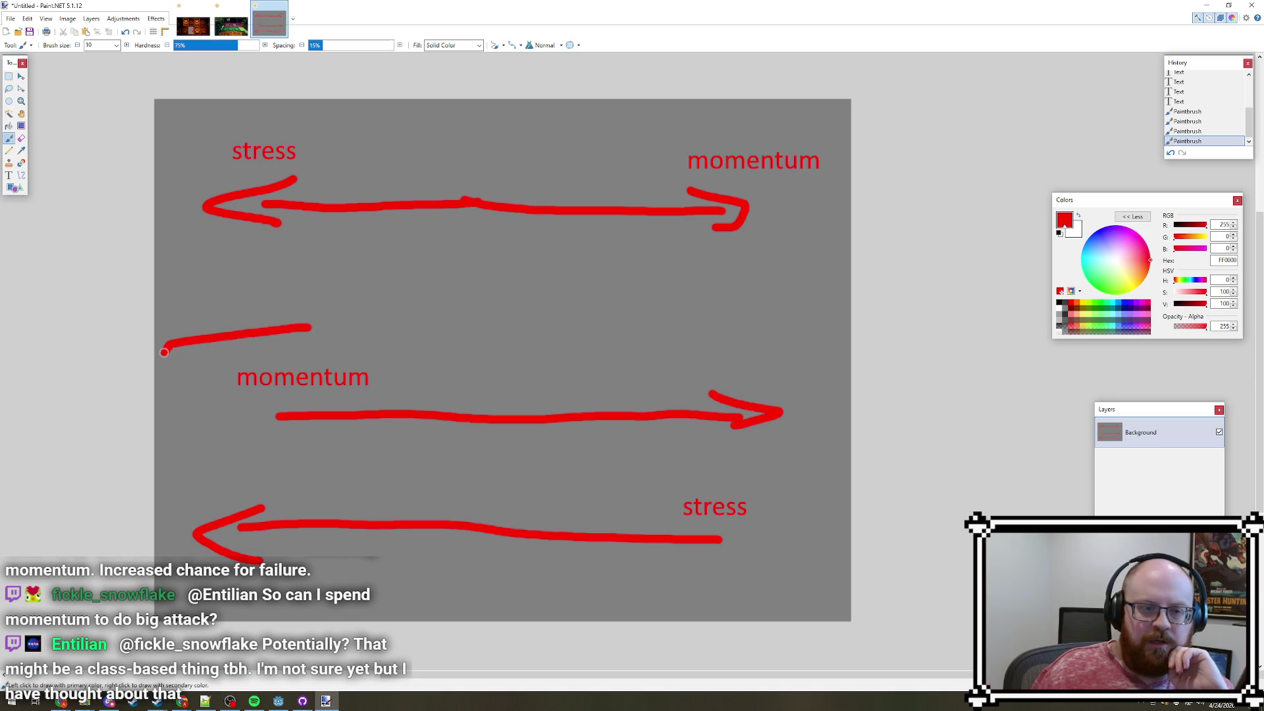
{"action": "key", "text": "ctrl+z"}
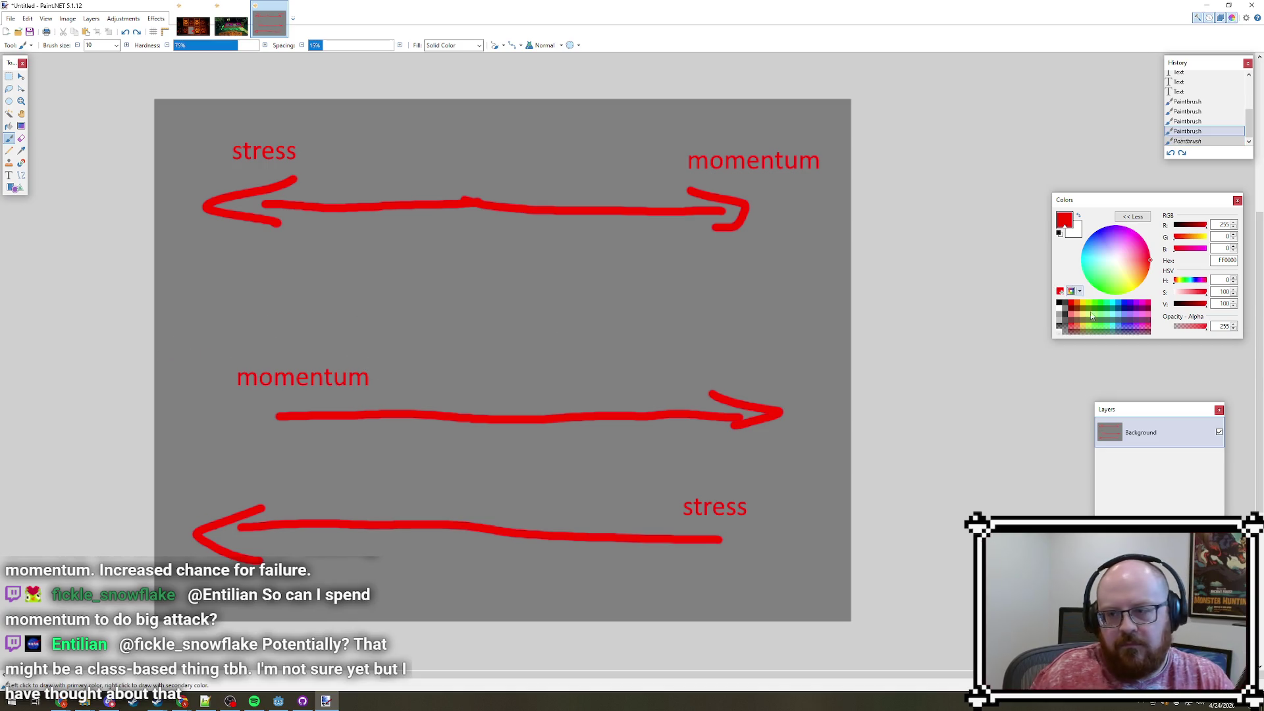
- Outline the lower momentum and stress arrow pair in green, then return the colour to red
{"action": "left_click", "coordinate": [1097, 304]}
{"action": "mouse_move", "coordinate": [288, 338]}
{"action": "left_mouse_down"}
{"action": "mouse_move", "coordinate": [181, 502]}
{"action": "mouse_move", "coordinate": [536, 595]}
{"action": "mouse_move", "coordinate": [818, 410]}
{"action": "mouse_move", "coordinate": [424, 334]}
{"action": "mouse_move", "coordinate": [243, 333]}
{"action": "left_mouse_up"}
{"action": "left_click", "coordinate": [1071, 305]}
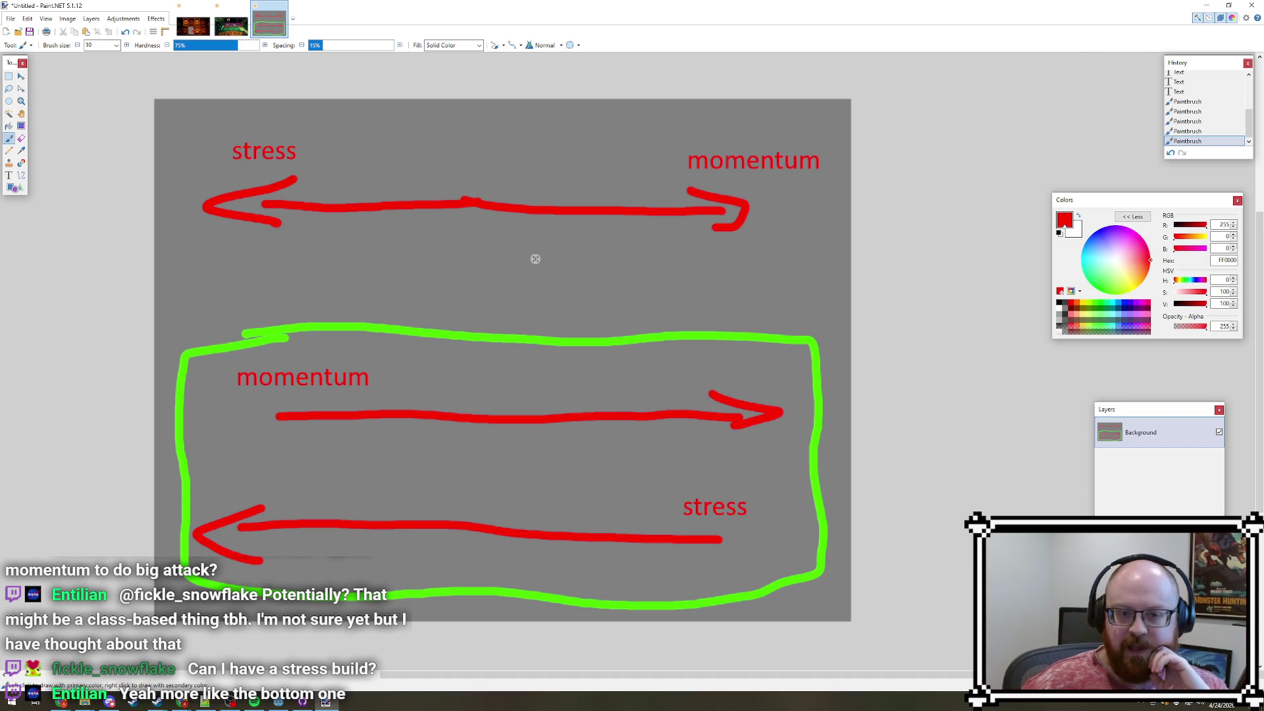
{"action": "left_click", "coordinate": [9, 175]}
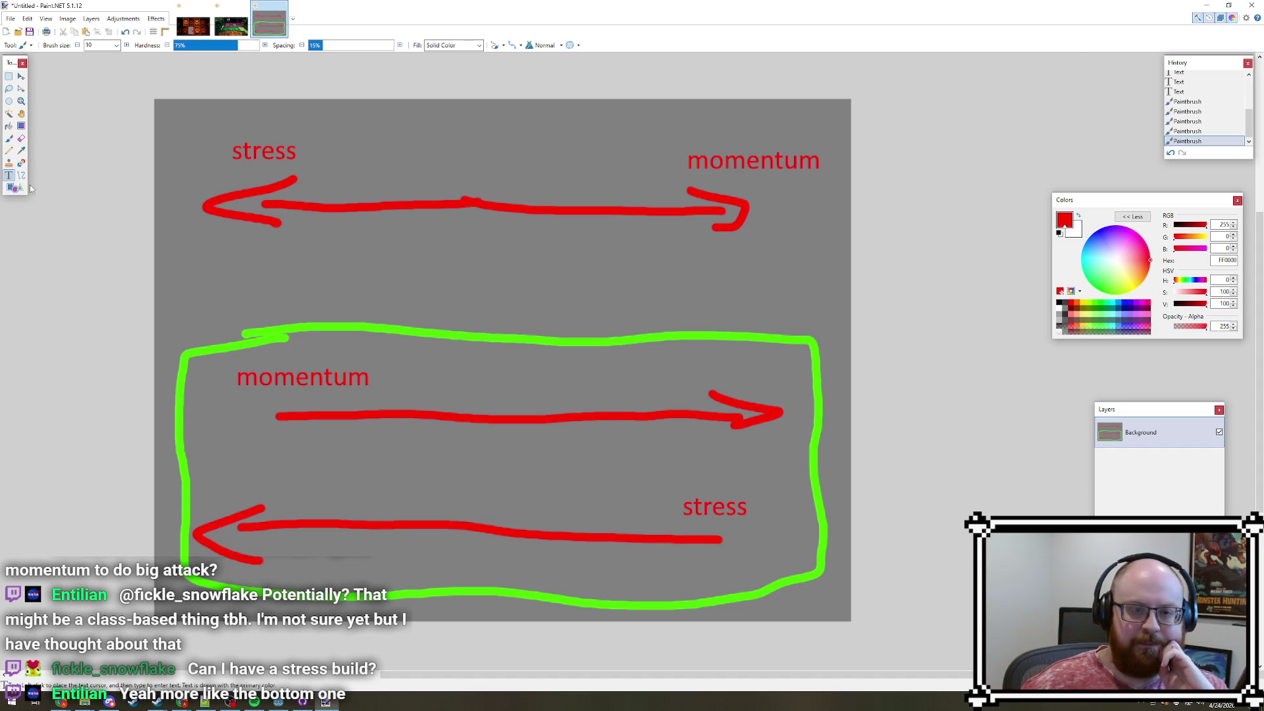
- Add a green 'Good Under Pressure/Crunch Time' caption at size 14 beneath the bottom arrow
{"action": "left_click", "coordinate": [272, 489]}
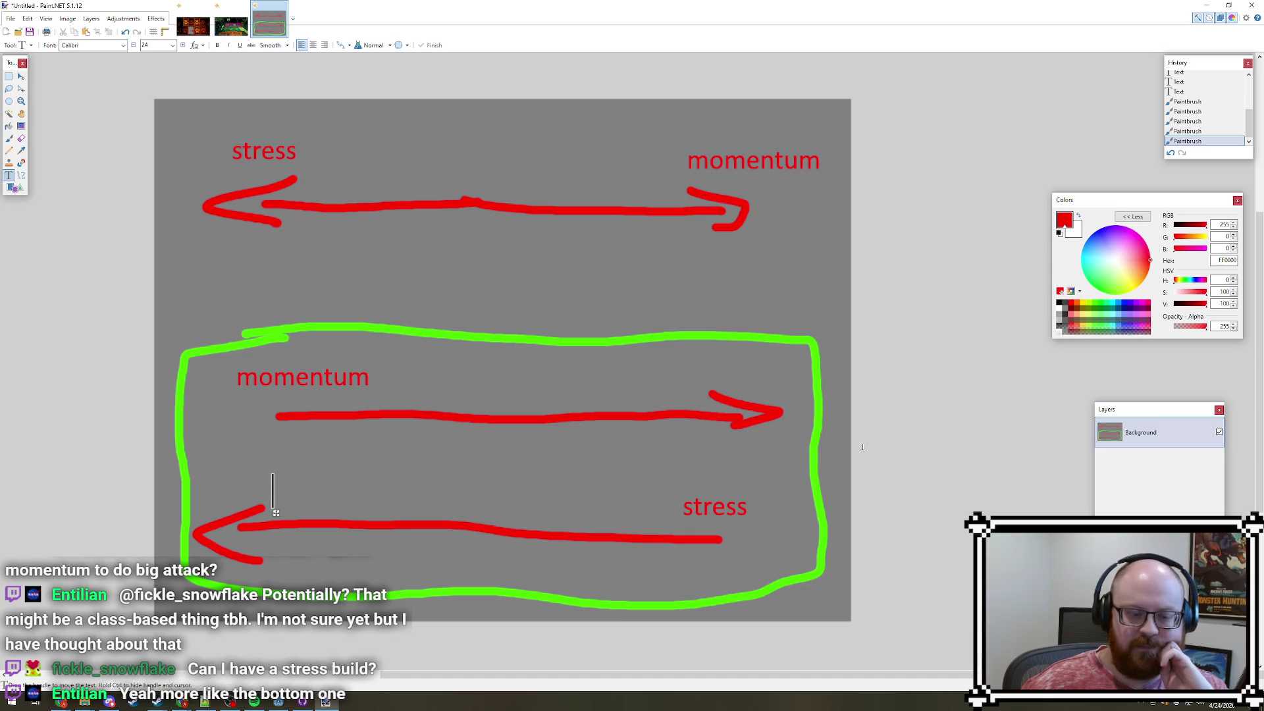
{"action": "type", "text": "Good"}
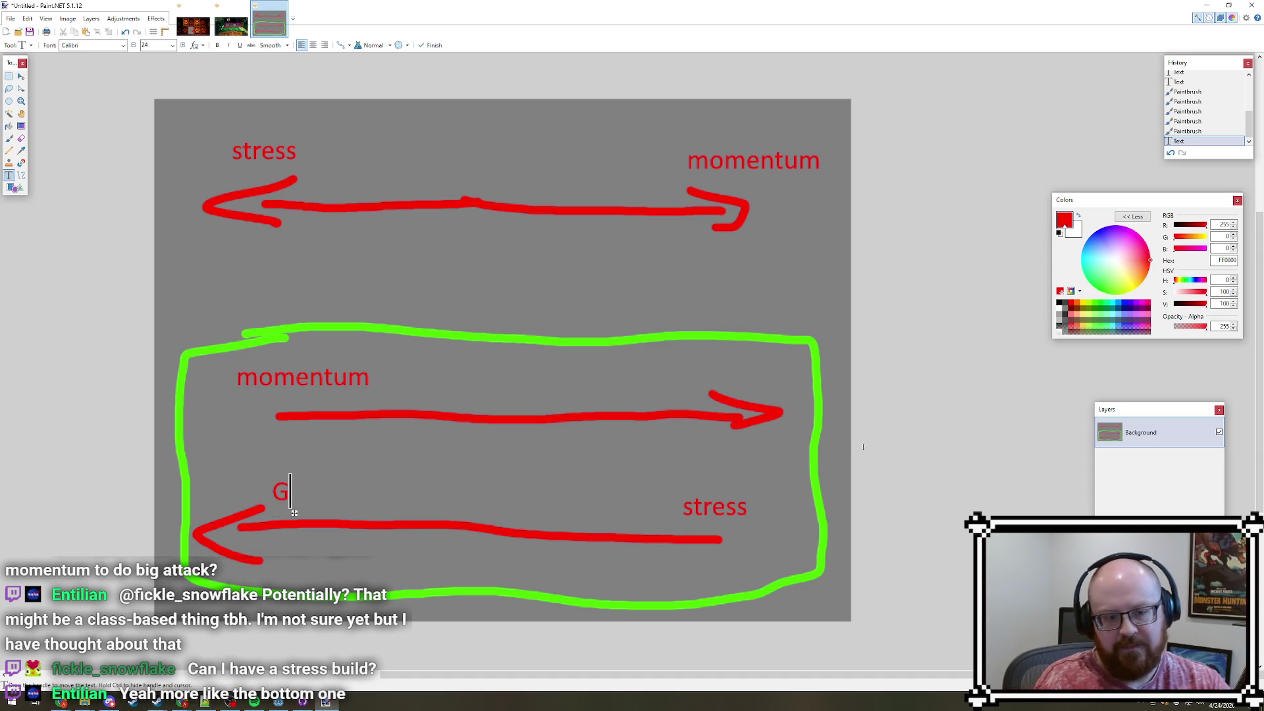
{"action": "type", "text": " Under "}
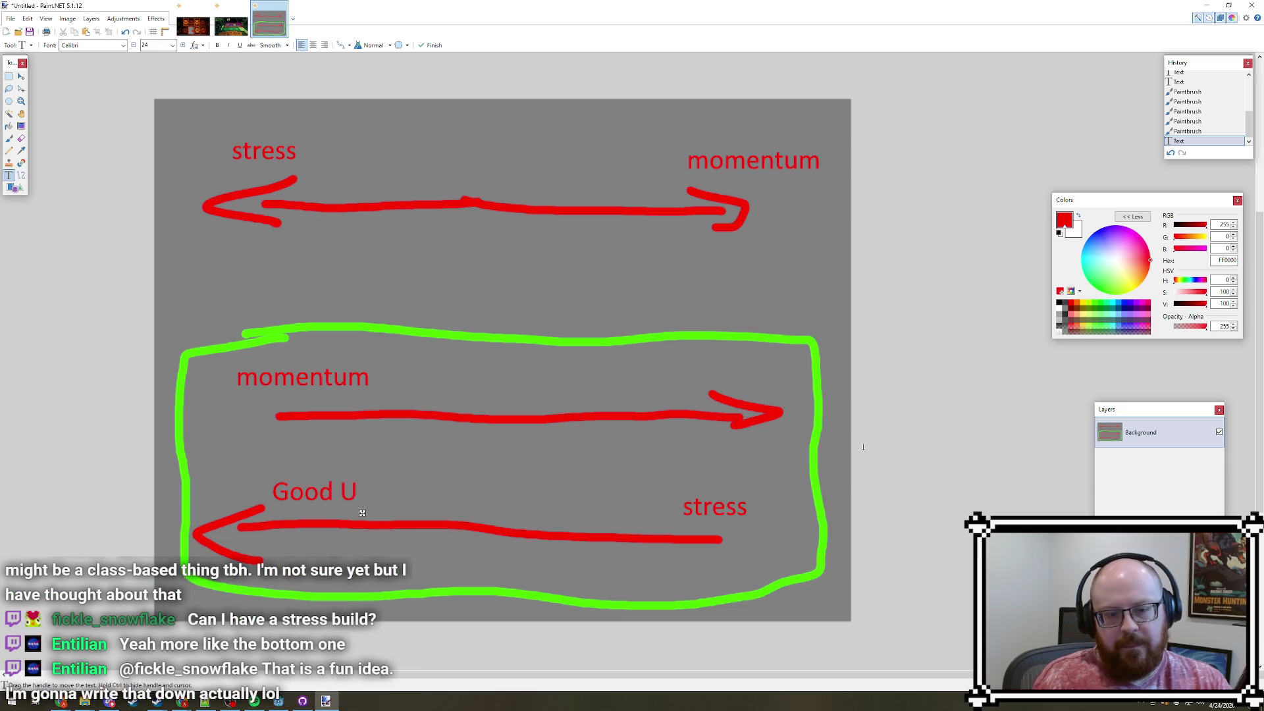
{"action": "type", "text": "Pressure"}
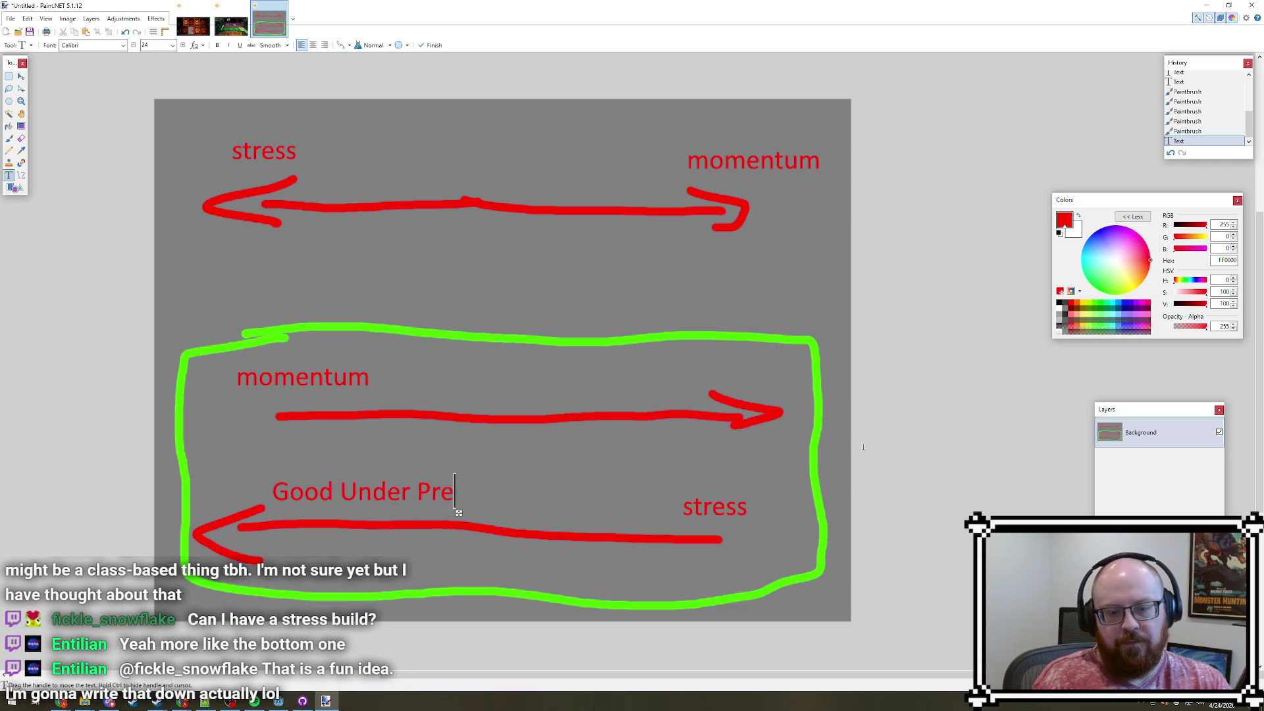
{"action": "type", "text": "/"}
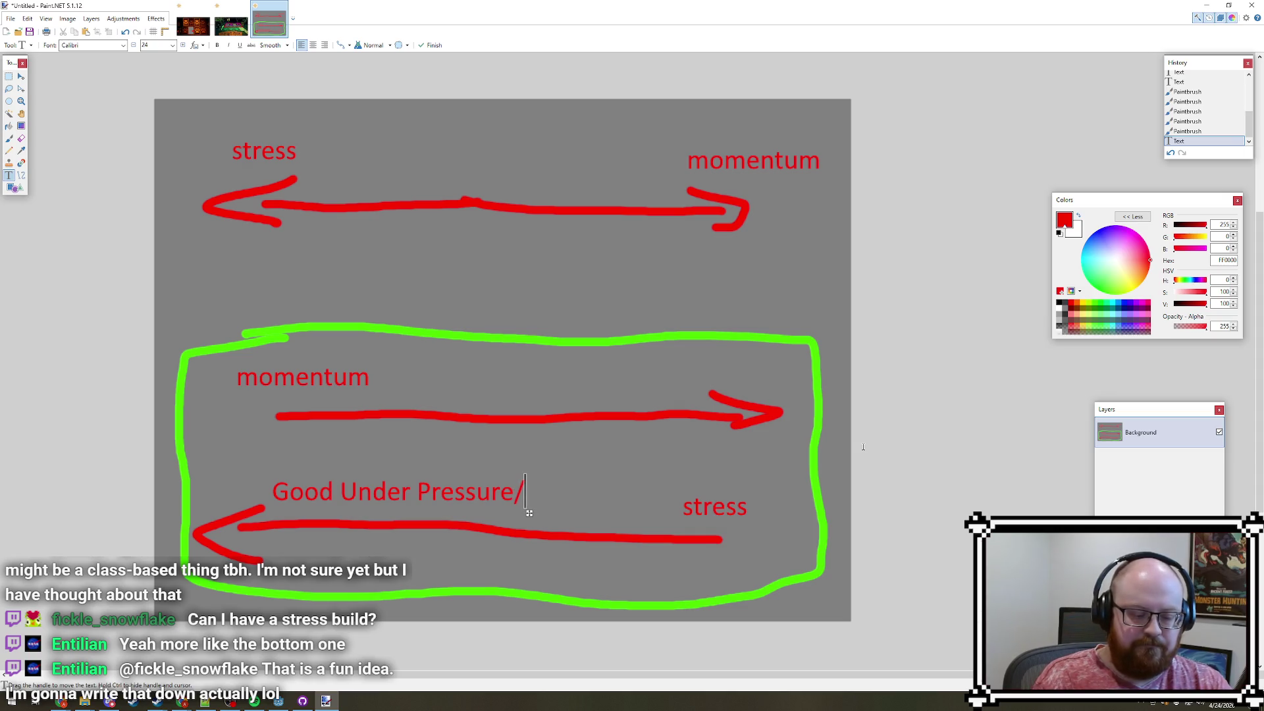
{"action": "type", "text": "Crunch Time"}
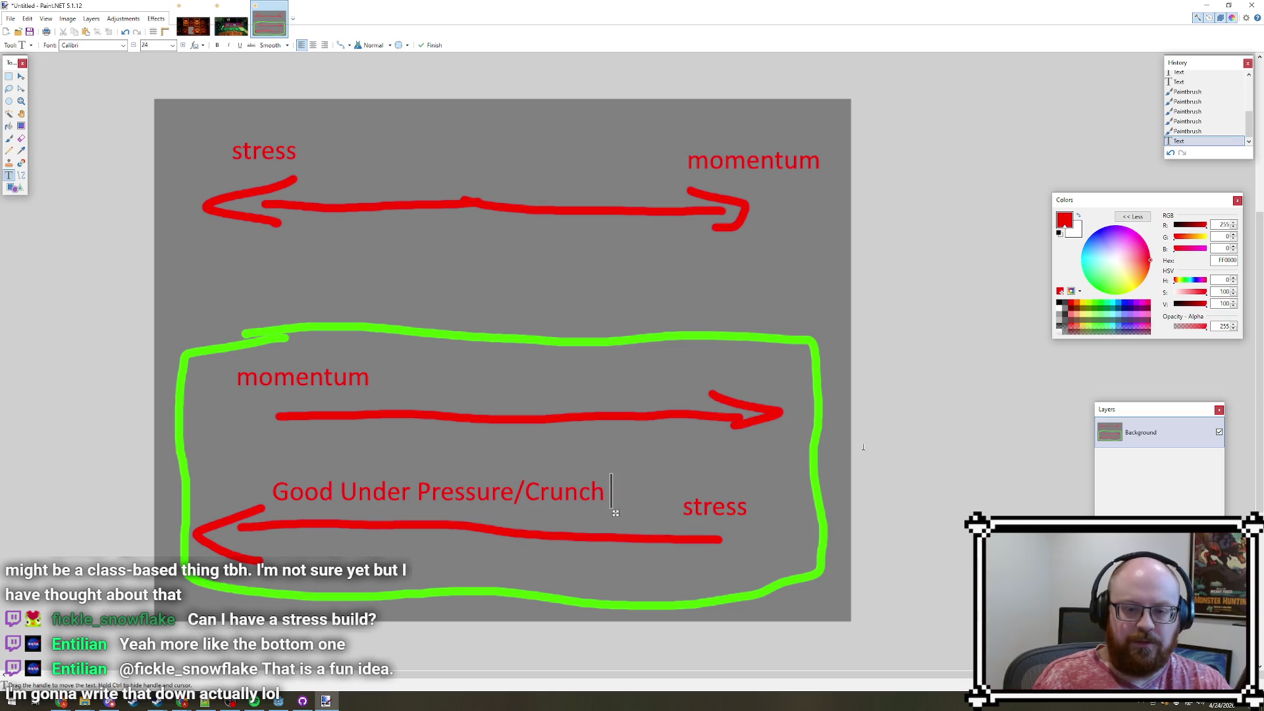
{"action": "left_click", "coordinate": [1089, 303]}
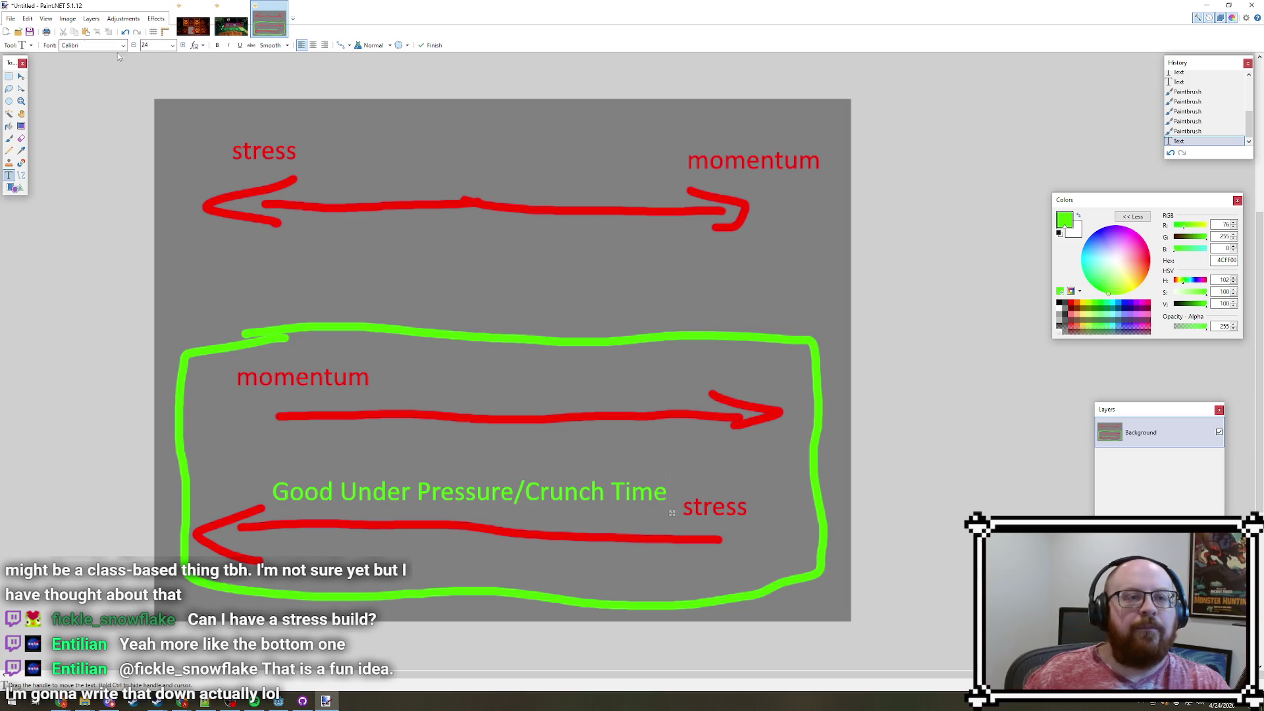
{"action": "double_click", "coordinate": [160, 44]}
{"action": "type", "text": "14"}
{"action": "scroll", "coordinate": [160, 43], "scroll_direction": "down", "scroll_amount": 1}
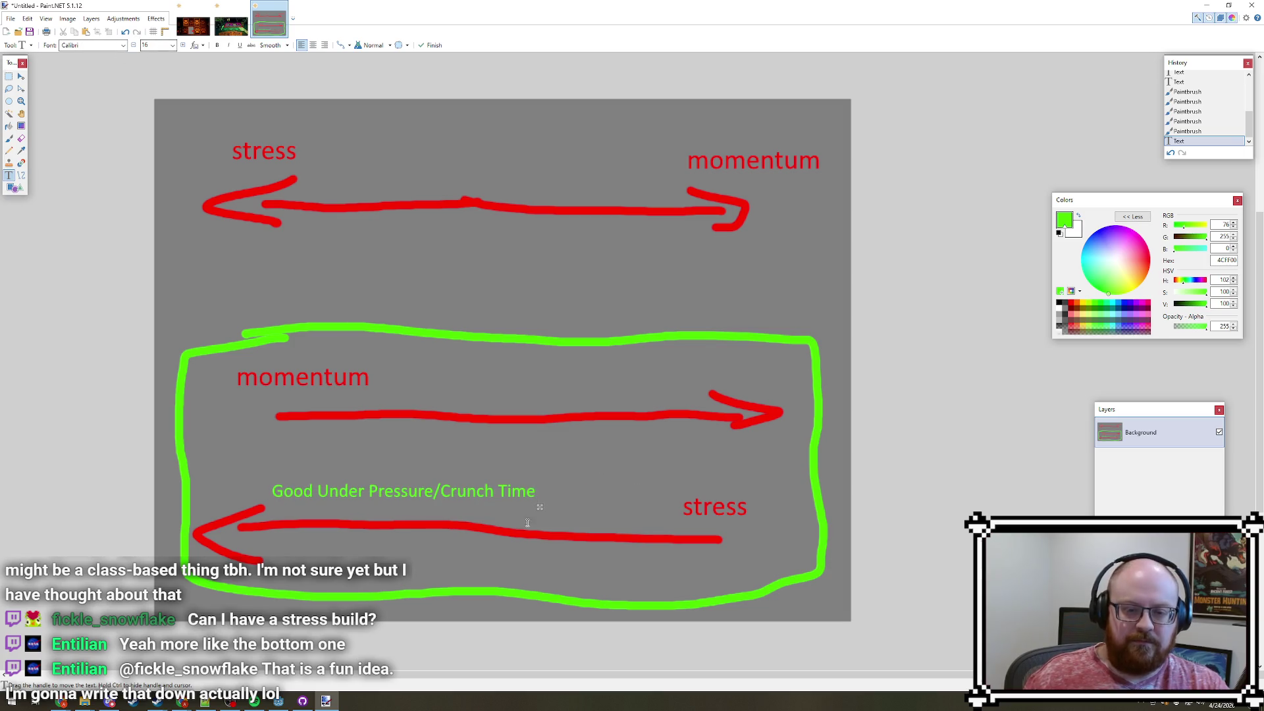
{"action": "mouse_move", "coordinate": [542, 507]}
{"action": "left_mouse_down"}
{"action": "mouse_move", "coordinate": [527, 576]}
{"action": "mouse_move", "coordinate": [520, 564]}
{"action": "left_mouse_up"}
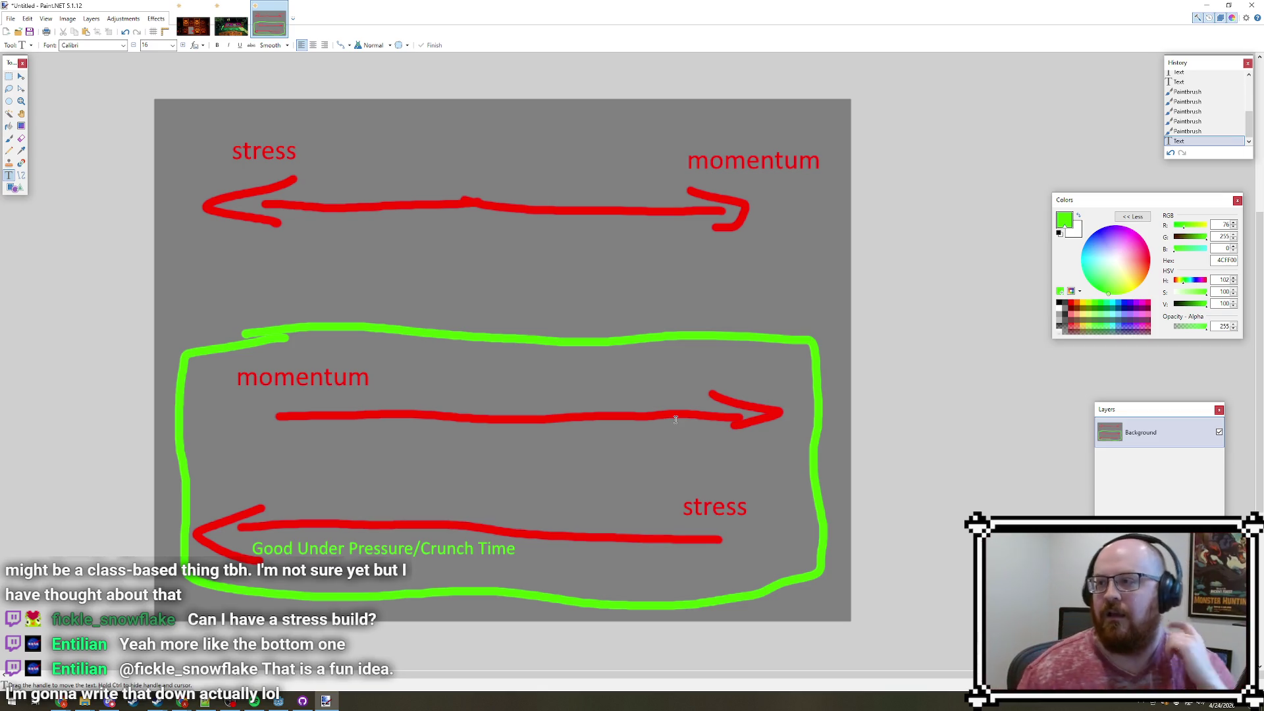
- Move from Paint.NET to the browser and search 'darkest dungeon stress' in a new tab
{"action": "key", "text": "alt+Tab"}
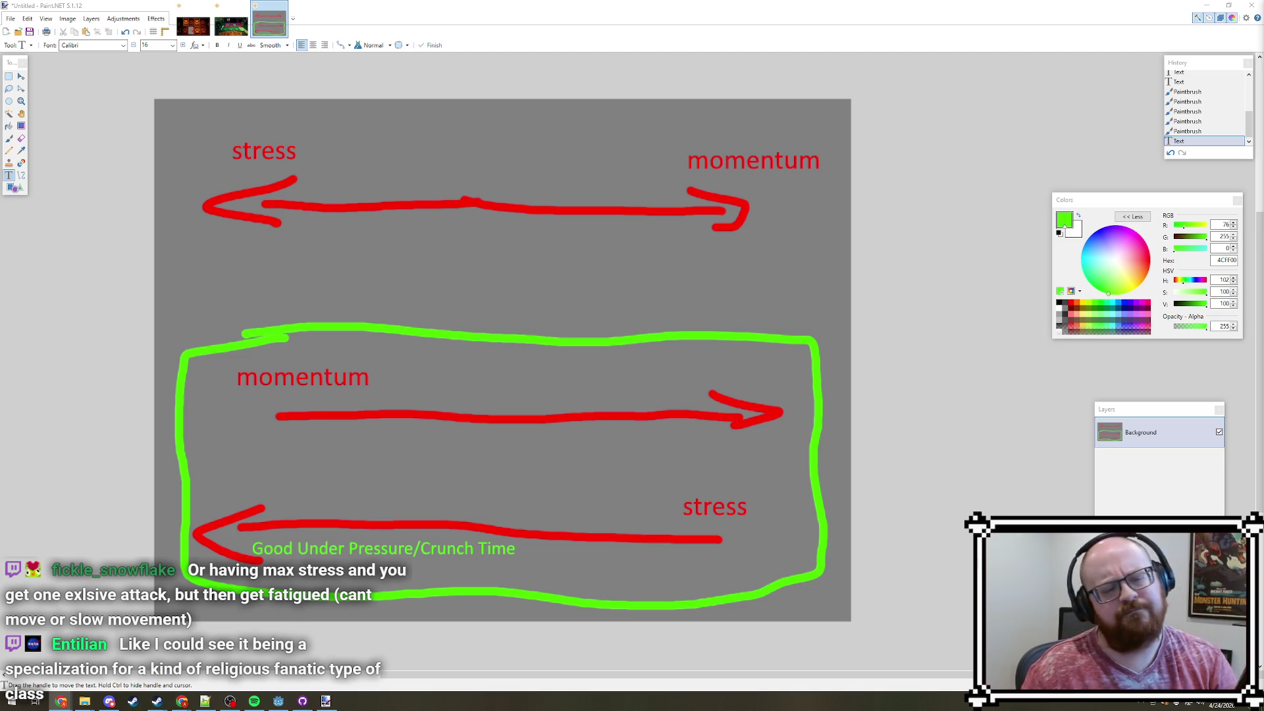
{"action": "left_click", "coordinate": [1207, 5]}
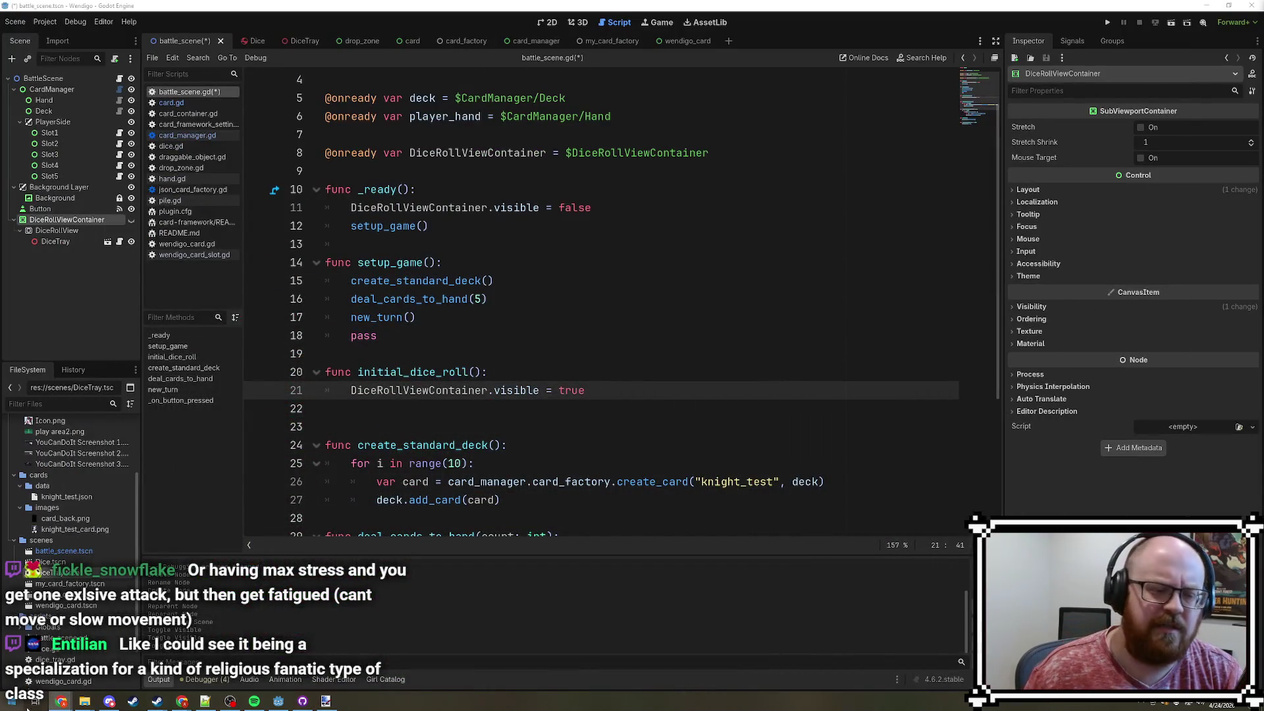
{"action": "mouse_move", "coordinate": [61, 701]}
{"action": "mouse_move", "coordinate": [314, 658]}
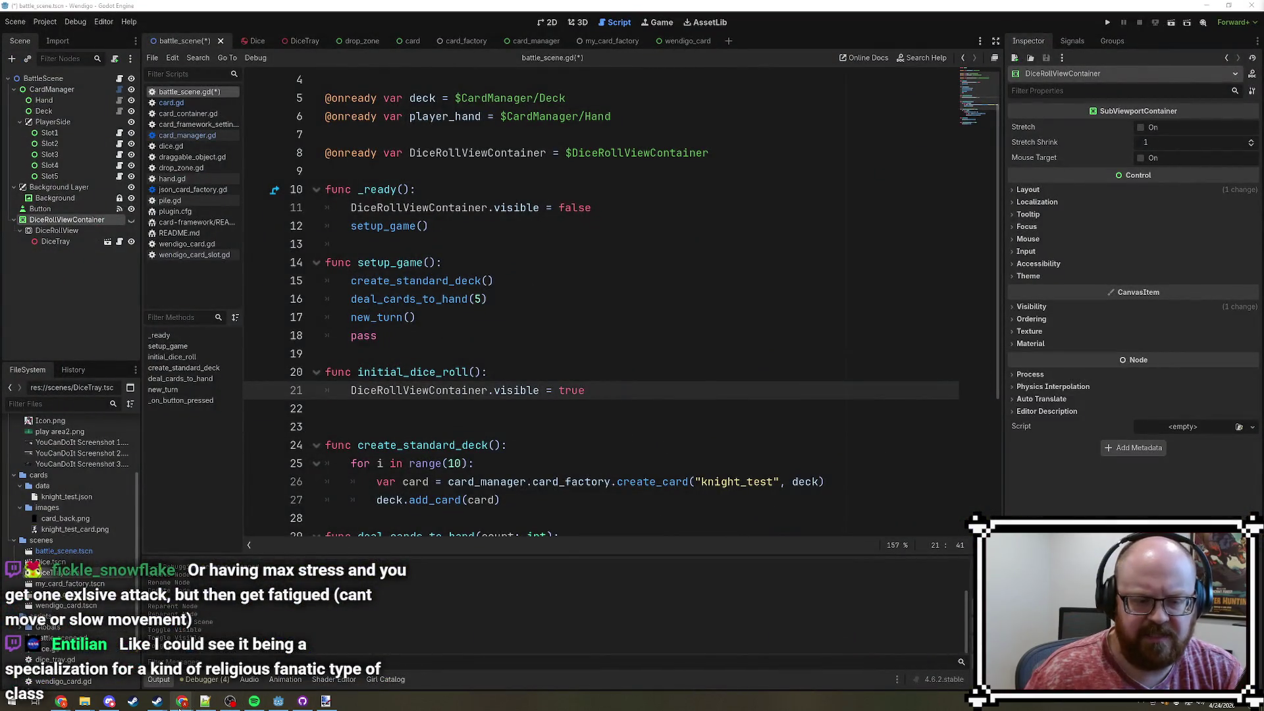
{"action": "left_click", "coordinate": [181, 701]}
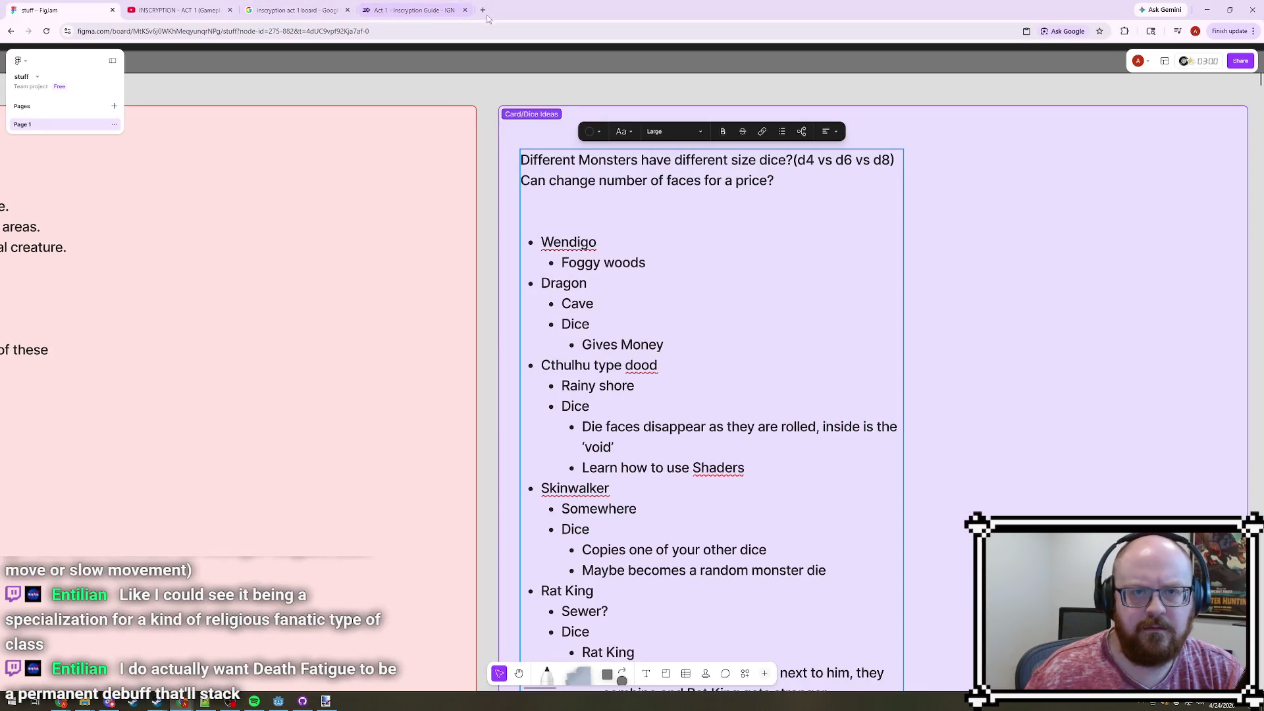
{"action": "left_click", "coordinate": [483, 9]}
{"action": "type", "text": "d"}
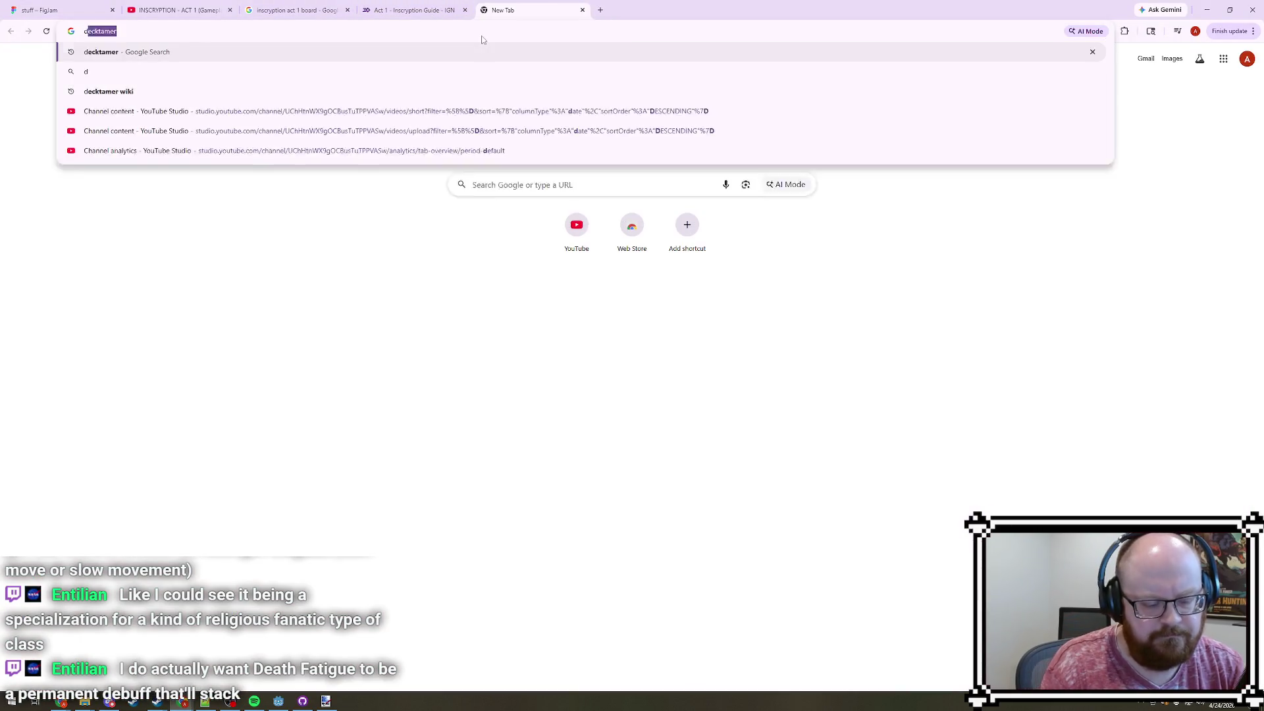
{"action": "type", "text": "arkest dungeon st"}
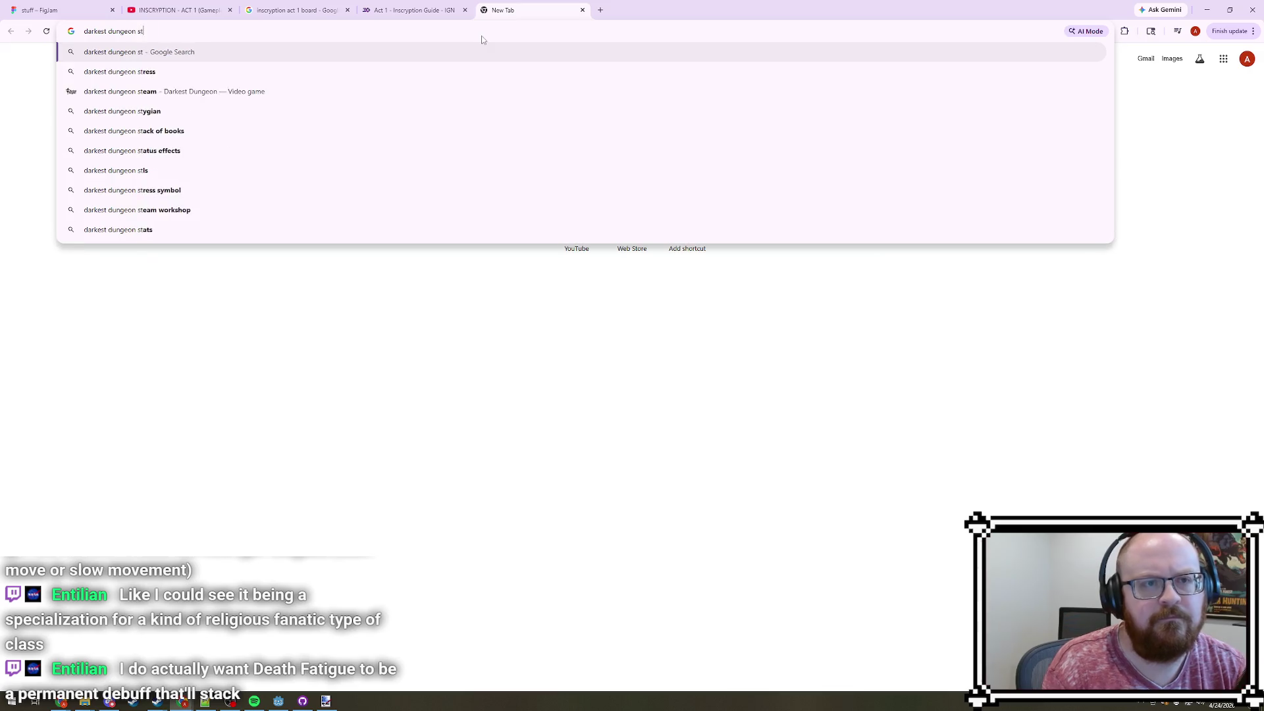
{"action": "type", "text": "ress"}
{"action": "key", "text": "Return"}
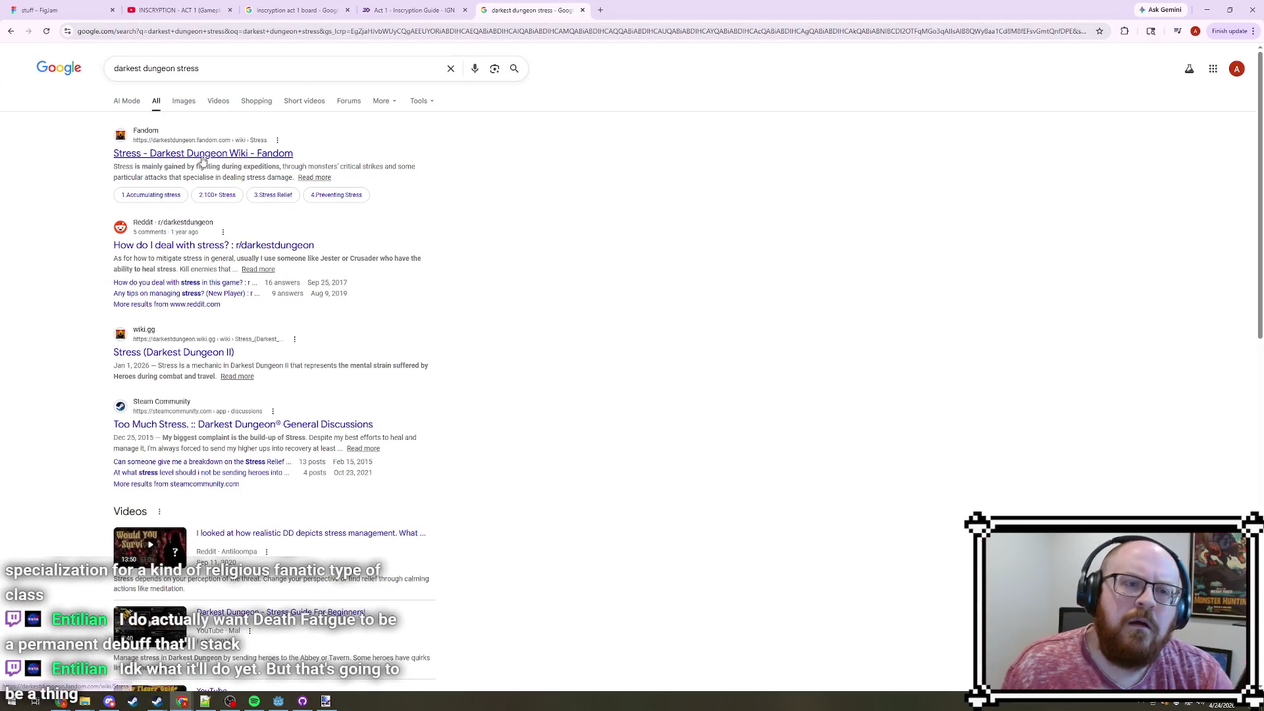
- Open the Darkest Dungeon Wiki Stress article at 150% zoom and read down through it
{"action": "left_click", "coordinate": [203, 153]}
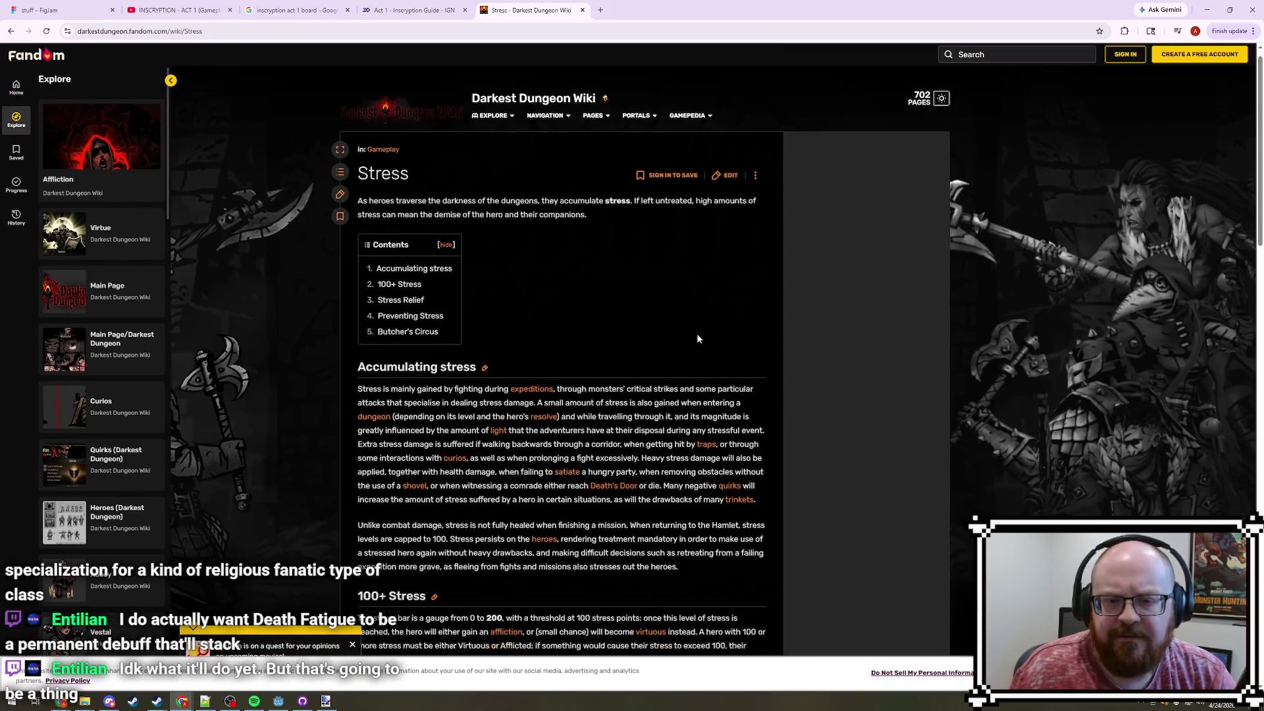
{"action": "scroll", "coordinate": [698, 339], "scroll_direction": "down", "scroll_amount": 3}
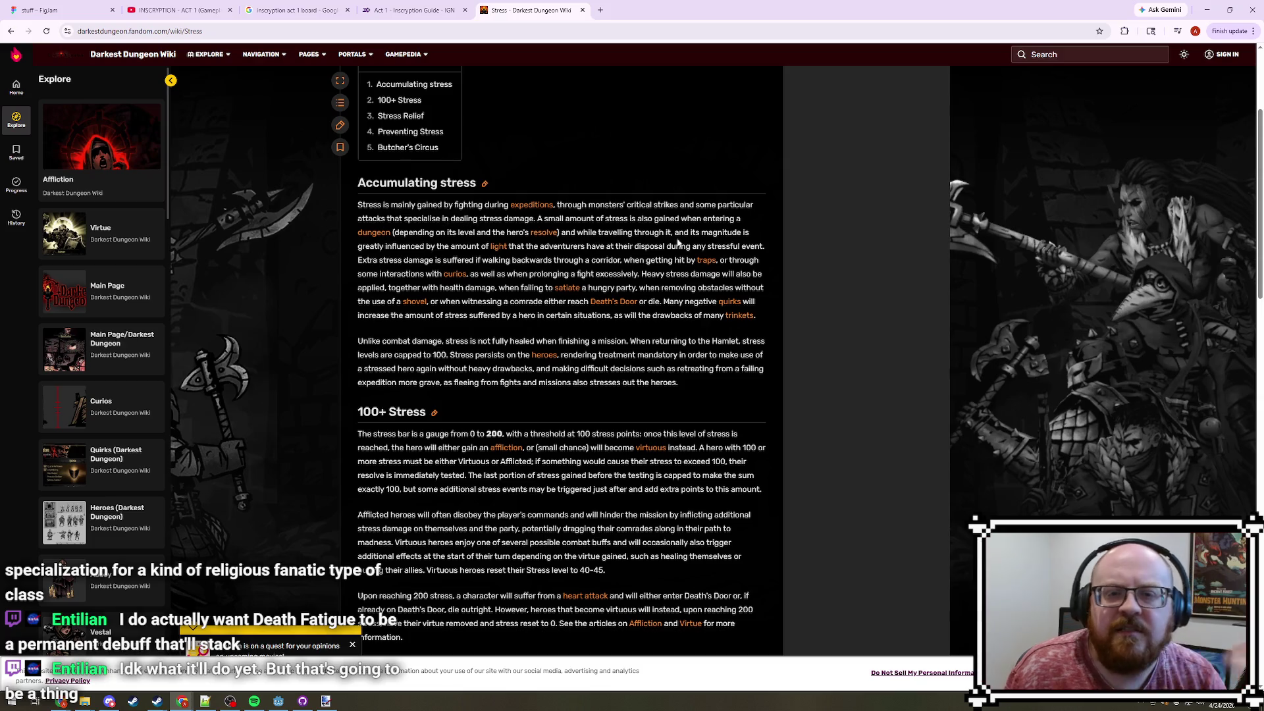
{"action": "key", "text": "ctrl+plus"}
{"action": "key", "text": "ctrl+plus"}
{"action": "key", "text": "ctrl+plus"}
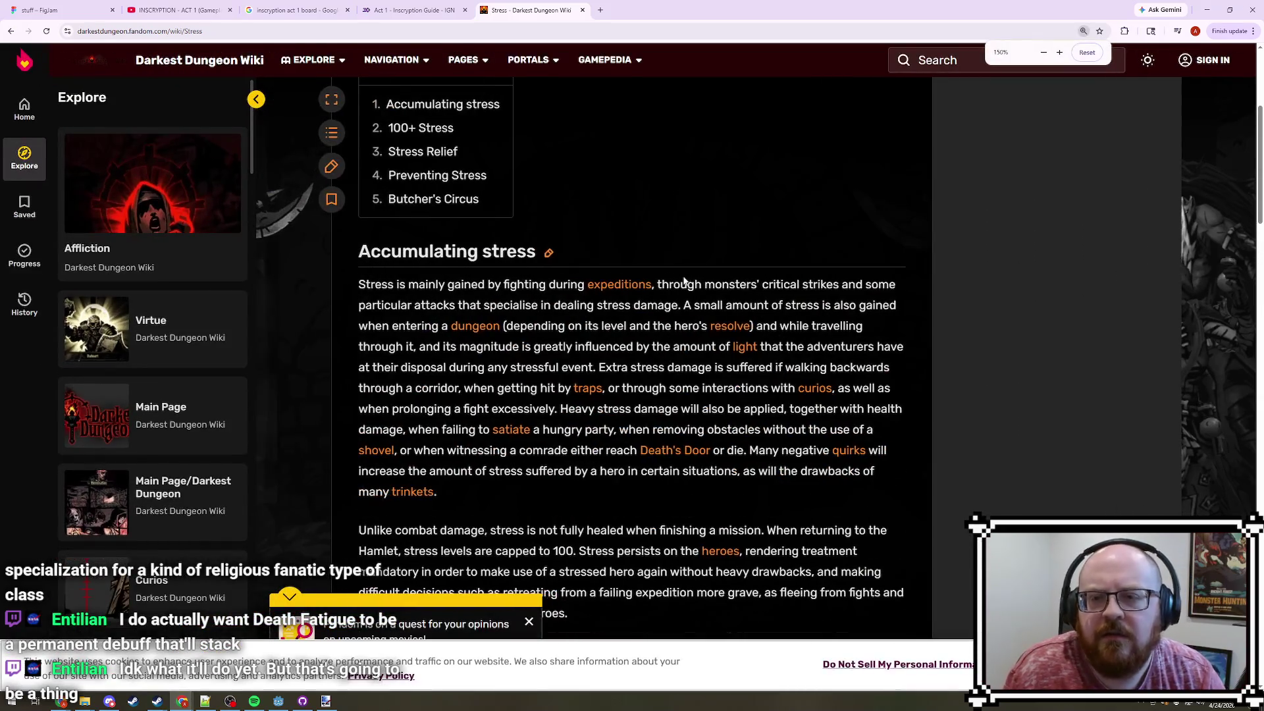
{"action": "scroll", "coordinate": [742, 331], "scroll_direction": "down", "scroll_amount": 1}
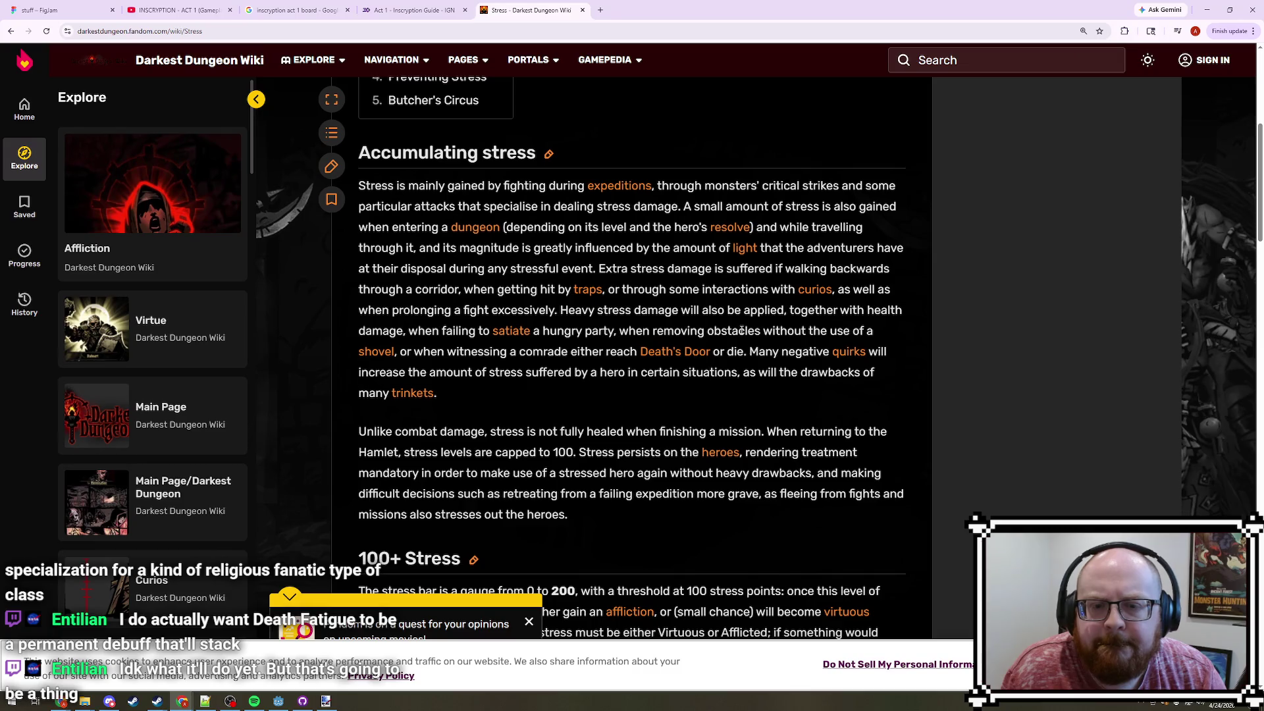
{"action": "scroll", "coordinate": [742, 331], "scroll_direction": "down", "scroll_amount": 5}
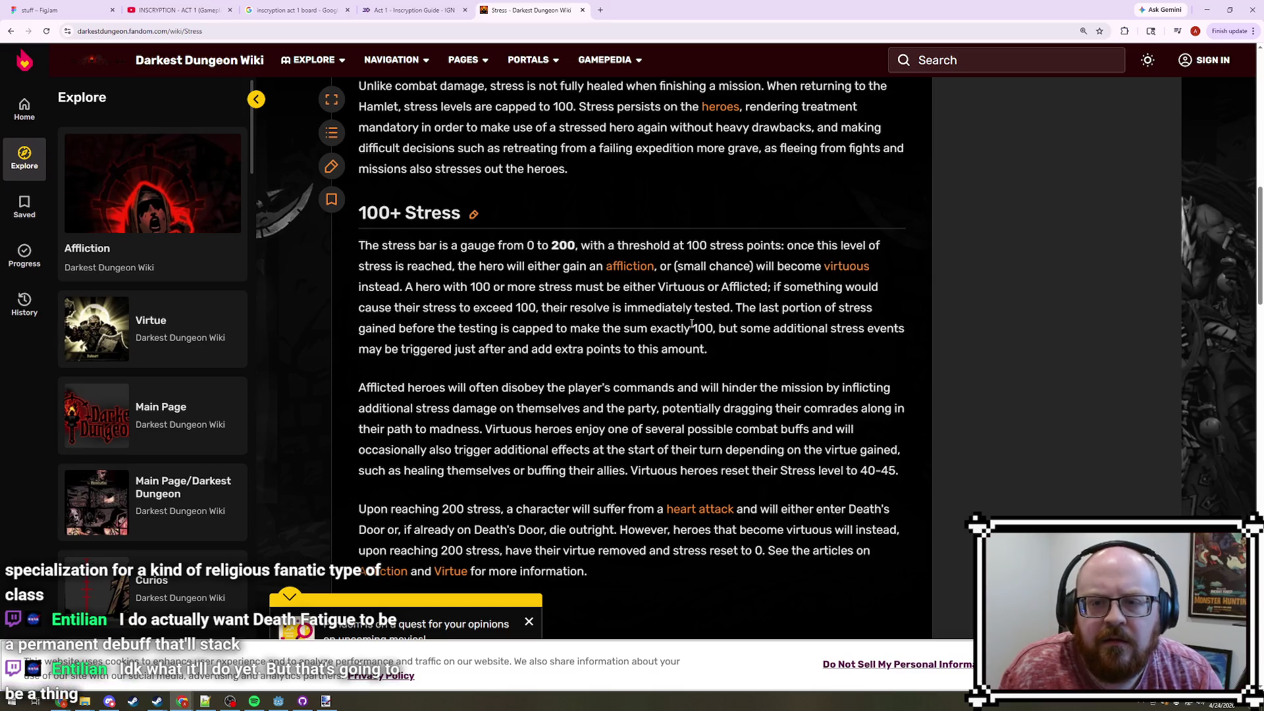
{"action": "scroll", "coordinate": [757, 347], "scroll_direction": "down", "scroll_amount": 3}
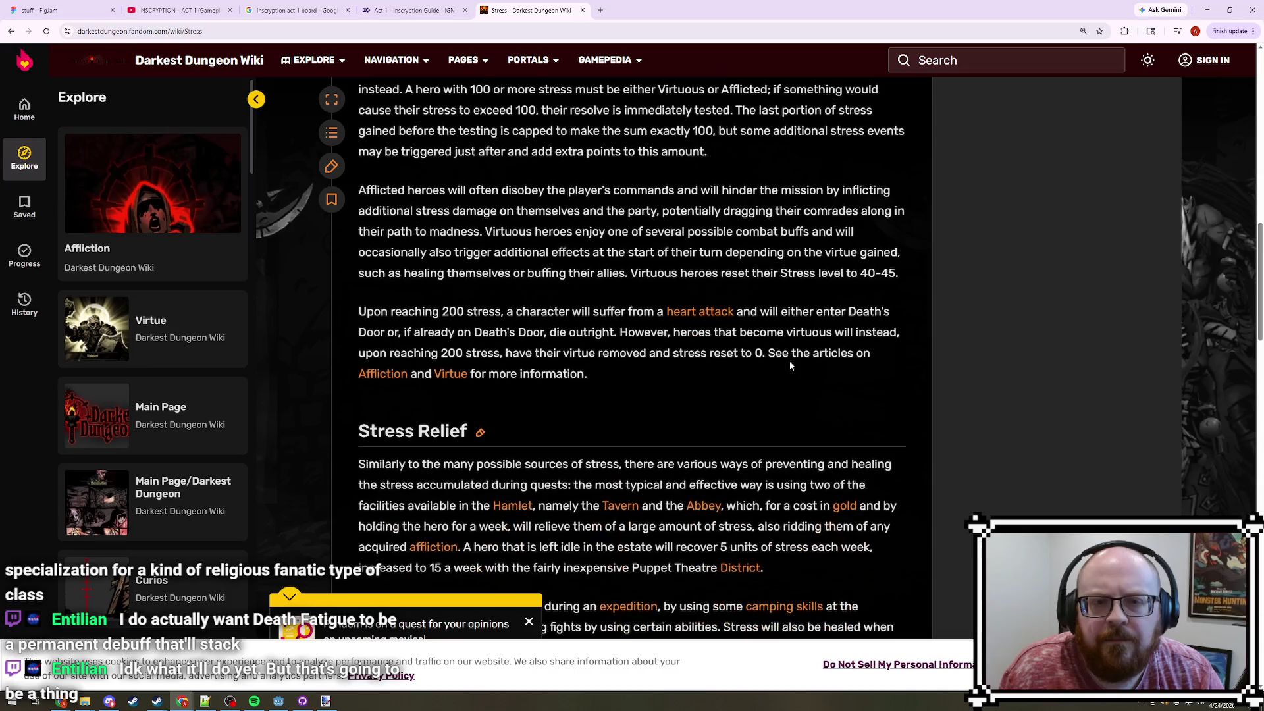
{"action": "scroll", "coordinate": [791, 366], "scroll_direction": "down", "scroll_amount": 6}
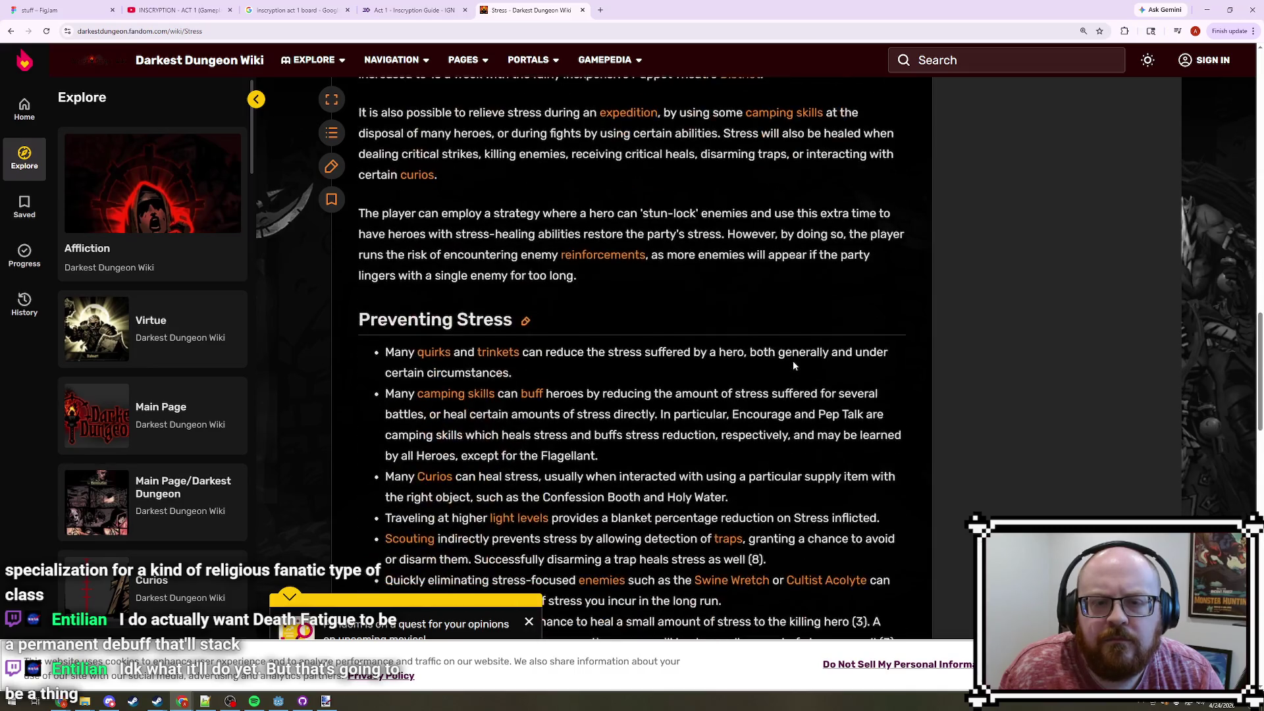
{"action": "scroll", "coordinate": [794, 364], "scroll_direction": "down", "scroll_amount": 10}
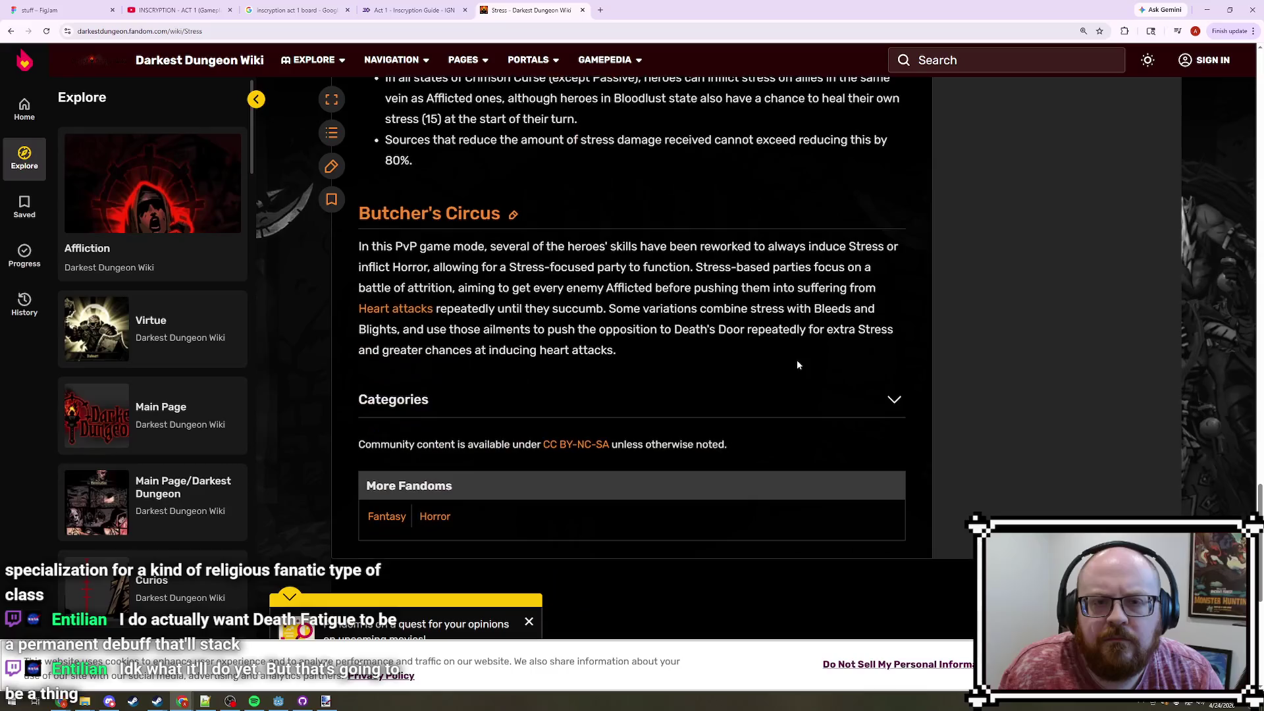
- Scroll back up the Stress article and return to the Google results
{"action": "scroll", "coordinate": [796, 364], "scroll_direction": "up", "scroll_amount": 2}
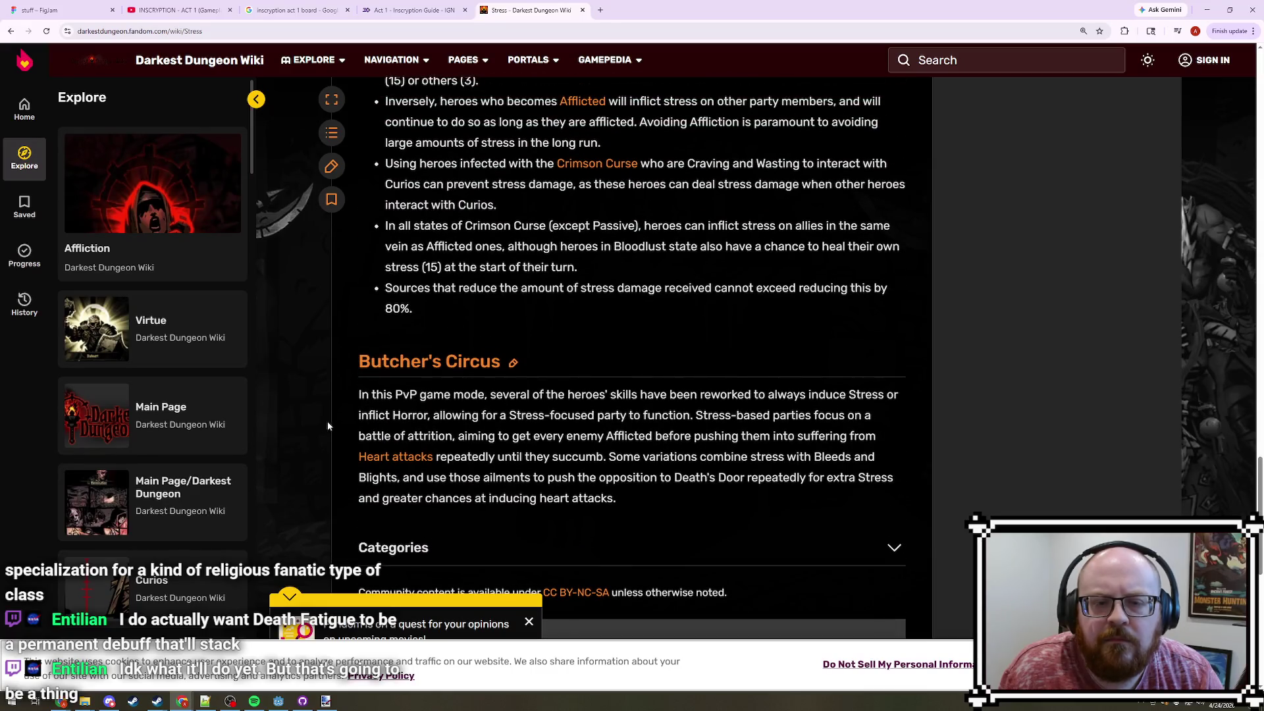
{"action": "scroll", "coordinate": [602, 445], "scroll_direction": "up", "scroll_amount": 5}
{"action": "scroll", "coordinate": [676, 462], "scroll_direction": "up", "scroll_amount": 5}
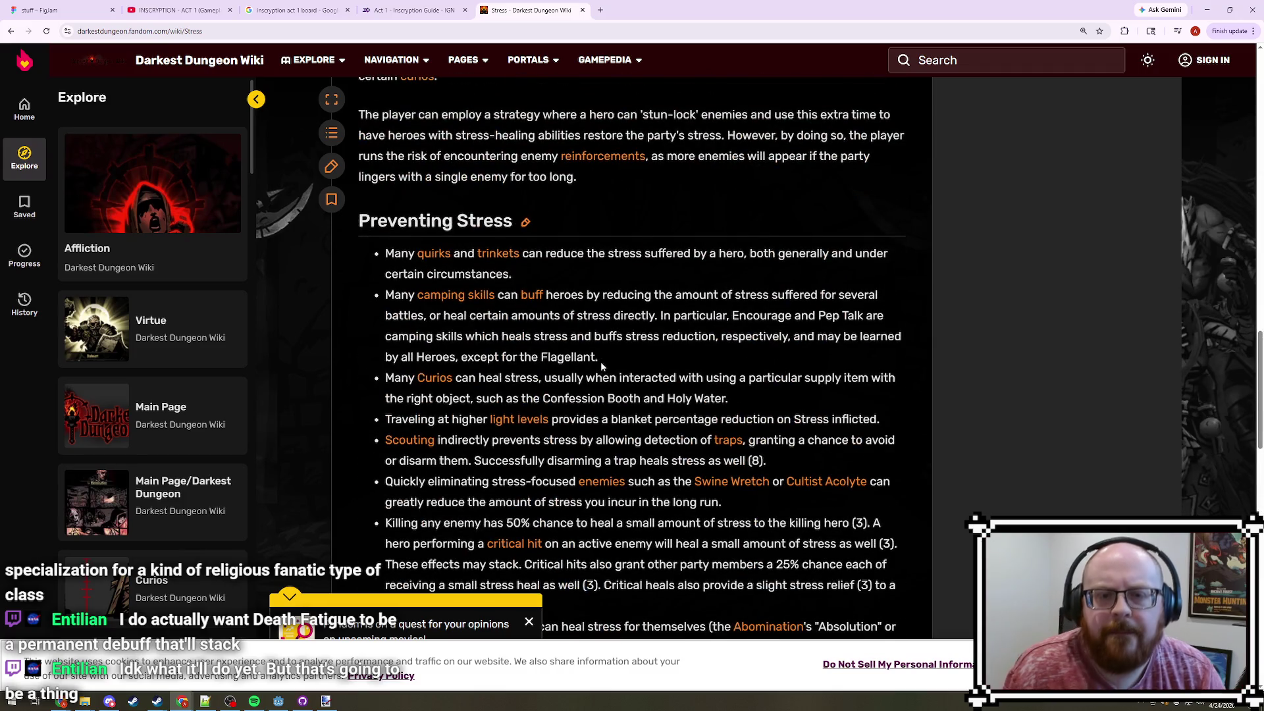
{"action": "scroll", "coordinate": [593, 372], "scroll_direction": "up", "scroll_amount": 5}
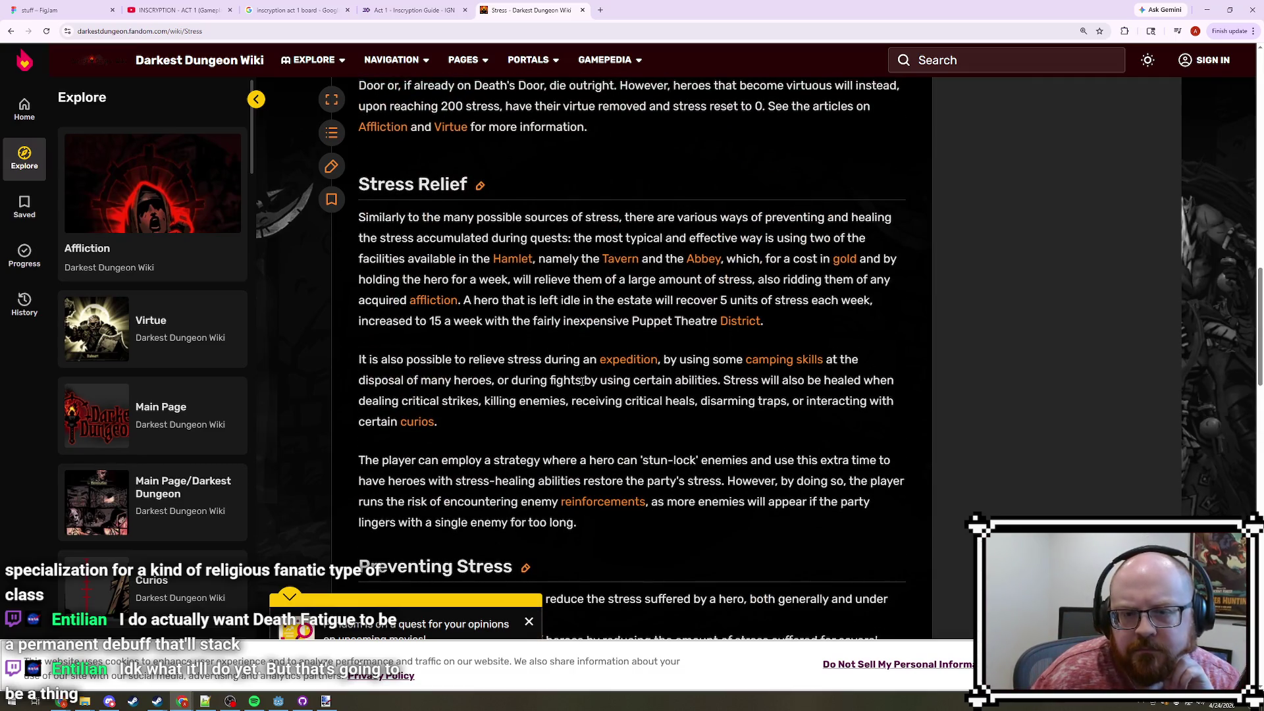
{"action": "left_click", "coordinate": [11, 31]}
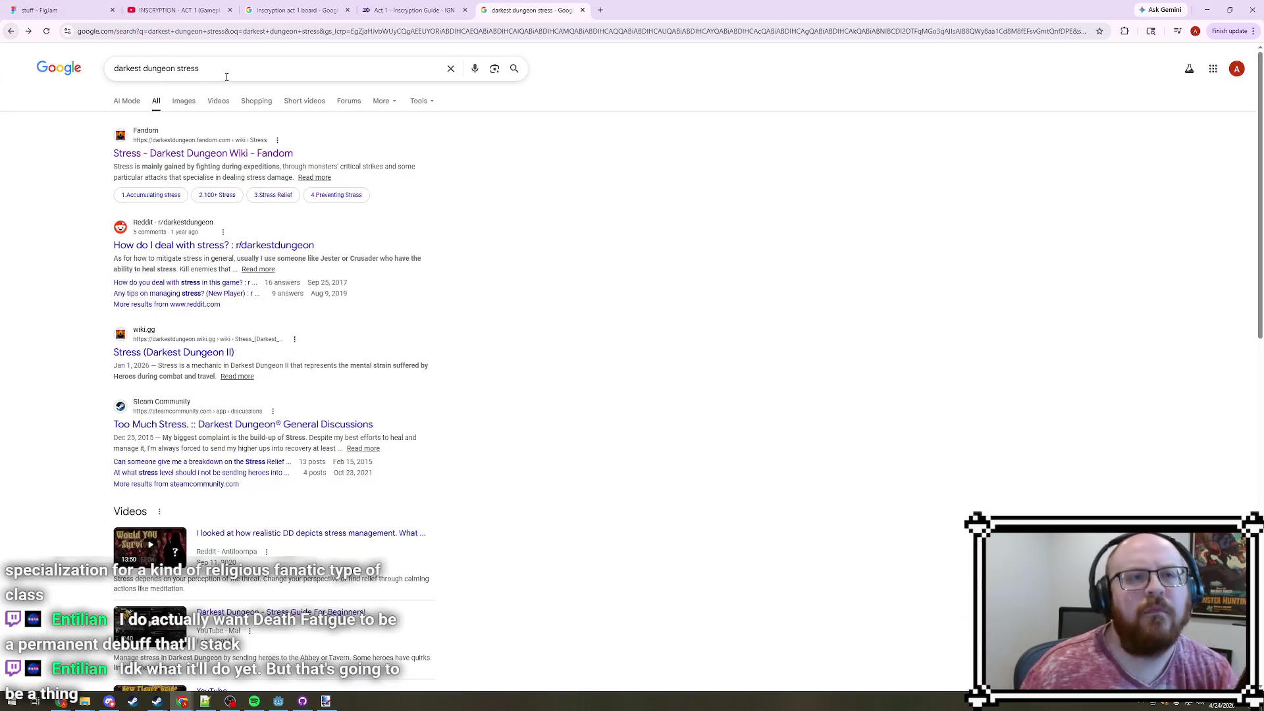
- Search 'darkest dungeon stress benefits', expand the AI overview, then close that tab
{"action": "left_click", "coordinate": [245, 75]}
{"action": "type", "text": "benefits"}
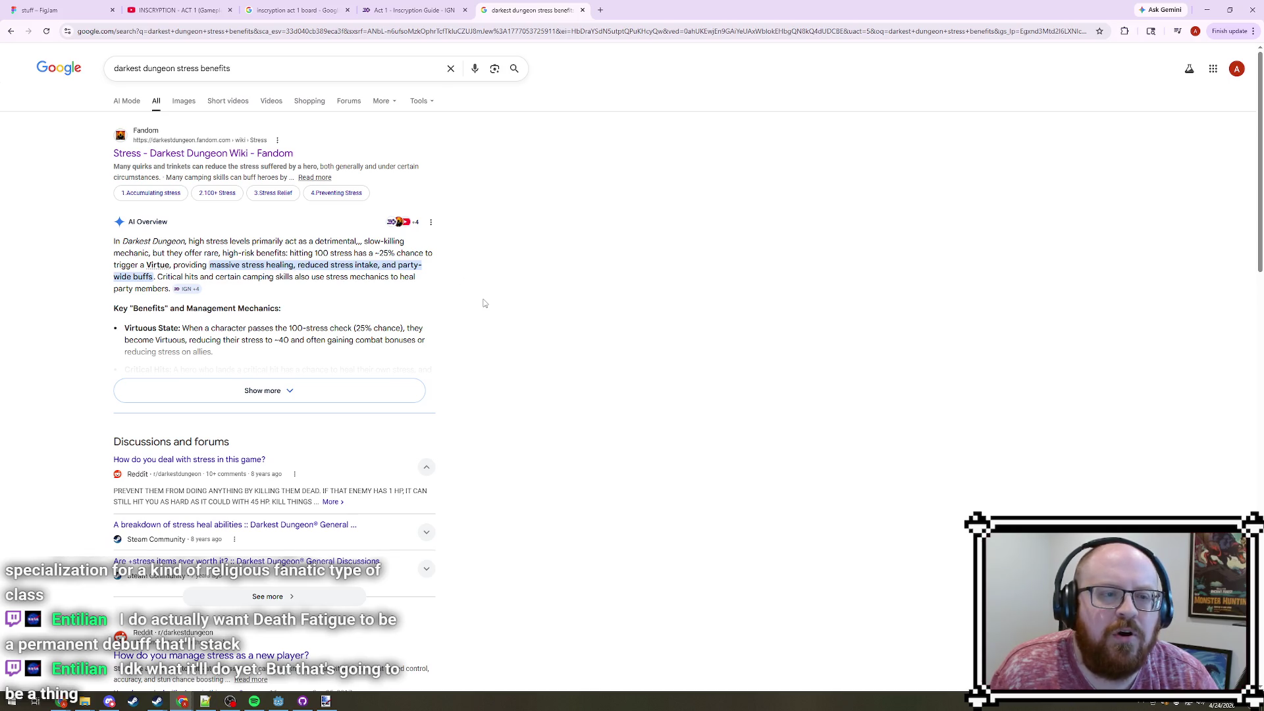
{"action": "left_click", "coordinate": [256, 391]}
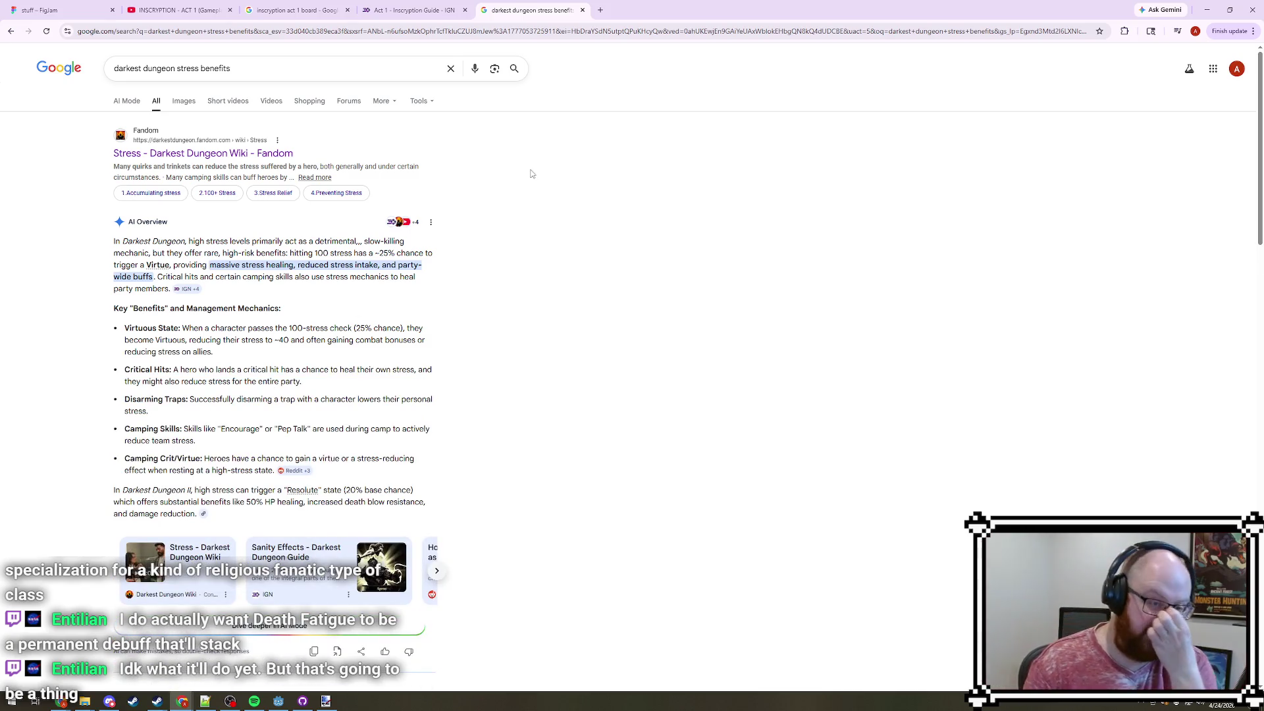
{"action": "middle_click", "coordinate": [519, 4]}
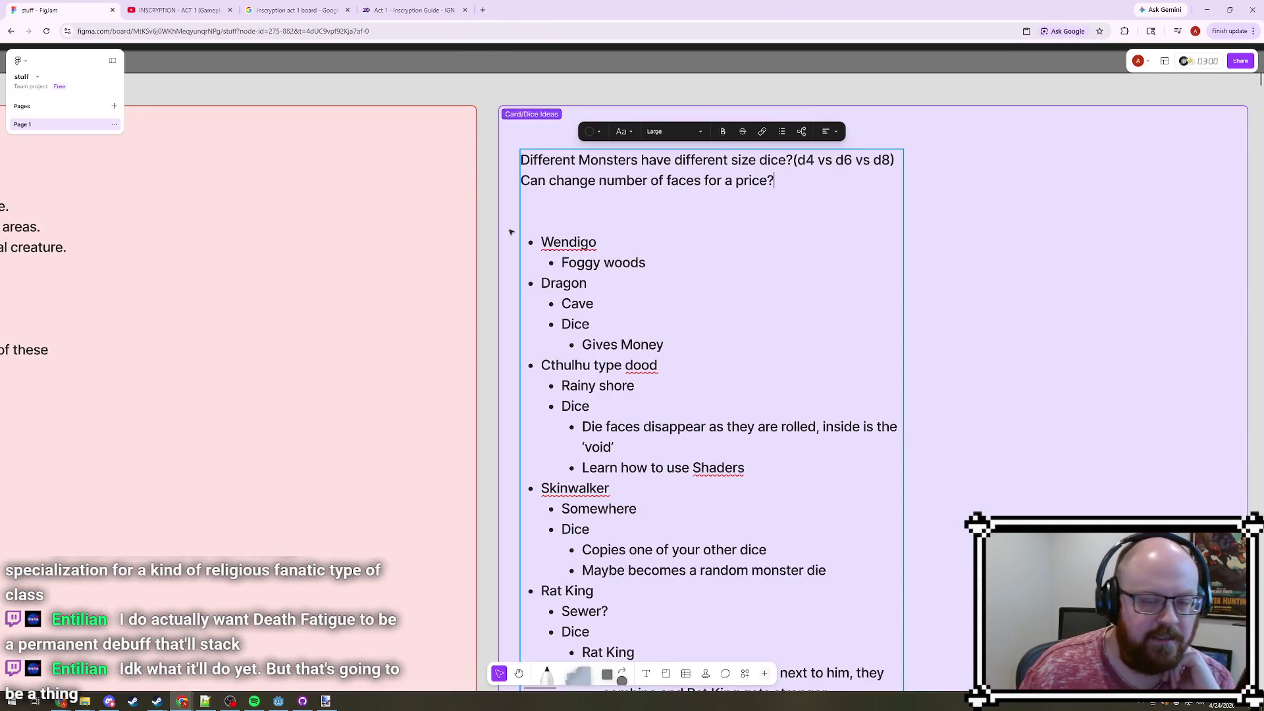
- Look over the Card/Dice Ideas notes, then go to the Inscryption Act 1 guide tab
{"action": "scroll", "coordinate": [624, 263], "scroll_direction": "down", "scroll_amount": 3}
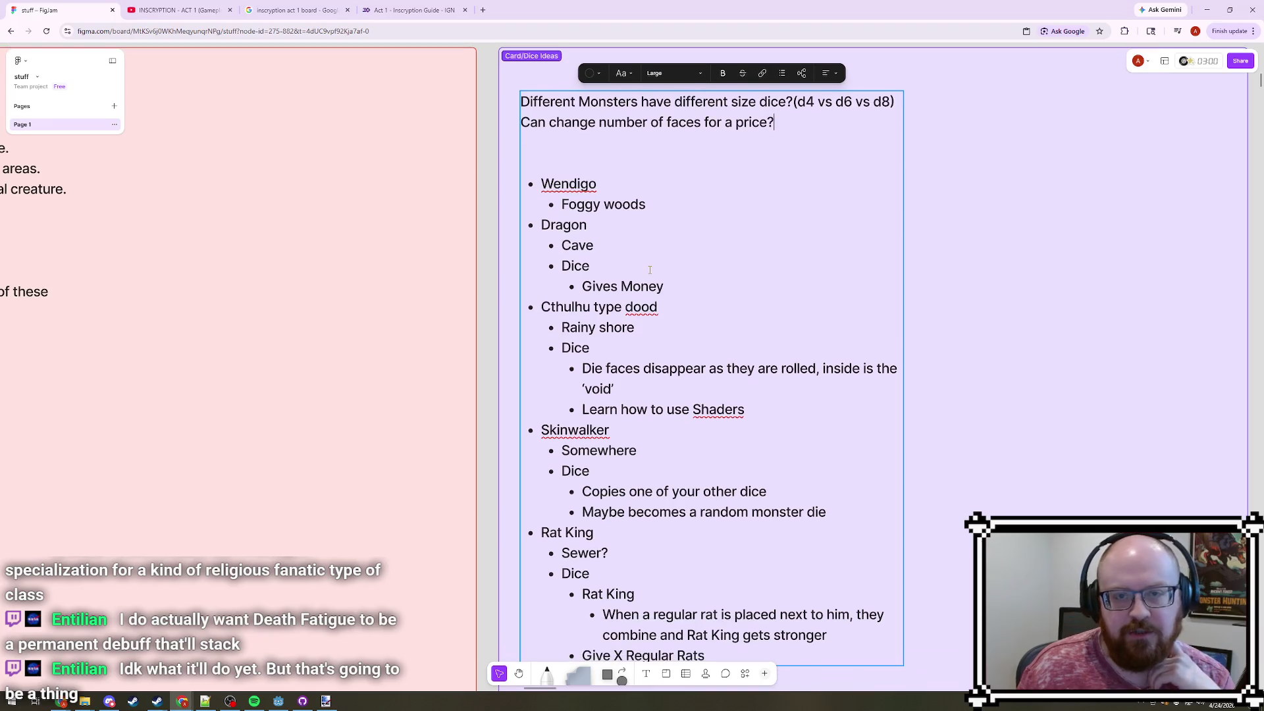
{"action": "scroll", "coordinate": [649, 269], "scroll_direction": "up", "scroll_amount": 1}
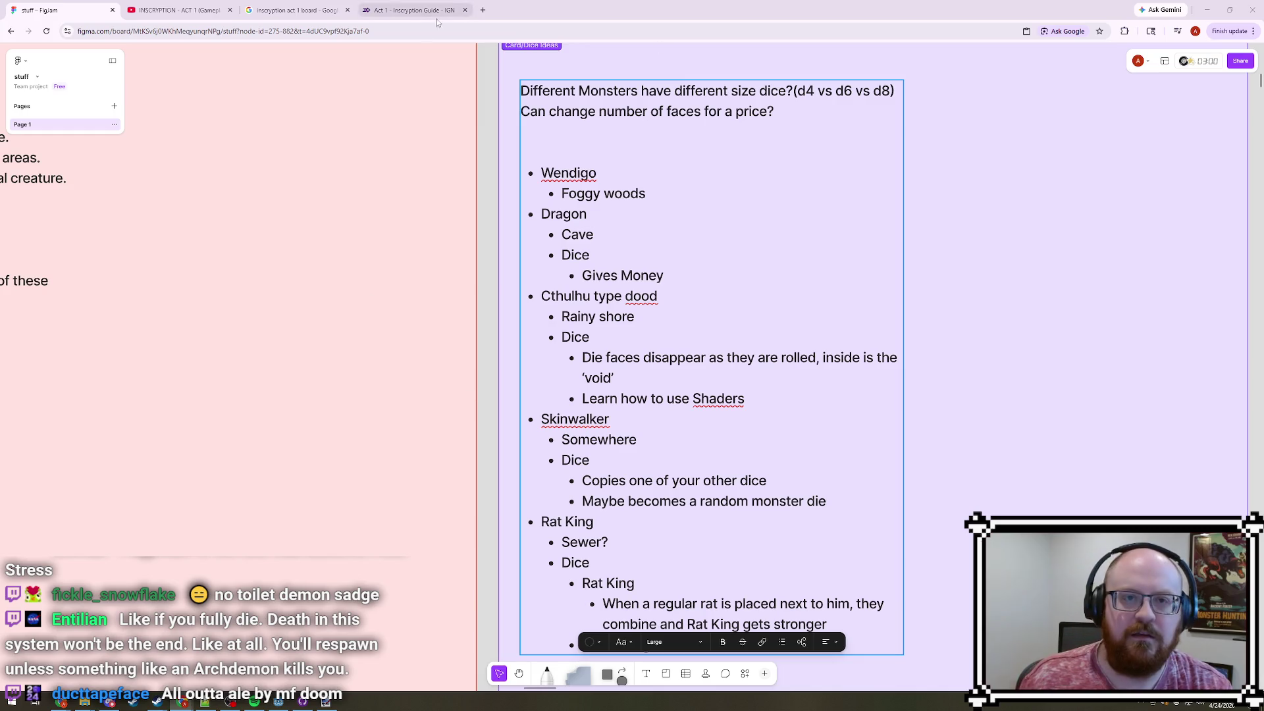
{"action": "left_click", "coordinate": [410, 10]}
- Search 'flagellant', read the Darkest Dungeon Wiki Flagellant article, then close its tab
{"action": "left_click", "coordinate": [407, 31]}
{"action": "key", "text": "BackSpace"}
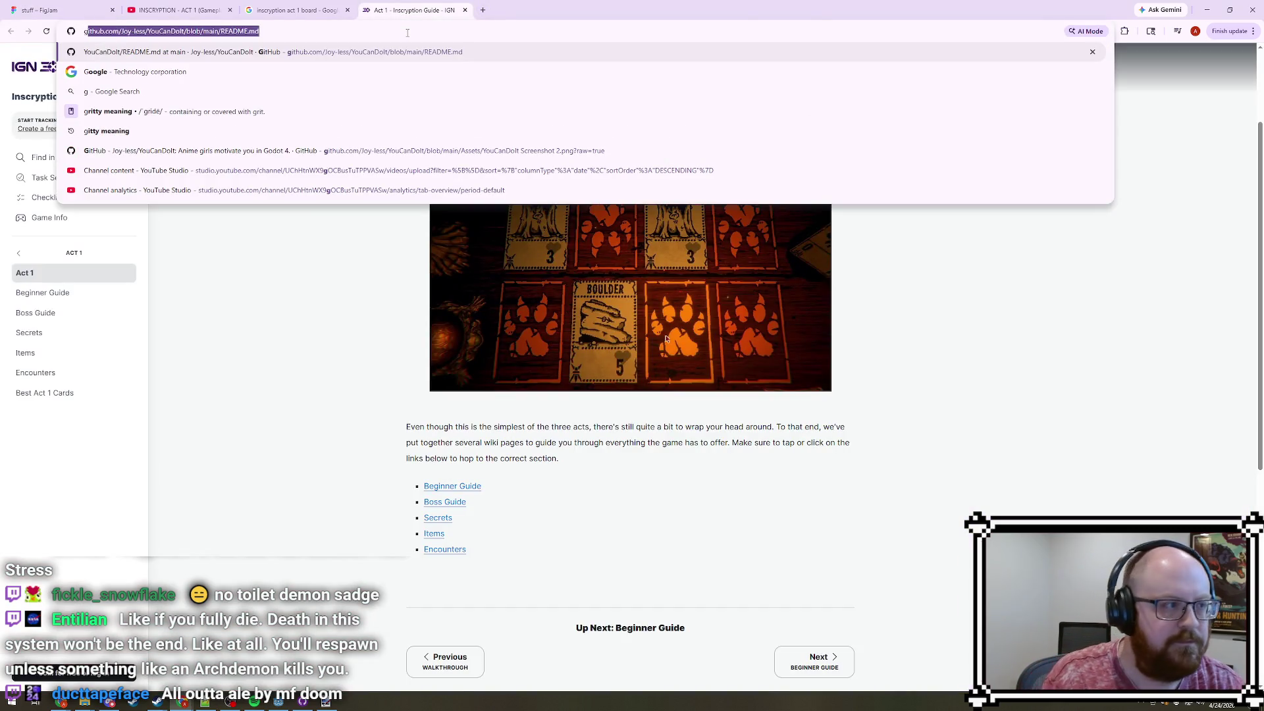
{"action": "type", "text": "fla"}
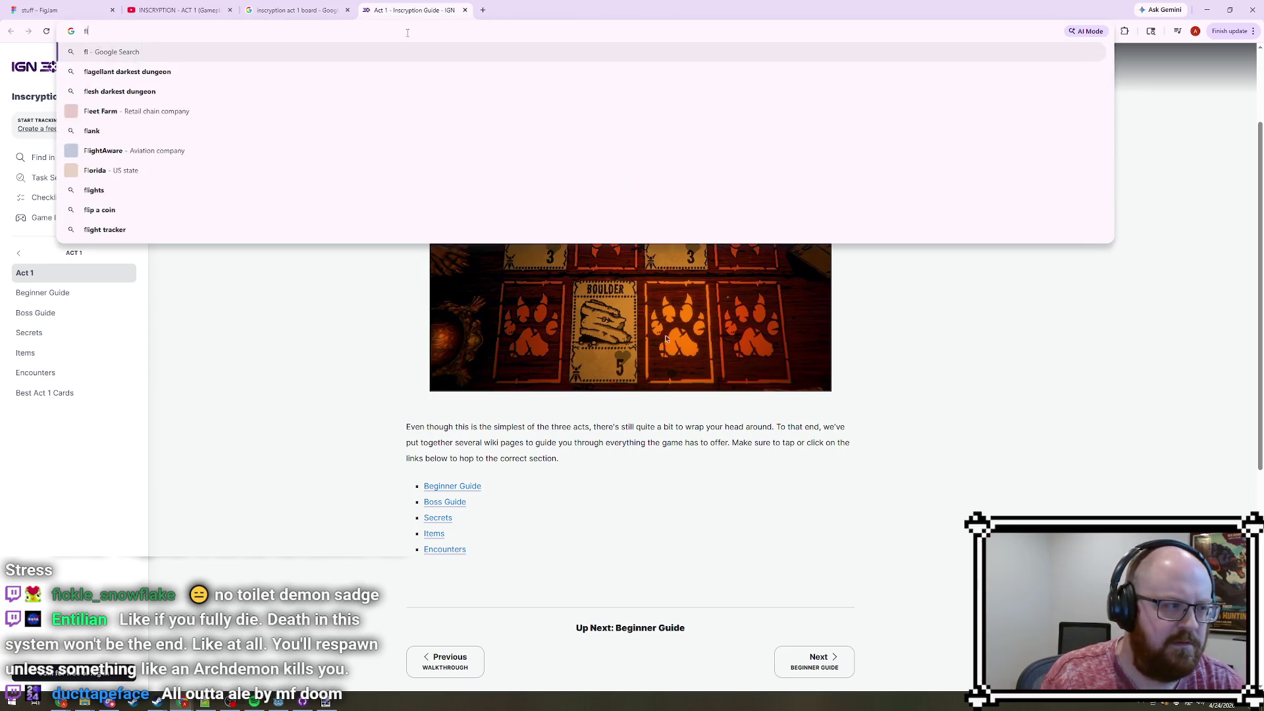
{"action": "type", "text": "gell"}
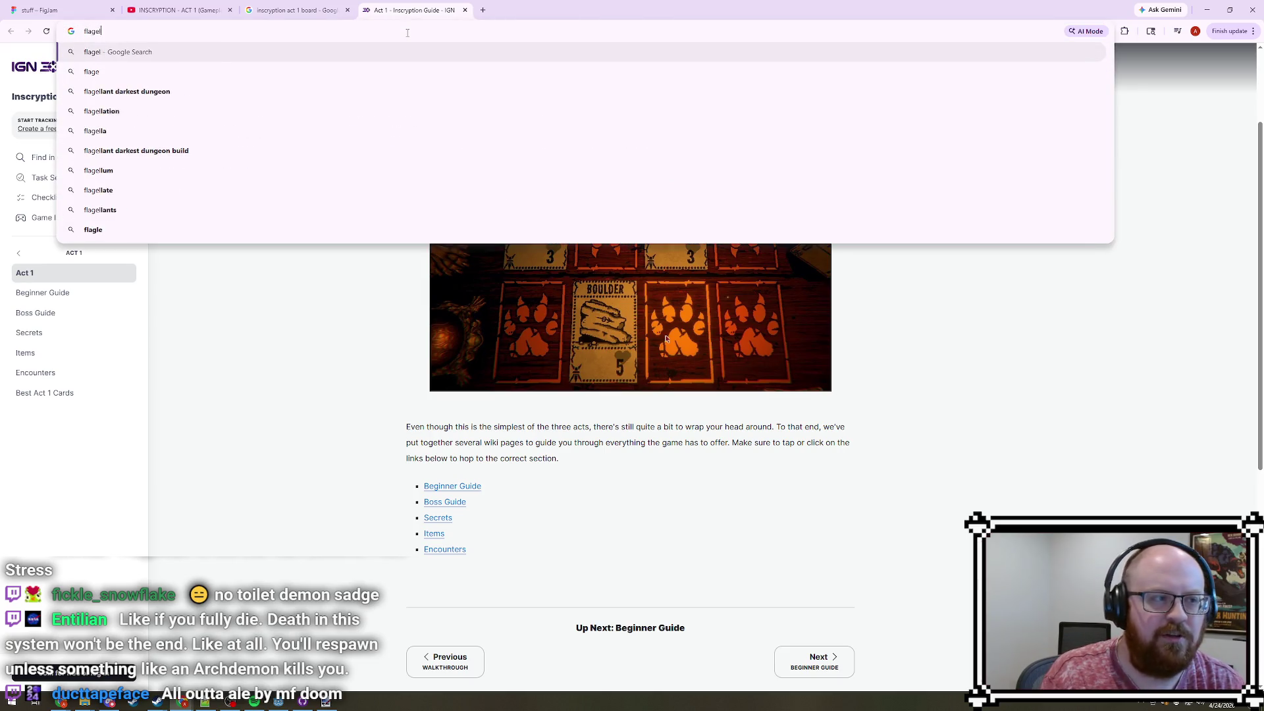
{"action": "type", "text": "ant"}
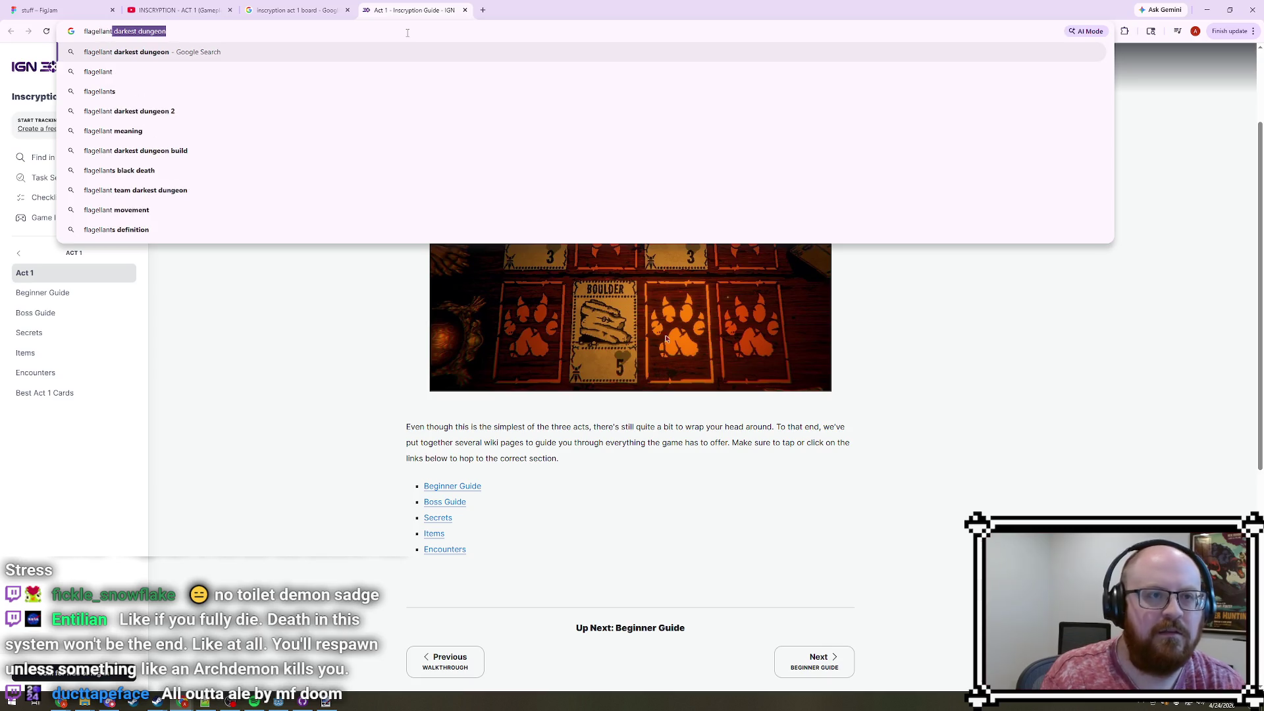
{"action": "key", "text": "Return"}
{"action": "left_click", "coordinate": [256, 154]}
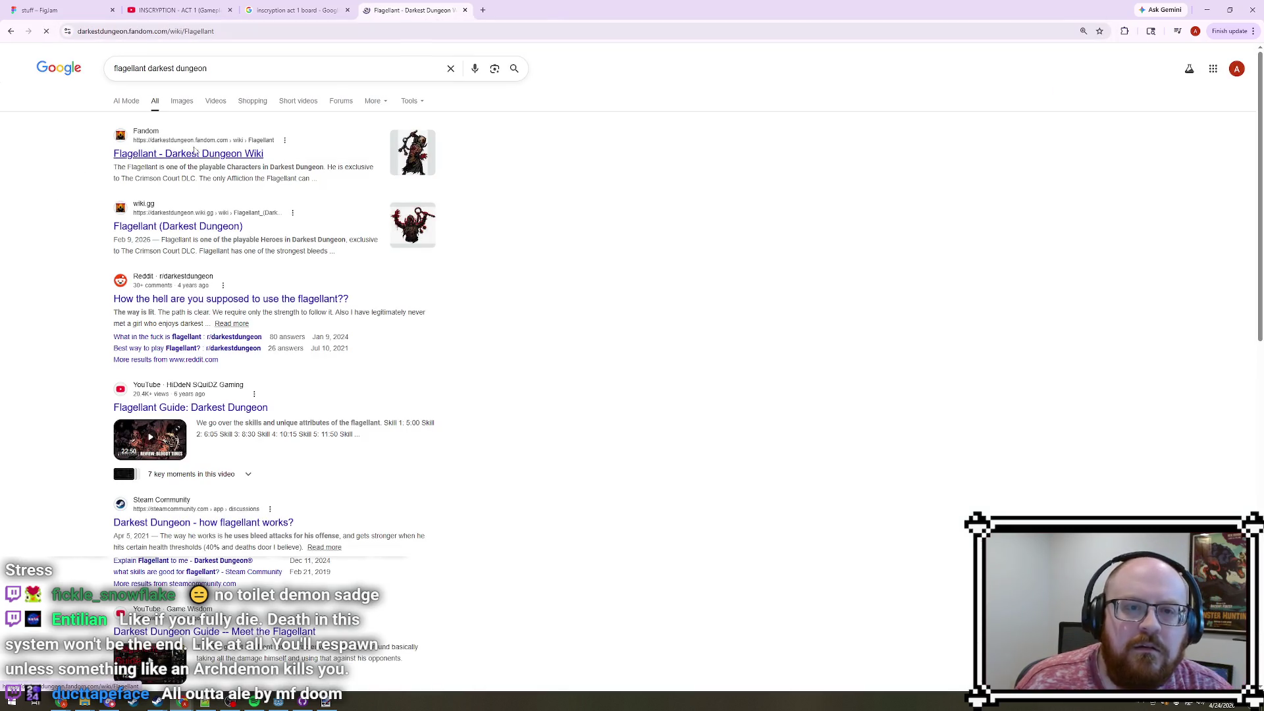
{"action": "scroll", "coordinate": [564, 270], "scroll_direction": "down", "scroll_amount": 3}
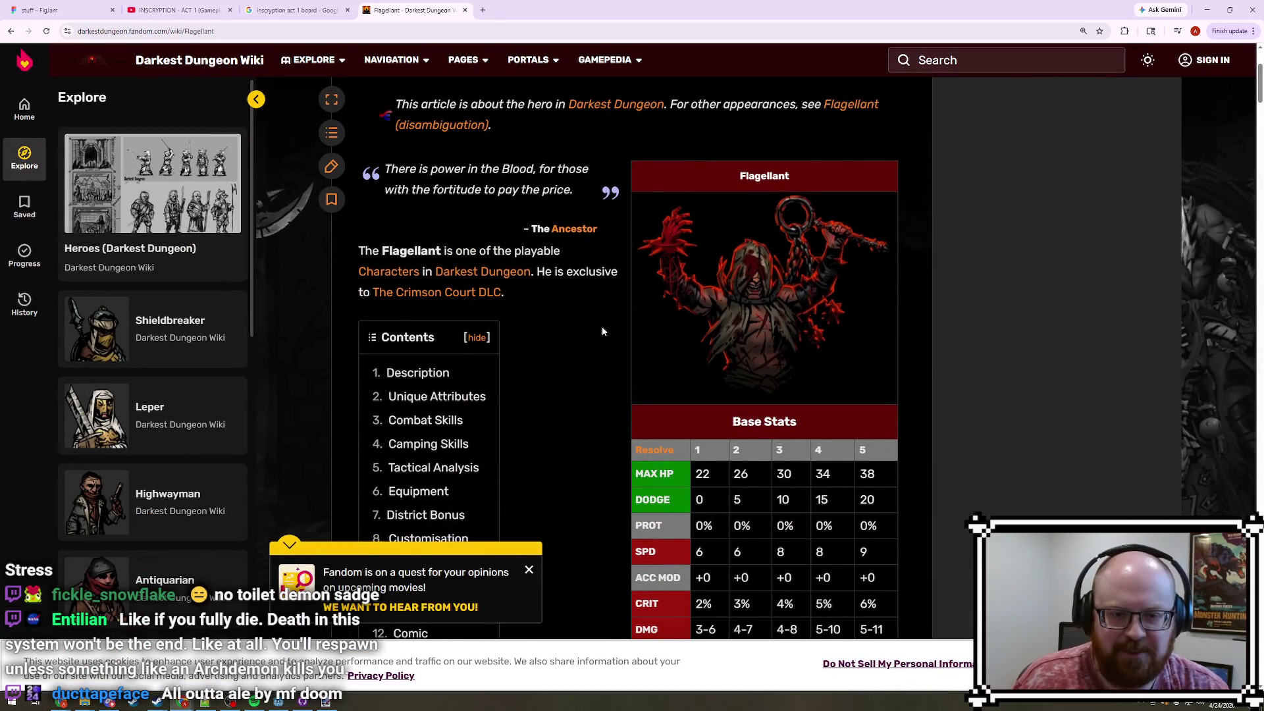
{"action": "scroll", "coordinate": [602, 331], "scroll_direction": "down", "scroll_amount": 7}
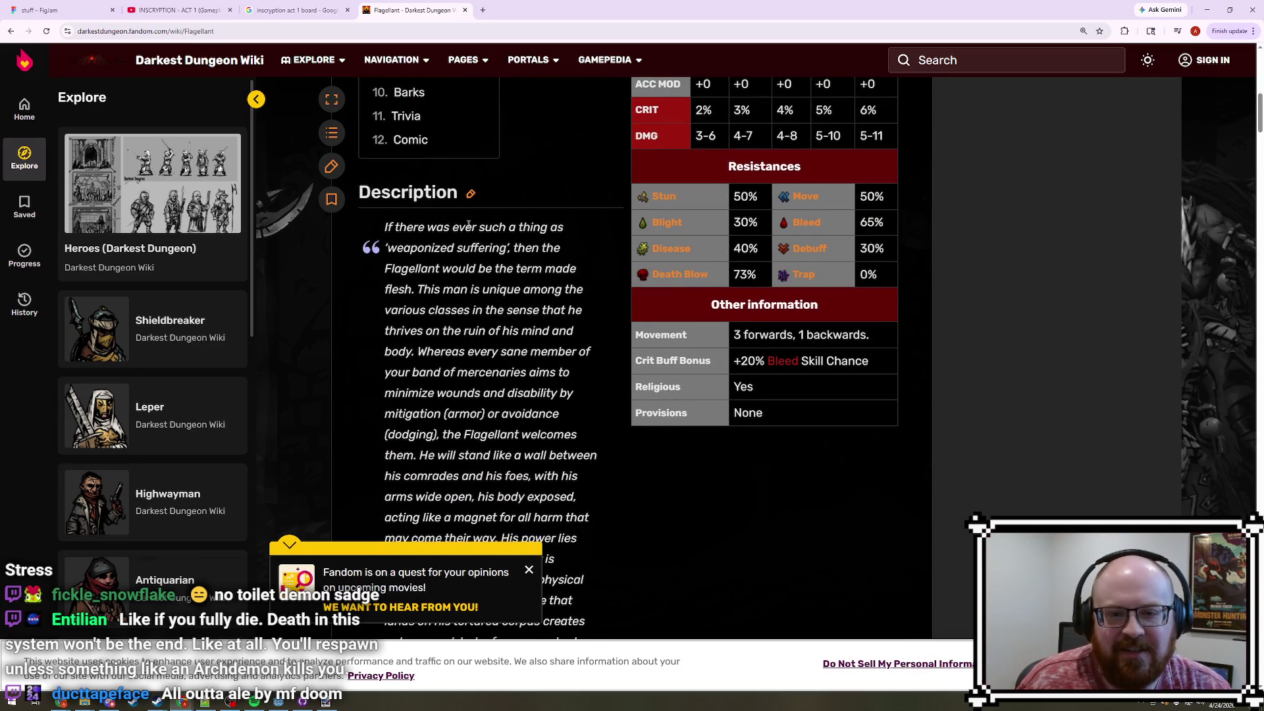
{"action": "scroll", "coordinate": [600, 331], "scroll_direction": "down", "scroll_amount": 7}
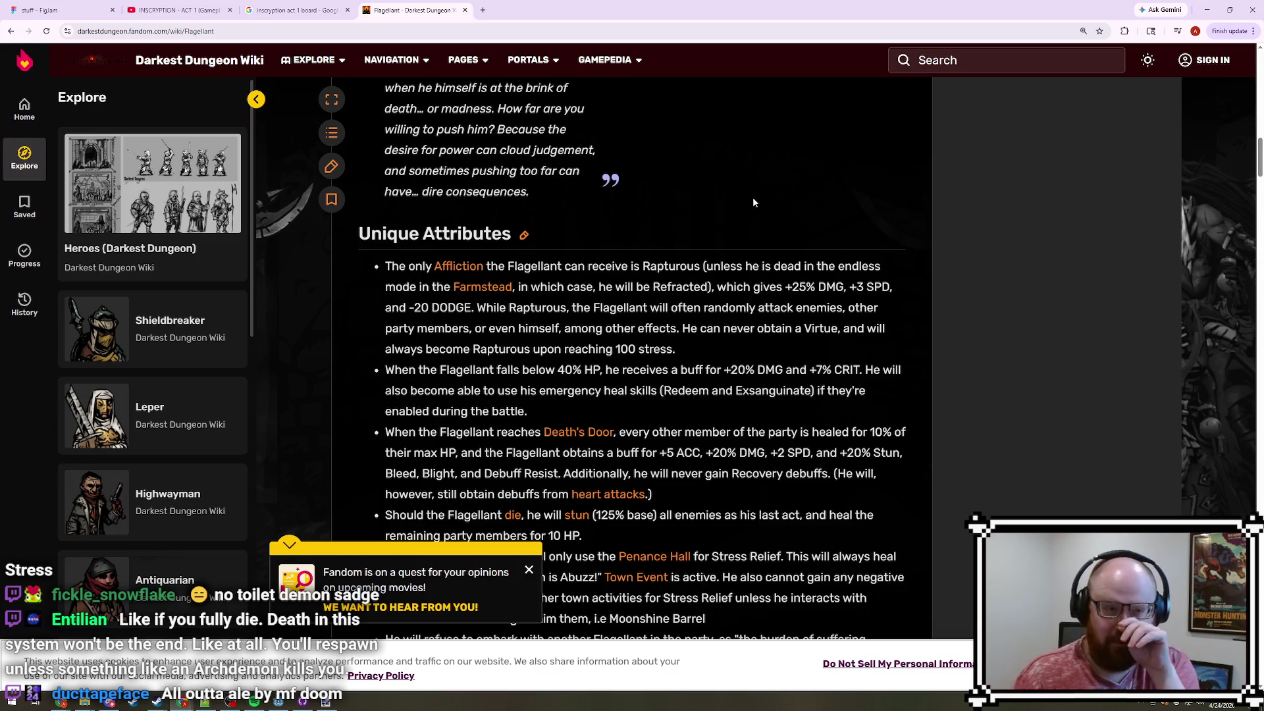
{"action": "middle_click", "coordinate": [407, 11]}
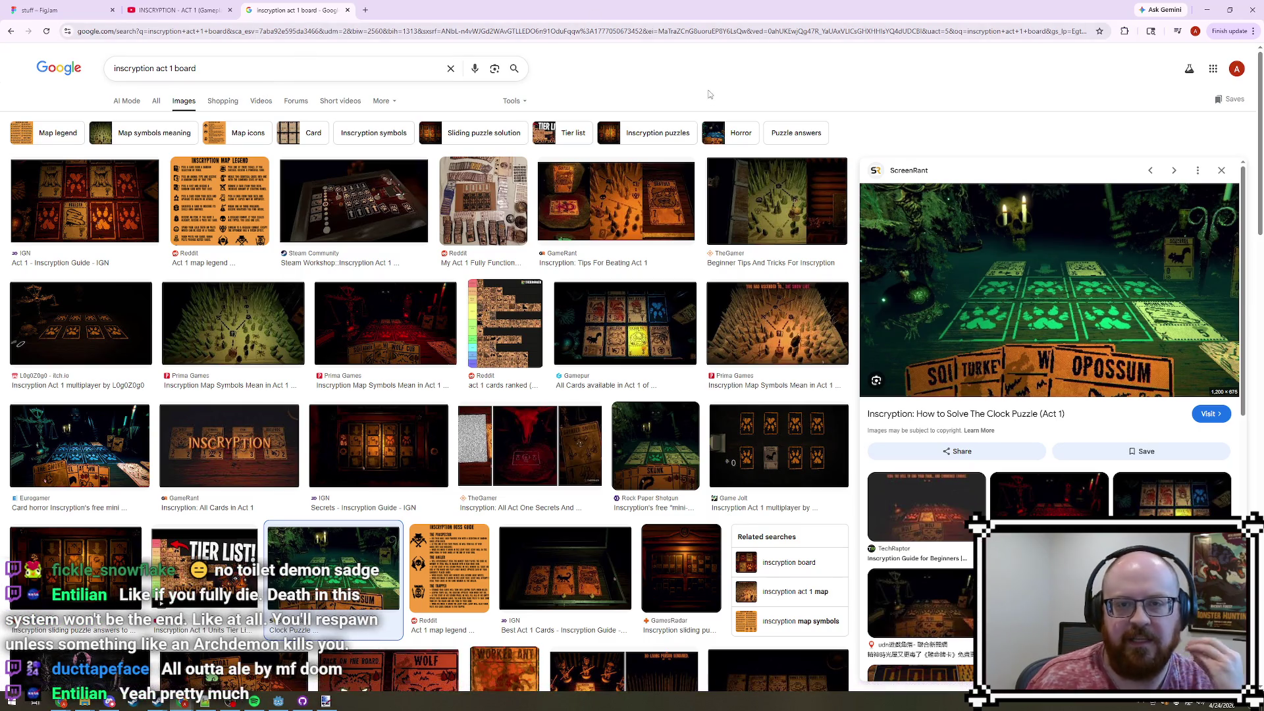
- Return to the FigJam 'stuff' board with the dice ideas notes
{"action": "left_click", "coordinate": [40, 10]}
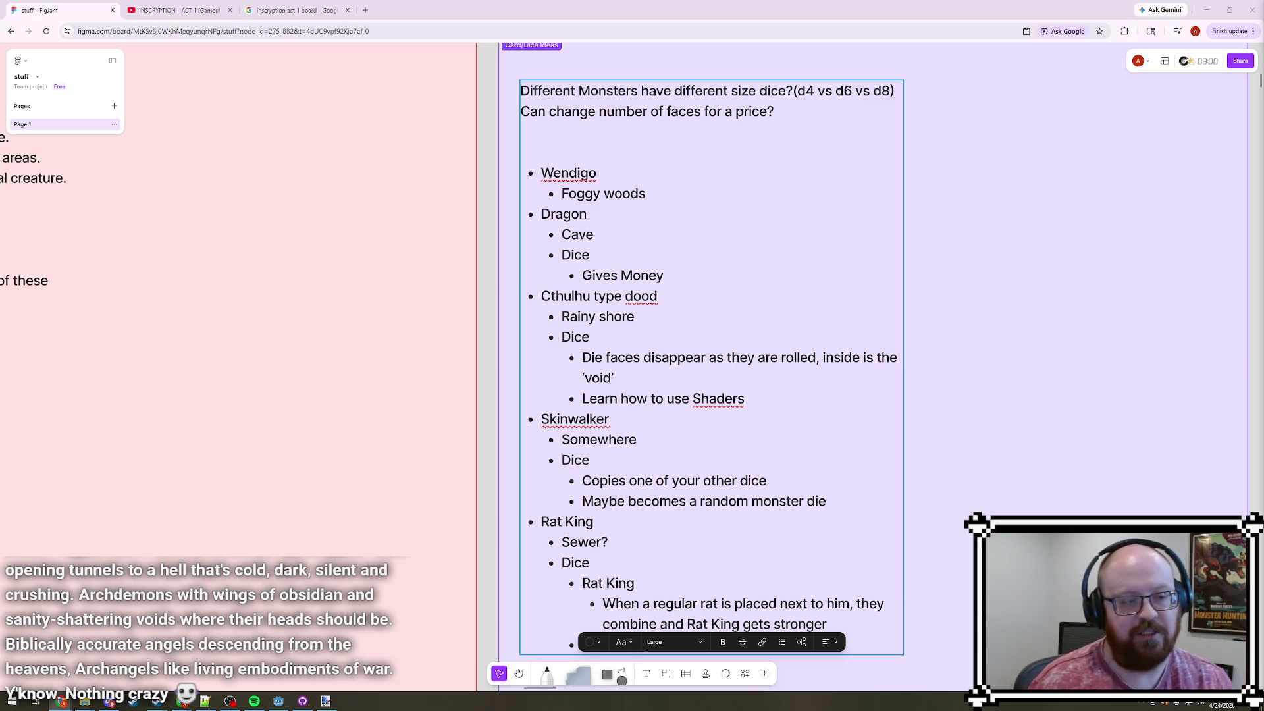
- Open a new blank browser tab beside the FigJam board
{"action": "left_click", "coordinate": [366, 10]}
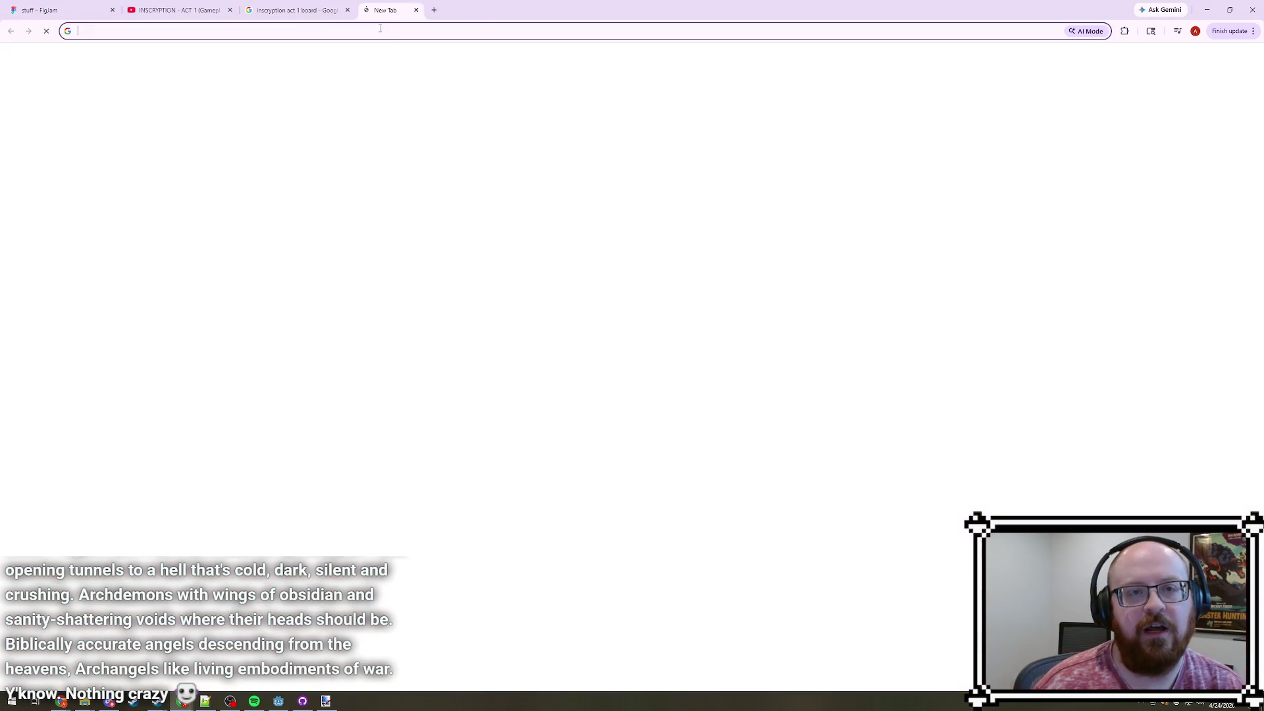
- Search 'between two fires', view its cover image and Barnes & Noble page at 150%
{"action": "left_click", "coordinate": [388, 31]}
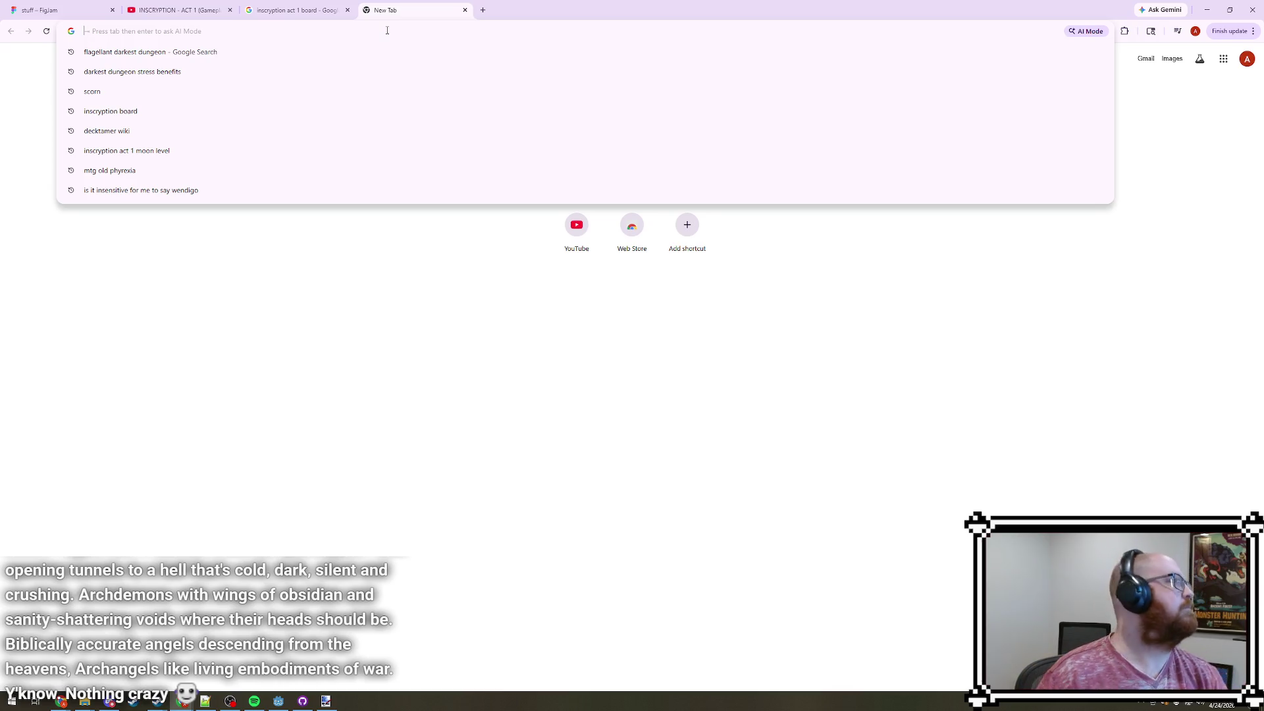
{"action": "type", "text": "between two "}
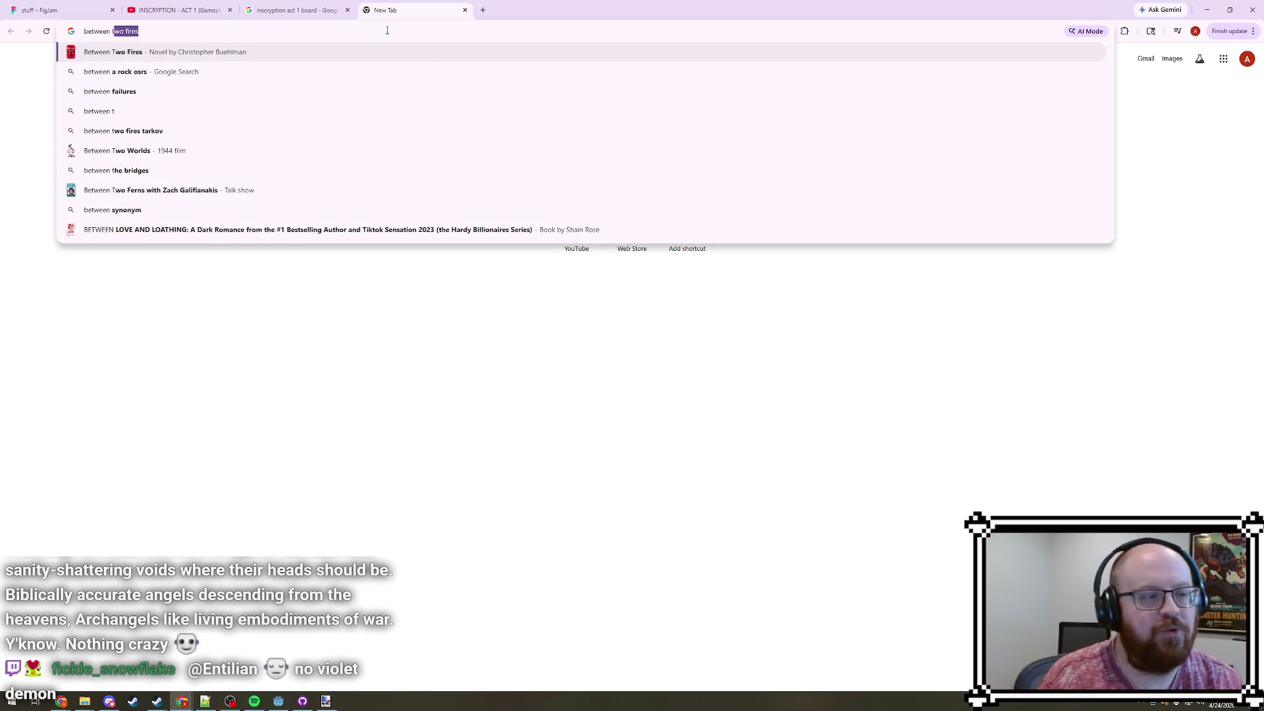
{"action": "type", "text": "fires"}
{"action": "key", "text": "Return"}
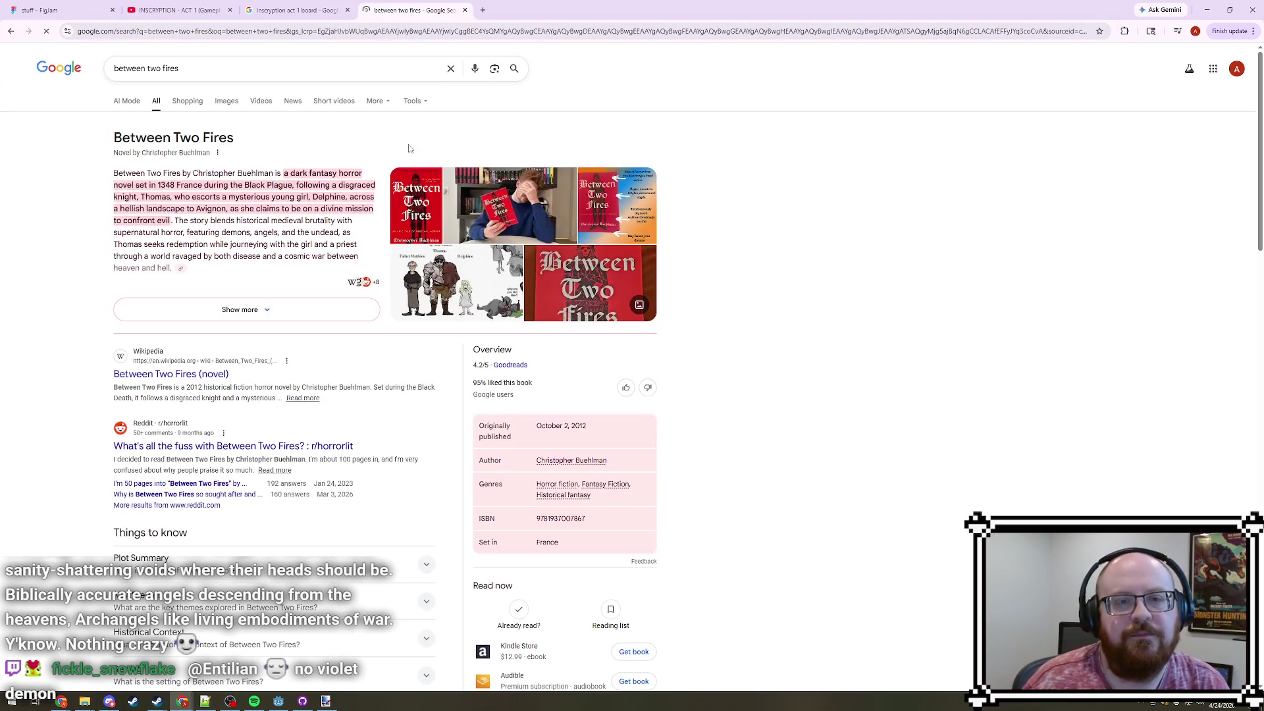
{"action": "left_click", "coordinate": [227, 101]}
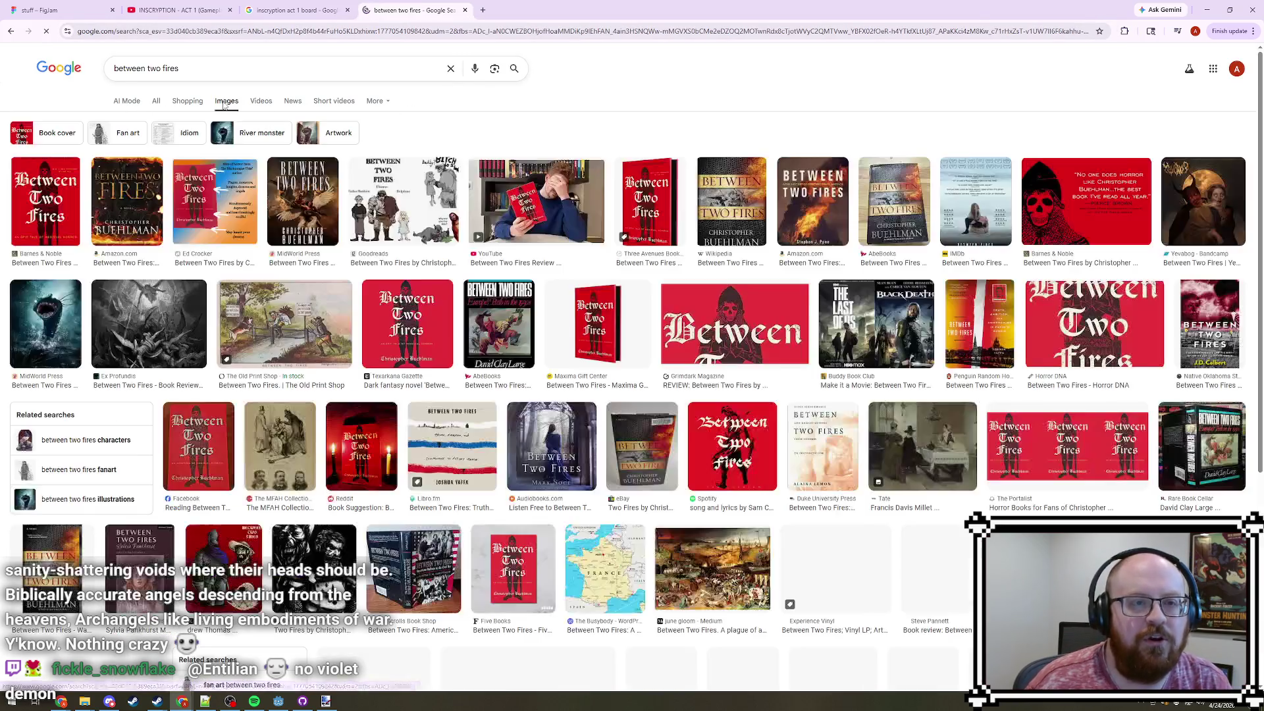
{"action": "left_click", "coordinate": [58, 191]}
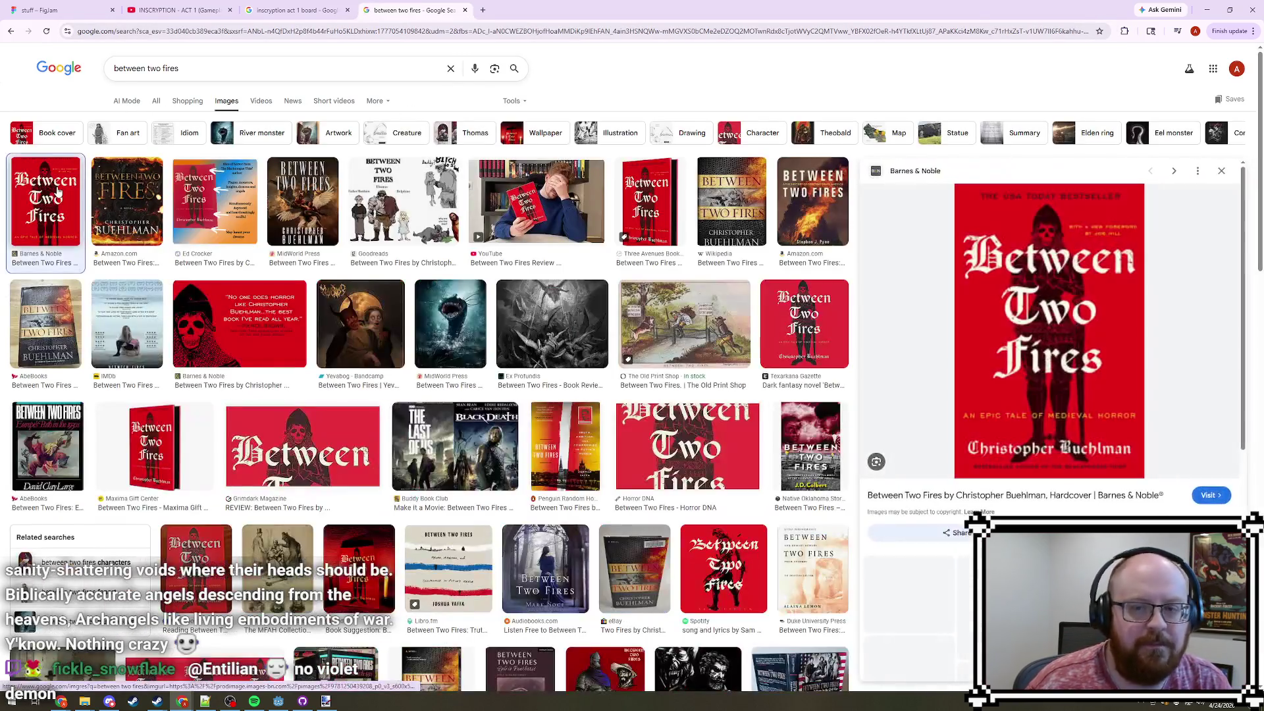
{"action": "left_click", "coordinate": [1017, 343]}
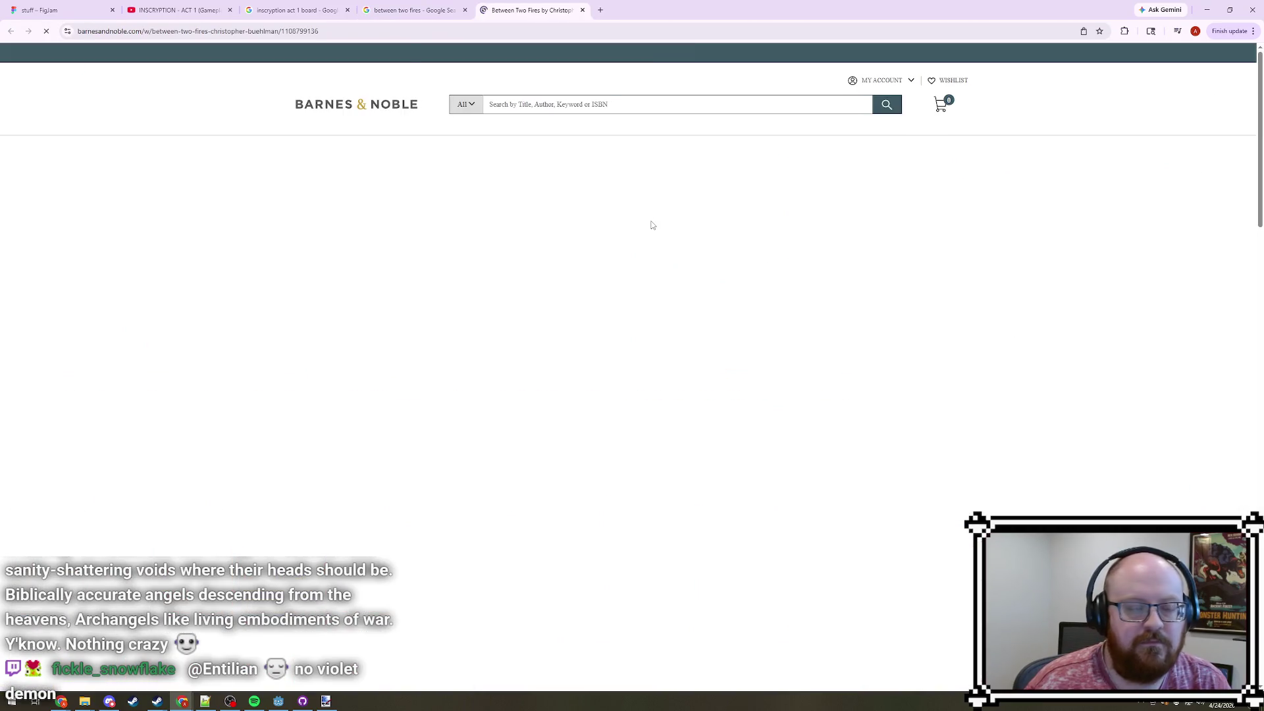
{"action": "key", "text": "ctrl+plus"}
{"action": "key", "text": "ctrl+plus"}
{"action": "key", "text": "ctrl+plus"}
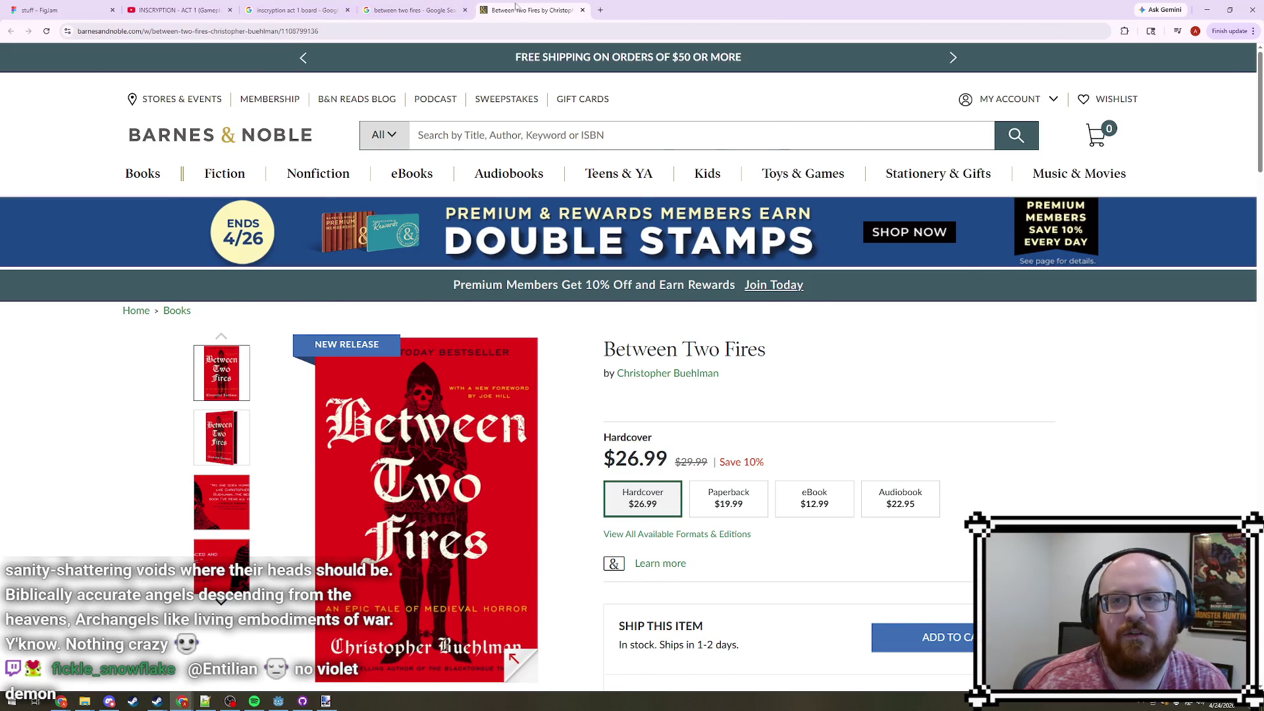
{"action": "left_click", "coordinate": [583, 10]}
- Go back to web results and open the Goodreads page for Between Two Fires
{"action": "left_click", "coordinate": [156, 100]}
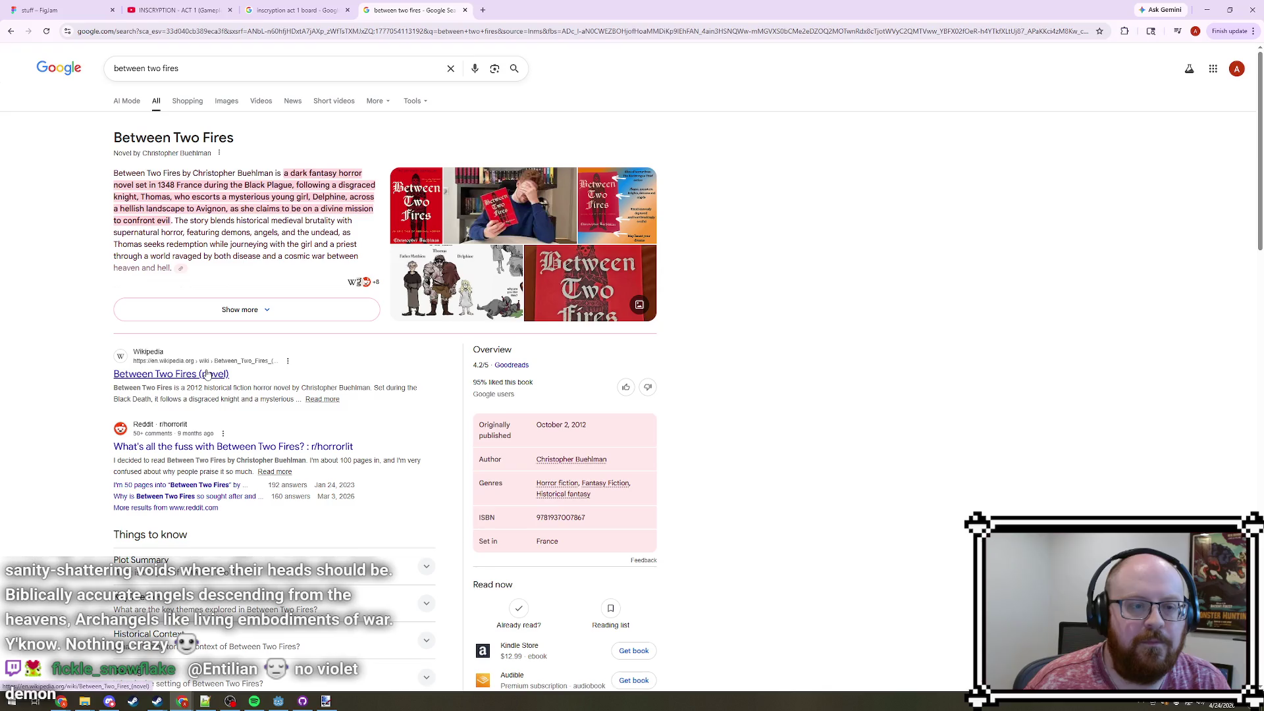
{"action": "scroll", "coordinate": [321, 408], "scroll_direction": "down", "scroll_amount": 5}
{"action": "scroll", "coordinate": [319, 401], "scroll_direction": "down", "scroll_amount": 2}
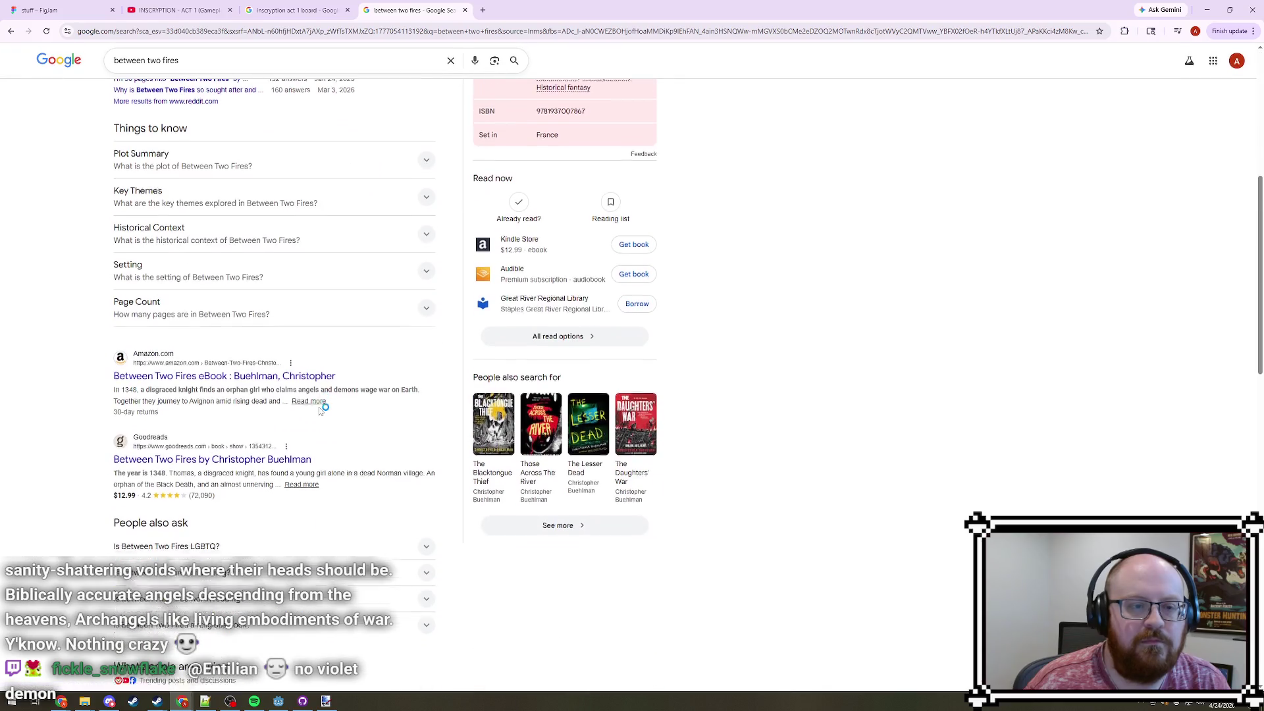
{"action": "left_click", "coordinate": [241, 374]}
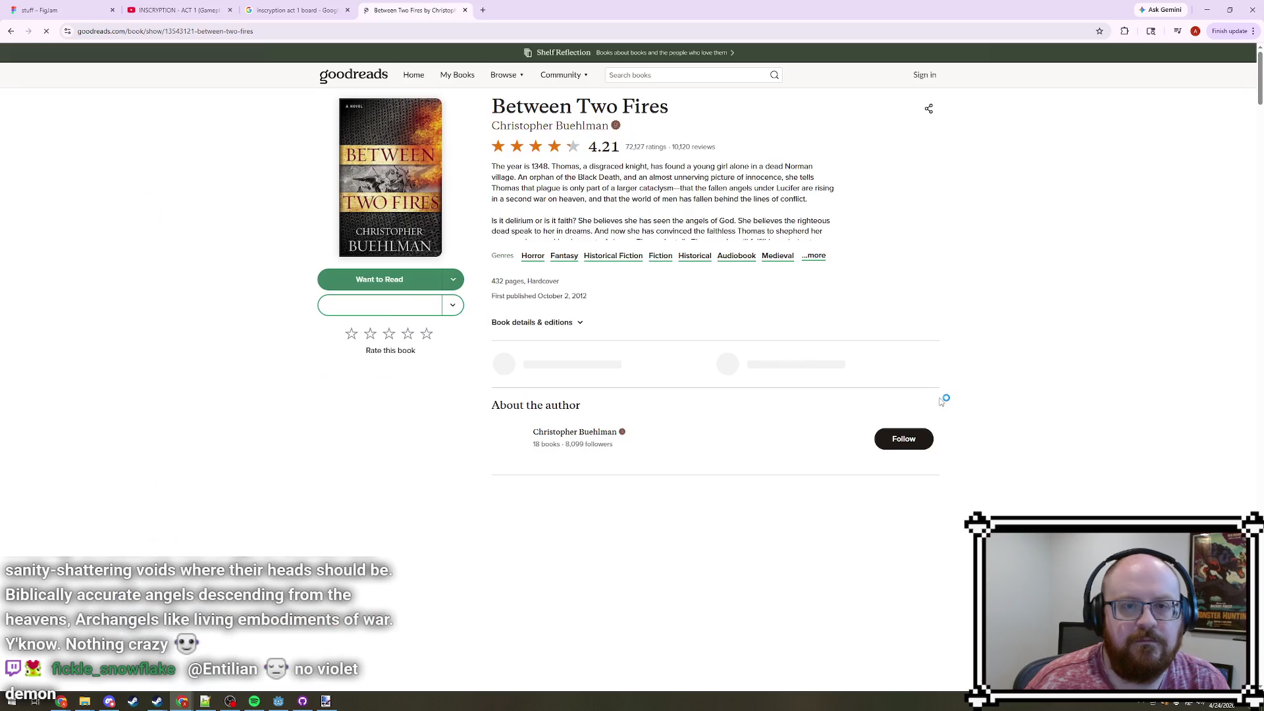
- Expand the Between Two Fires plot description and read it, highlighting passages like 'Black Death'
{"action": "scroll", "coordinate": [267, 320], "scroll_direction": "up", "scroll_amount": 4, "text": "ctrl"}
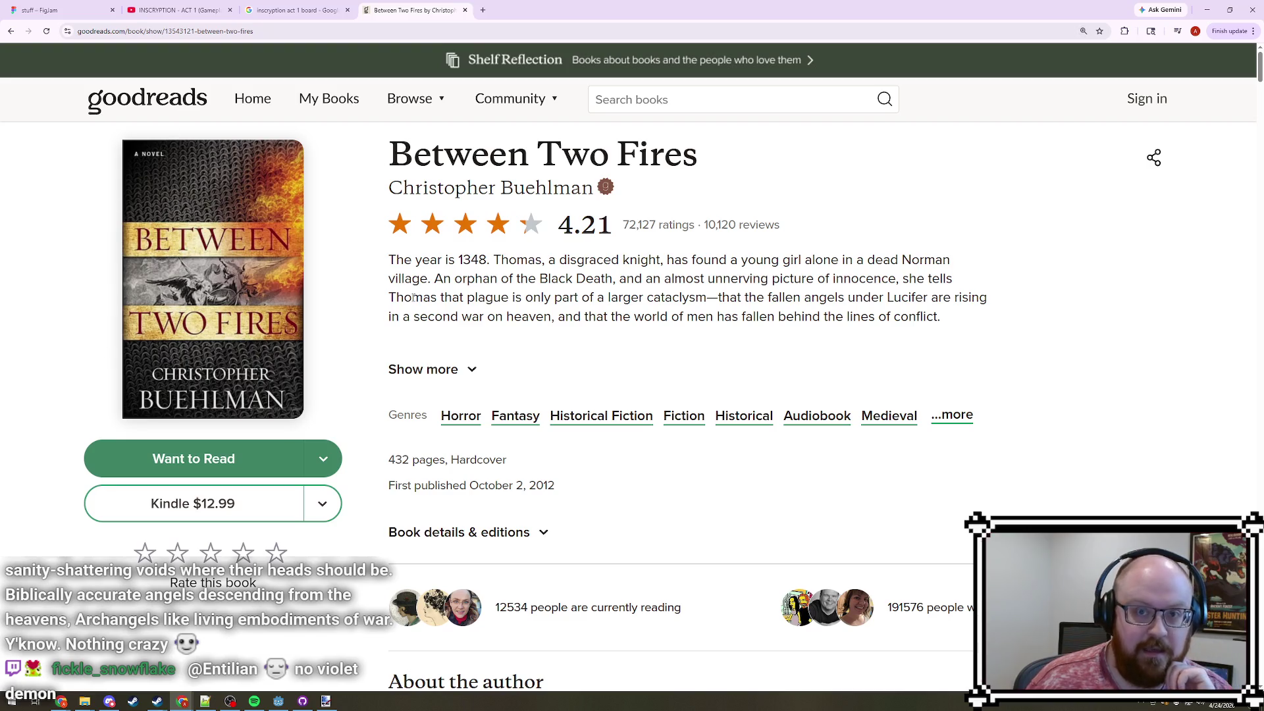
{"action": "left_click", "coordinate": [427, 367]}
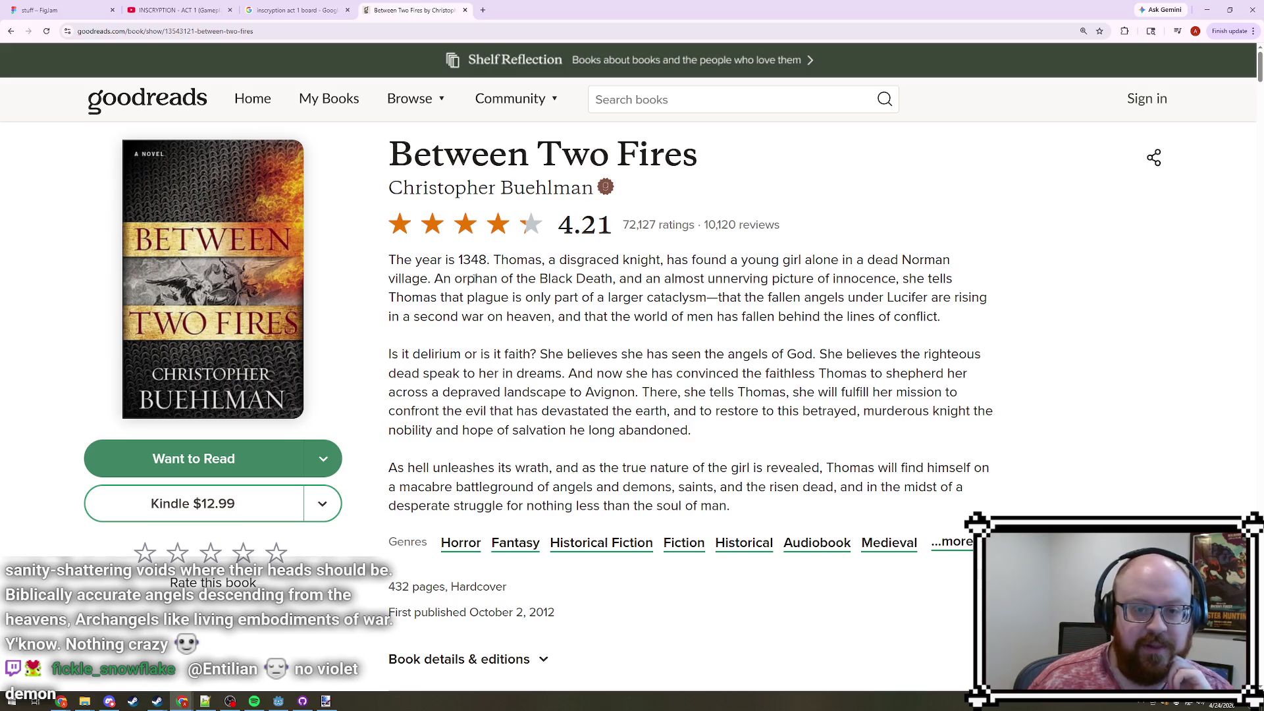
{"action": "left_click_drag", "start_coordinate": [490, 279], "coordinate": [686, 279]}
{"action": "left_click", "coordinate": [1054, 322]}
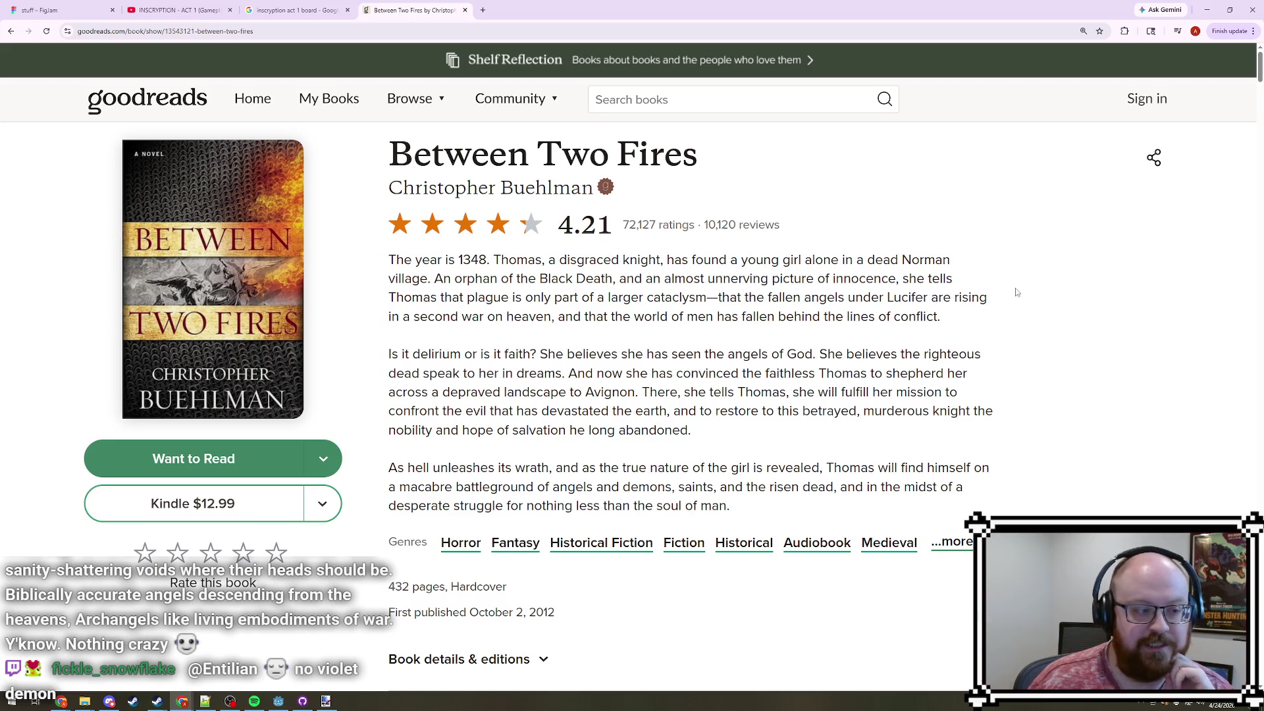
{"action": "left_click_drag", "start_coordinate": [540, 278], "coordinate": [606, 278]}
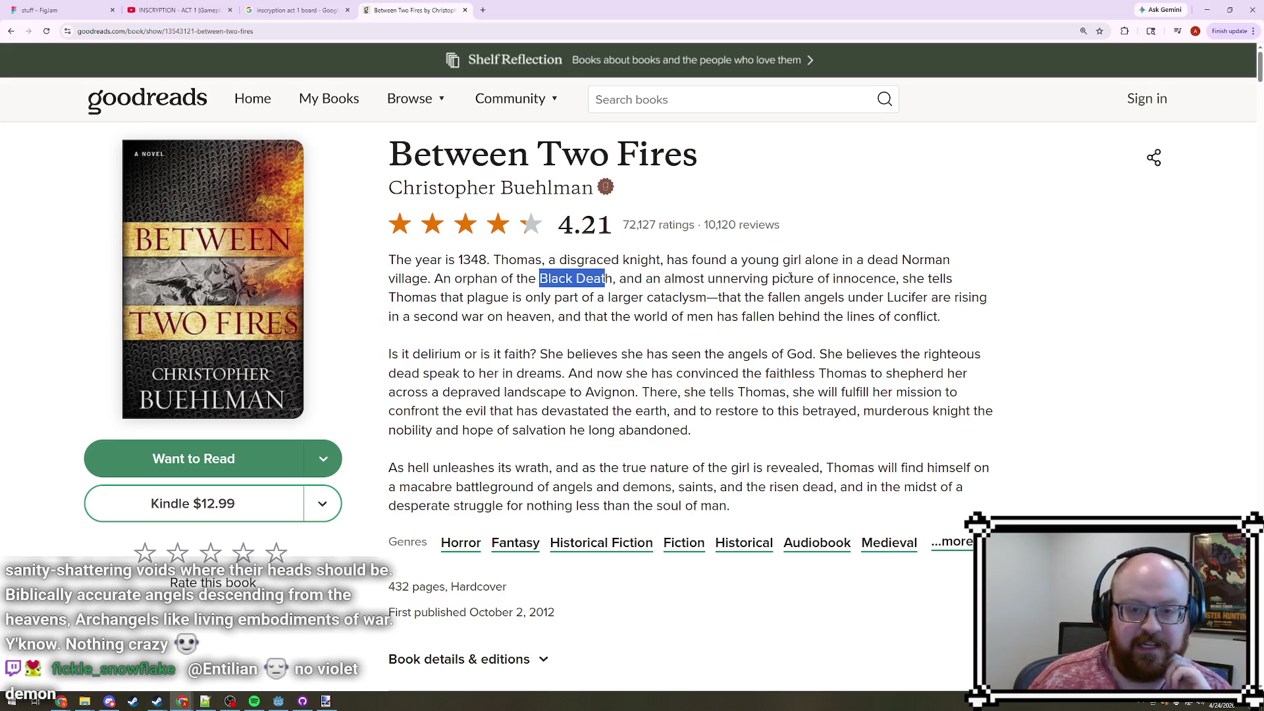
{"action": "left_click", "coordinate": [757, 257]}
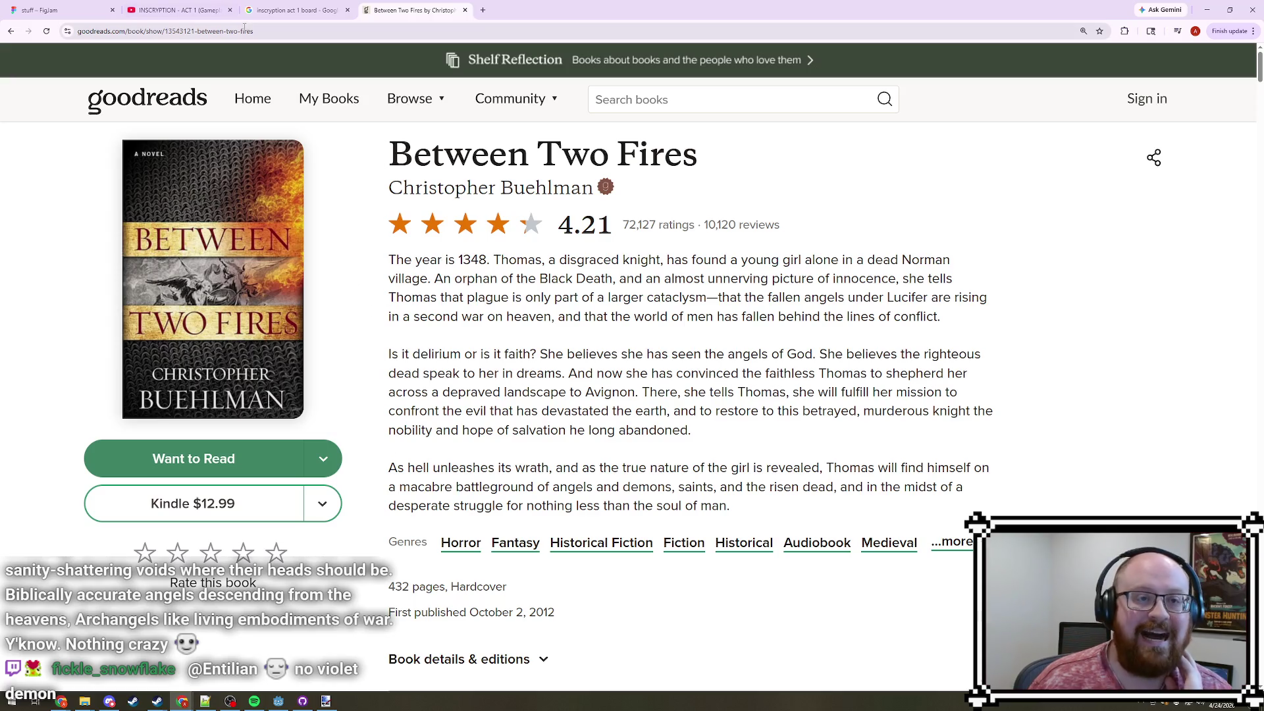
- Go back to the Between Two Fires Google results and reopen the Goodreads listing
{"action": "left_click", "coordinate": [11, 31]}
{"action": "scroll", "coordinate": [348, 379], "scroll_direction": "up", "scroll_amount": 5}
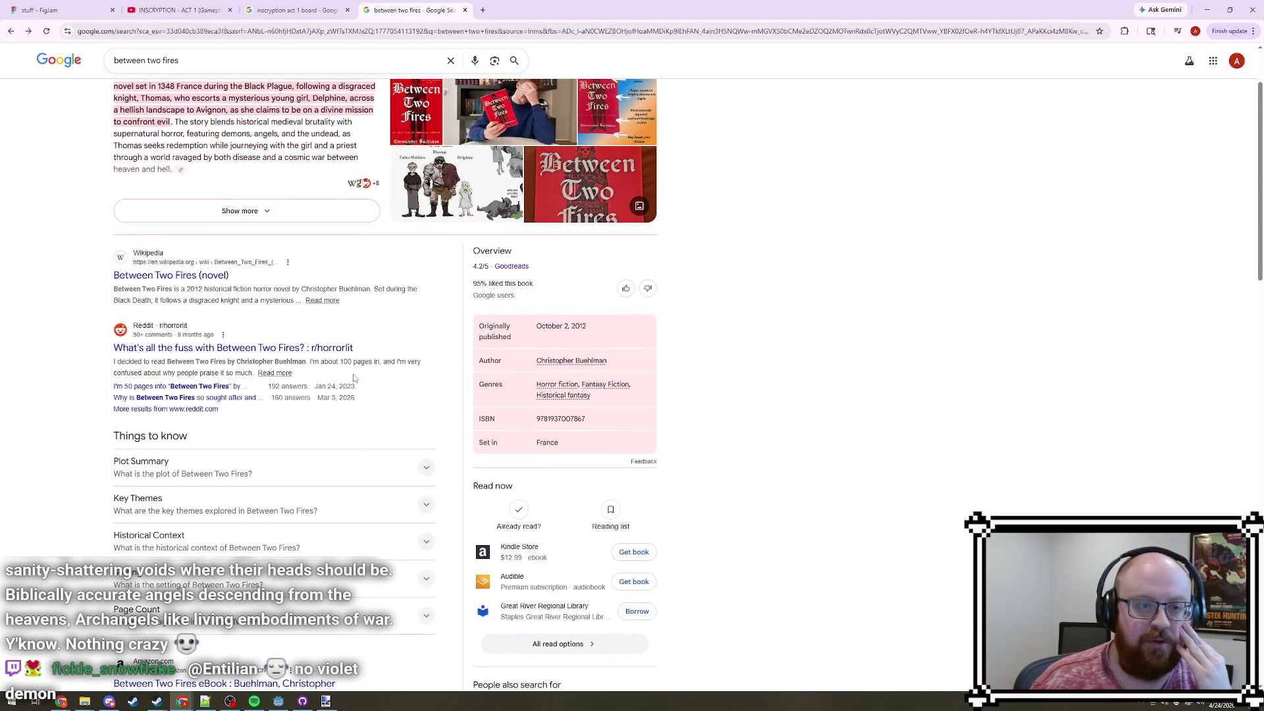
{"action": "scroll", "coordinate": [353, 378], "scroll_direction": "up", "scroll_amount": 2}
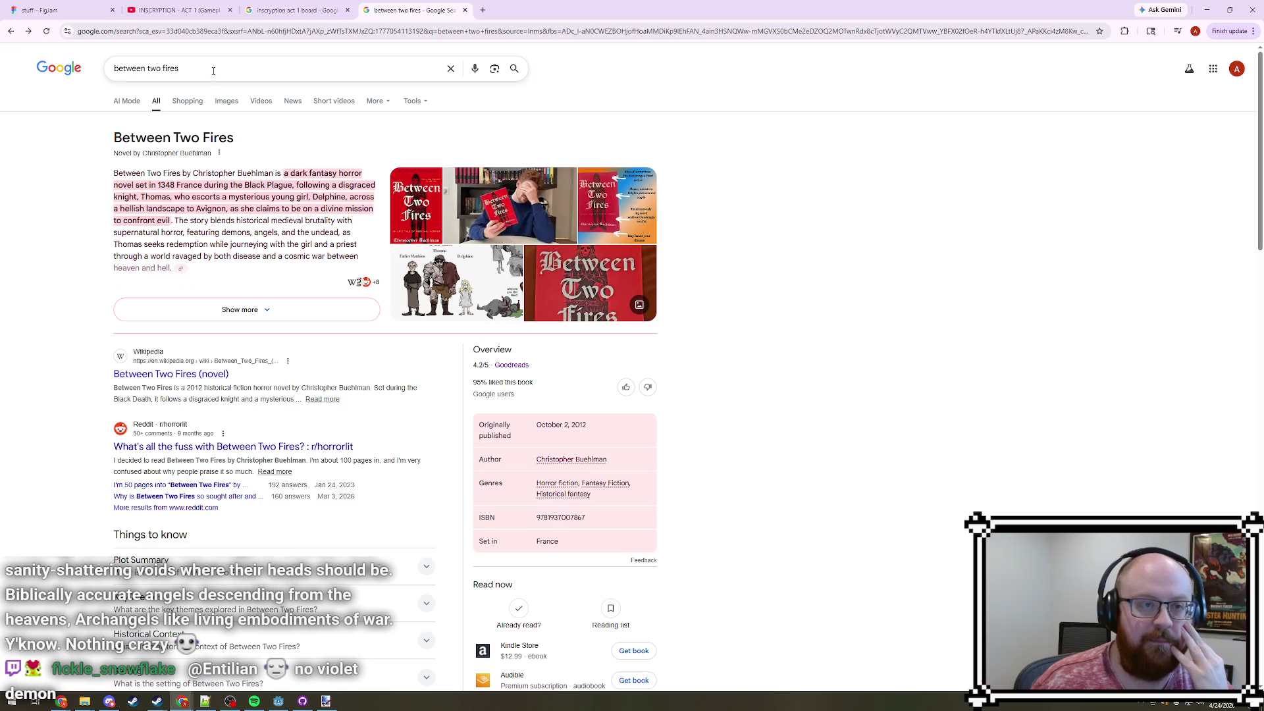
{"action": "scroll", "coordinate": [206, 365], "scroll_direction": "down", "scroll_amount": 5}
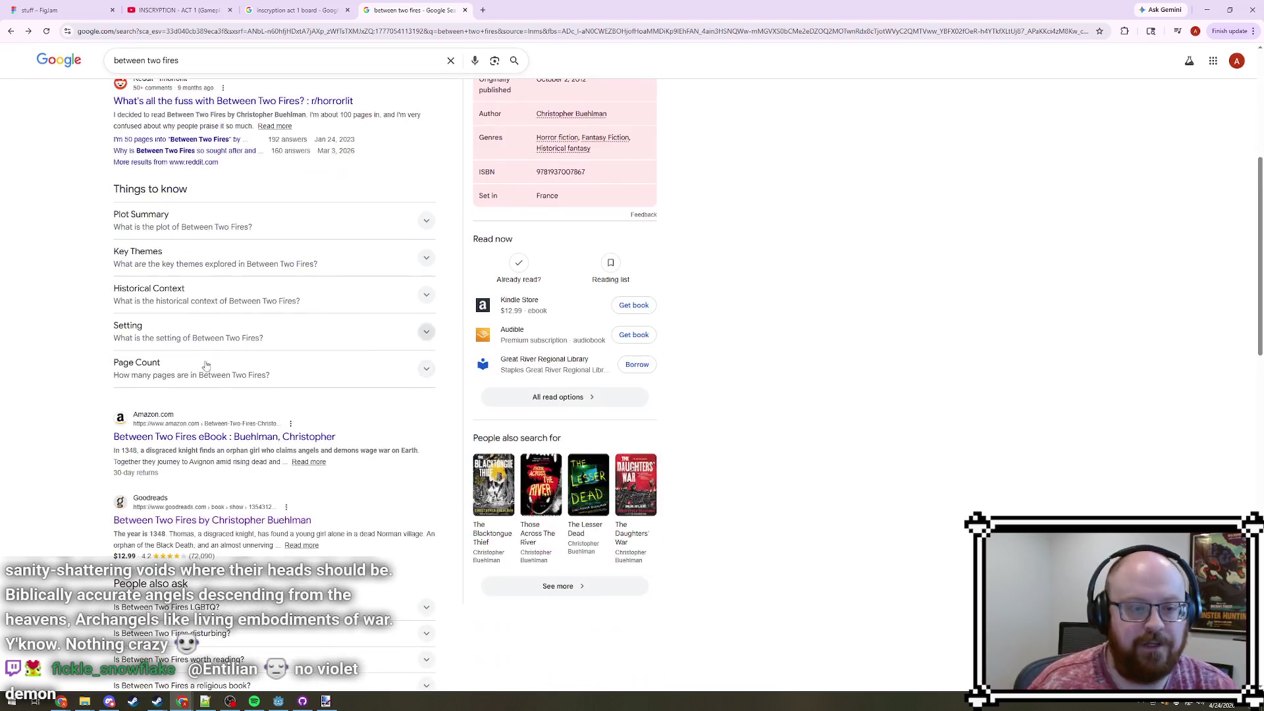
{"action": "left_click", "coordinate": [197, 521]}
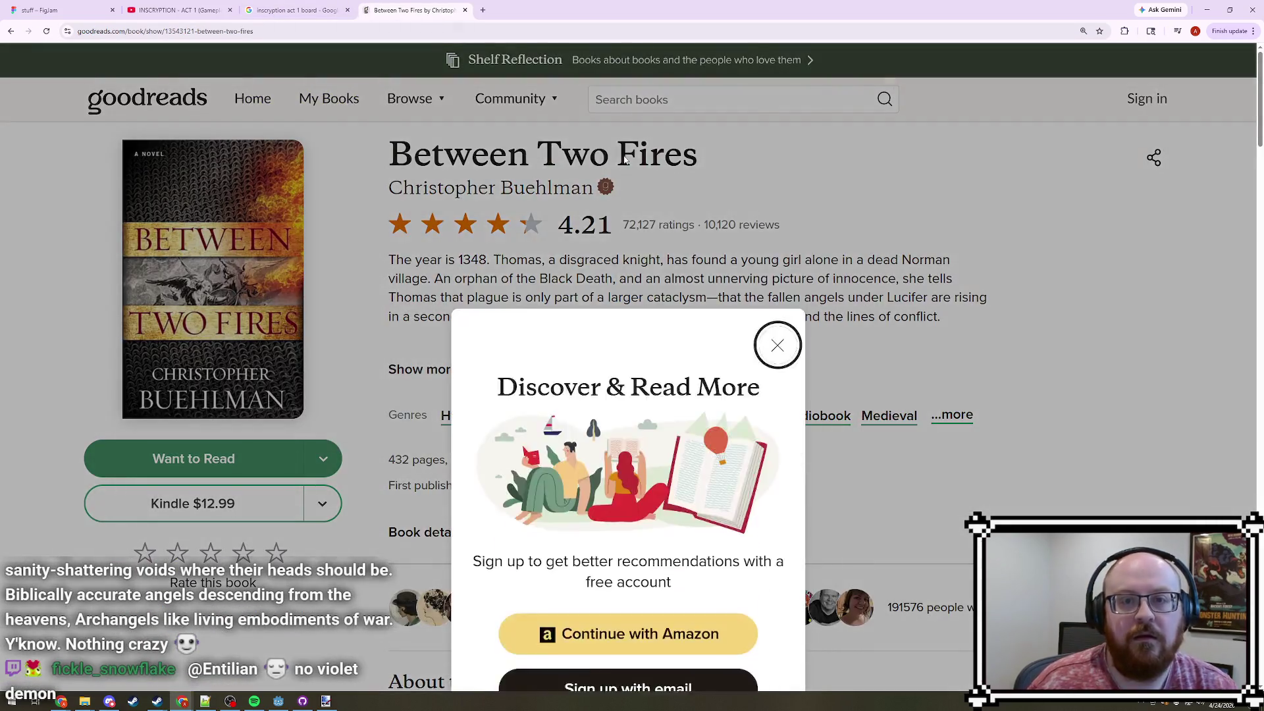
- Dismiss the Goodreads sign-up popup and copy the book title 'Between Two Fires'
{"action": "left_click", "coordinate": [777, 131]}
{"action": "left_click_drag", "start_coordinate": [387, 158], "coordinate": [670, 153]}
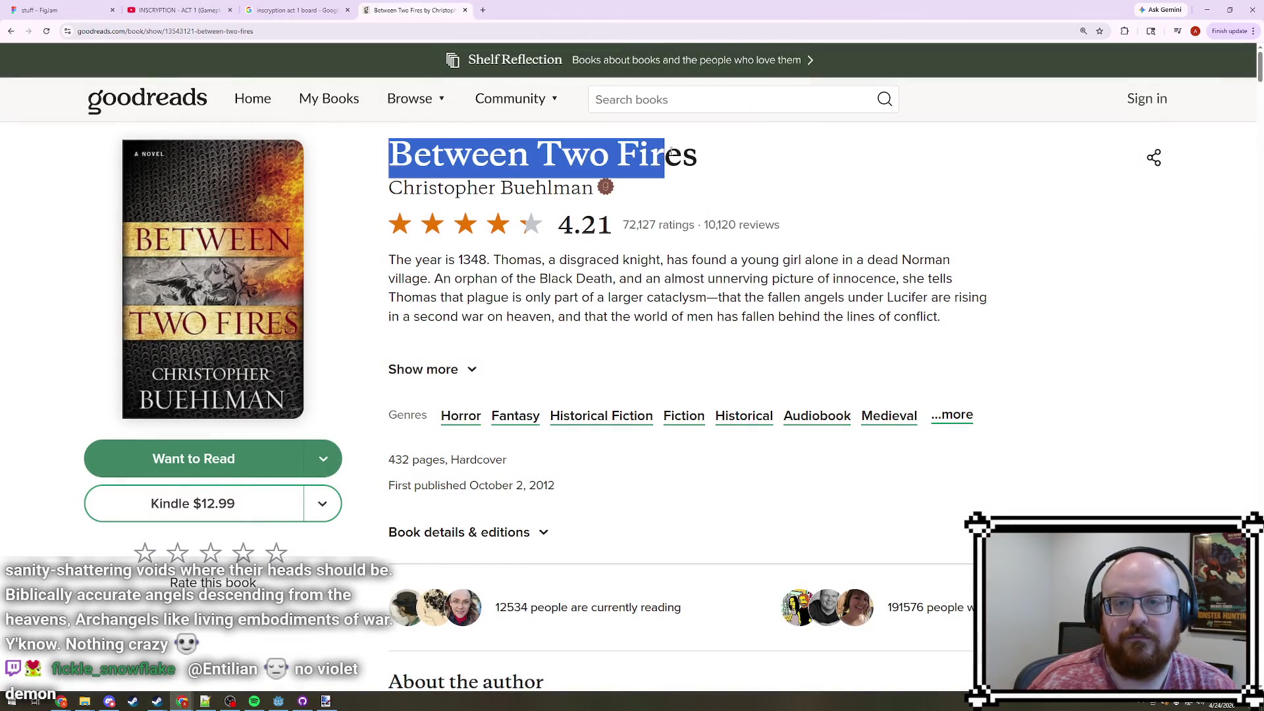
{"action": "right_click", "coordinate": [666, 153]}
{"action": "left_click", "coordinate": [685, 163]}
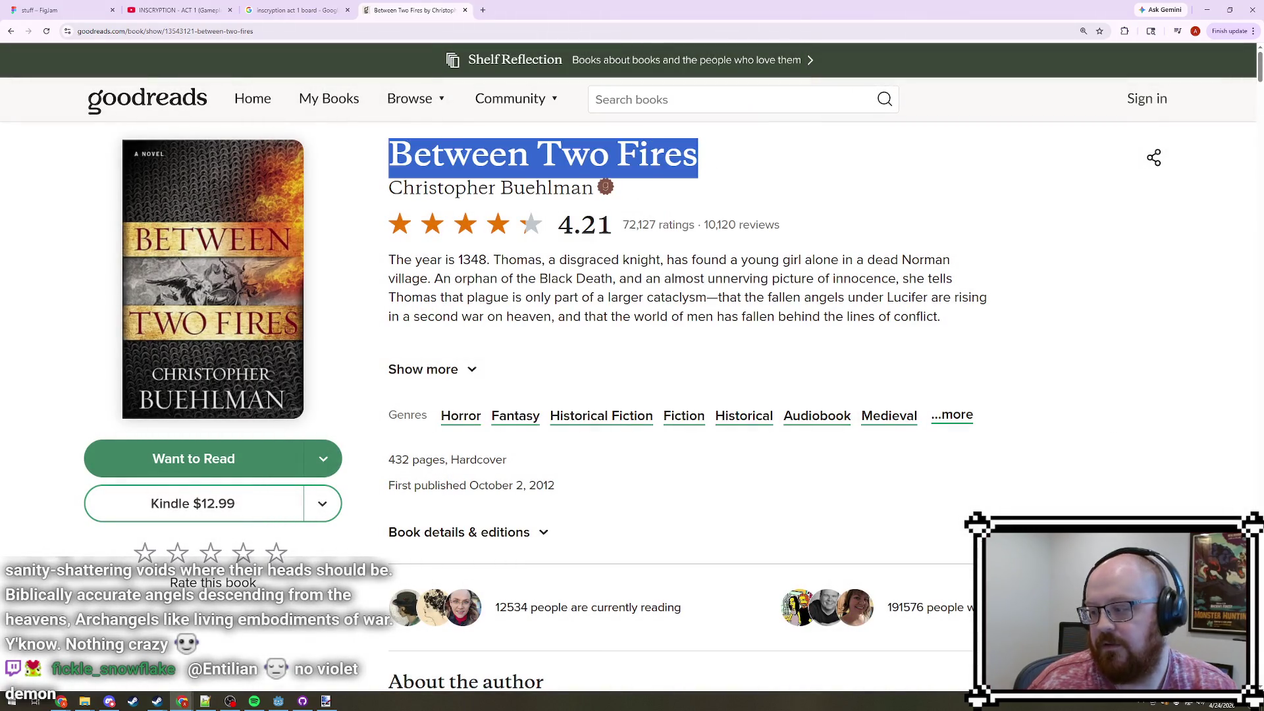
{"action": "key", "text": "alt+Tab"}
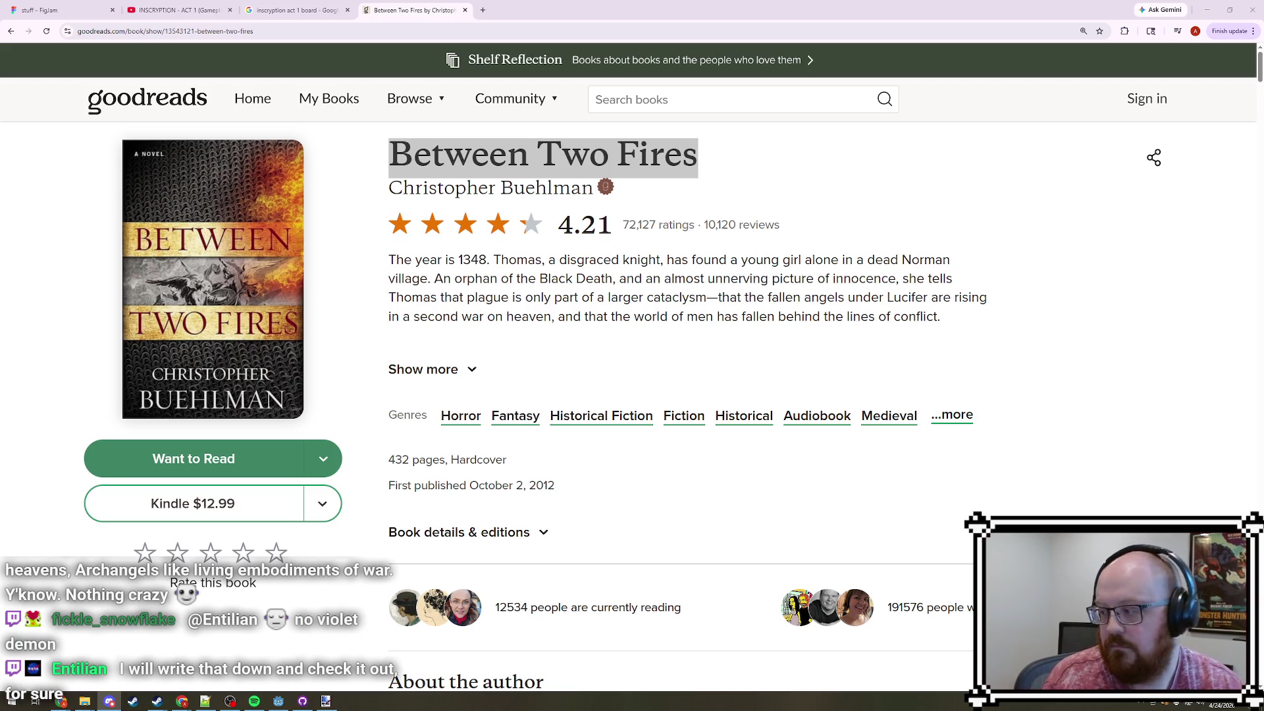
- Copy the author's name, then close the Goodreads book tab
{"action": "left_click_drag", "start_coordinate": [386, 190], "coordinate": [596, 193]}
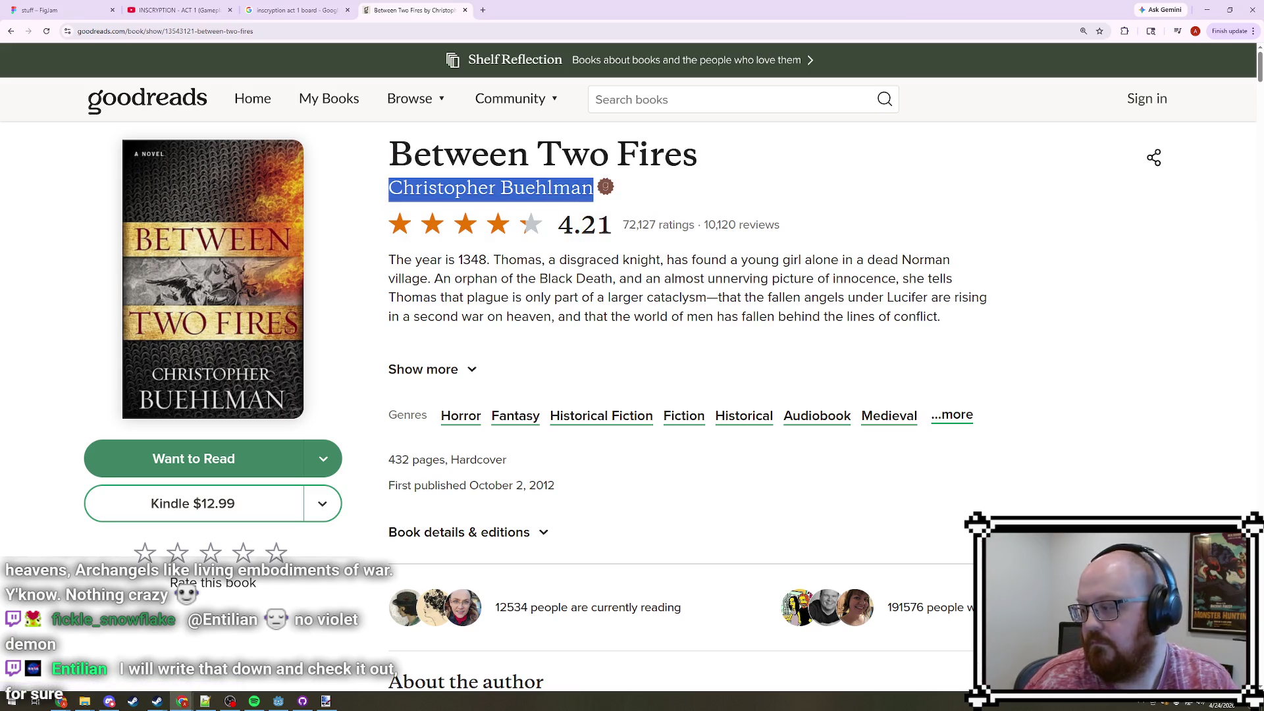
{"action": "key", "text": "alt+Tab"}
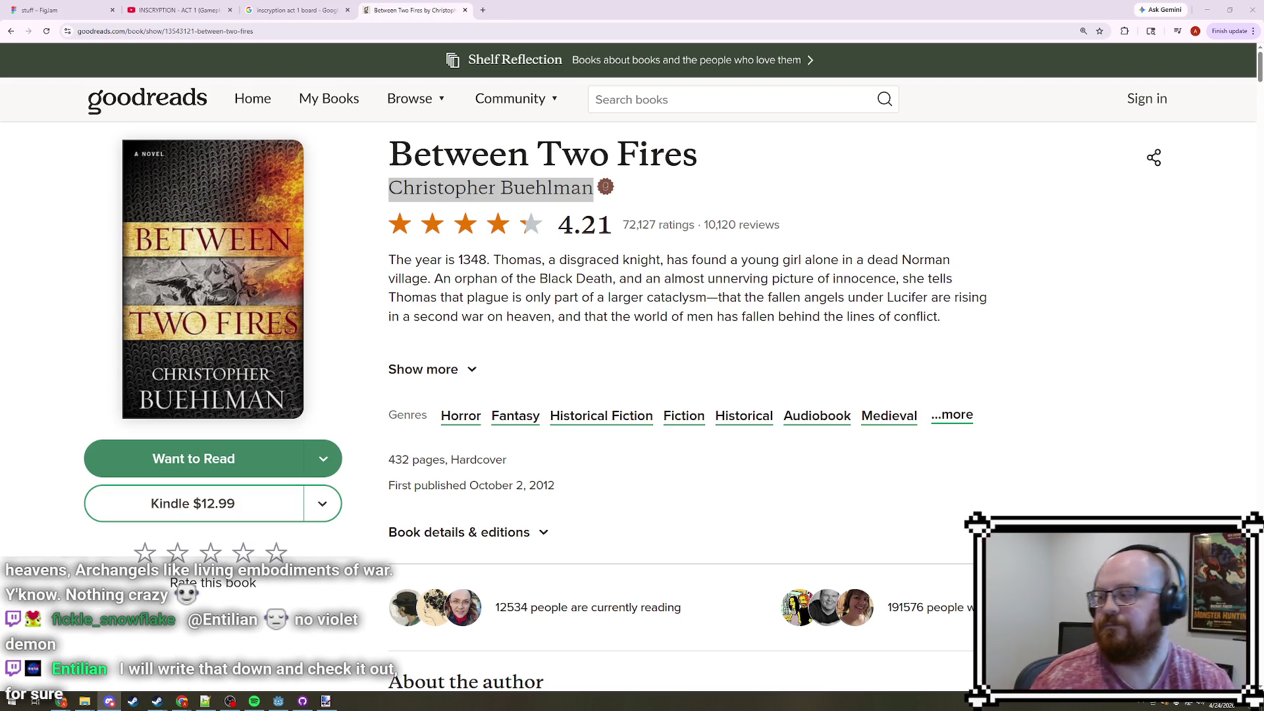
{"action": "left_click", "coordinate": [936, 173]}
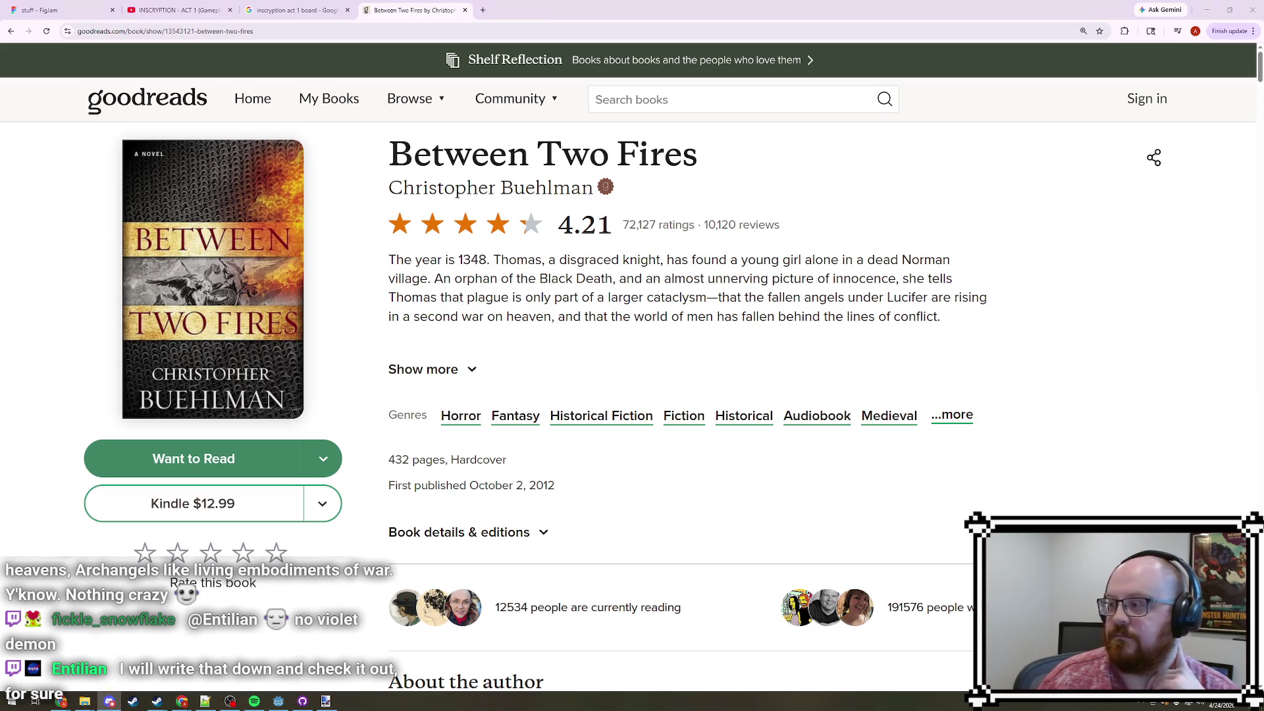
{"action": "middle_click", "coordinate": [431, 12]}
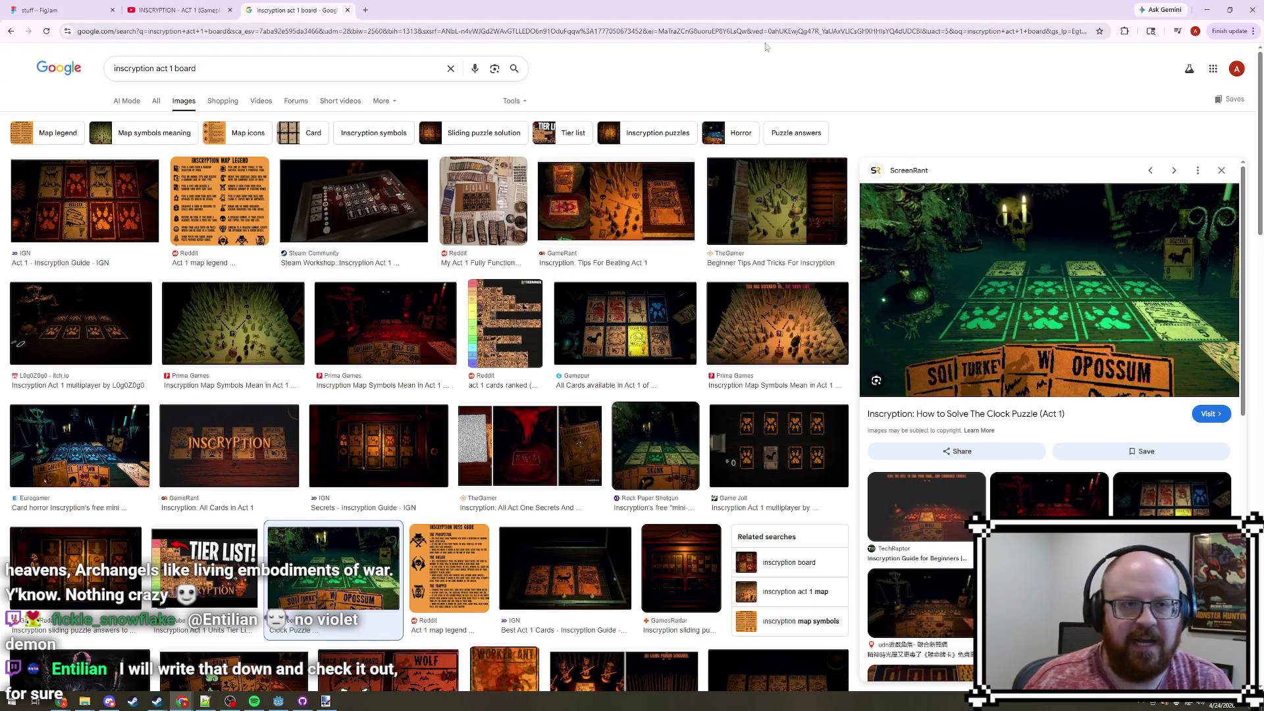
- Minimize Chrome to bring the Godot editor with battle_scene.gd back into view
{"action": "left_click", "coordinate": [1207, 11]}
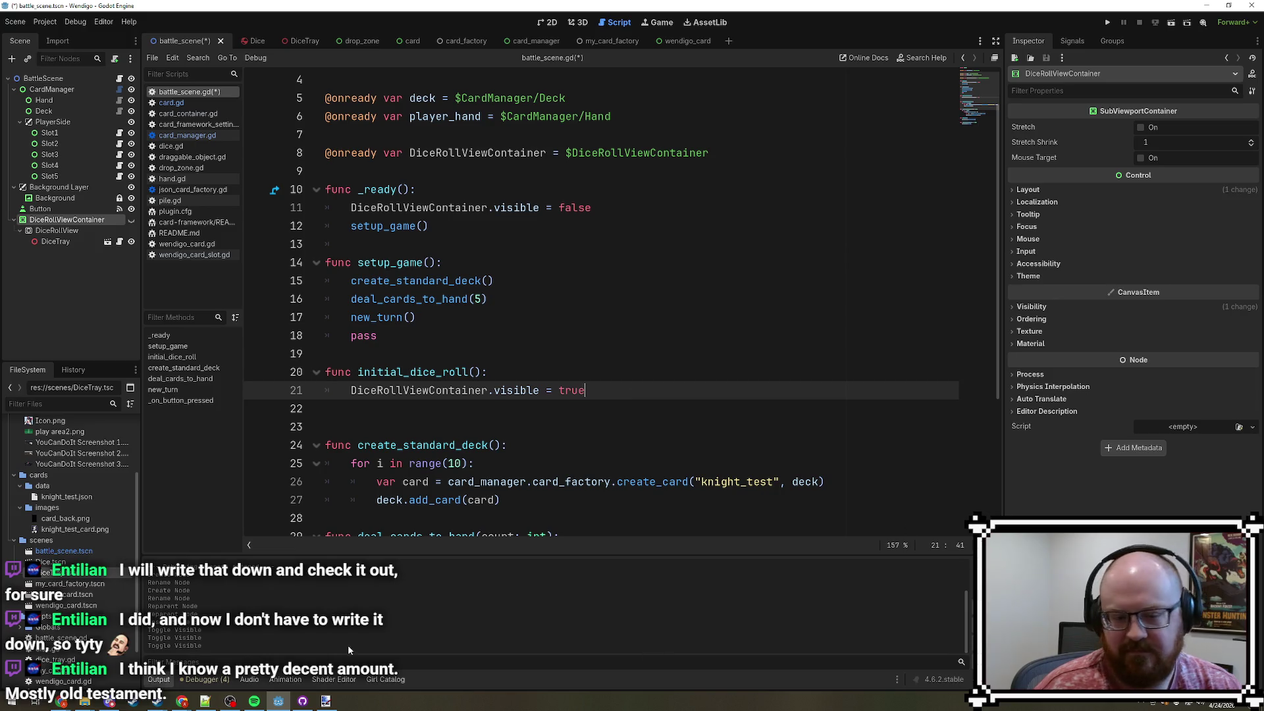
{"action": "left_click", "coordinate": [388, 682]}
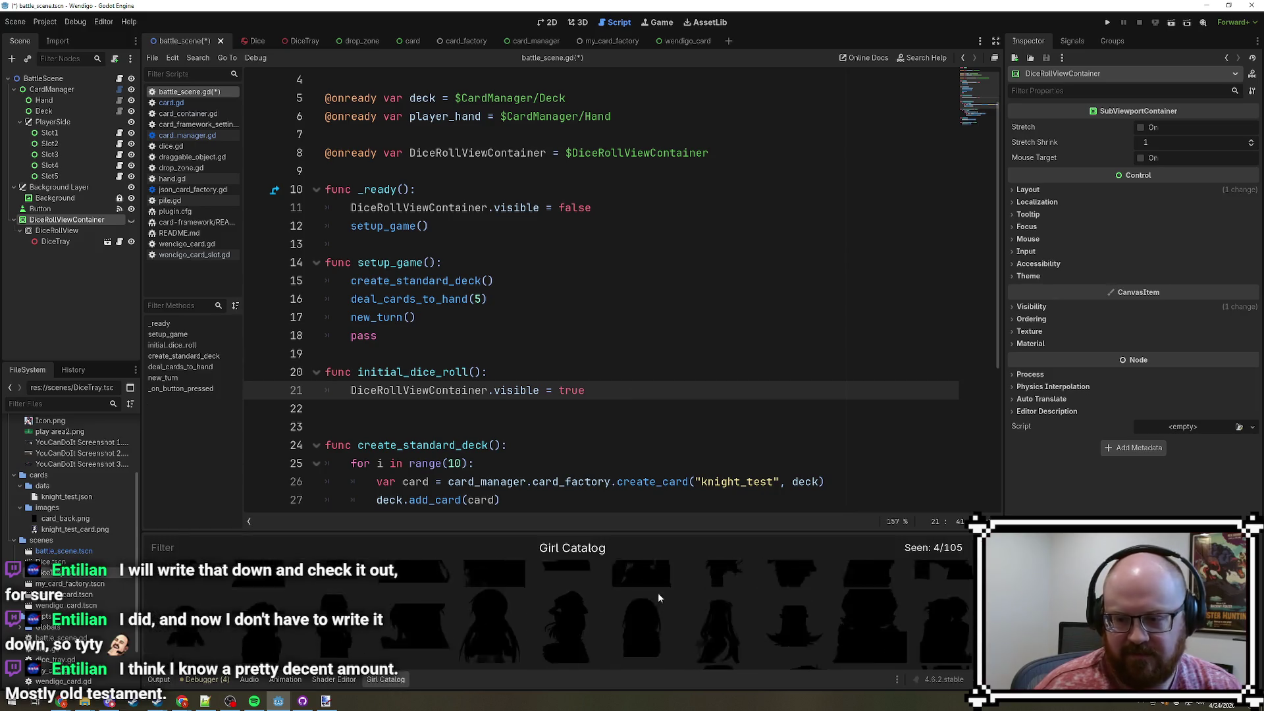
{"action": "scroll", "coordinate": [658, 593], "scroll_direction": "down", "scroll_amount": 2}
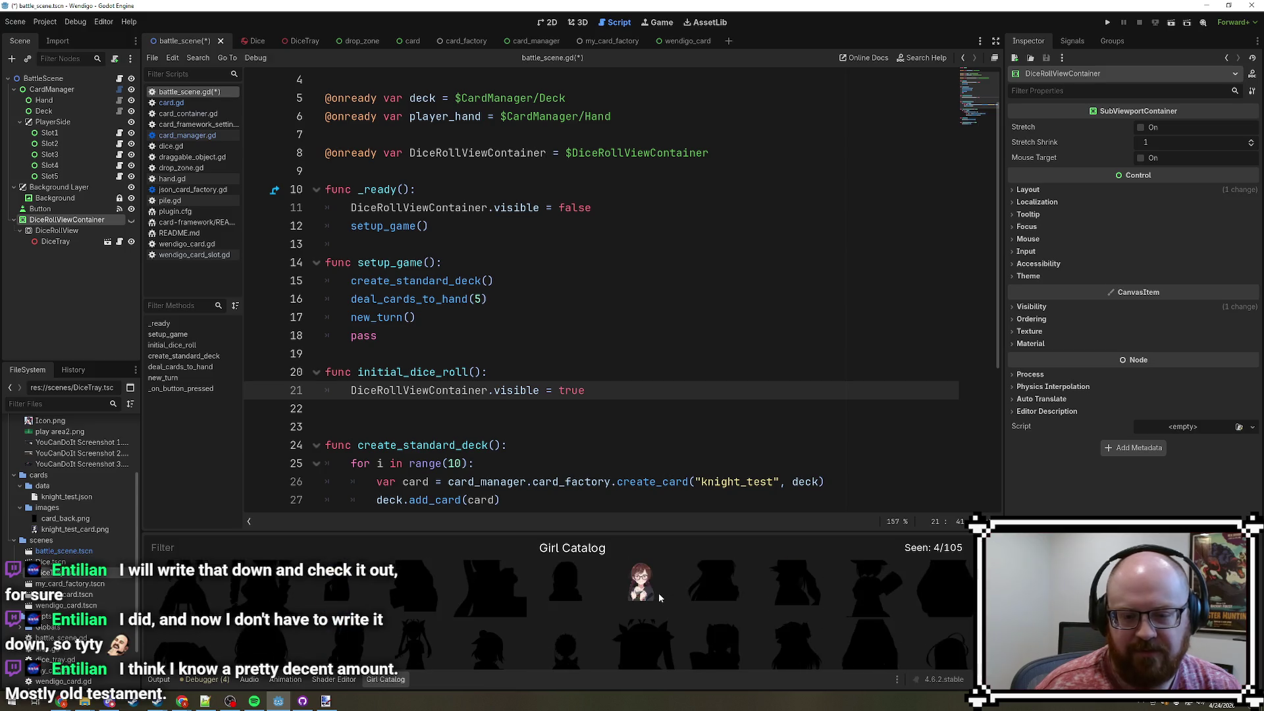
{"action": "scroll", "coordinate": [658, 593], "scroll_direction": "down", "scroll_amount": 3}
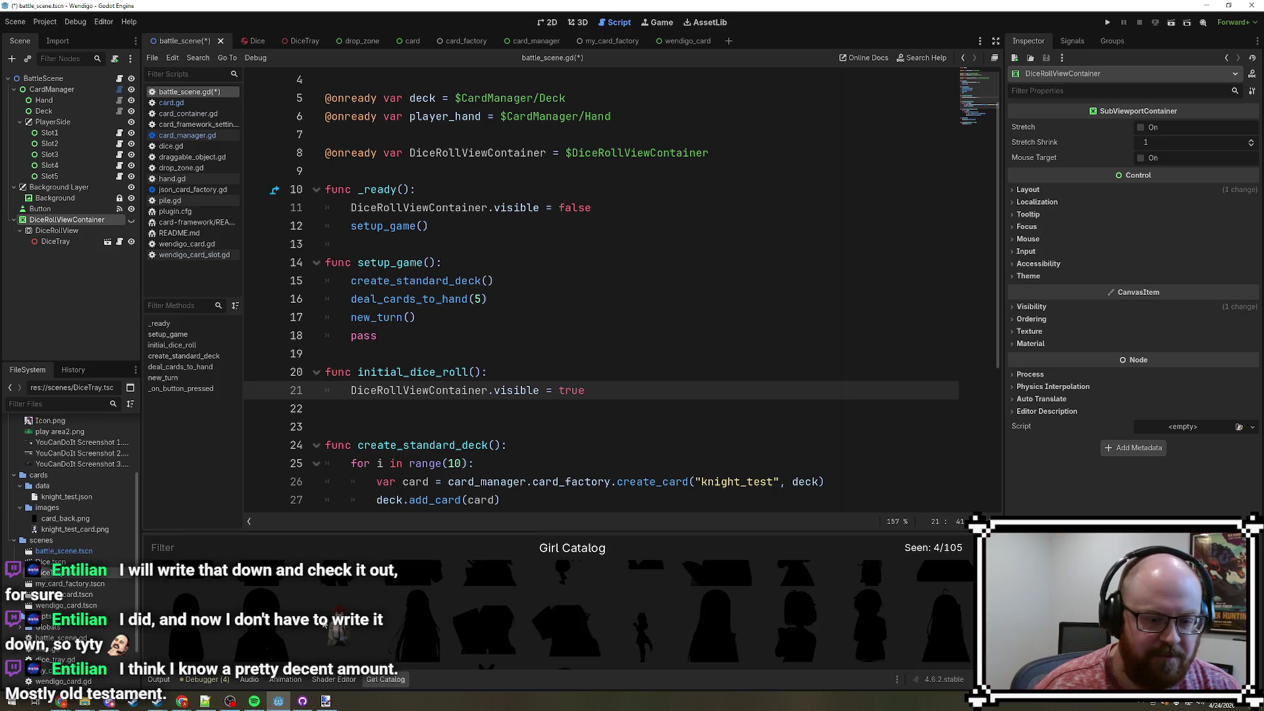
{"action": "scroll", "coordinate": [593, 606], "scroll_direction": "up", "scroll_amount": 3}
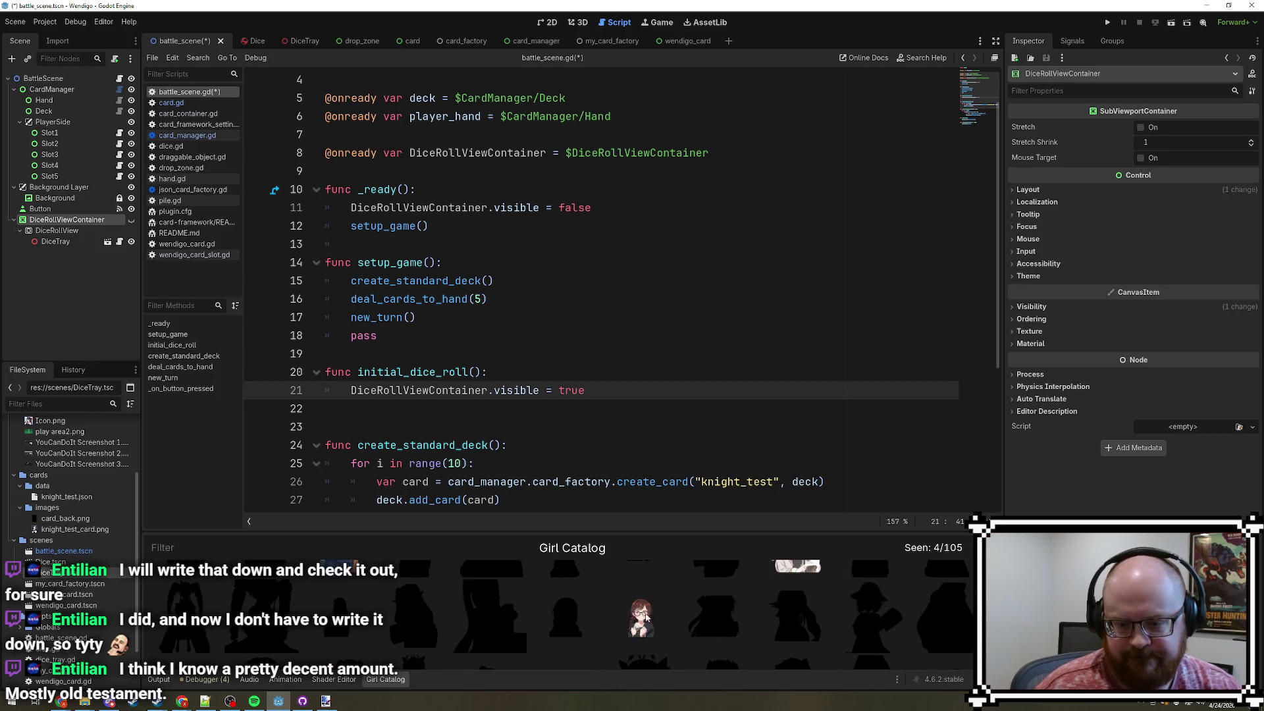
{"action": "scroll", "coordinate": [655, 636], "scroll_direction": "up", "scroll_amount": 2}
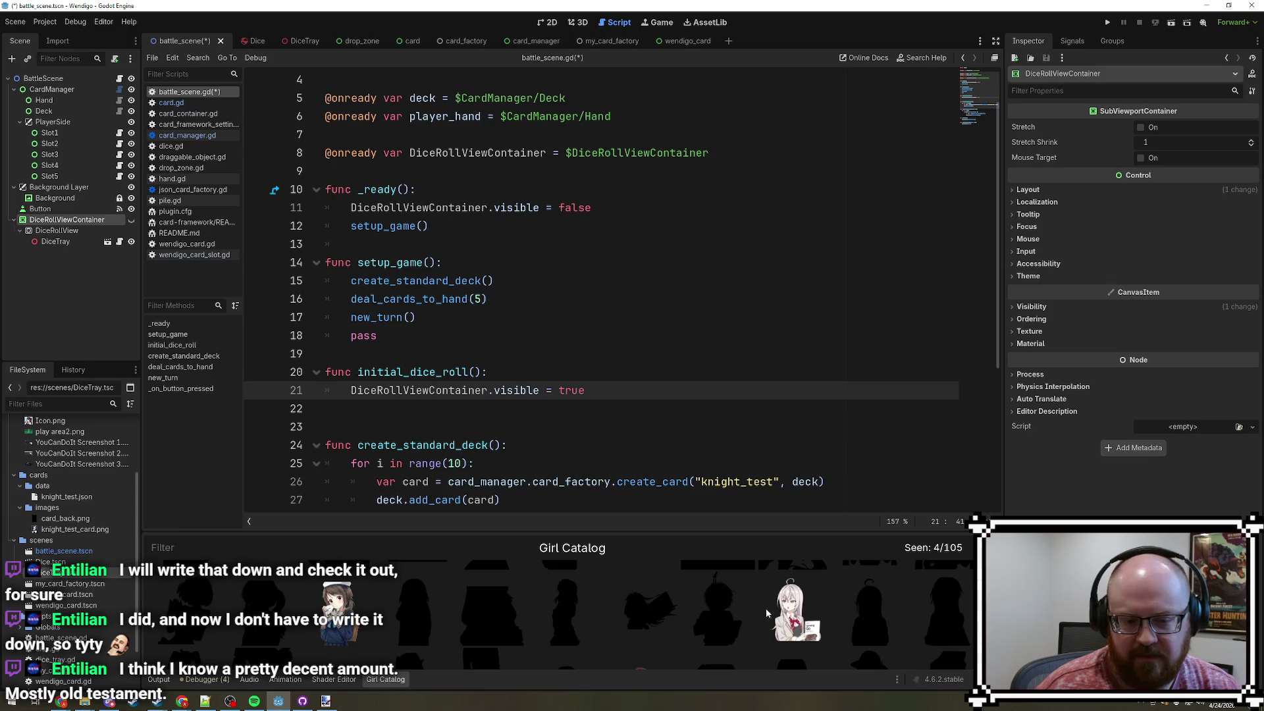
{"action": "scroll", "coordinate": [366, 625], "scroll_direction": "up", "scroll_amount": 1}
{"action": "scroll", "coordinate": [380, 593], "scroll_direction": "up", "scroll_amount": 2}
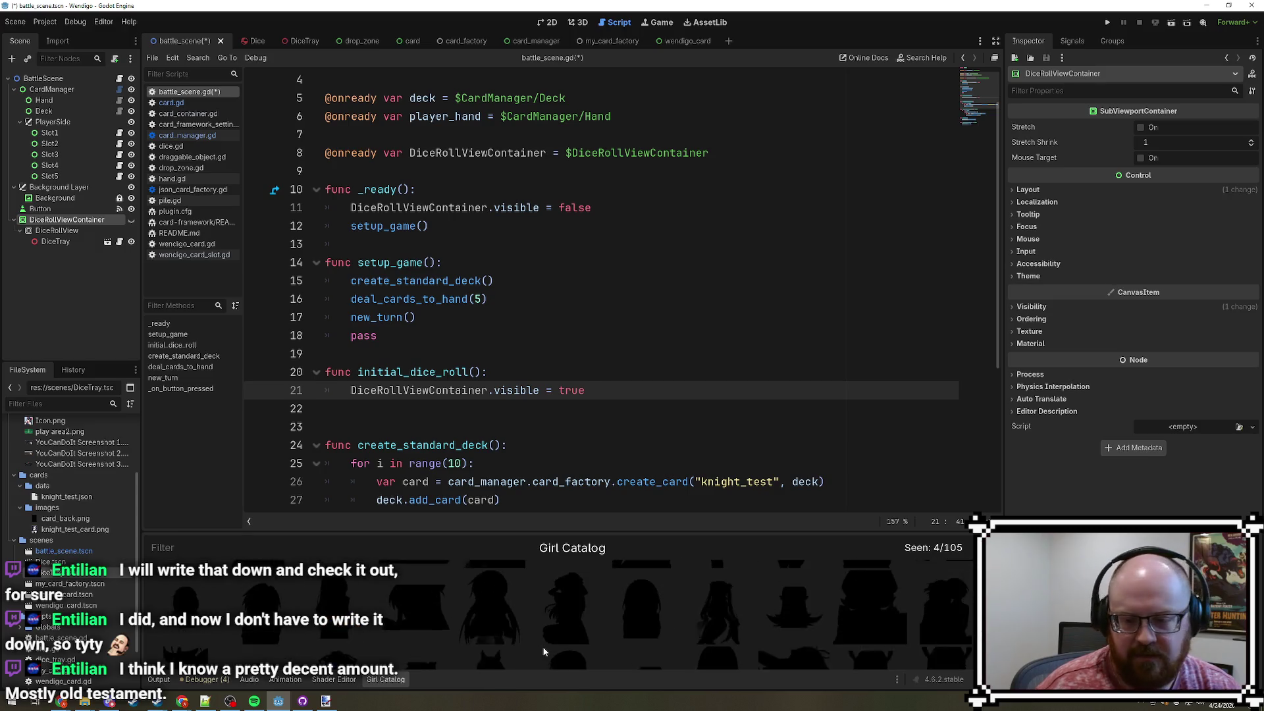
{"action": "left_click", "coordinate": [888, 447]}
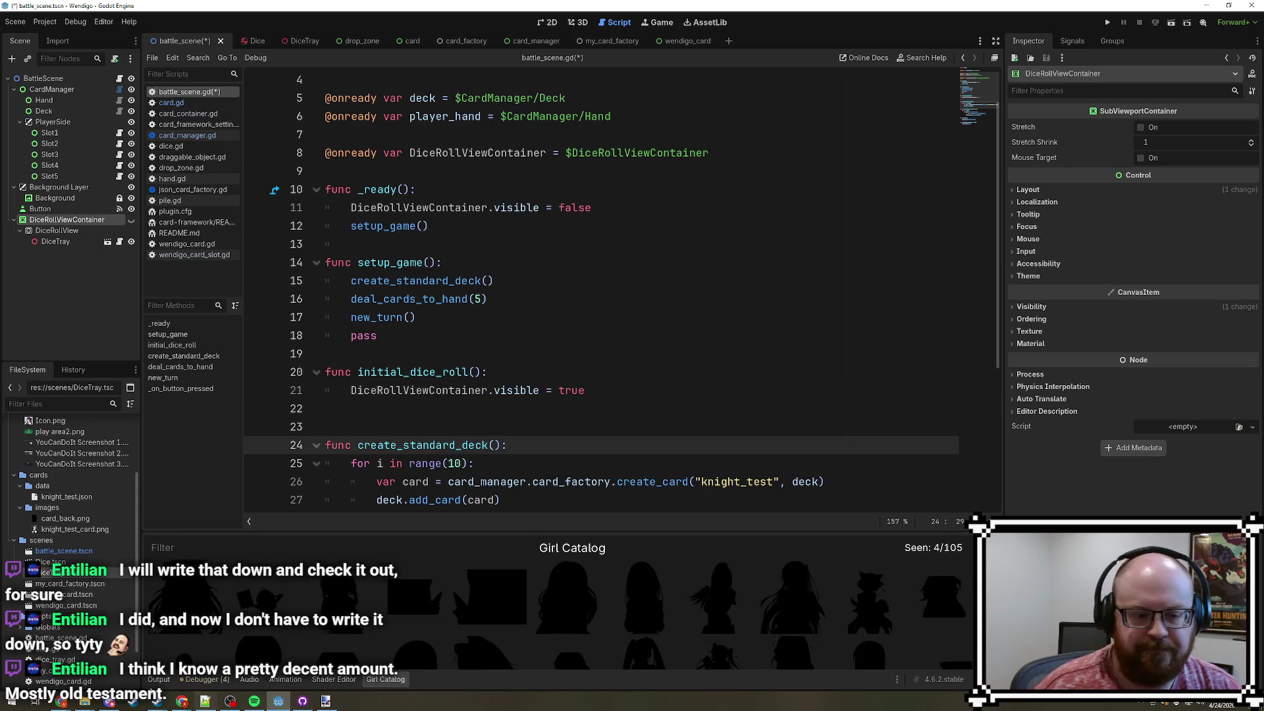
{"action": "left_click", "coordinate": [159, 680]}
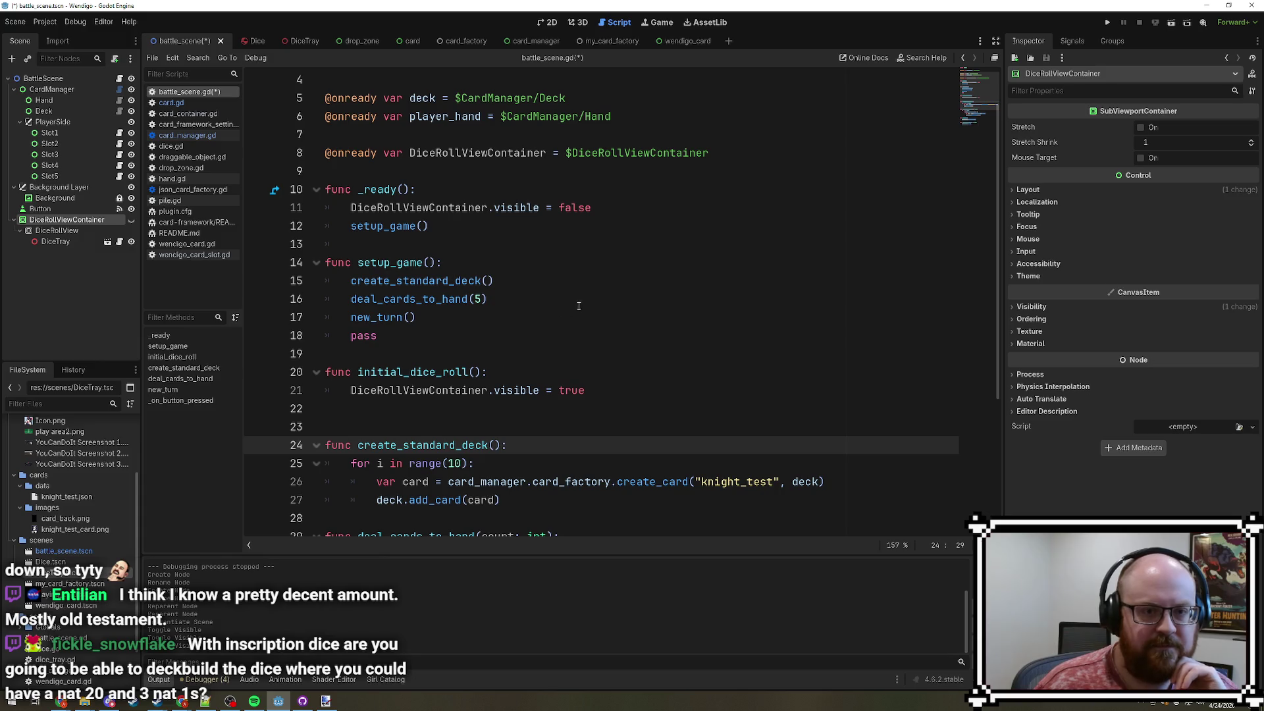
- Restore the Chrome window from the taskbar and switch to the FigJam dice ideas tab
{"action": "left_click", "coordinate": [556, 274]}
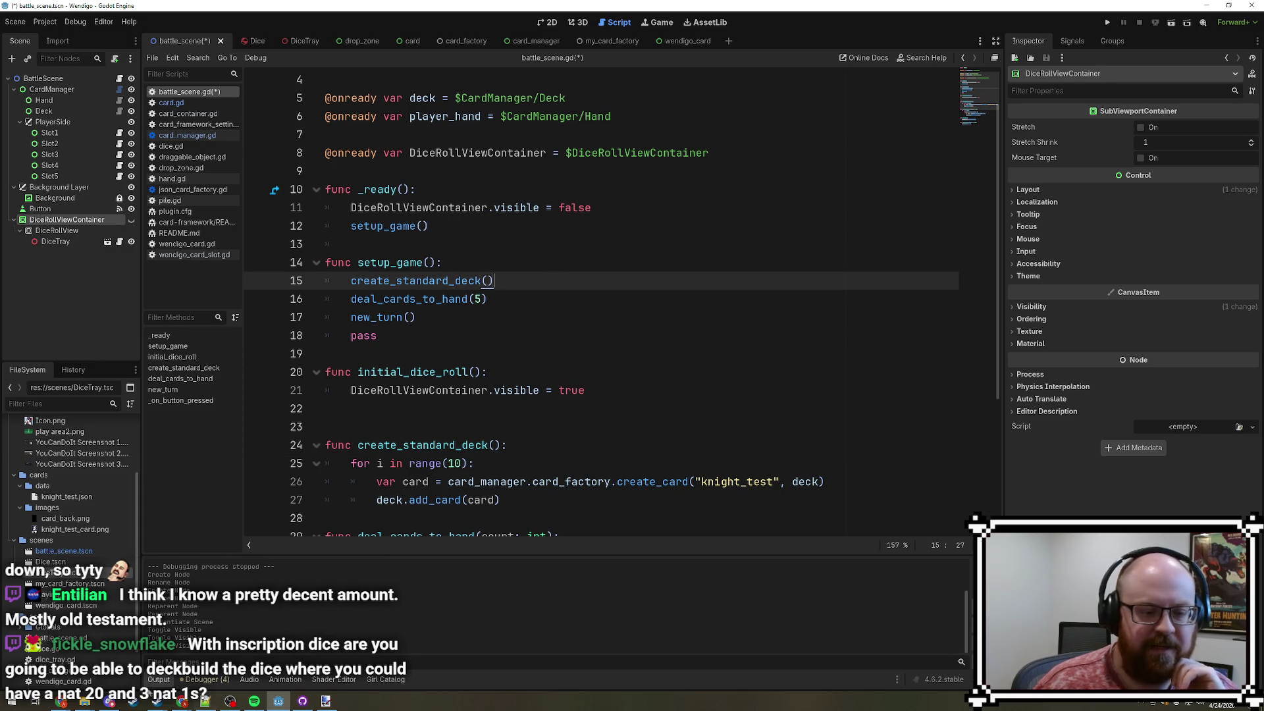
{"action": "mouse_move", "coordinate": [84, 701]}
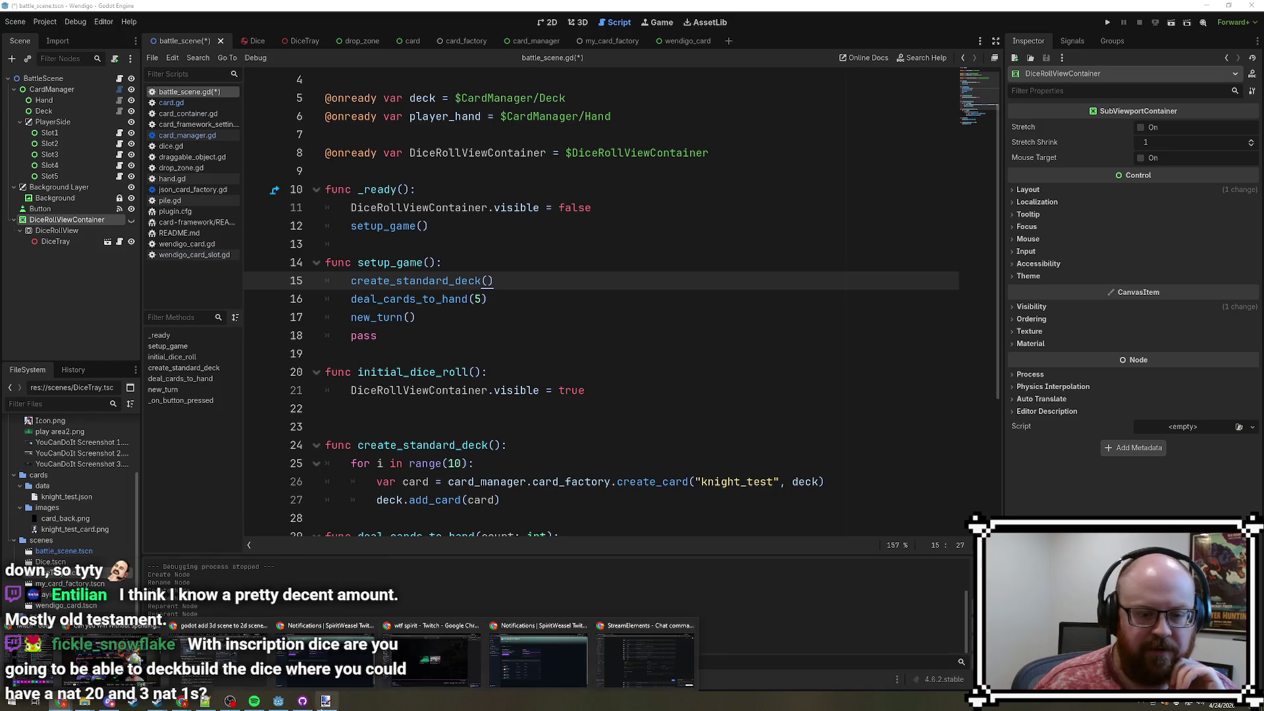
{"action": "mouse_move", "coordinate": [205, 702]}
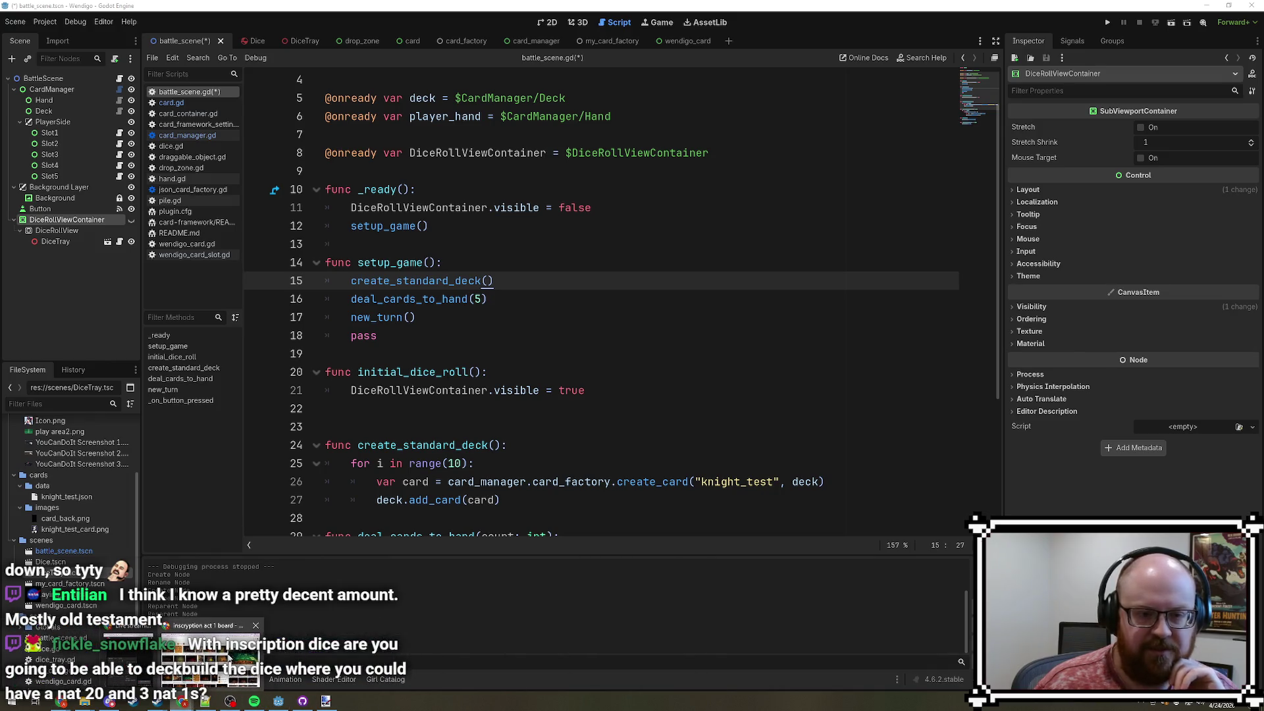
{"action": "left_click", "coordinate": [231, 659]}
{"action": "key", "text": "ctrl+1"}
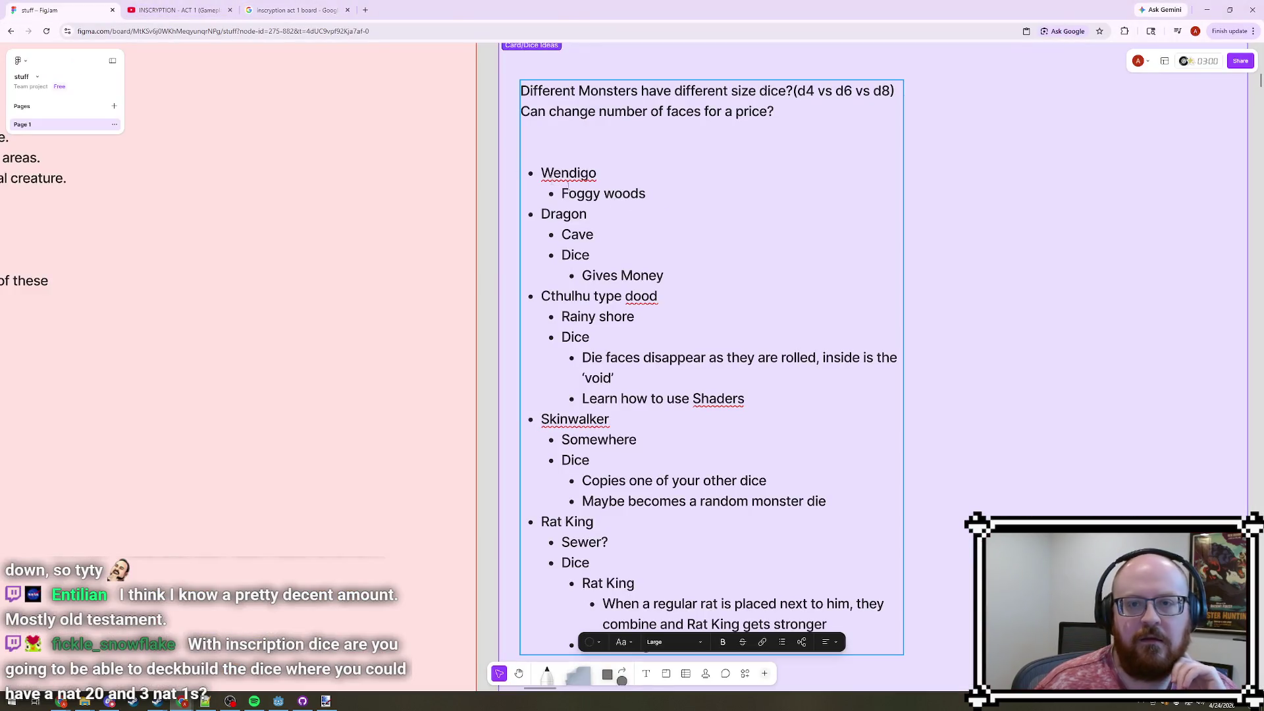
{"action": "scroll", "coordinate": [720, 313], "scroll_direction": "down", "scroll_amount": 2}
{"action": "scroll", "coordinate": [720, 312], "scroll_direction": "down", "scroll_amount": 2}
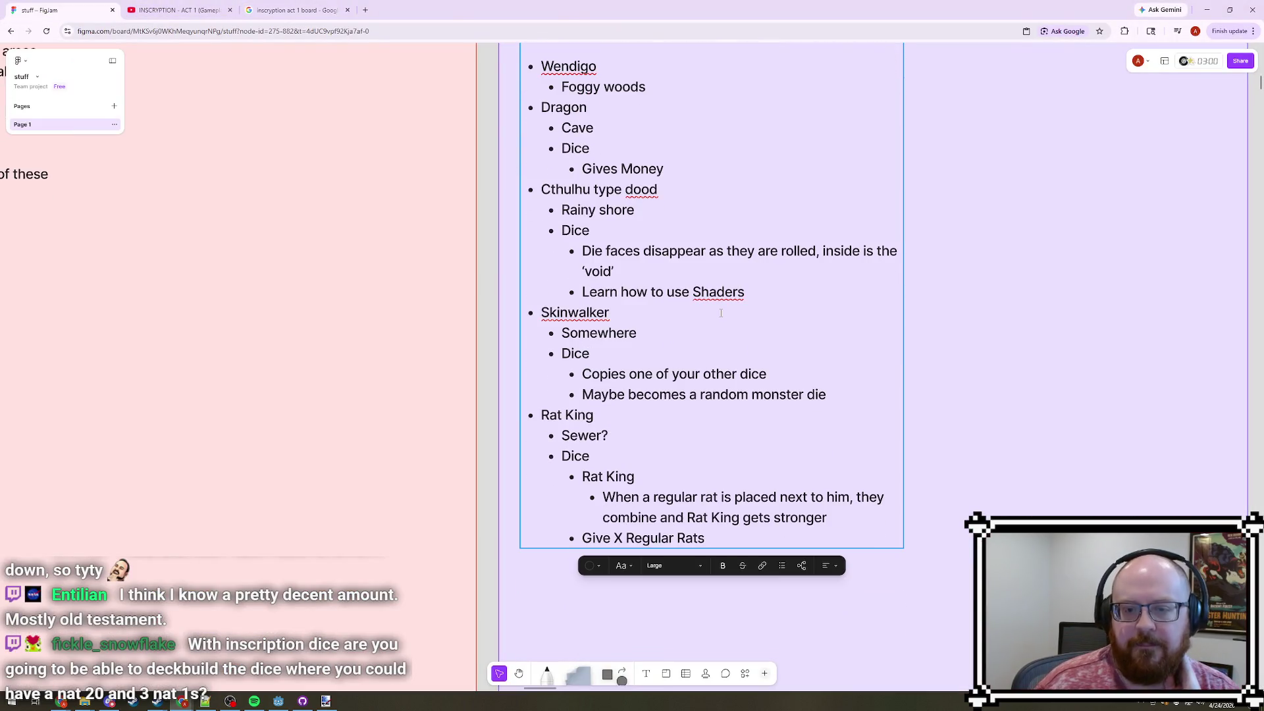
{"action": "left_click", "coordinate": [848, 521]}
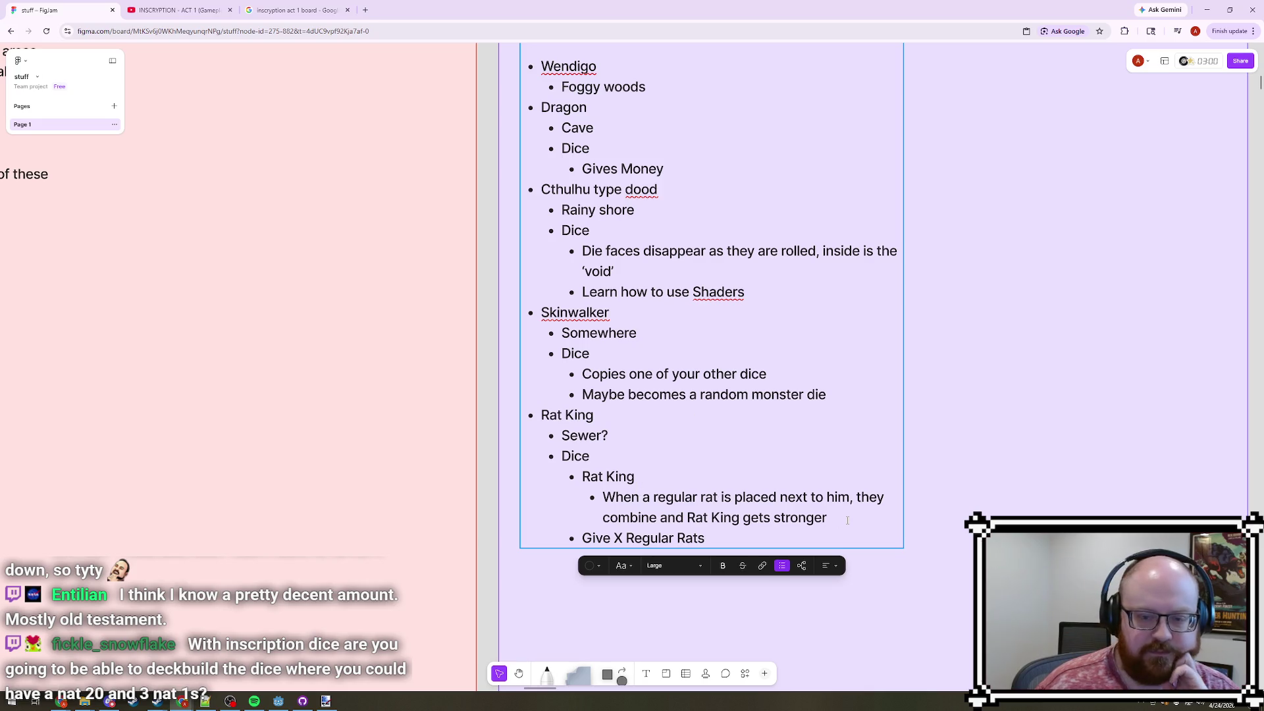
{"action": "scroll", "coordinate": [819, 476], "scroll_direction": "up", "scroll_amount": 5, "text": "ctrl"}
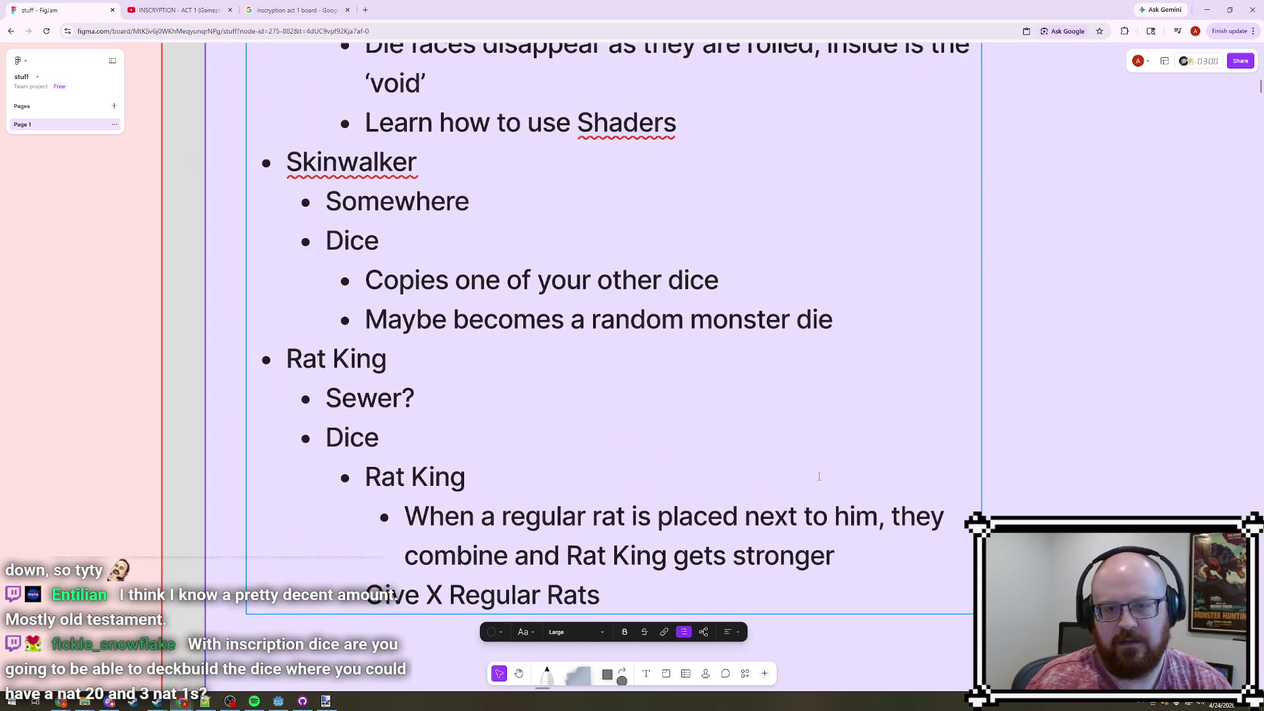
{"action": "scroll", "coordinate": [640, 429], "scroll_direction": "down", "scroll_amount": 2}
{"action": "scroll", "coordinate": [640, 429], "scroll_direction": "down", "scroll_amount": 1}
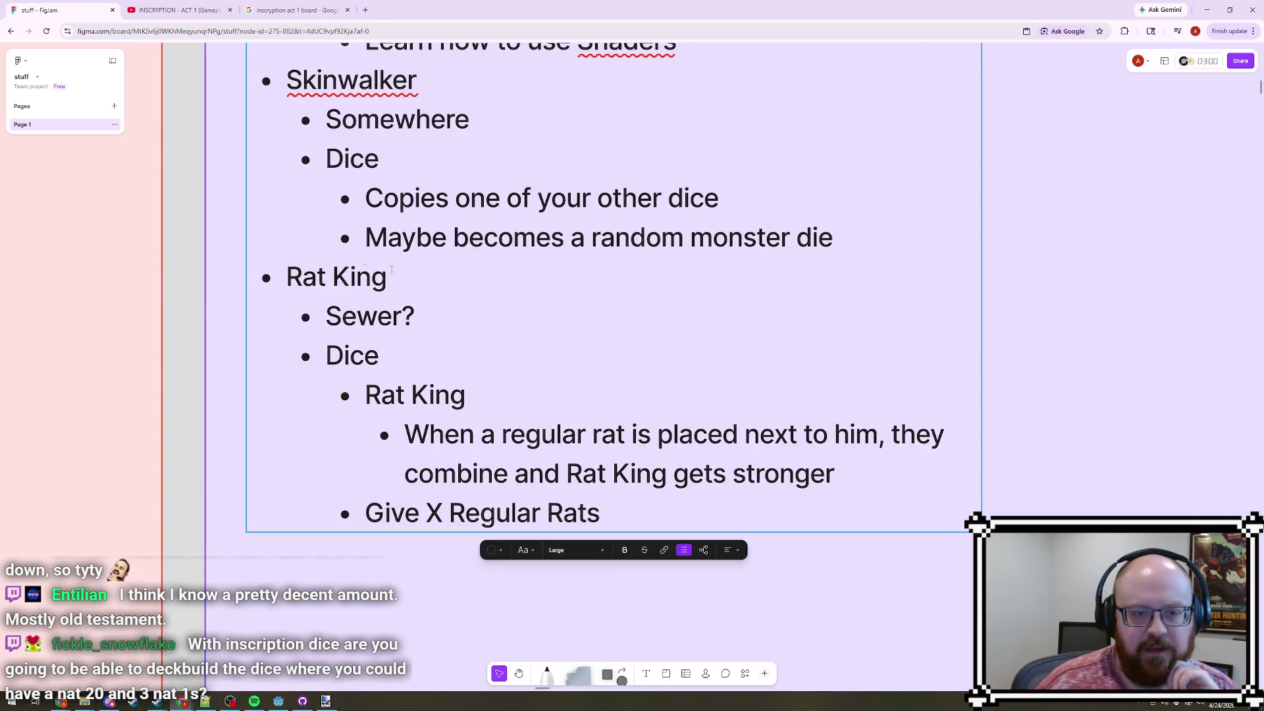
{"action": "left_click_drag", "start_coordinate": [286, 277], "coordinate": [388, 277]}
{"action": "left_click", "coordinate": [579, 312]}
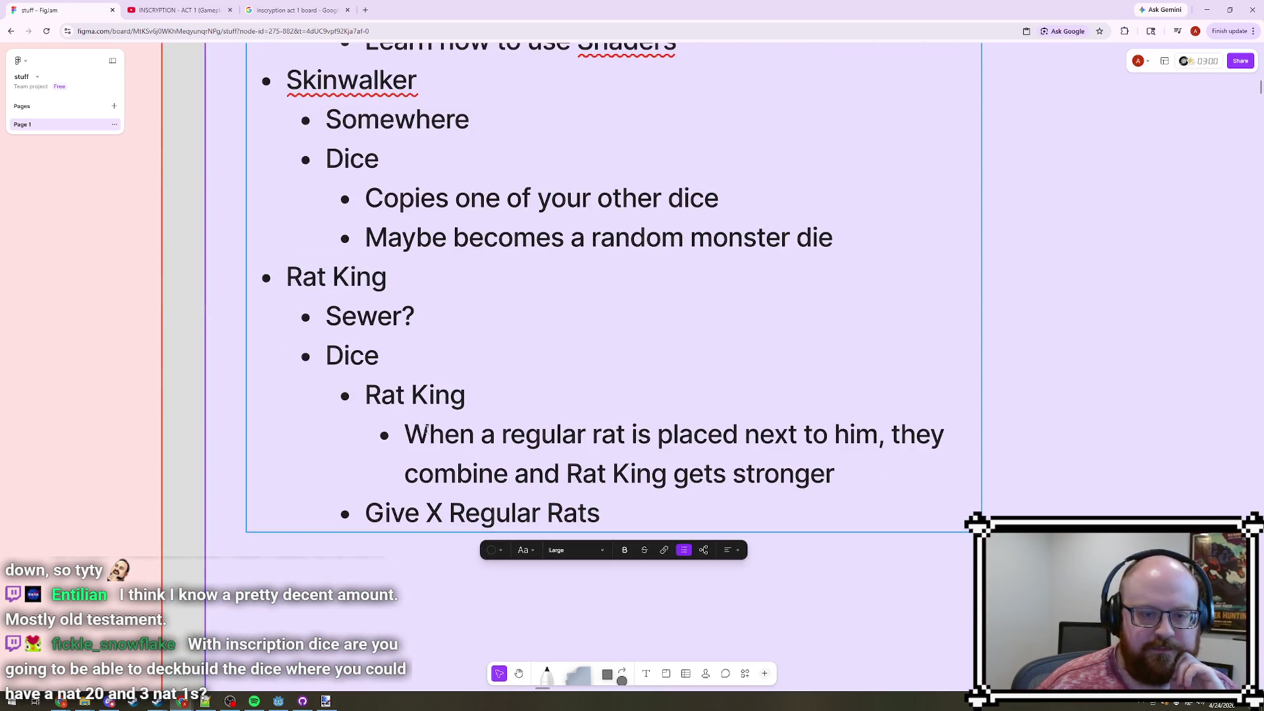
{"action": "left_click_drag", "start_coordinate": [365, 395], "coordinate": [492, 400]}
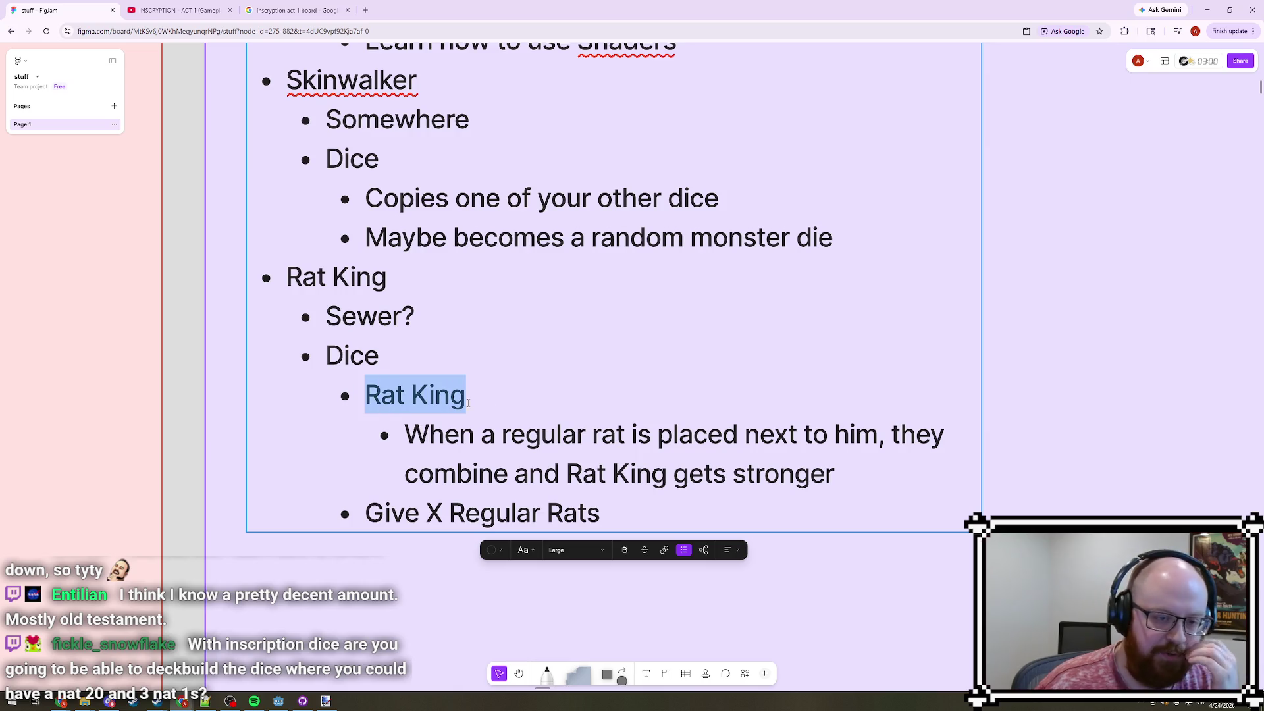
{"action": "left_click", "coordinate": [468, 397]}
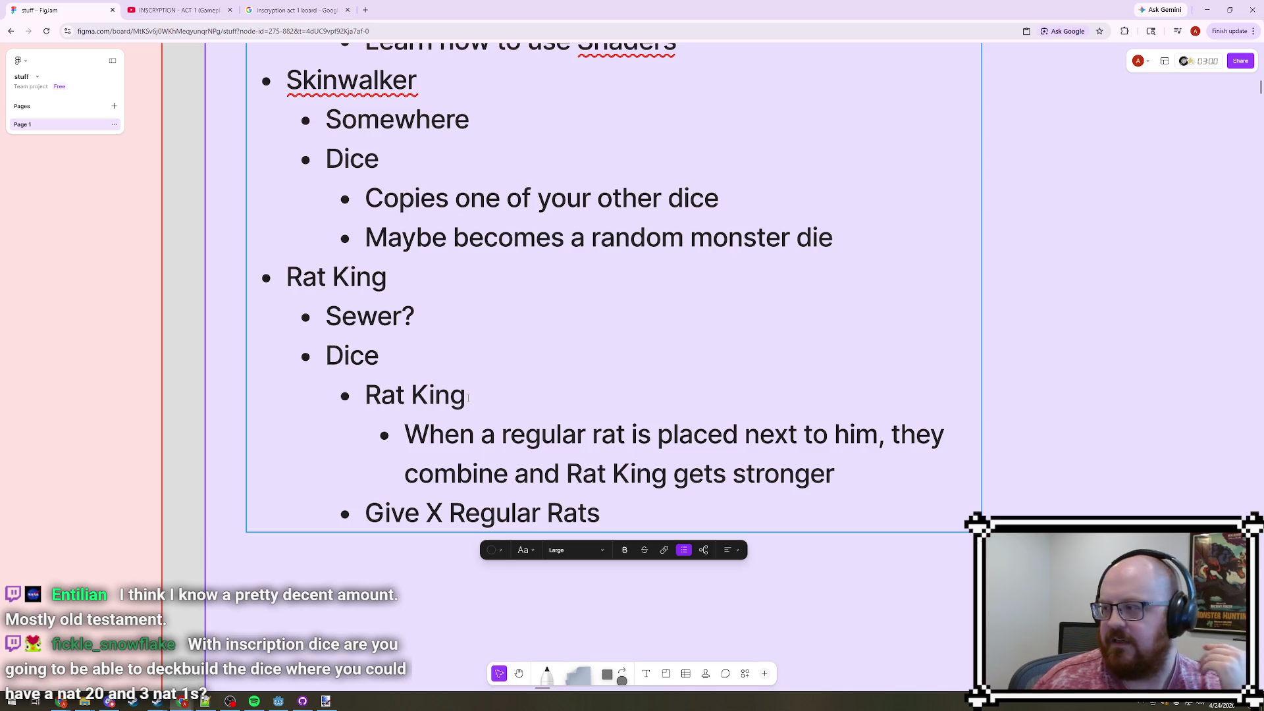
{"action": "scroll", "coordinate": [518, 370], "scroll_direction": "up", "scroll_amount": 4}
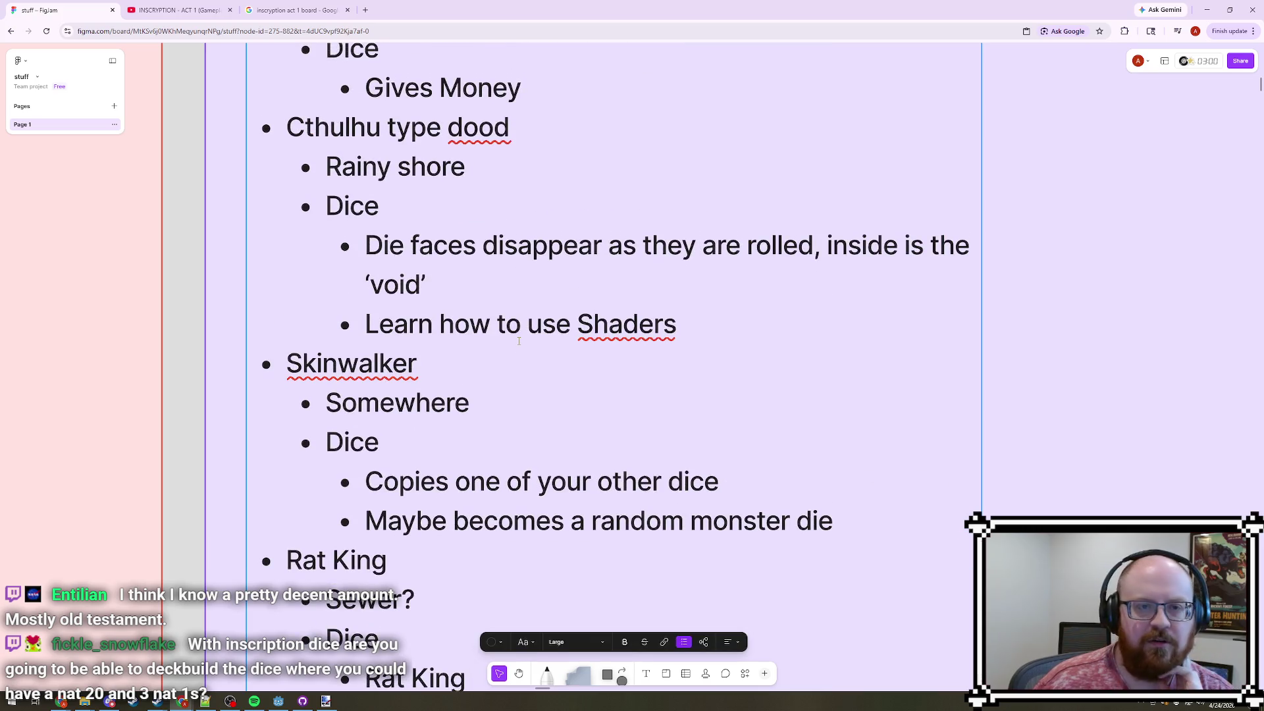
- Review the Card/Dice Ideas lines about d4 vs d6 vs d8 and buying faces for a price
{"action": "scroll", "coordinate": [518, 368], "scroll_direction": "down", "scroll_amount": 6}
{"action": "scroll", "coordinate": [518, 340], "scroll_direction": "up", "scroll_amount": 10}
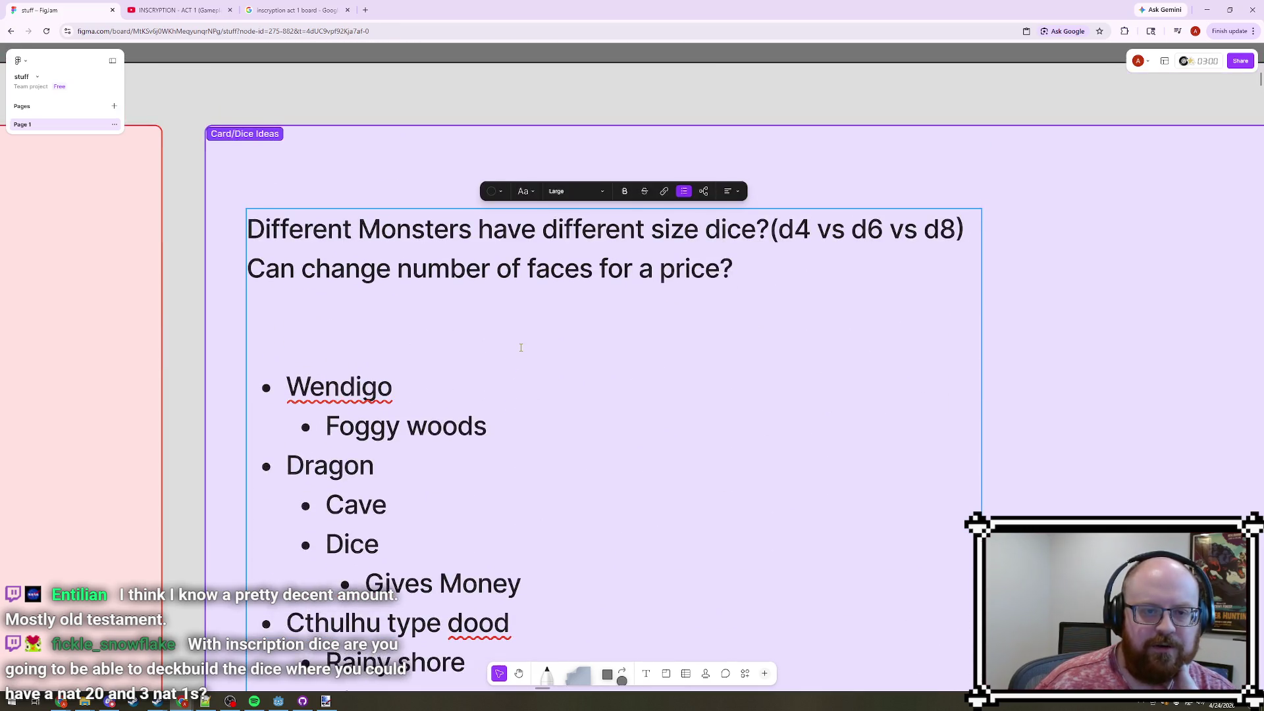
{"action": "left_click", "coordinate": [760, 266]}
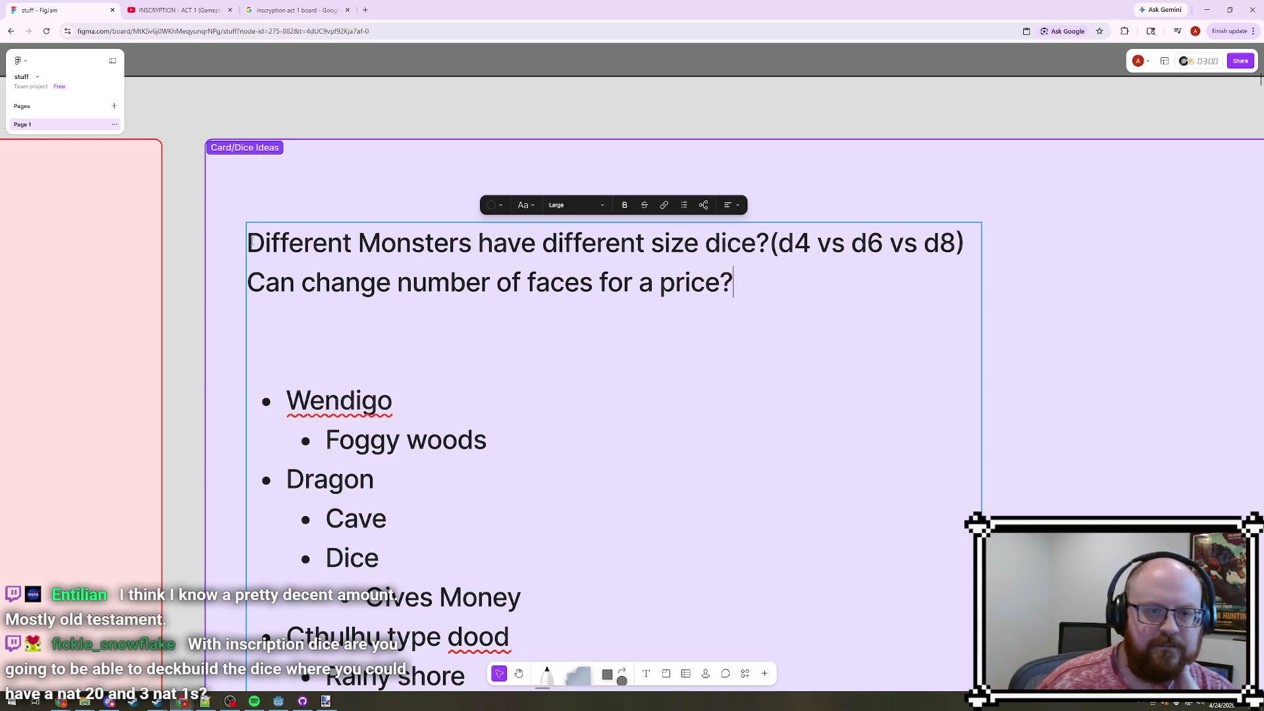
{"action": "key", "text": "ctrl+Home"}
{"action": "key", "text": "ctrl+shift+Right"}
{"action": "key", "text": "ctrl+shift+Right"}
{"action": "key", "text": "ctrl+shift+Right"}
{"action": "key", "text": "ctrl+shift+Right"}
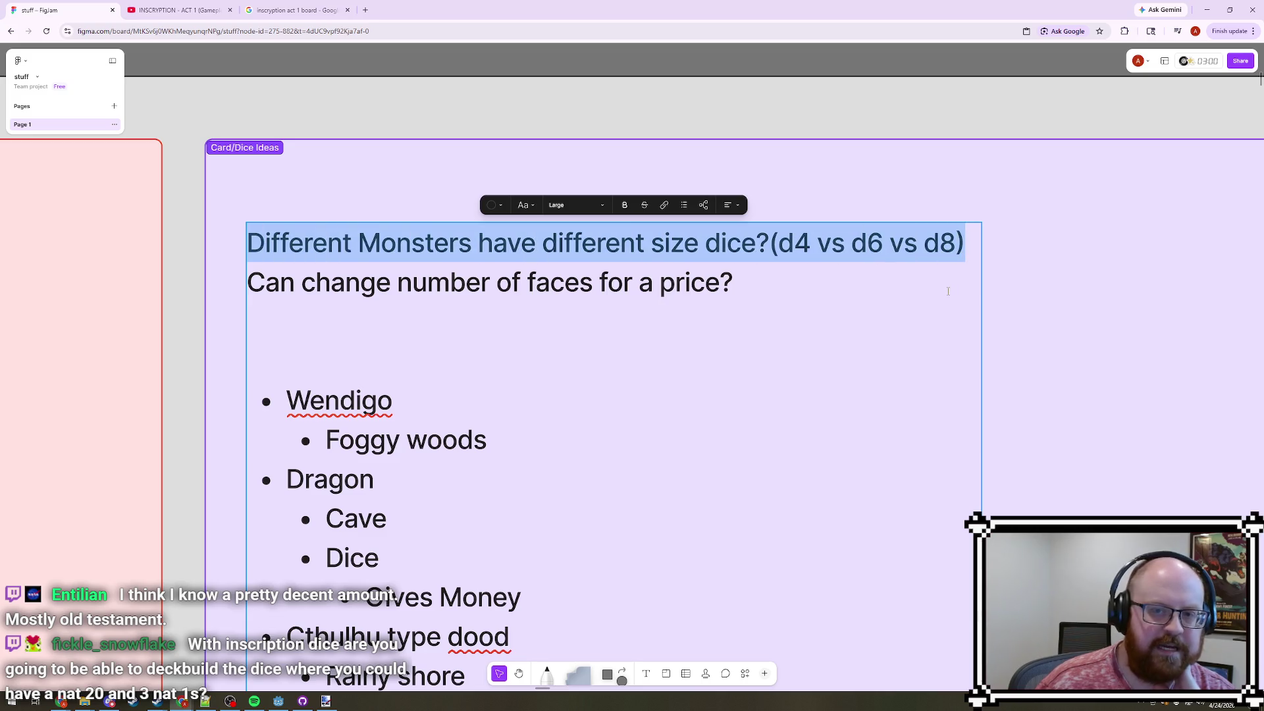
{"action": "left_click", "coordinate": [948, 291]}
{"action": "left_click_drag", "start_coordinate": [955, 243], "coordinate": [779, 245]}
{"action": "left_click", "coordinate": [839, 293]}
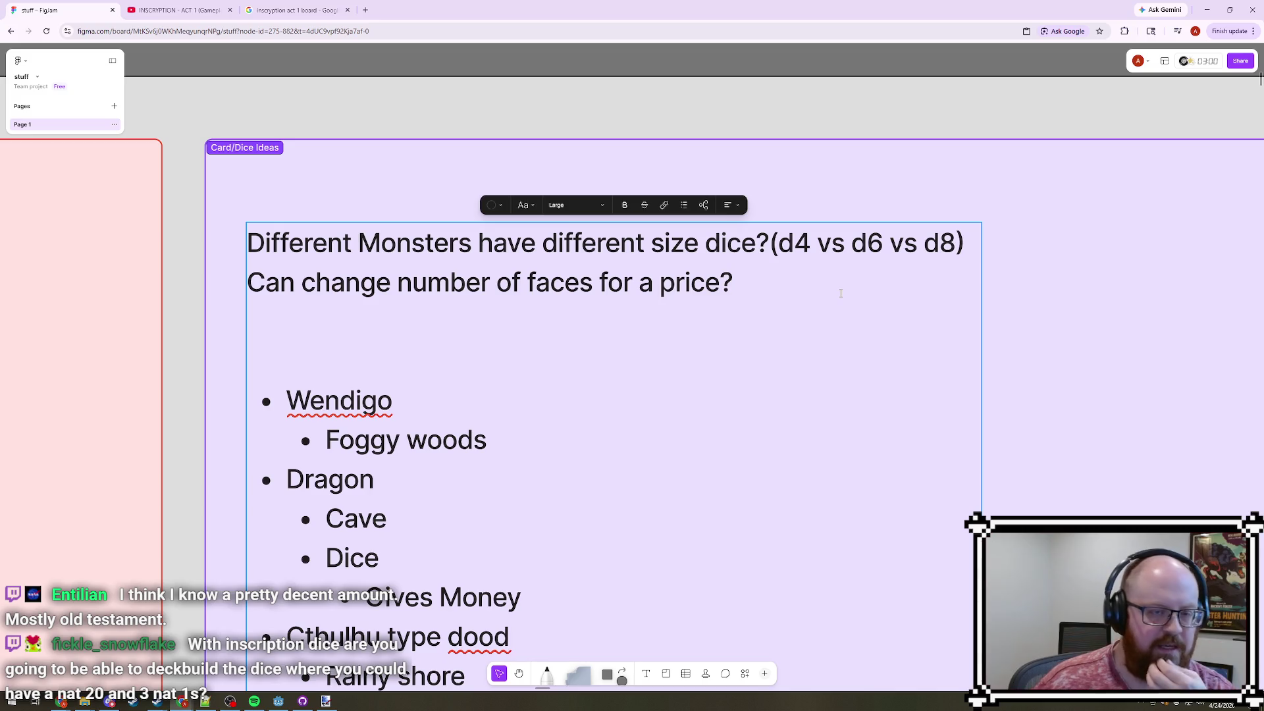
{"action": "left_click_drag", "start_coordinate": [734, 284], "coordinate": [579, 283]}
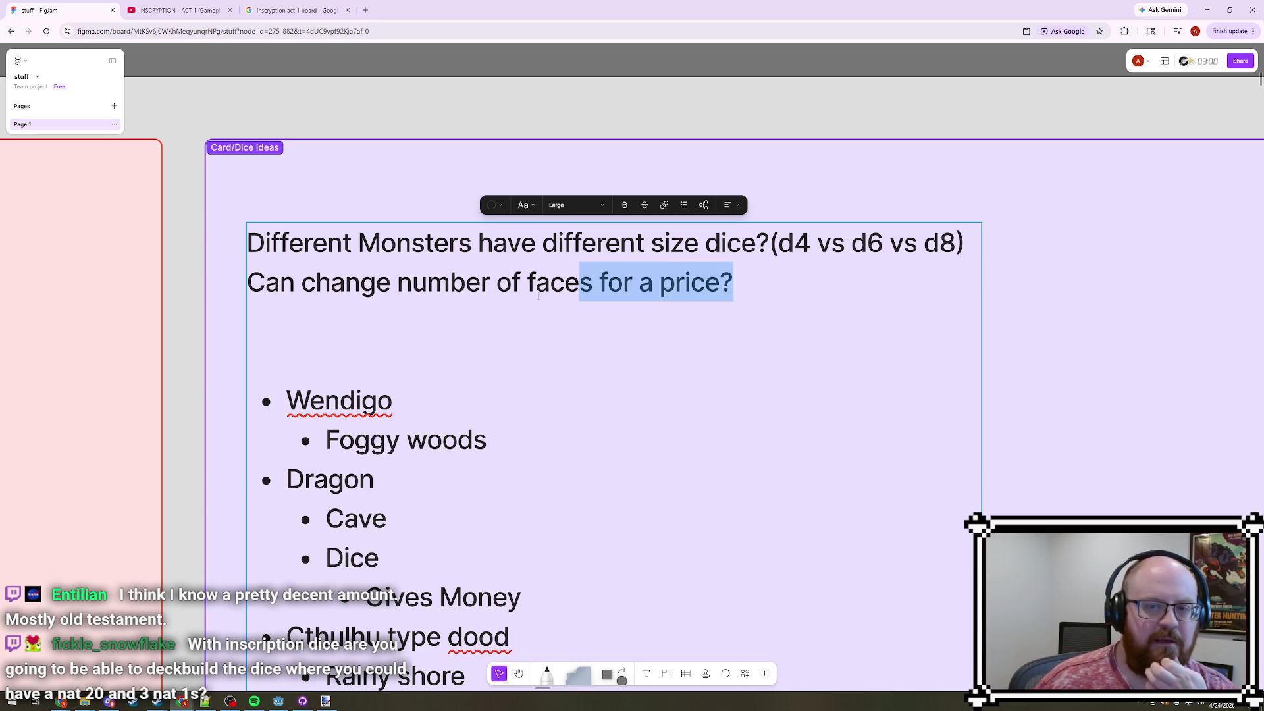
{"action": "triple_click", "coordinate": [438, 269]}
{"action": "left_click", "coordinate": [799, 284]}
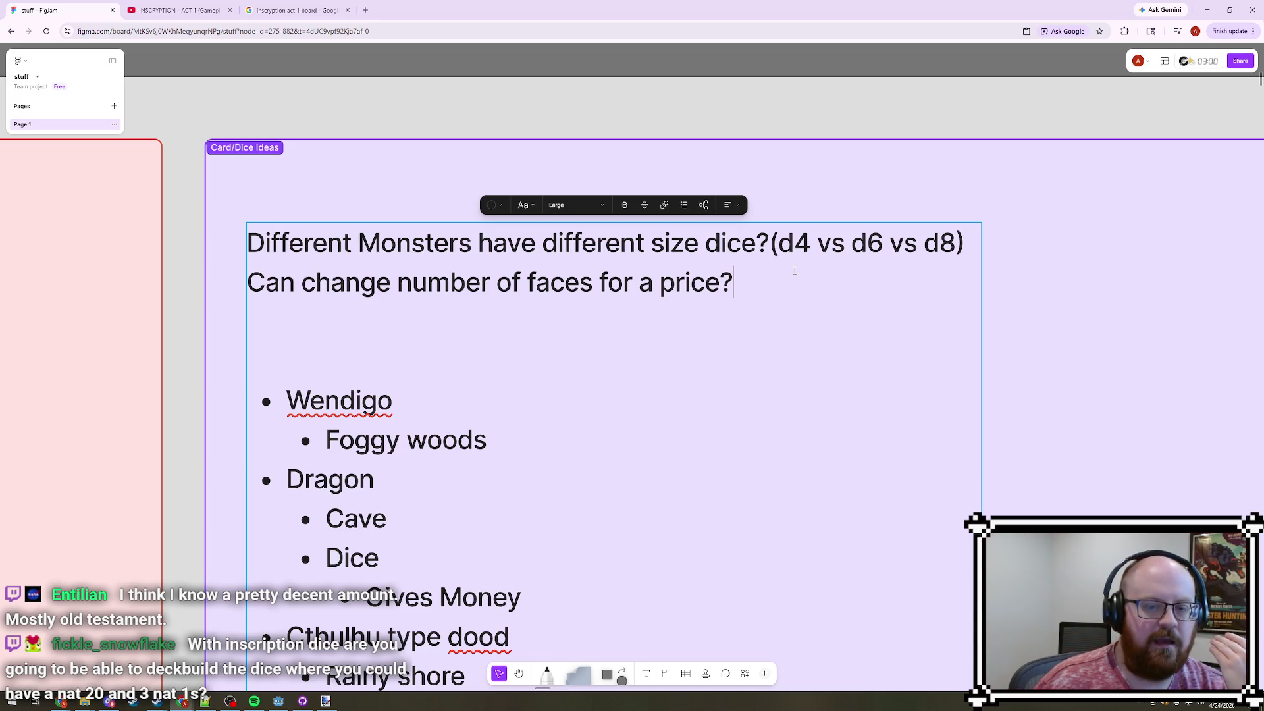
- Pan past the General Outline frame to the Task and Notes TODO table
{"action": "scroll", "coordinate": [729, 349], "scroll_direction": "down", "scroll_amount": 5}
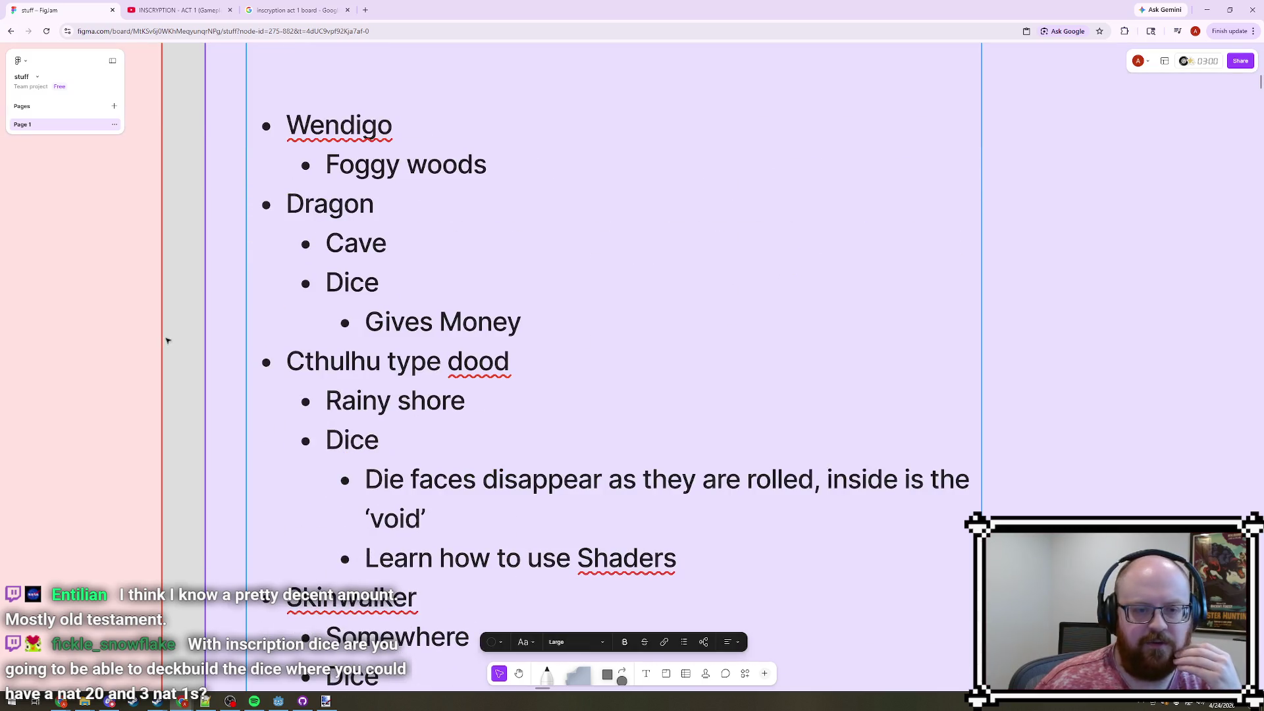
{"action": "scroll", "coordinate": [757, 388], "scroll_direction": "left", "scroll_amount": 20}
{"action": "scroll", "coordinate": [786, 368], "scroll_direction": "up", "scroll_amount": 2}
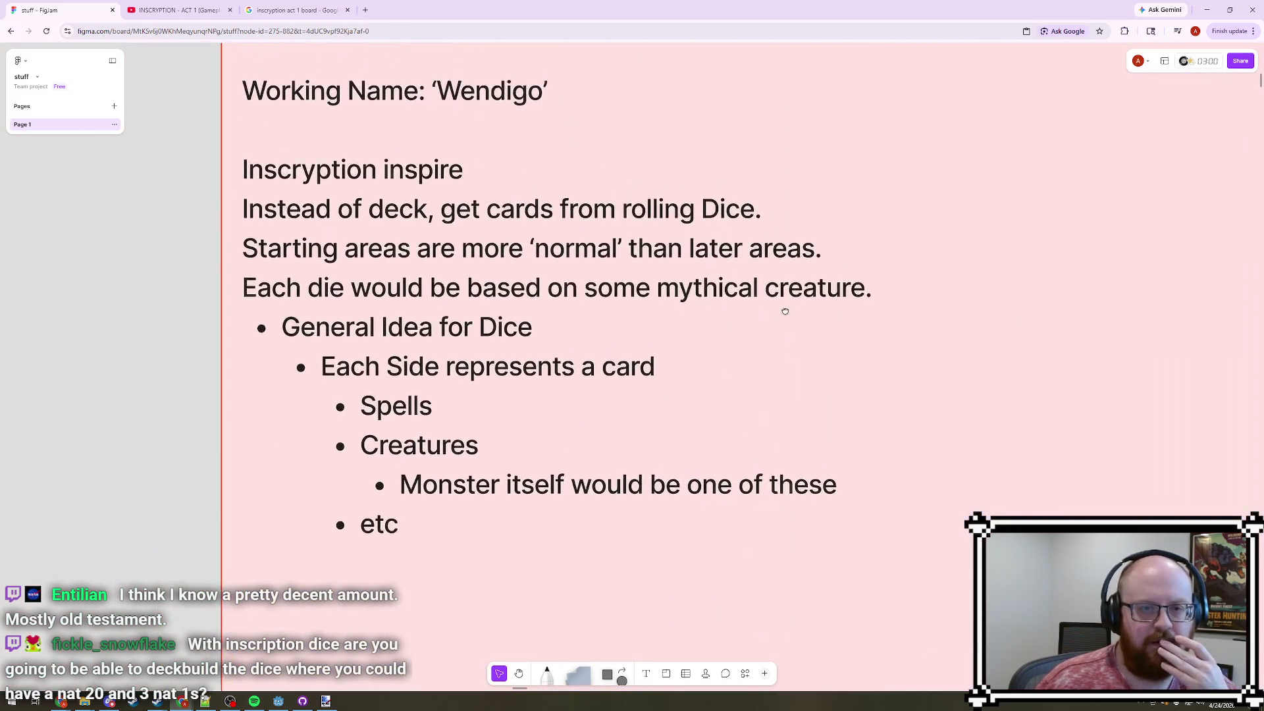
{"action": "scroll", "coordinate": [704, 330], "scroll_direction": "right", "scroll_amount": 5}
{"action": "scroll", "coordinate": [623, 413], "scroll_direction": "down", "scroll_amount": 1}
{"action": "scroll", "coordinate": [613, 424], "scroll_direction": "right", "scroll_amount": 1}
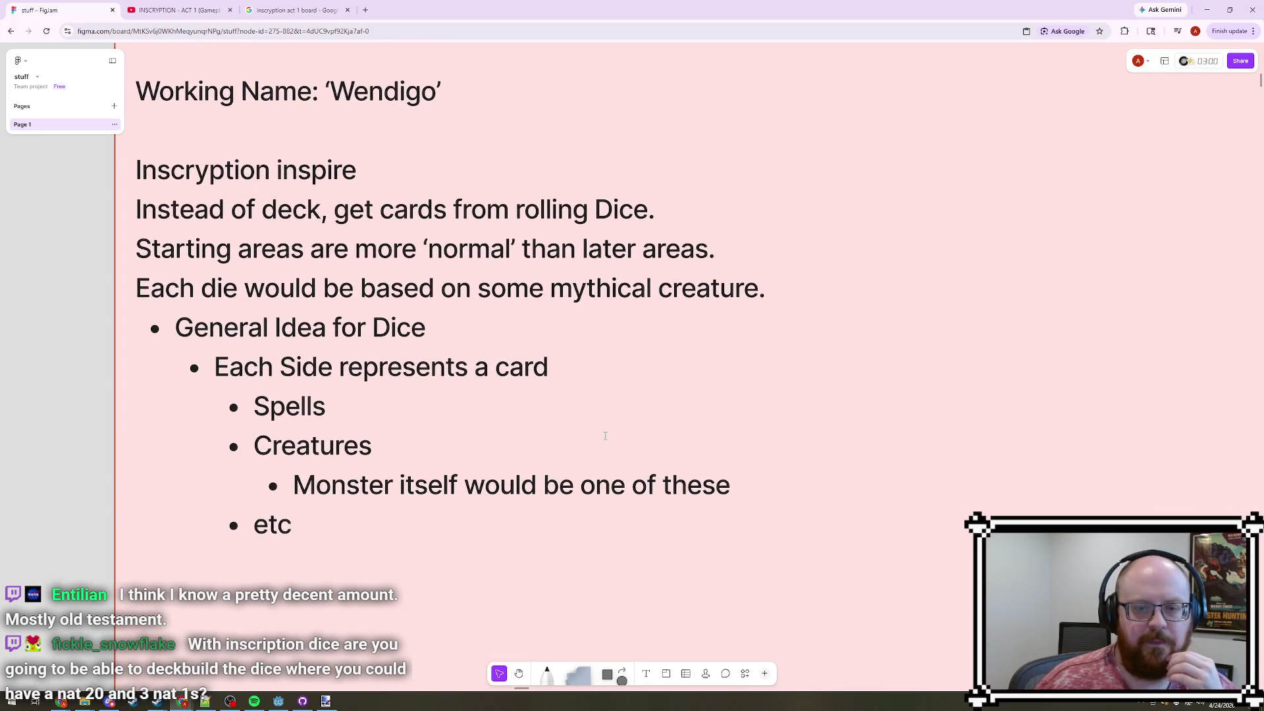
{"action": "left_click_drag", "start_coordinate": [307, 282], "coordinate": [390, 326]}
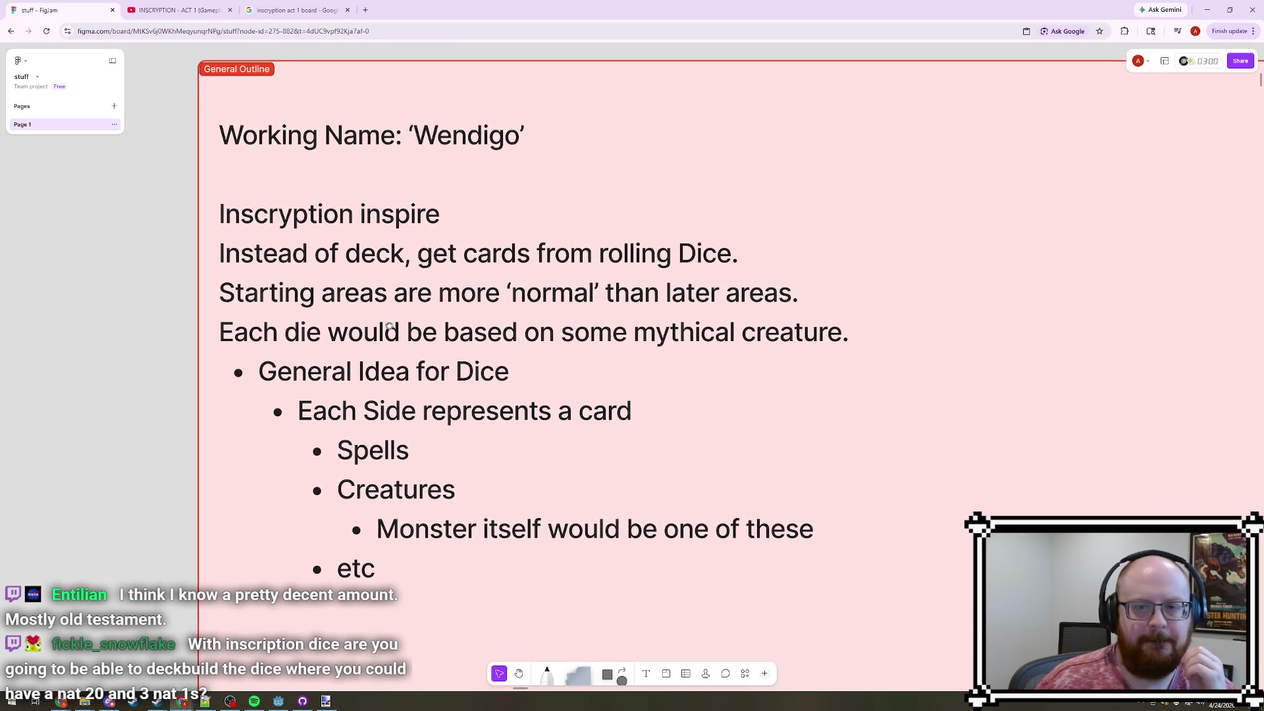
{"action": "scroll", "coordinate": [395, 303], "scroll_direction": "down", "scroll_amount": 1}
{"action": "scroll", "coordinate": [395, 303], "scroll_direction": "right", "scroll_amount": 3}
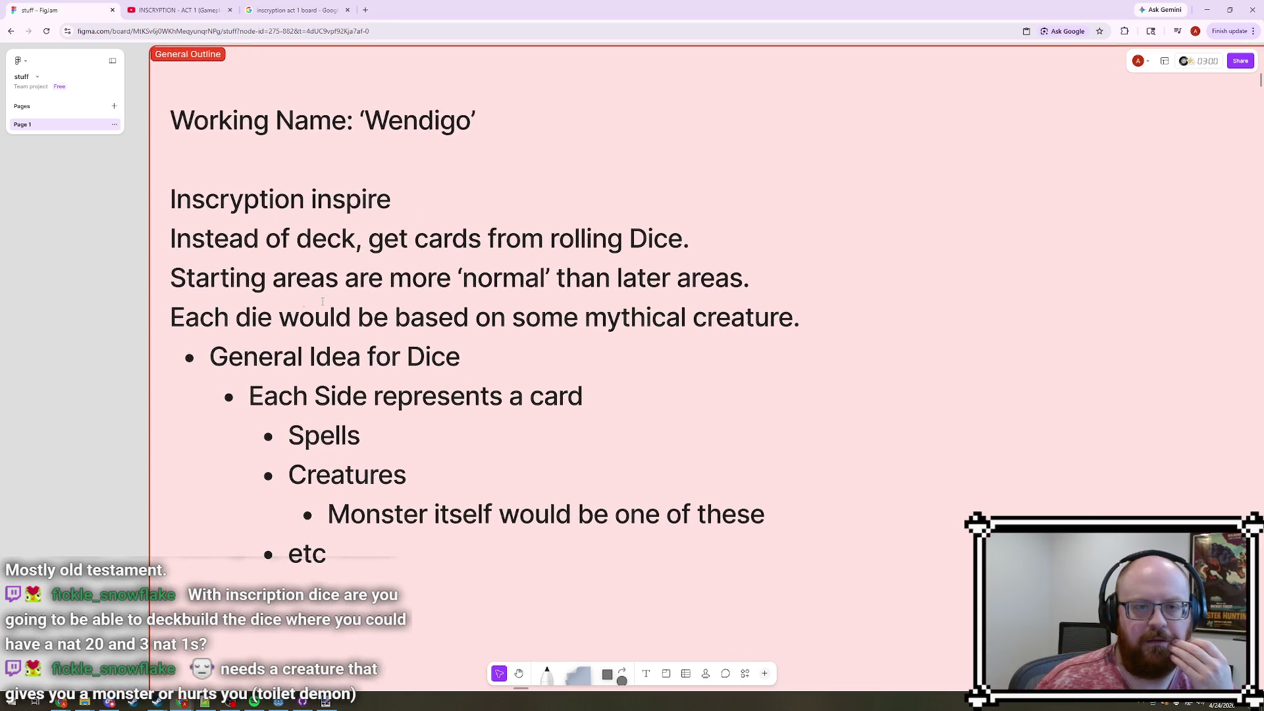
{"action": "scroll", "coordinate": [740, 489], "scroll_direction": "down", "scroll_amount": 5}
{"action": "scroll", "coordinate": [819, 415], "scroll_direction": "left", "scroll_amount": 10}
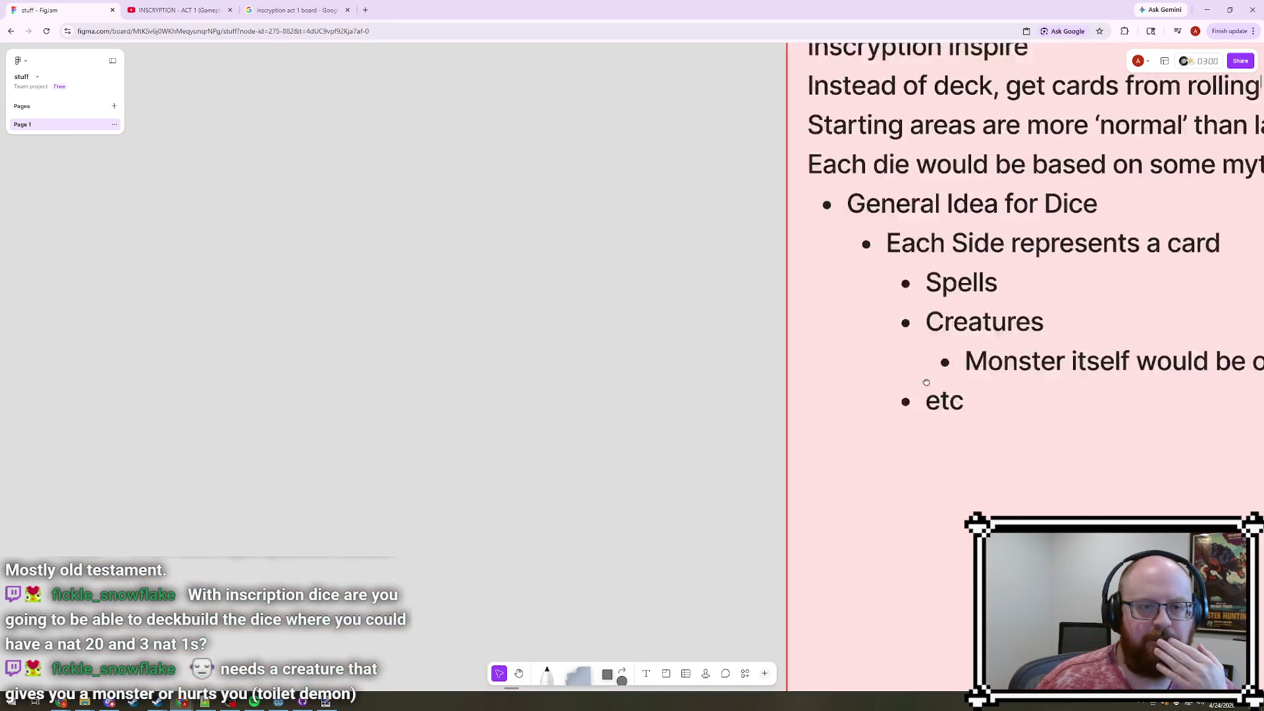
{"action": "scroll", "coordinate": [881, 418], "scroll_direction": "left", "scroll_amount": 15}
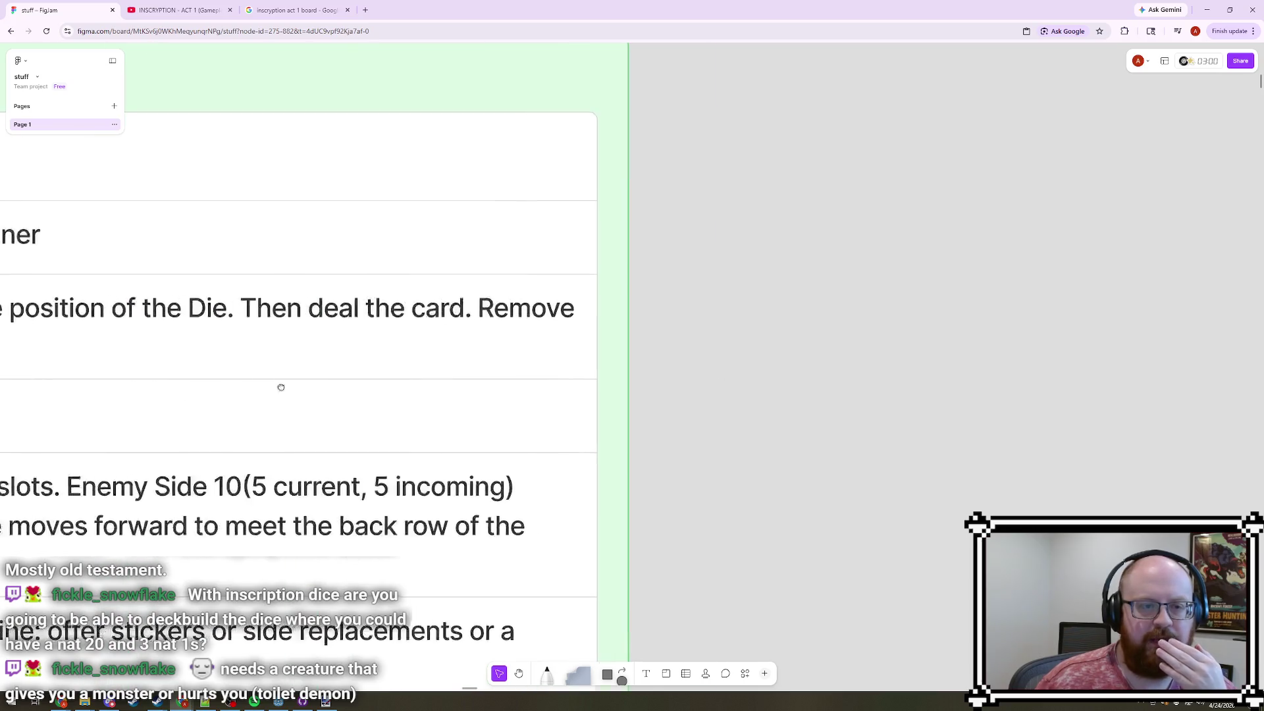
{"action": "scroll", "coordinate": [567, 382], "scroll_direction": "left", "scroll_amount": 5}
{"action": "scroll", "coordinate": [566, 385], "scroll_direction": "down", "scroll_amount": 3, "text": "ctrl"}
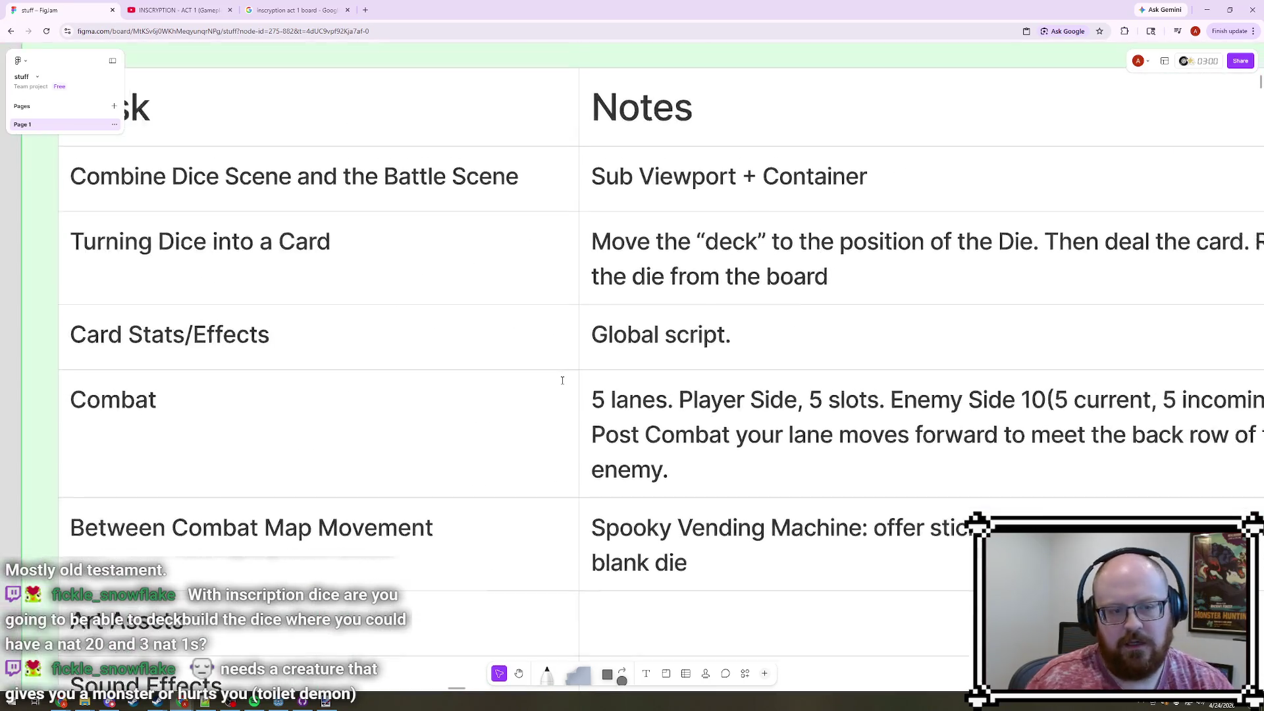
{"action": "mouse_move", "coordinate": [571, 391]}
{"action": "left_mouse_down"}
{"action": "mouse_move", "coordinate": [516, 285]}
{"action": "mouse_move", "coordinate": [496, 302]}
{"action": "left_mouse_up"}
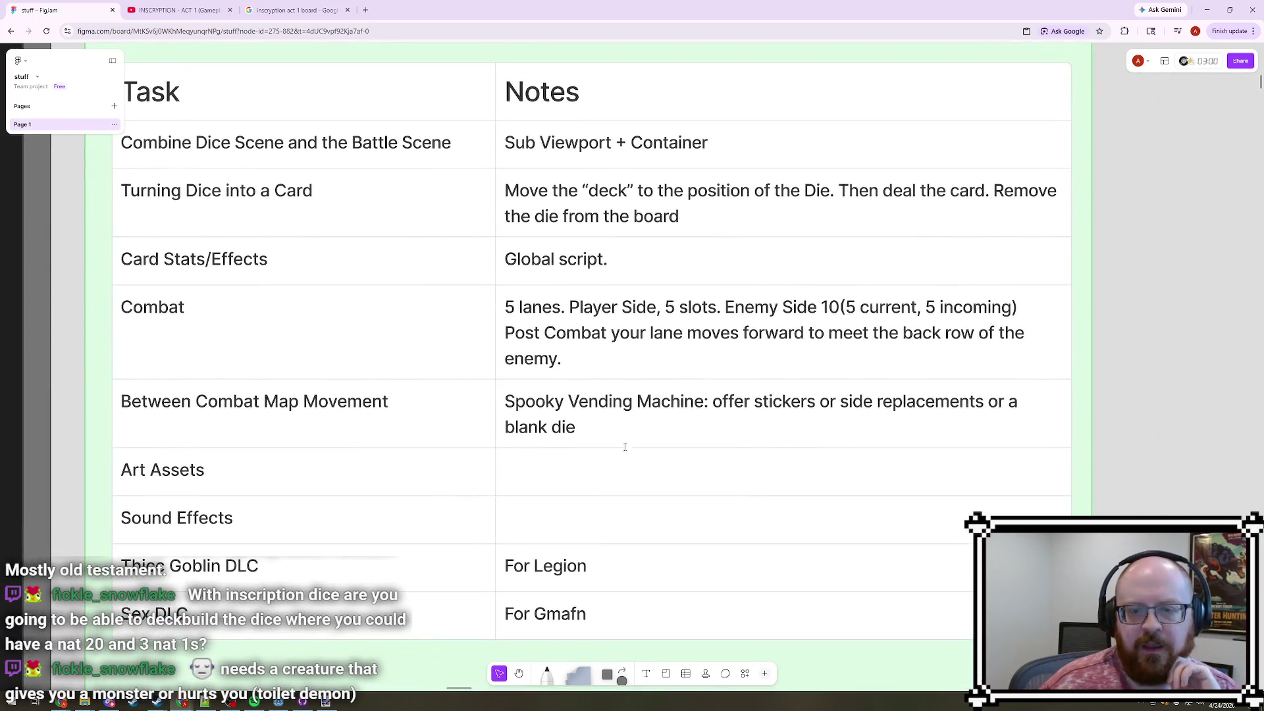
{"action": "double_click", "coordinate": [588, 428]}
{"action": "key", "text": "ctrl+a"}
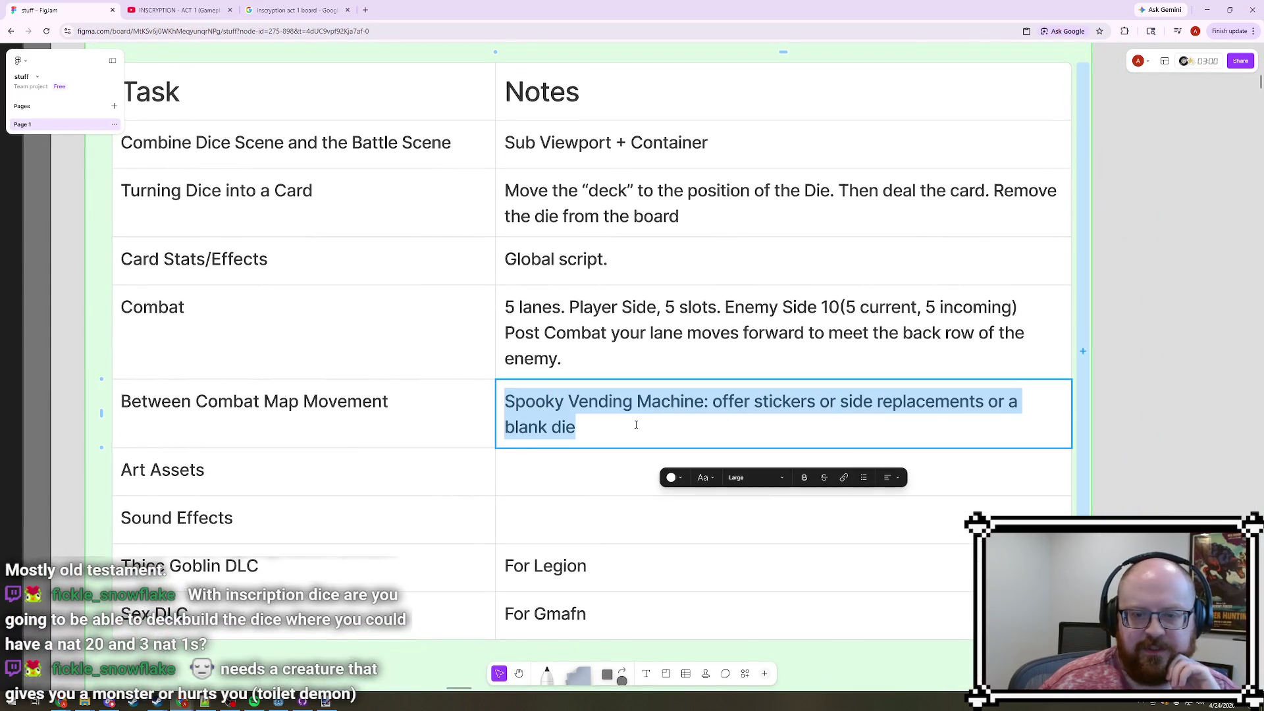
{"action": "key", "text": "Right"}
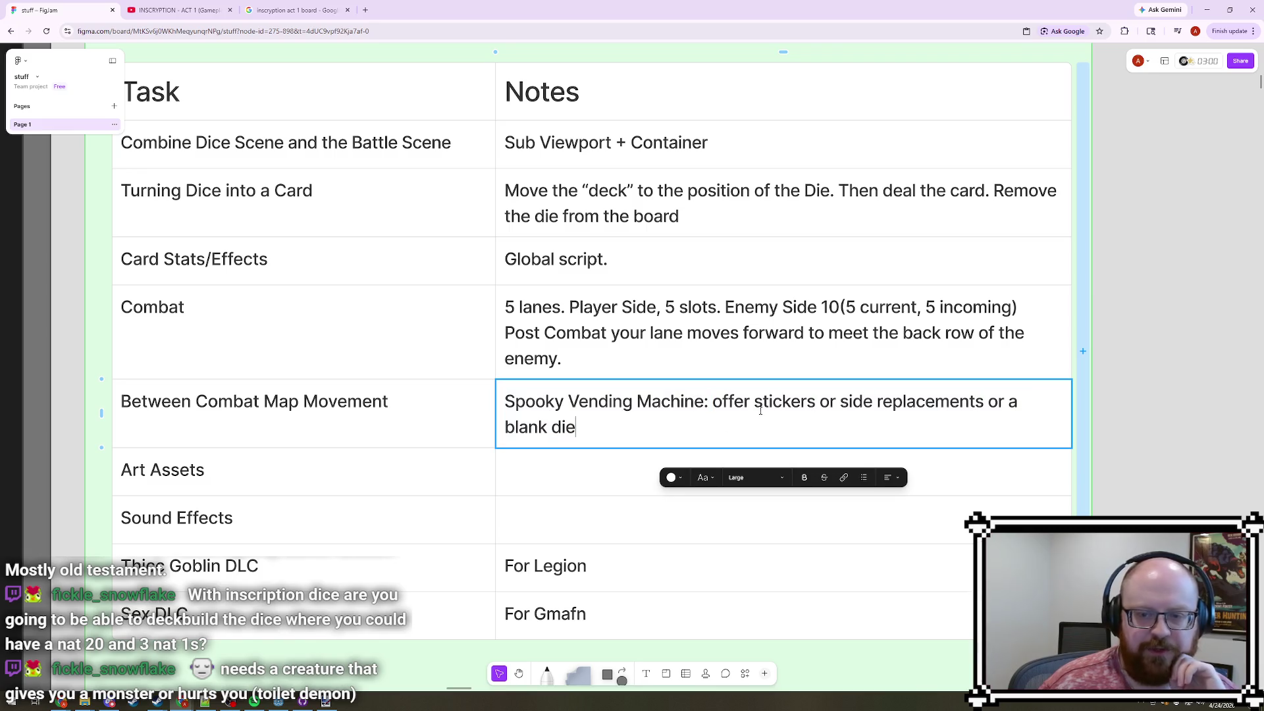
{"action": "left_click_drag", "start_coordinate": [713, 403], "coordinate": [985, 404]}
{"action": "left_click", "coordinate": [875, 412]}
{"action": "left_click", "coordinate": [999, 419]}
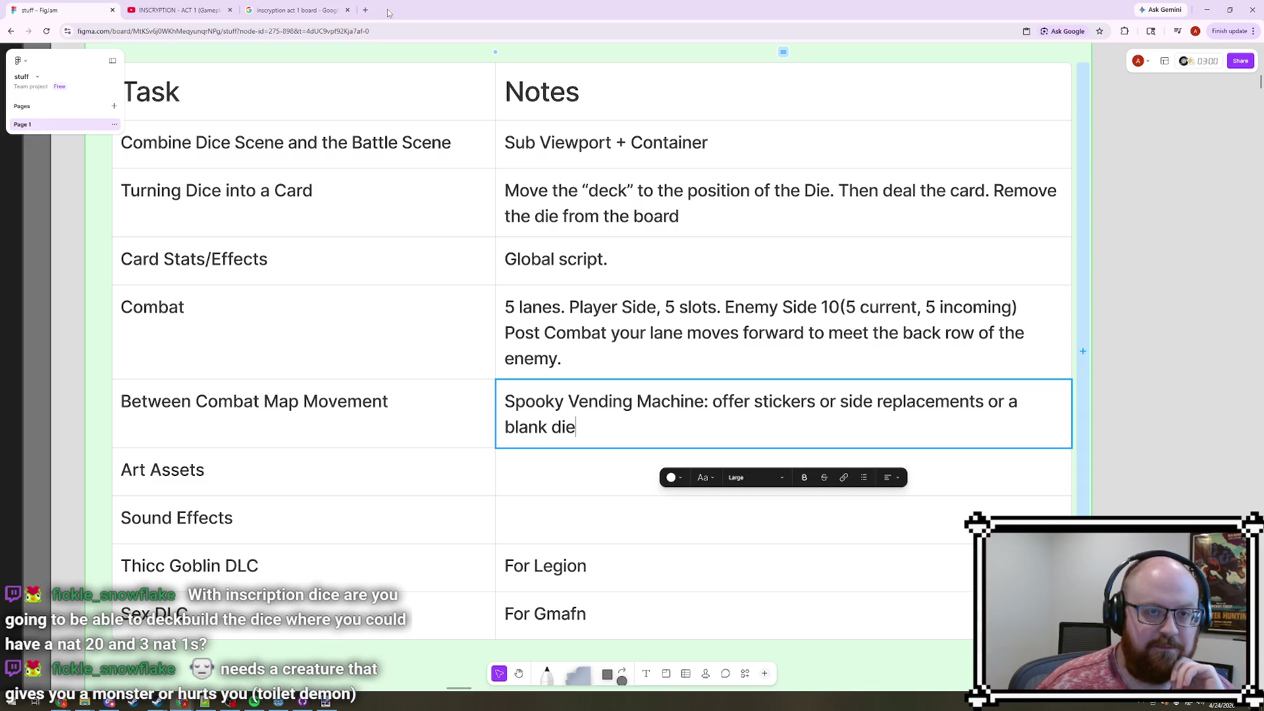
{"action": "left_click", "coordinate": [364, 11]}
- Search Google for 'toilet demon' and expand the AI Overview's list of toilet demons
{"action": "left_click", "coordinate": [387, 32]}
{"action": "type", "text": "toile"}
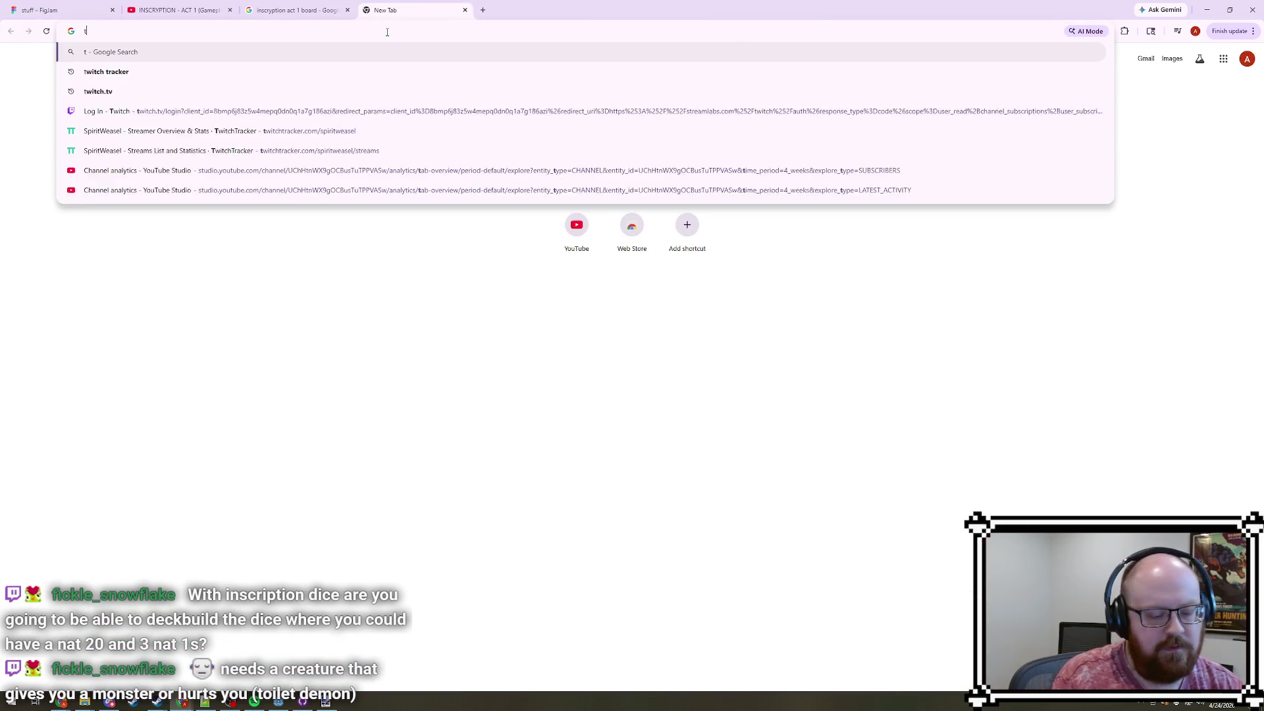
{"action": "type", "text": "t demon"}
{"action": "key", "text": "Return"}
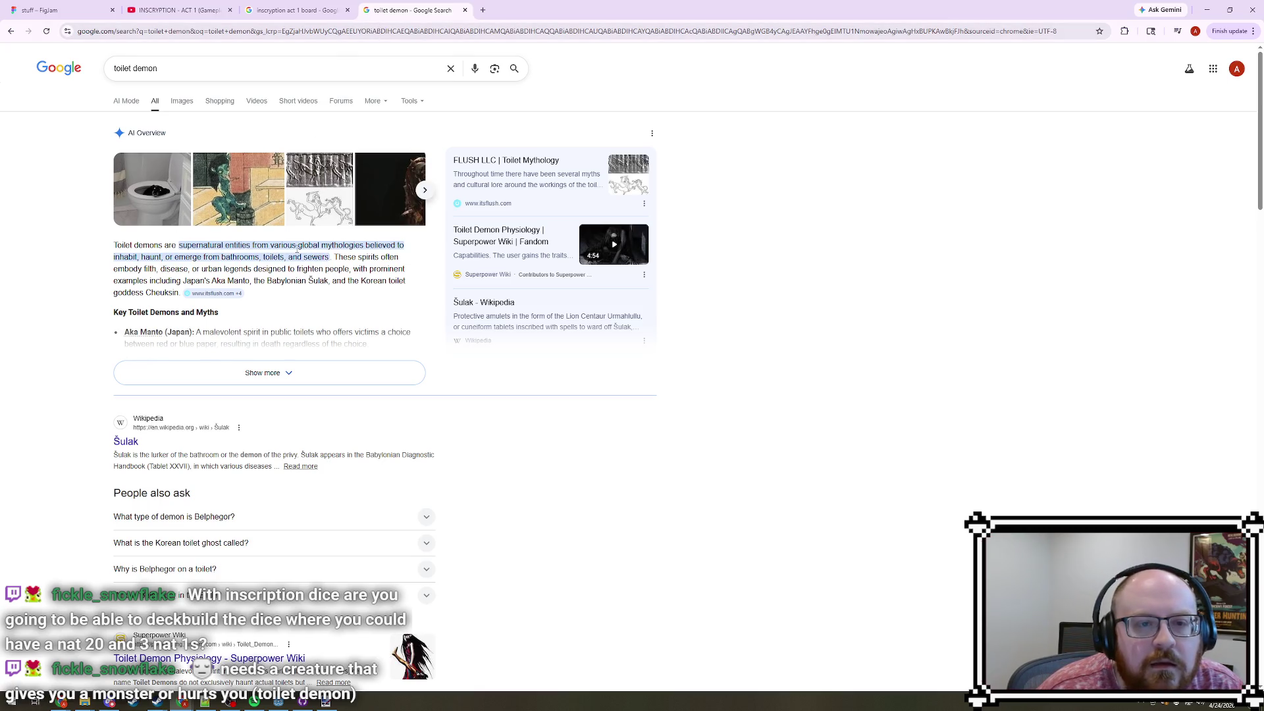
{"action": "left_click", "coordinate": [227, 373]}
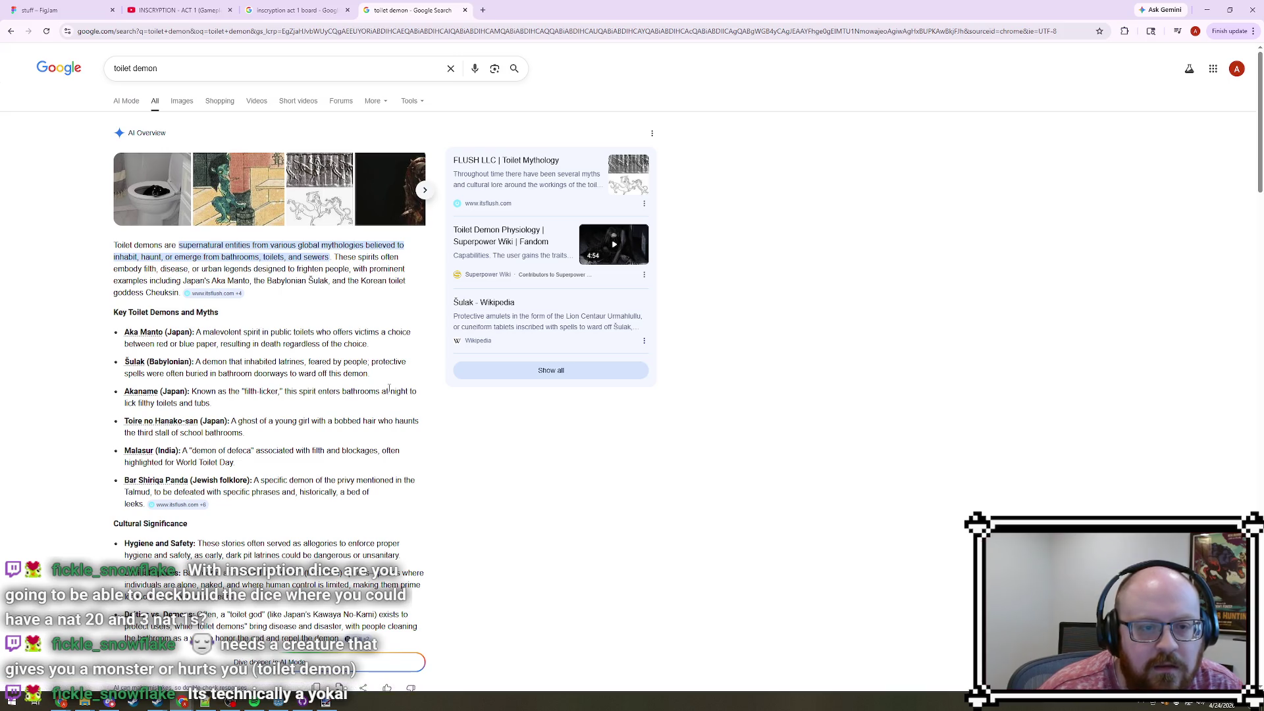
- Search 'manto', read the Manto (mythology) Wikipedia article, and return to the results
{"action": "key", "text": "slash"}
{"action": "type", "text": "manto"}
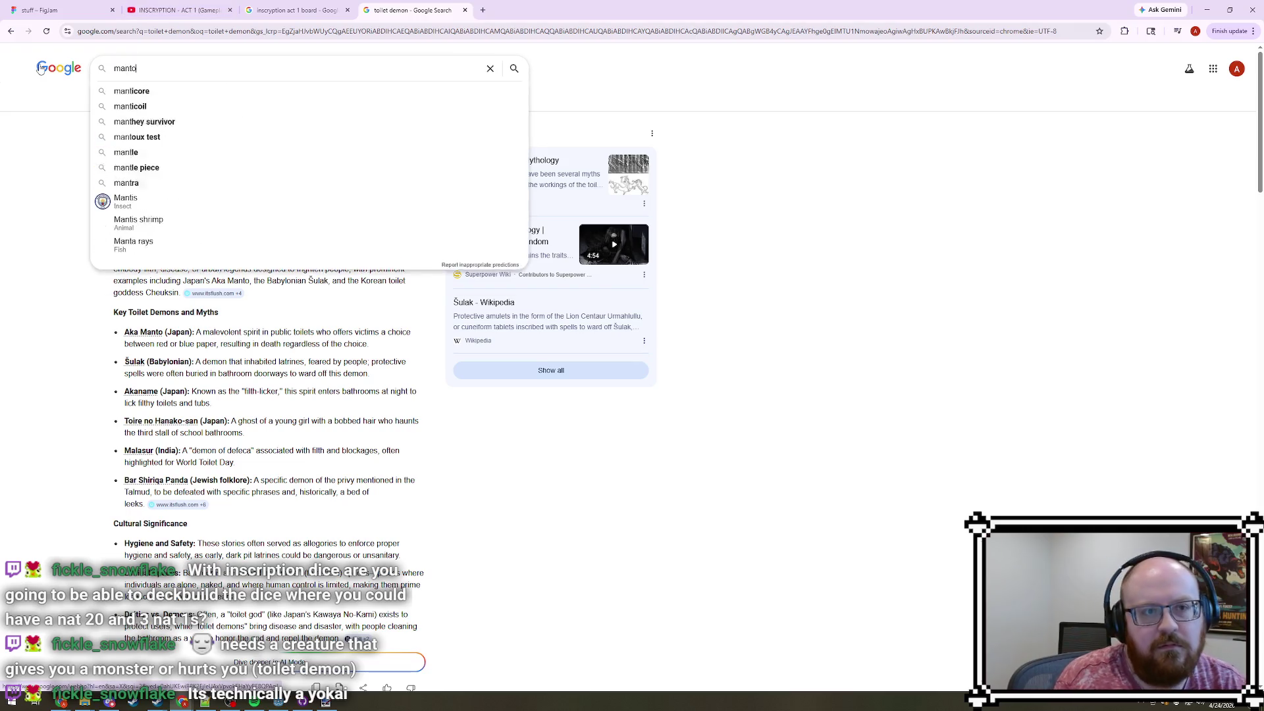
{"action": "key", "text": "Return"}
{"action": "left_click", "coordinate": [153, 152]}
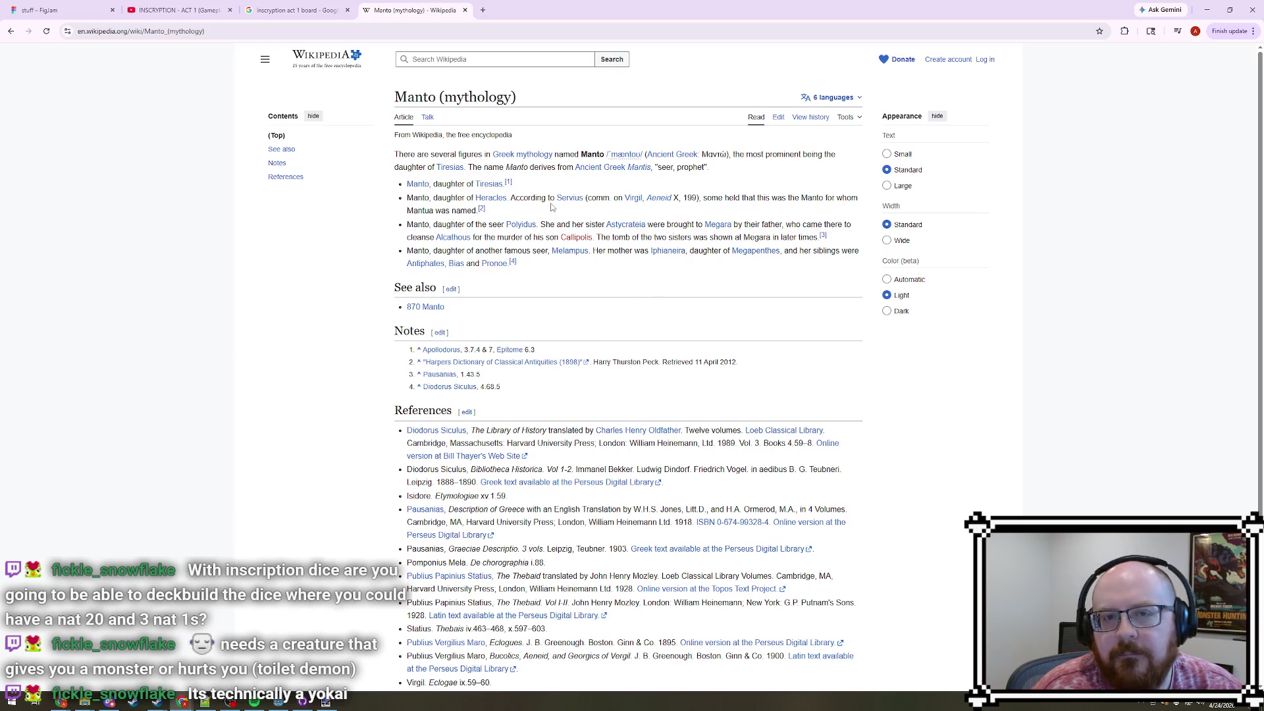
{"action": "left_click", "coordinate": [10, 31]}
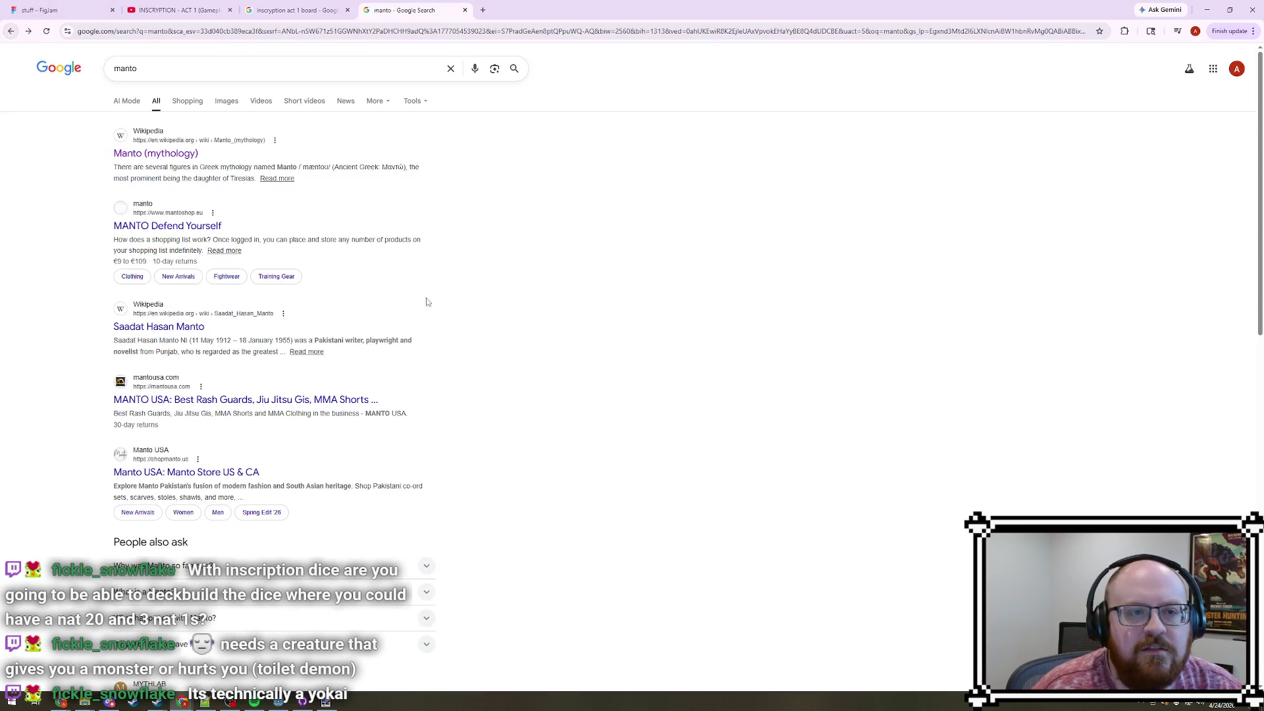
- Search 'manto yokai', skim the Yokai.com Aka manto article, then step back to the toilet demon results
{"action": "left_click", "coordinate": [262, 77]}
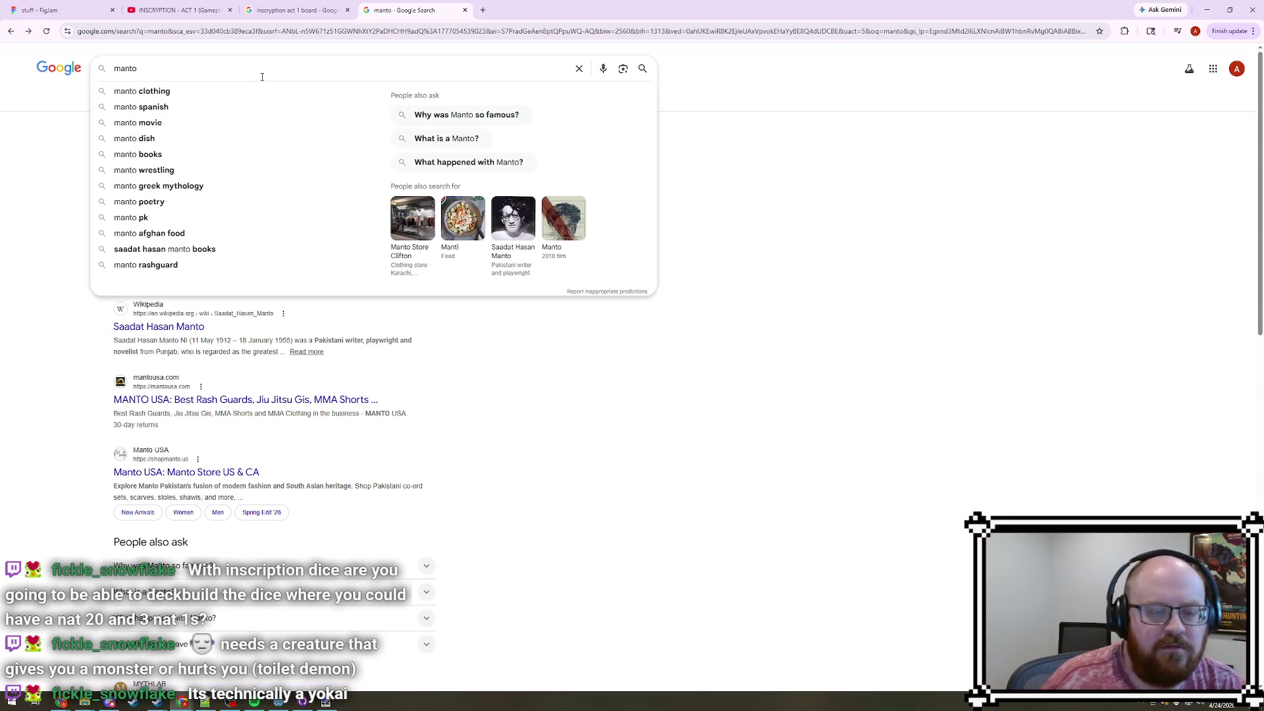
{"action": "type", "text": "yok"}
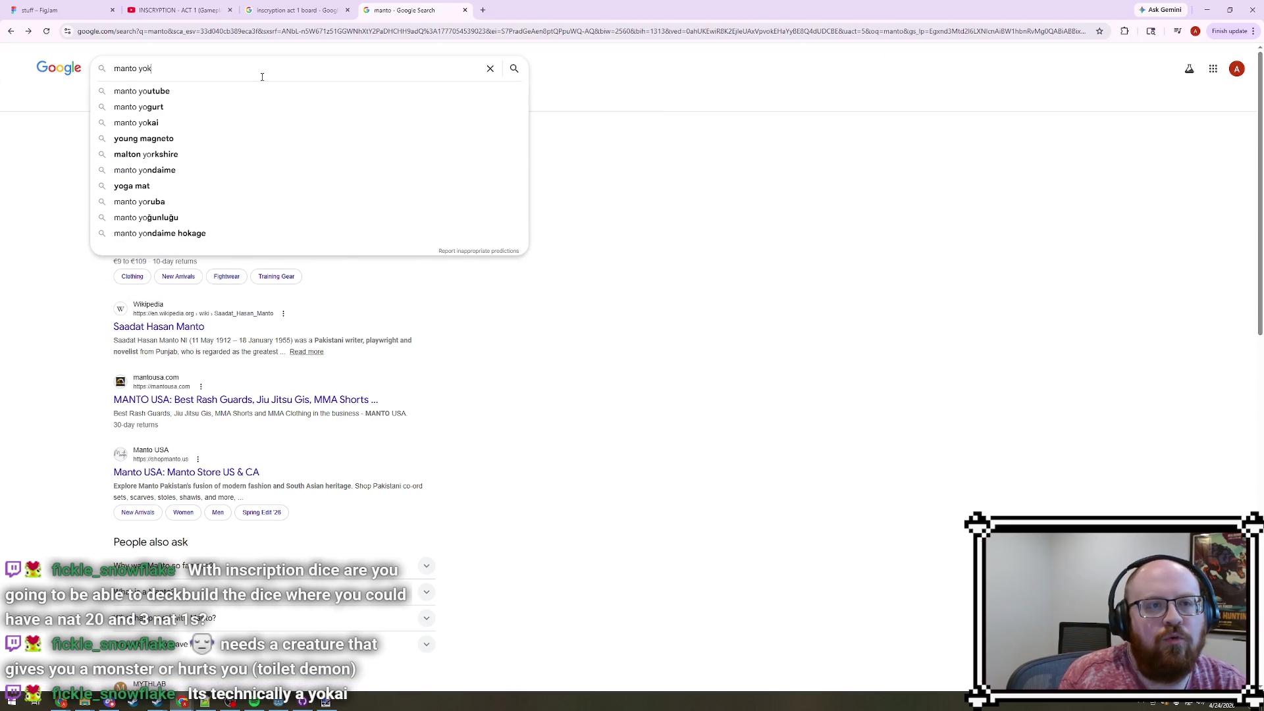
{"action": "type", "text": "ai"}
{"action": "key", "text": "Return"}
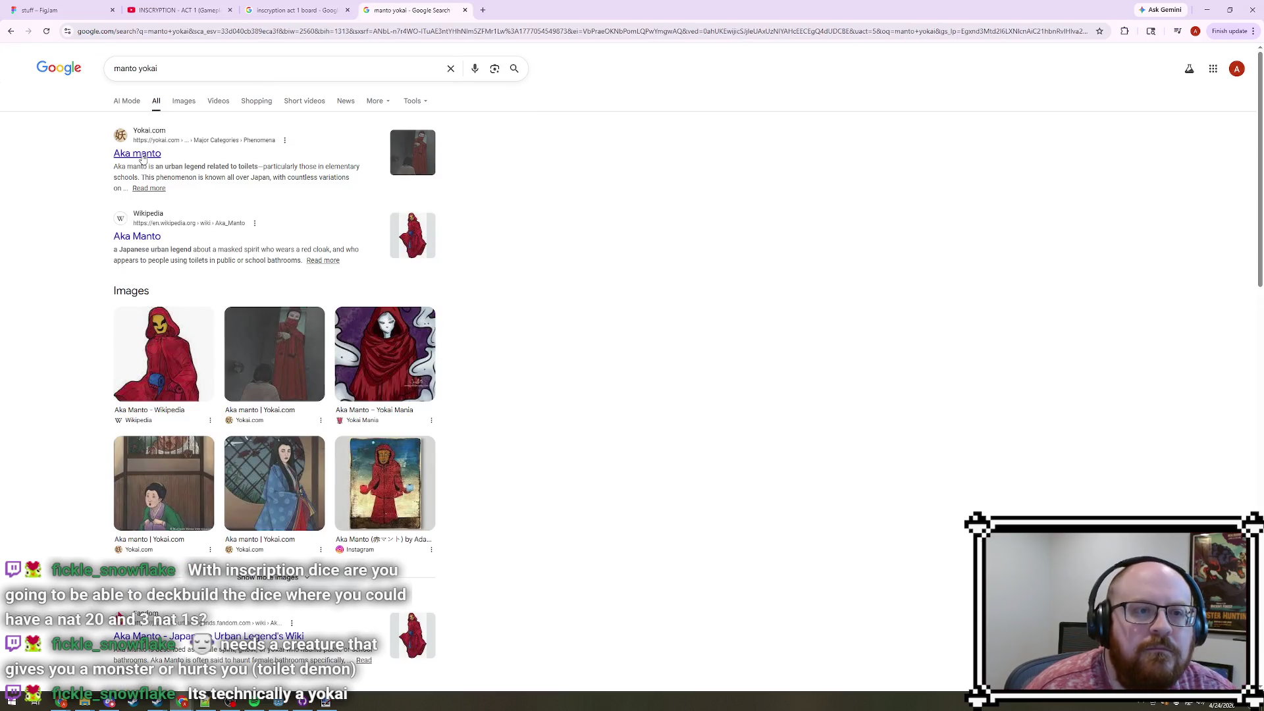
{"action": "left_click", "coordinate": [141, 156]}
{"action": "scroll", "coordinate": [751, 302], "scroll_direction": "down", "scroll_amount": 4}
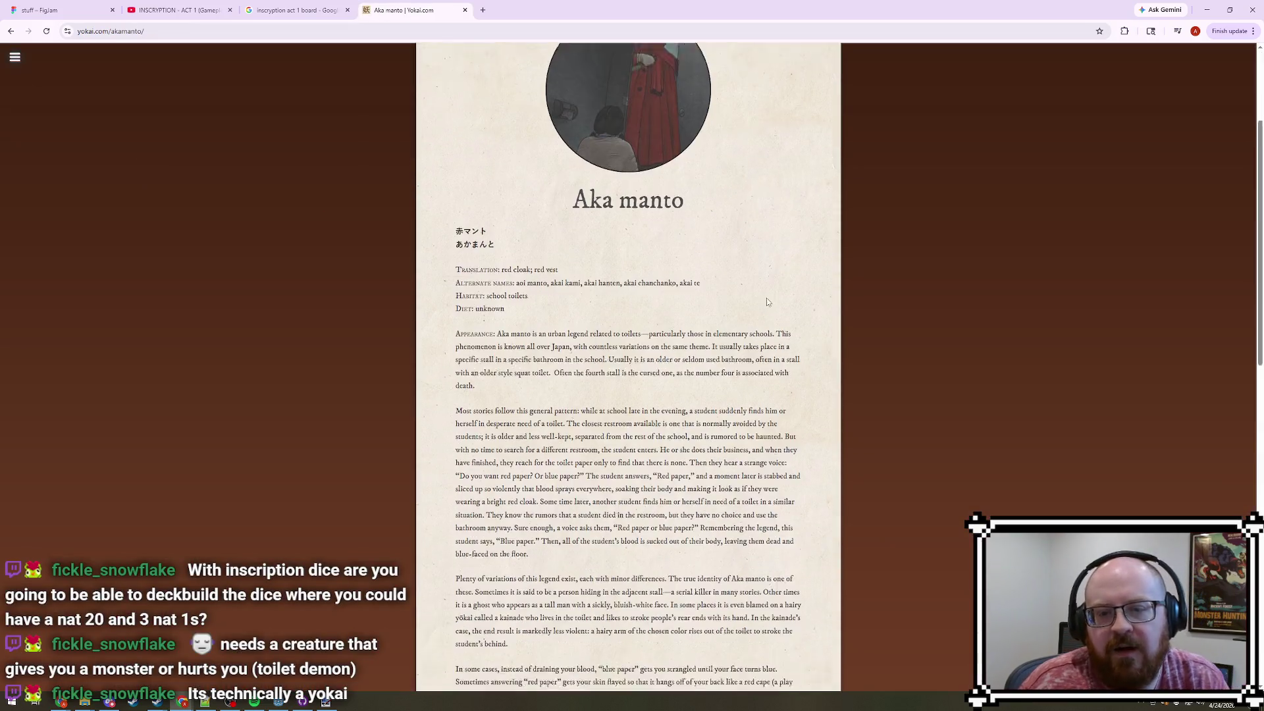
{"action": "scroll", "coordinate": [766, 302], "scroll_direction": "up", "scroll_amount": 5}
{"action": "left_click", "coordinate": [11, 31]}
{"action": "left_click", "coordinate": [10, 31]}
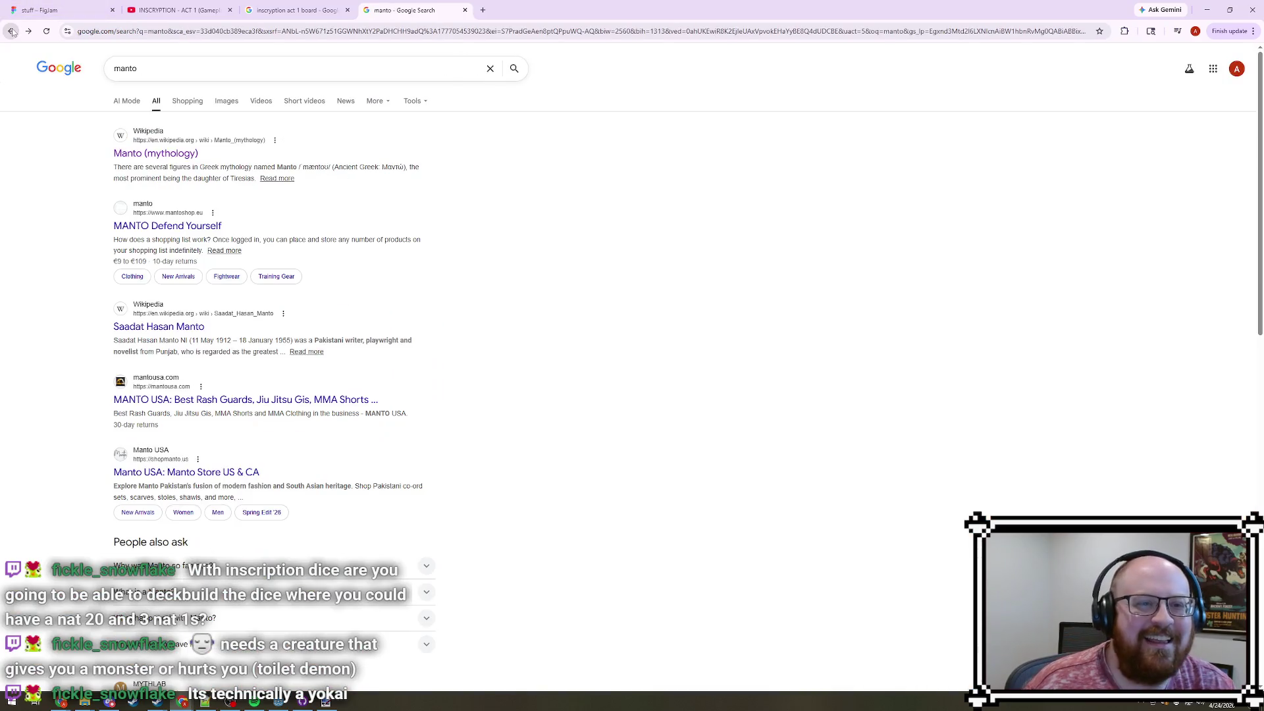
{"action": "left_click", "coordinate": [11, 31]}
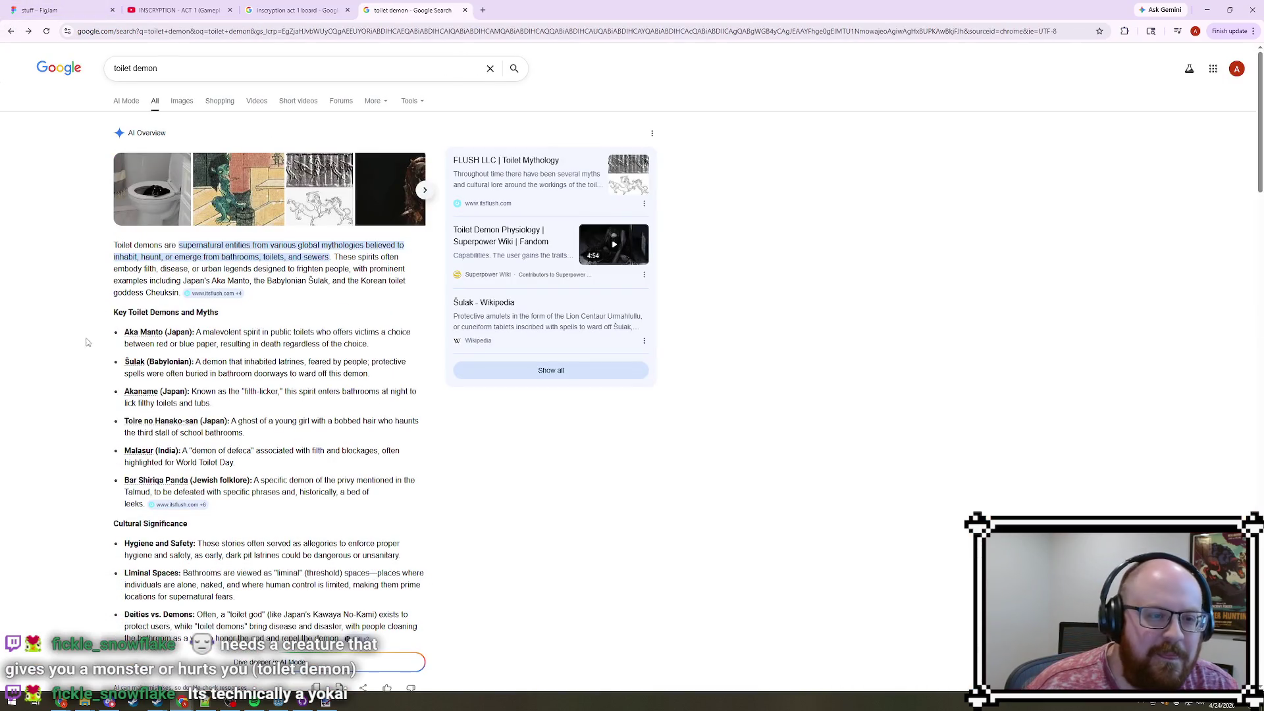
- Note Aka Manto in the list, reread the Yokai.com article's Habitat line, and return to manto yokai results
{"action": "left_click_drag", "start_coordinate": [124, 336], "coordinate": [163, 336]}
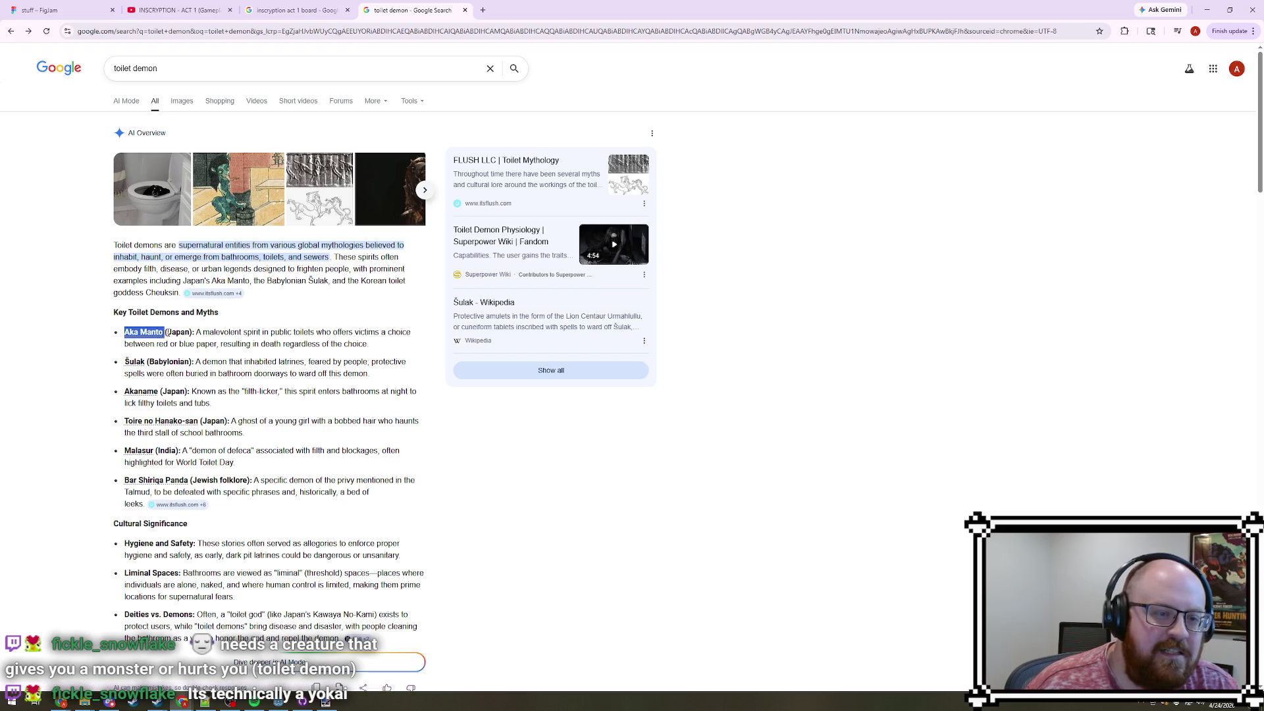
{"action": "left_click", "coordinate": [304, 308]}
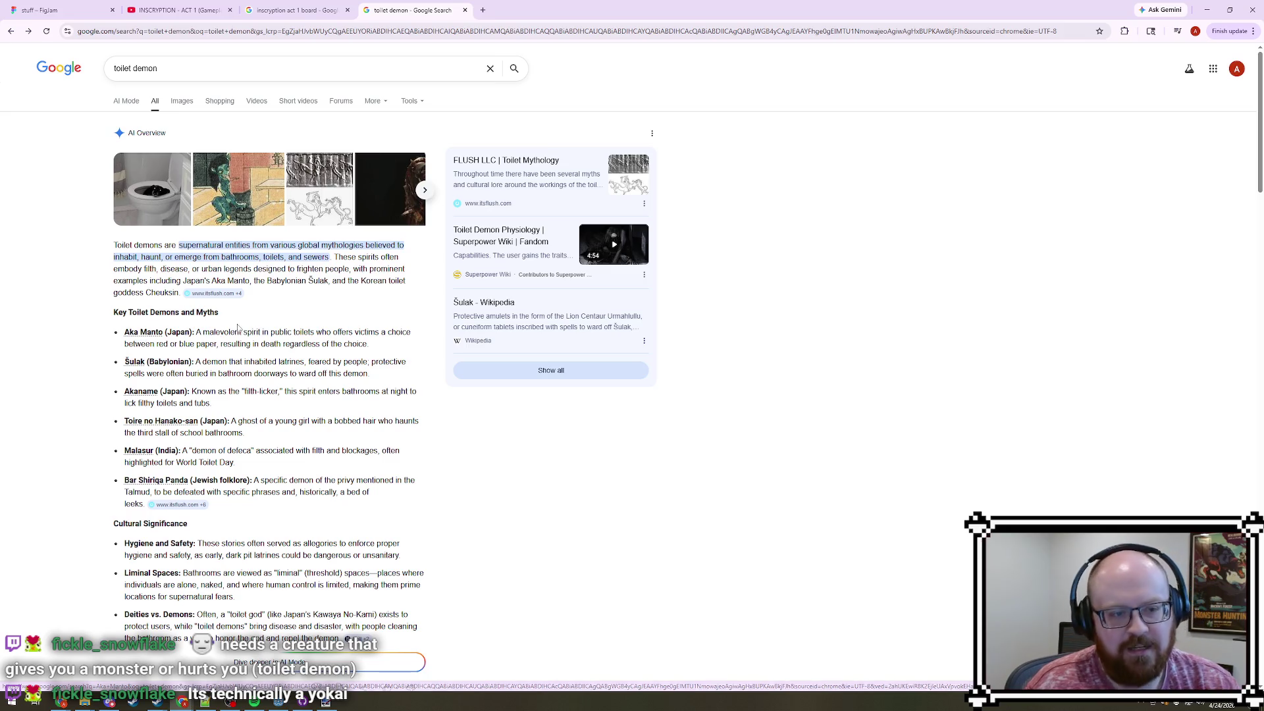
{"action": "left_click", "coordinate": [30, 35]}
{"action": "left_click", "coordinate": [31, 36]}
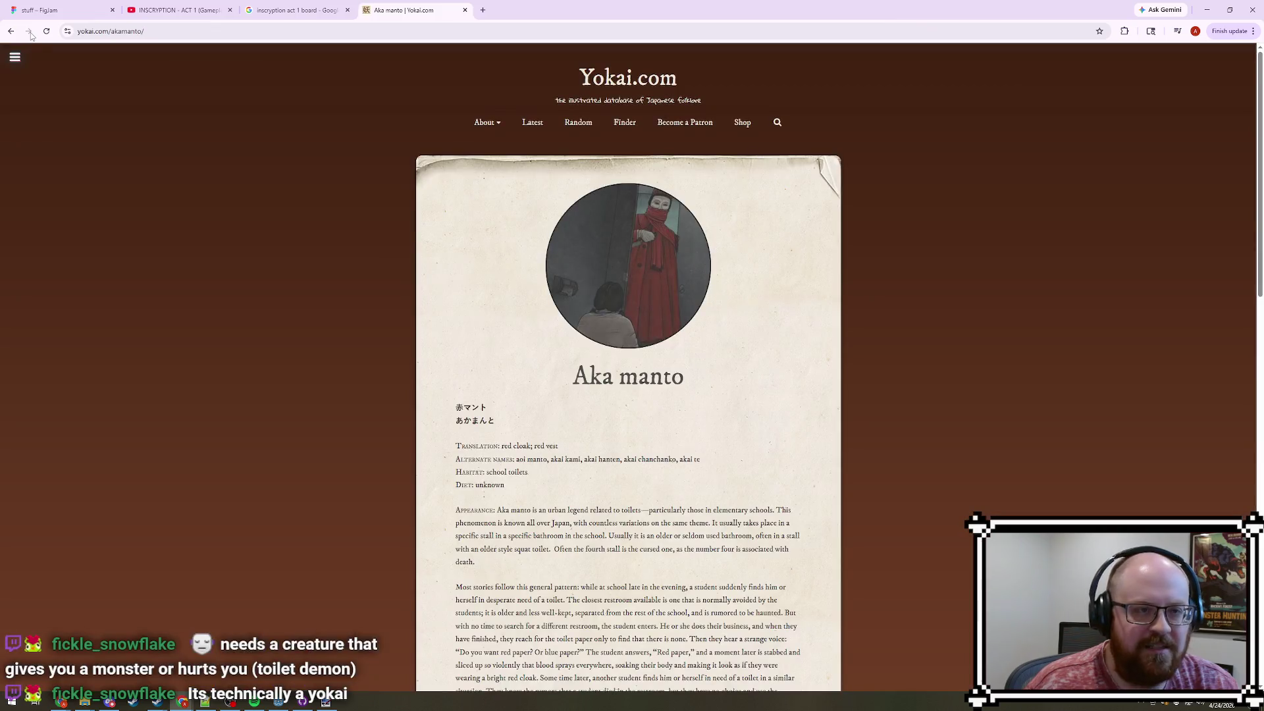
{"action": "scroll", "coordinate": [847, 389], "scroll_direction": "down", "scroll_amount": 5}
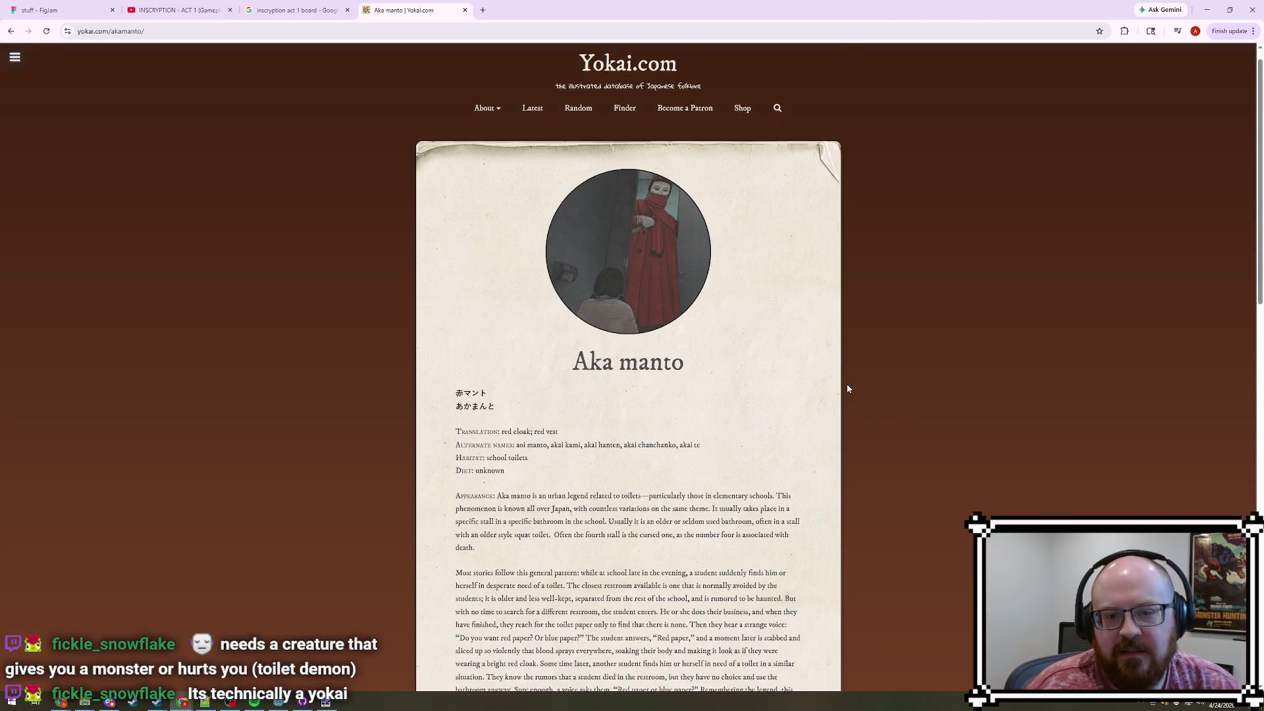
{"action": "scroll", "coordinate": [847, 388], "scroll_direction": "up", "scroll_amount": 3}
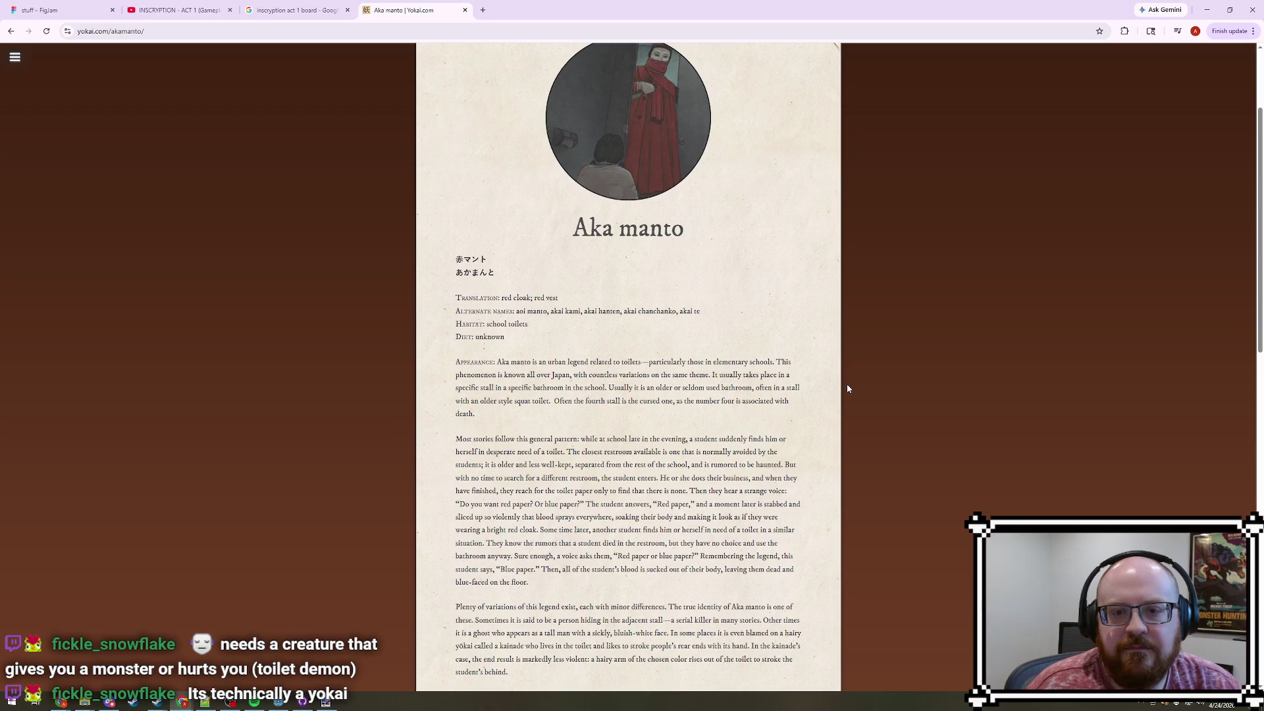
{"action": "scroll", "coordinate": [848, 389], "scroll_direction": "down", "scroll_amount": 2}
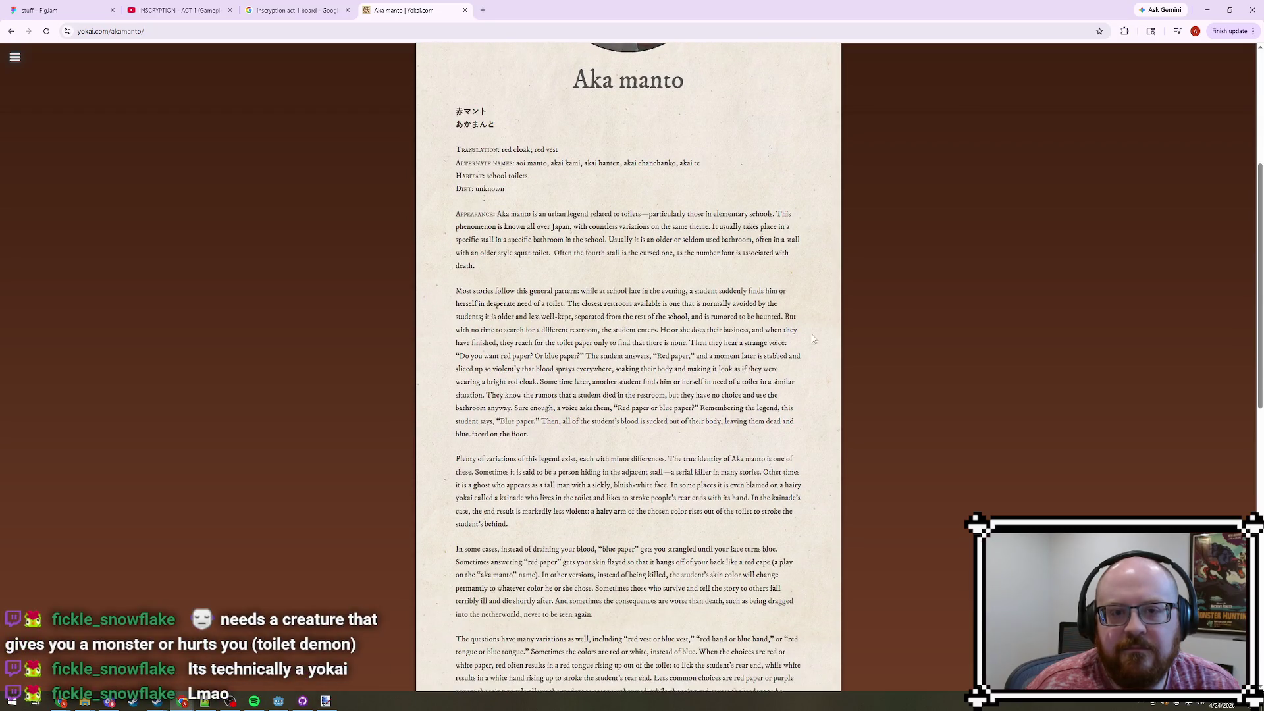
{"action": "left_click_drag", "start_coordinate": [543, 178], "coordinate": [454, 177]}
{"action": "left_click", "coordinate": [664, 202]}
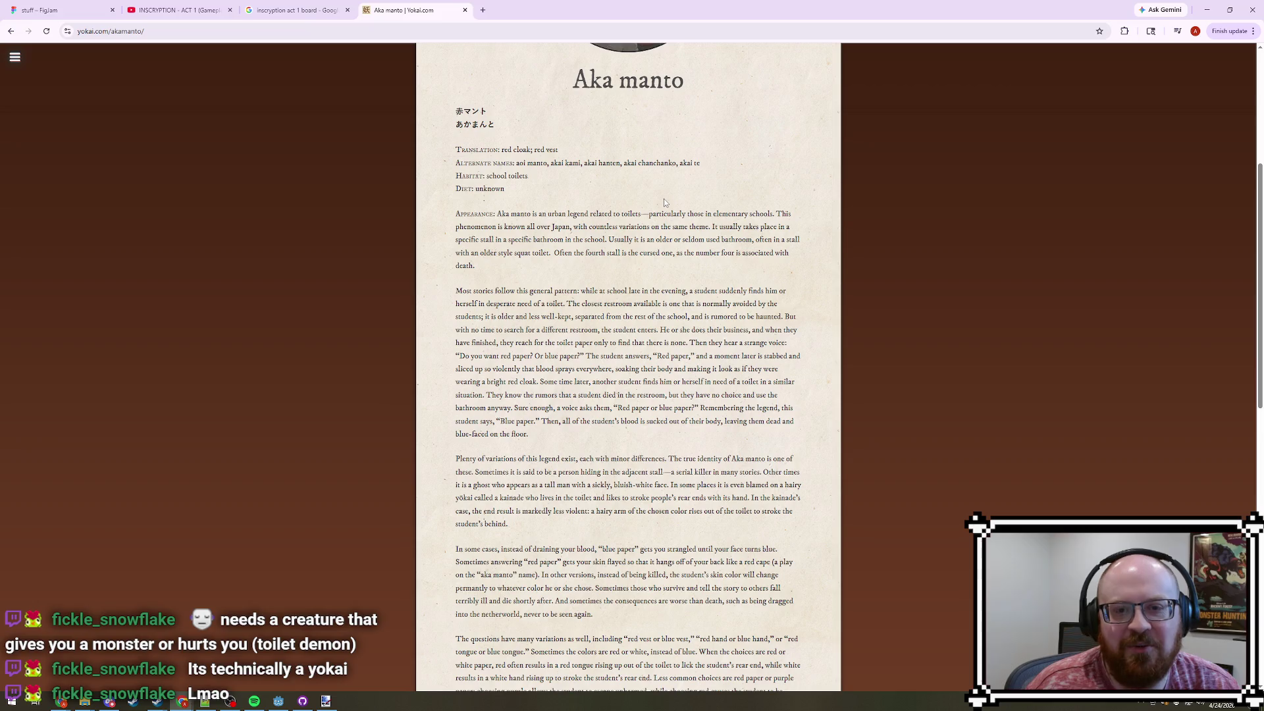
{"action": "scroll", "coordinate": [658, 210], "scroll_direction": "down", "scroll_amount": 10}
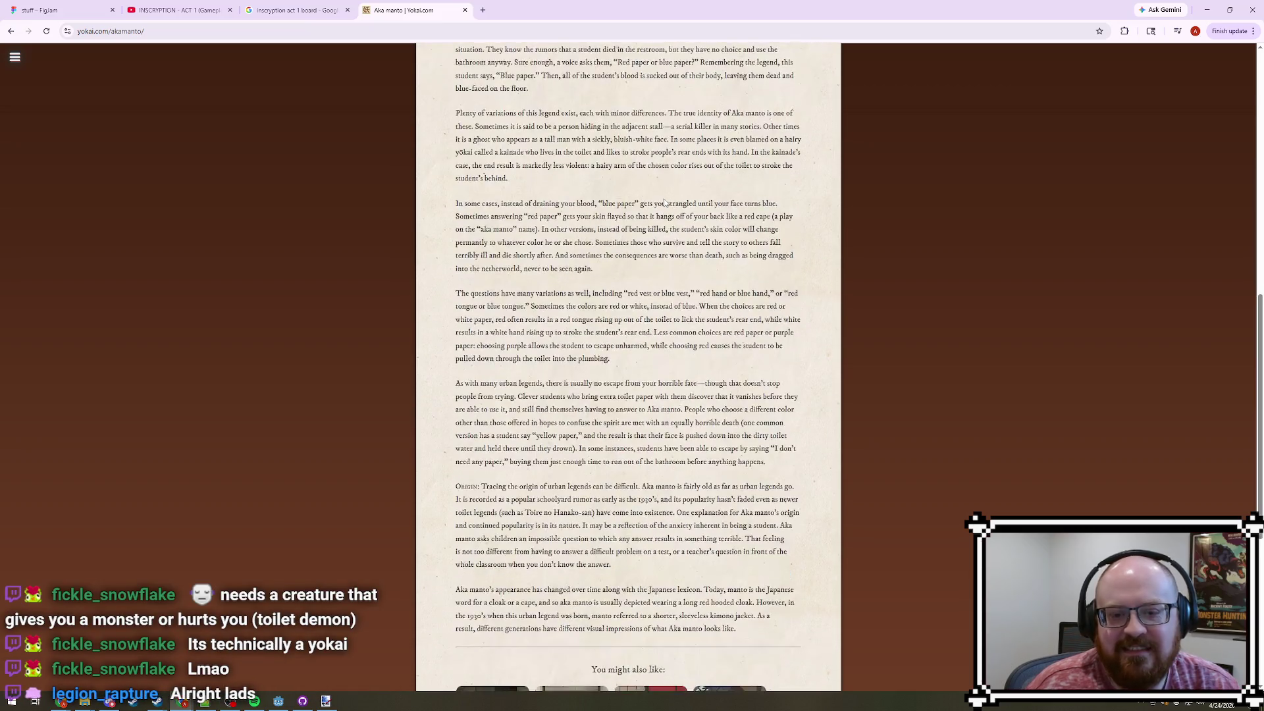
{"action": "scroll", "coordinate": [632, 231], "scroll_direction": "up", "scroll_amount": 9}
{"action": "key", "text": "alt+Left"}
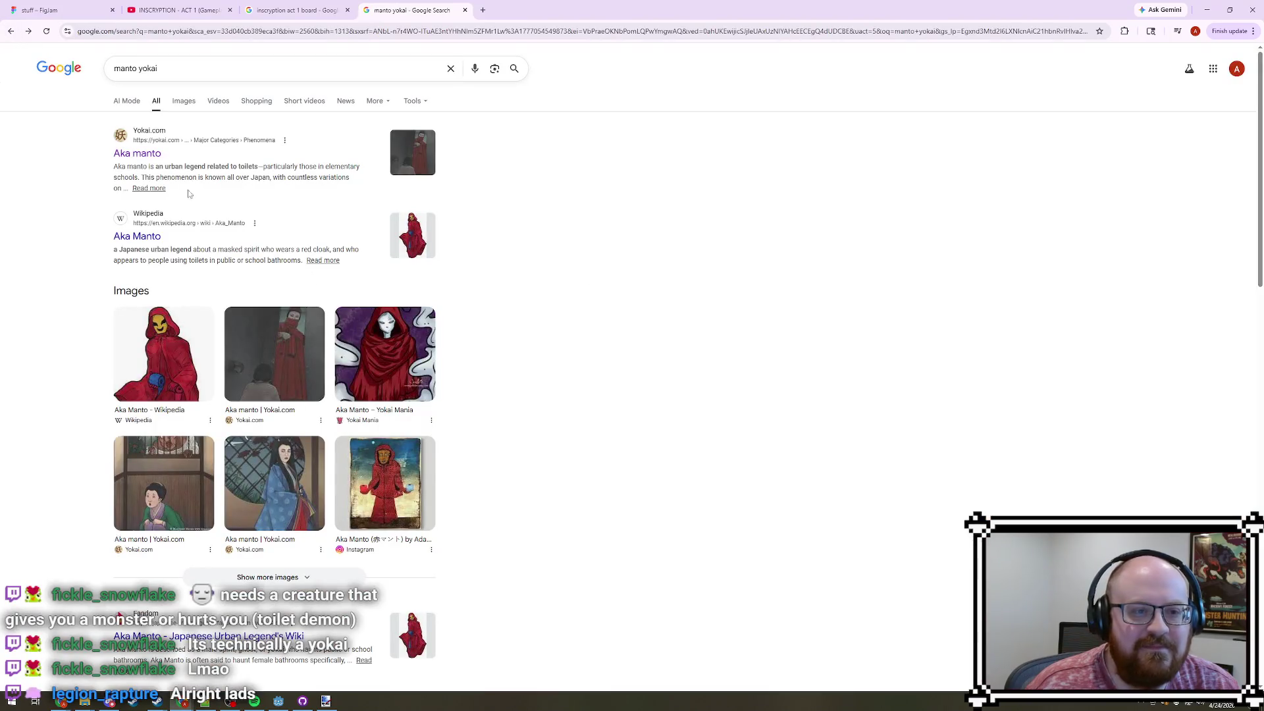
- Preview Aka Manto images from Yokai Mania, The Haunted Library, Yokai.com, ending on Wikipedia's illustration
{"action": "left_click", "coordinate": [182, 104]}
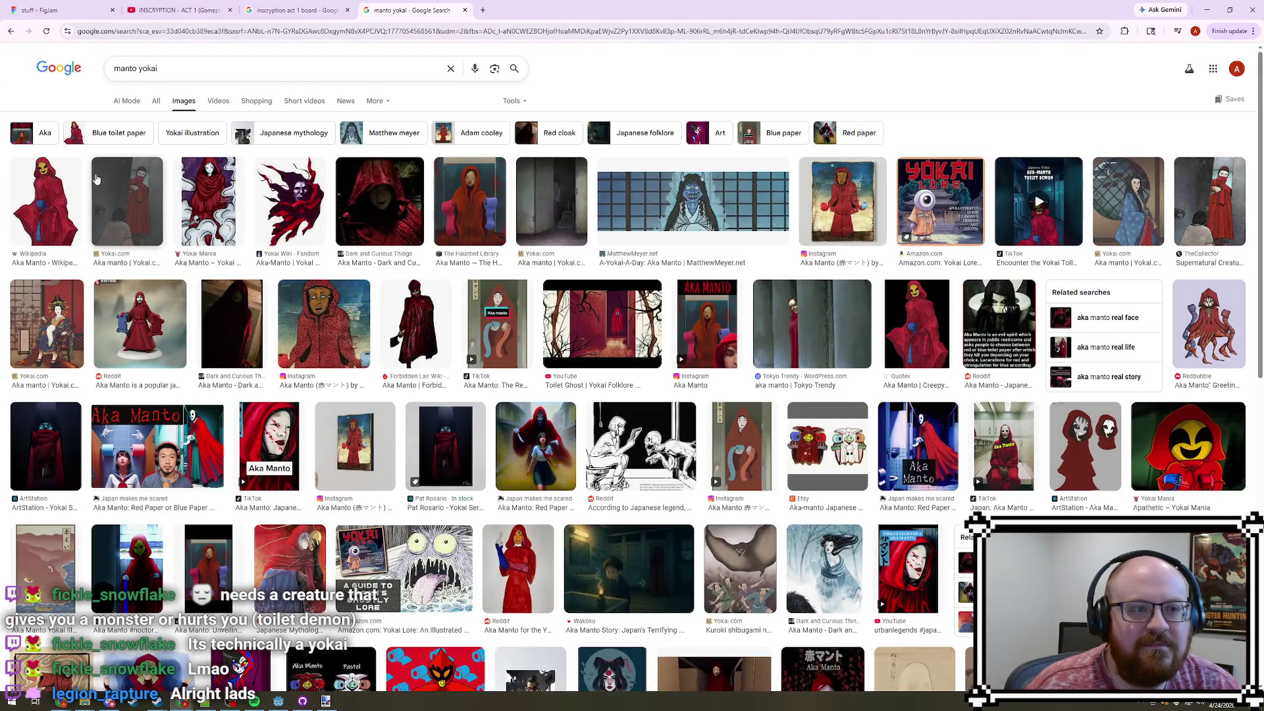
{"action": "left_click", "coordinate": [211, 208]}
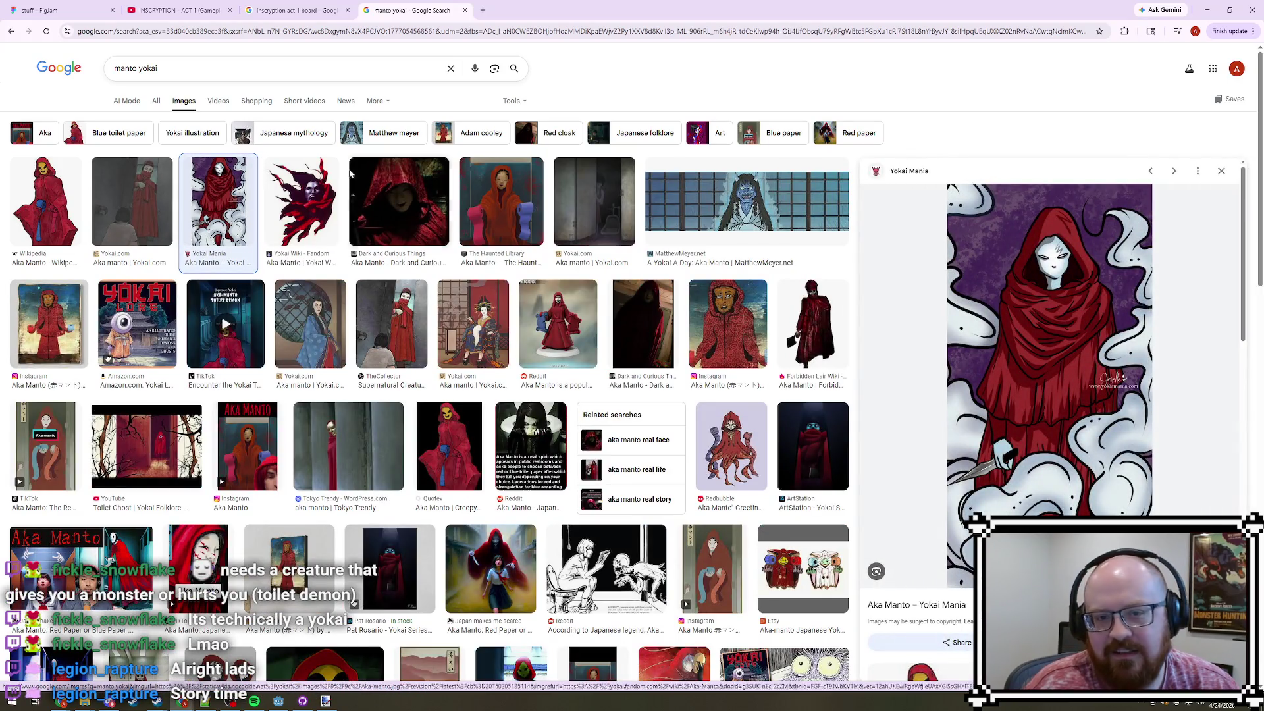
{"action": "left_click", "coordinate": [507, 203]}
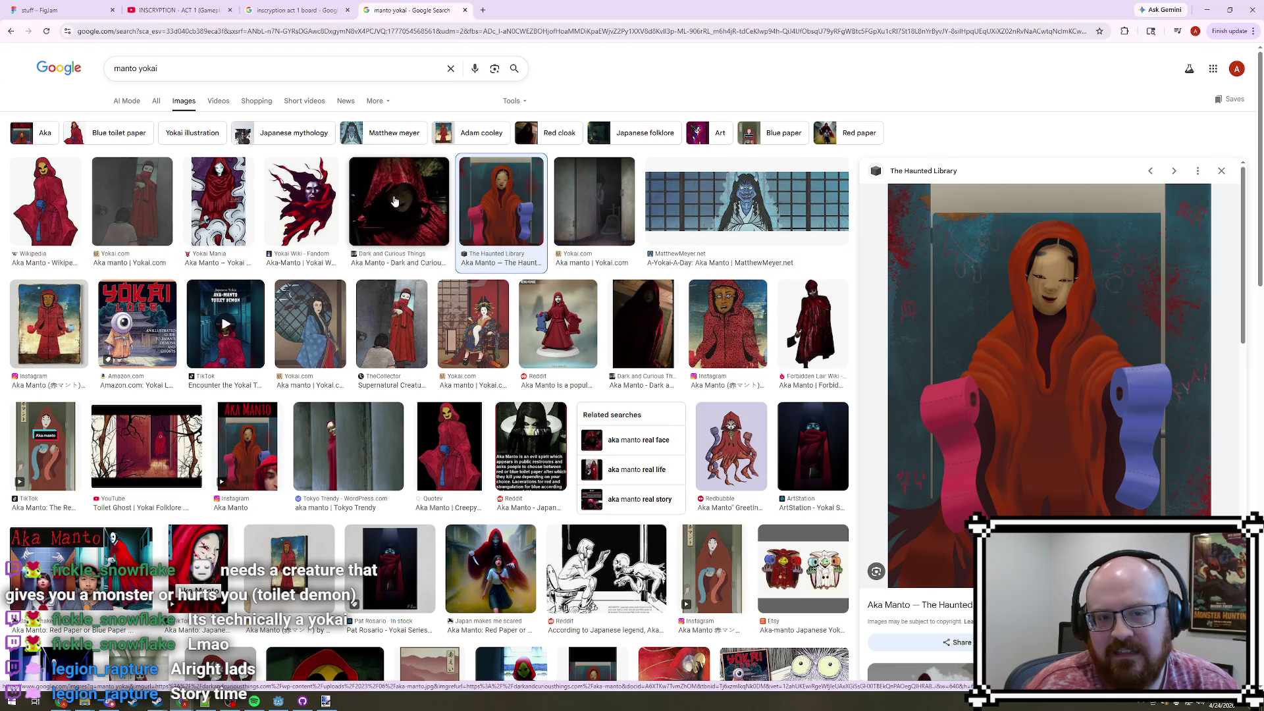
{"action": "left_click", "coordinate": [399, 200]}
{"action": "left_click", "coordinate": [501, 201]}
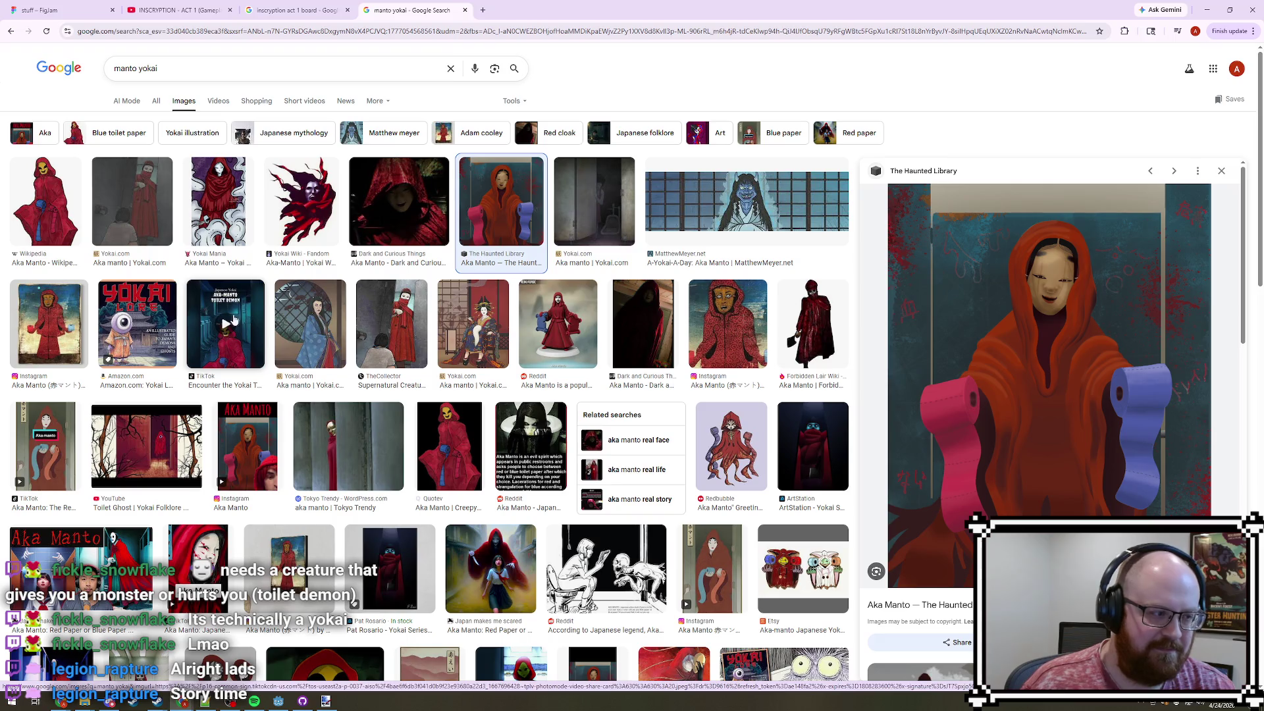
{"action": "left_click", "coordinate": [153, 219]}
{"action": "left_click", "coordinate": [220, 208]}
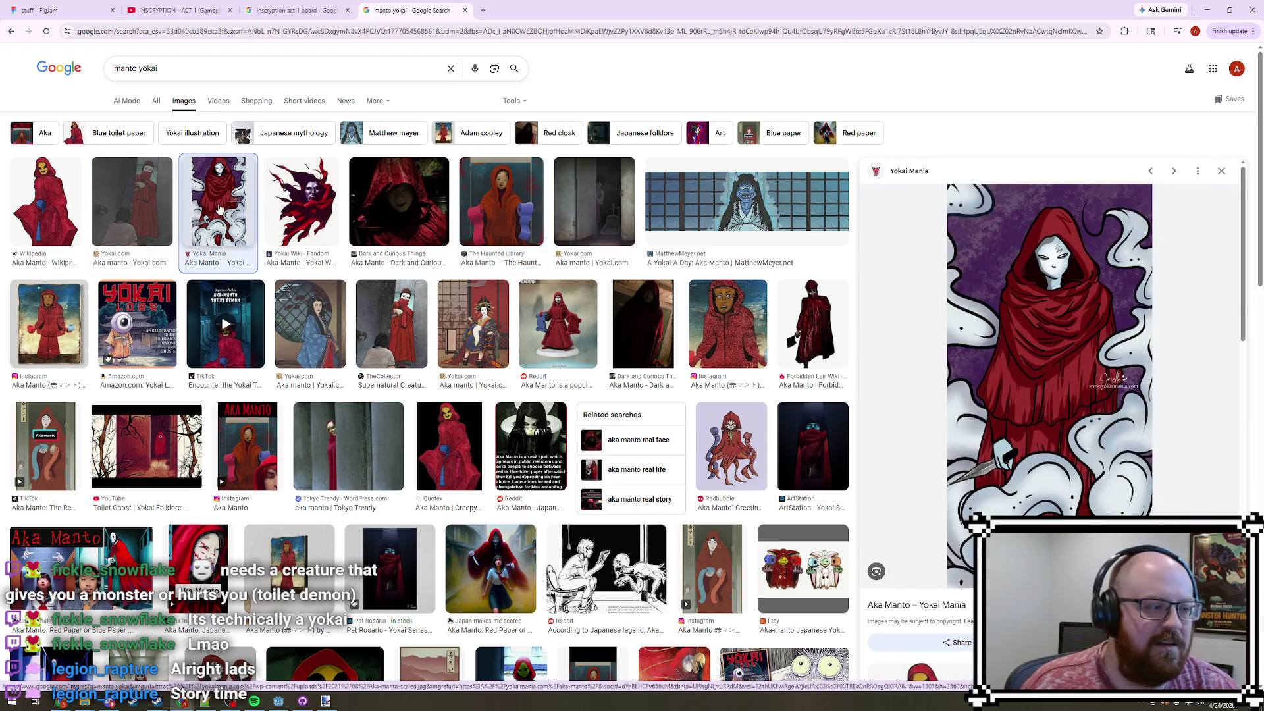
{"action": "left_click", "coordinate": [63, 201]}
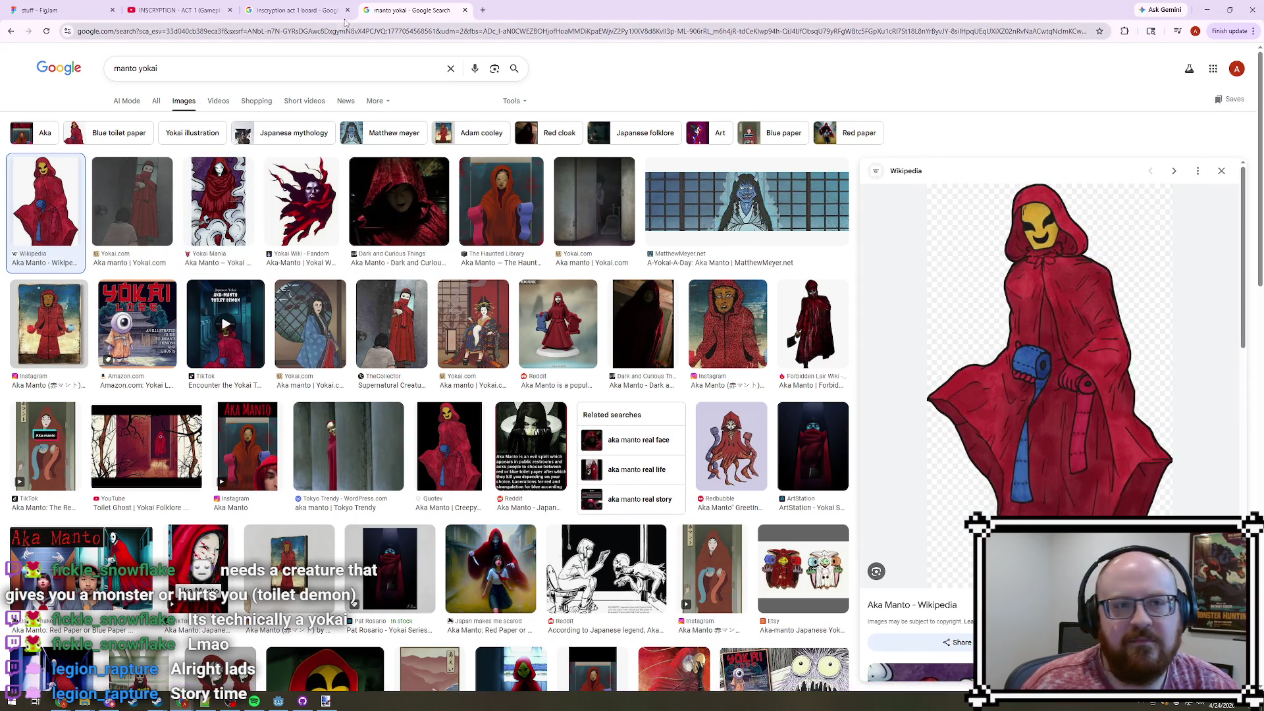
- Add a top-level 'Aka Manto(Toilet Demon)' bullet with sub-bullet 'Bathroom I guess??' to the monster list
{"action": "left_click", "coordinate": [42, 6]}
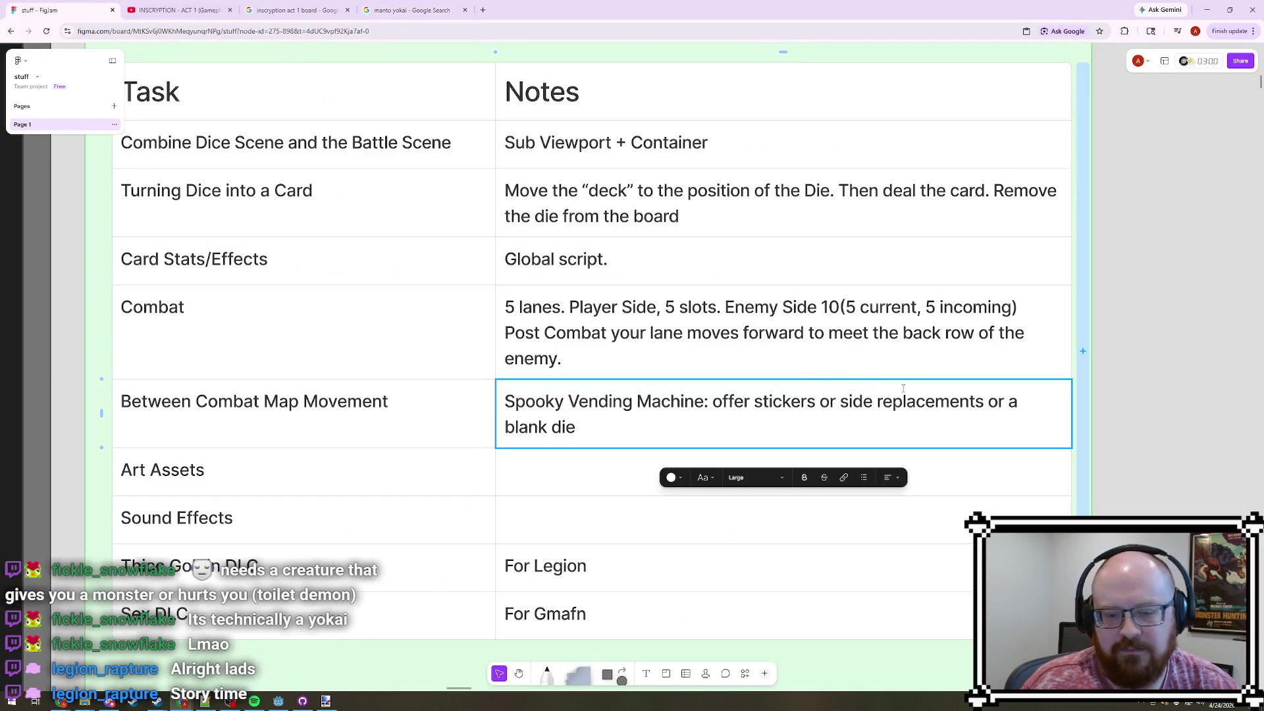
{"action": "scroll", "coordinate": [904, 388], "scroll_direction": "down", "scroll_amount": 5}
{"action": "scroll", "coordinate": [541, 358], "scroll_direction": "right", "scroll_amount": 10}
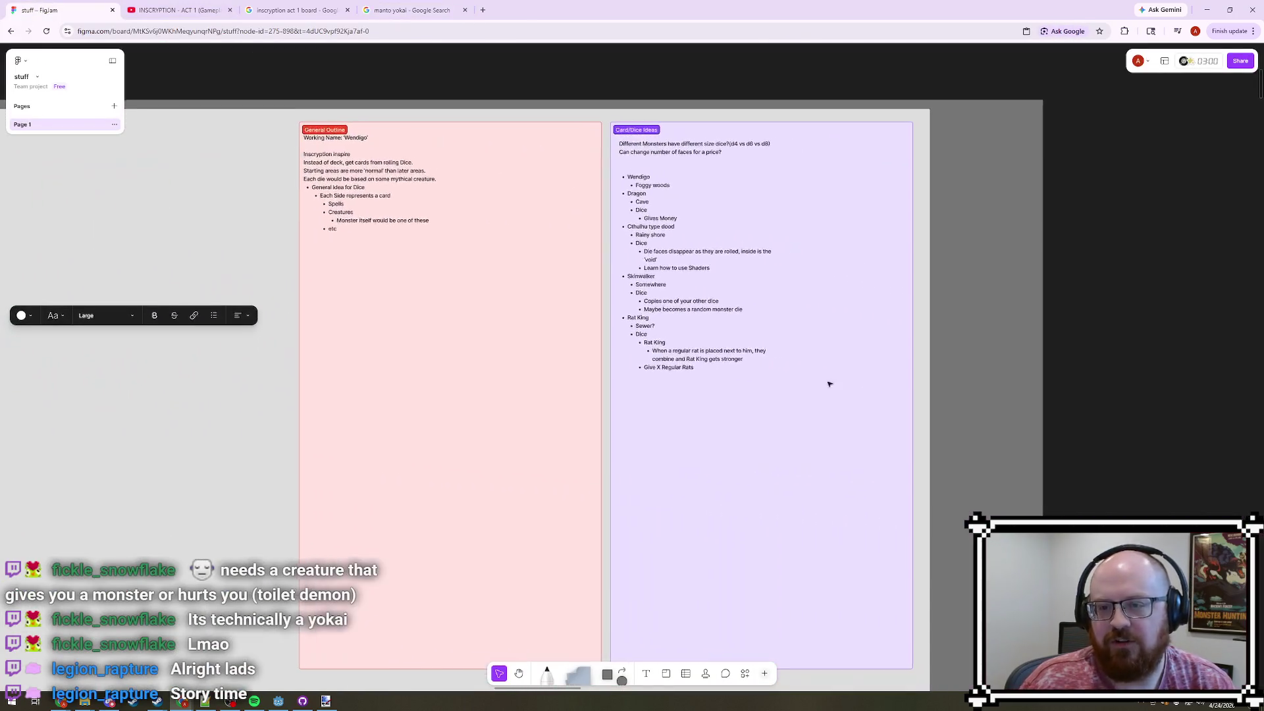
{"action": "scroll", "coordinate": [673, 374], "scroll_direction": "up", "scroll_amount": 5}
{"action": "double_click", "coordinate": [581, 304]}
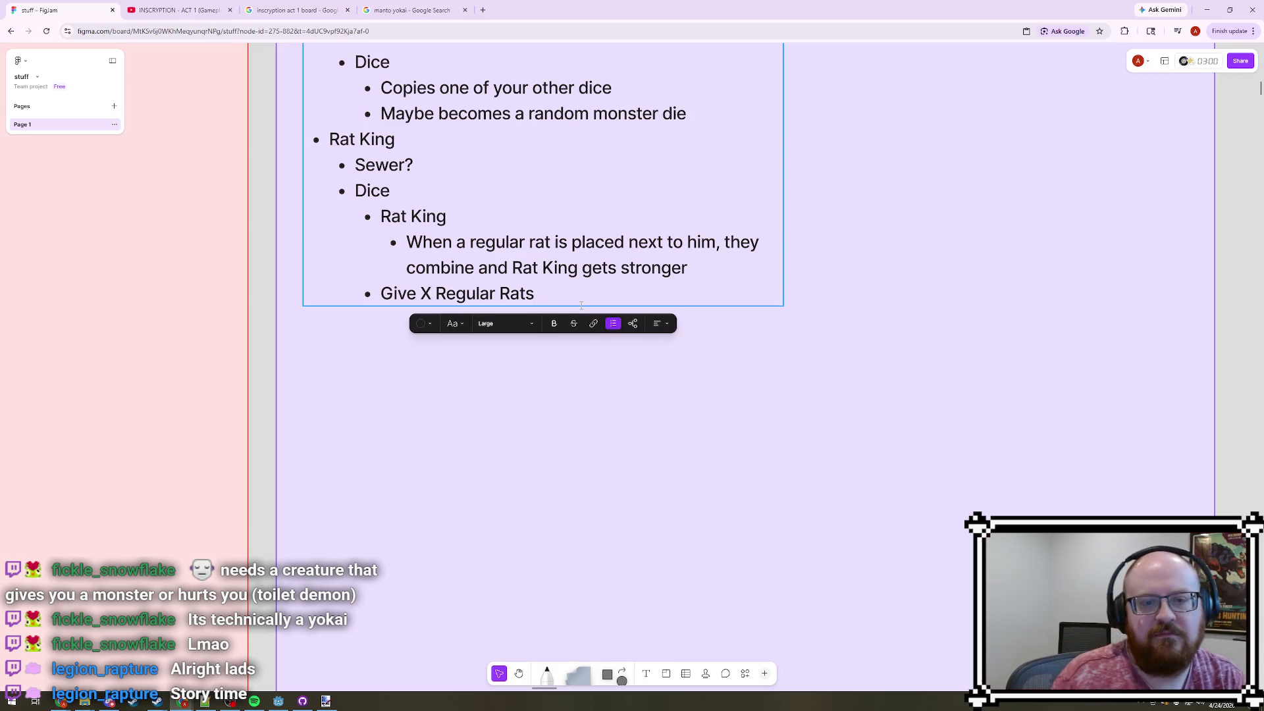
{"action": "key", "text": "Return"}
{"action": "key", "text": "shift+Tab"}
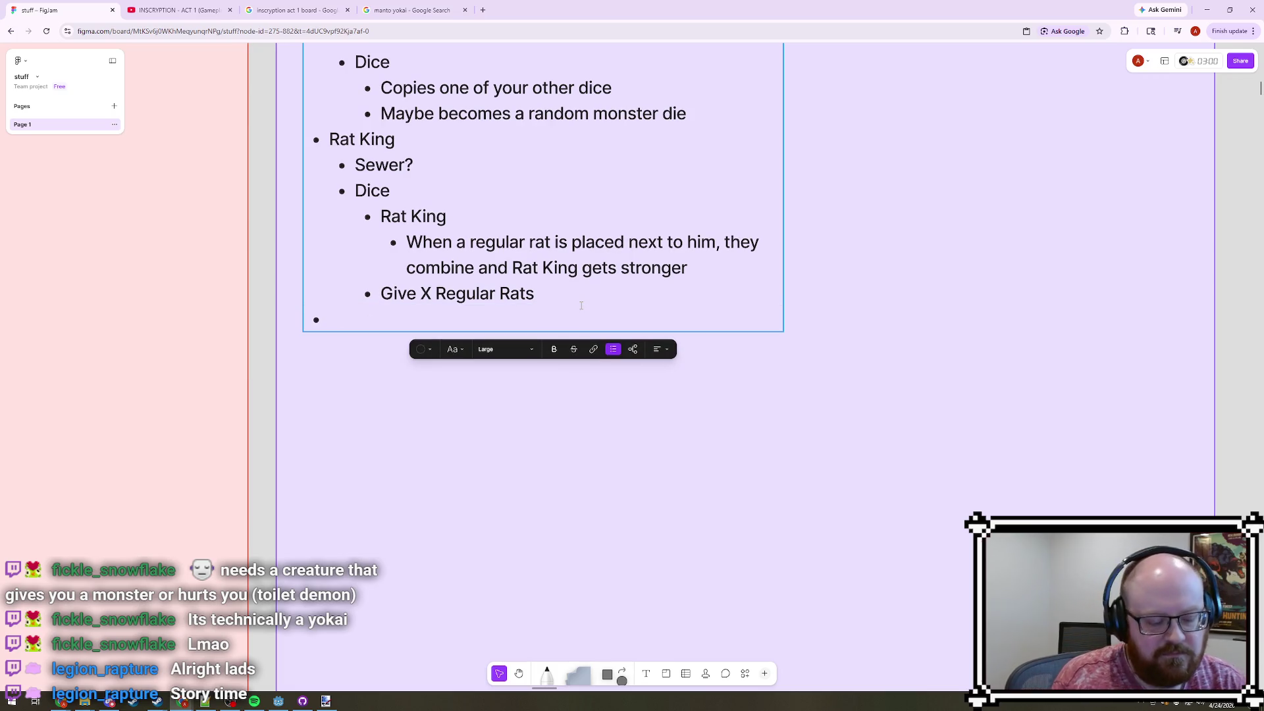
{"action": "type", "text": "Aka Manto"}
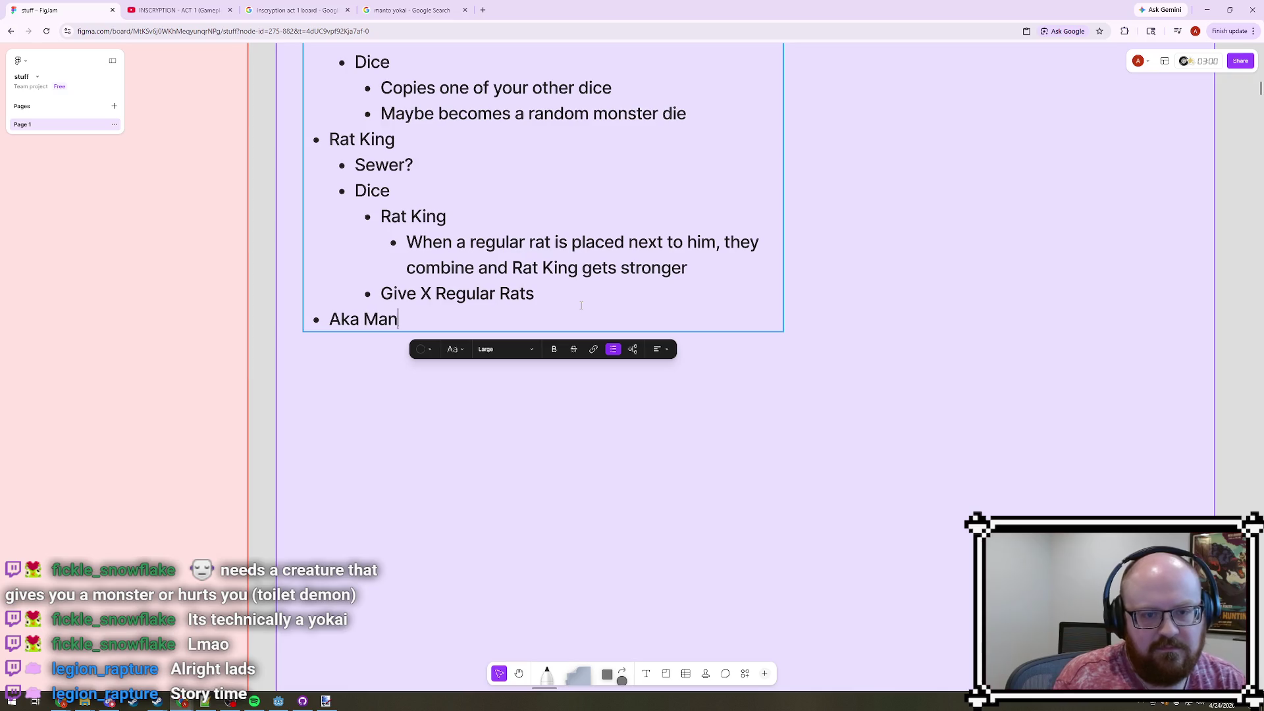
{"action": "type", "text": "(Toilet "}
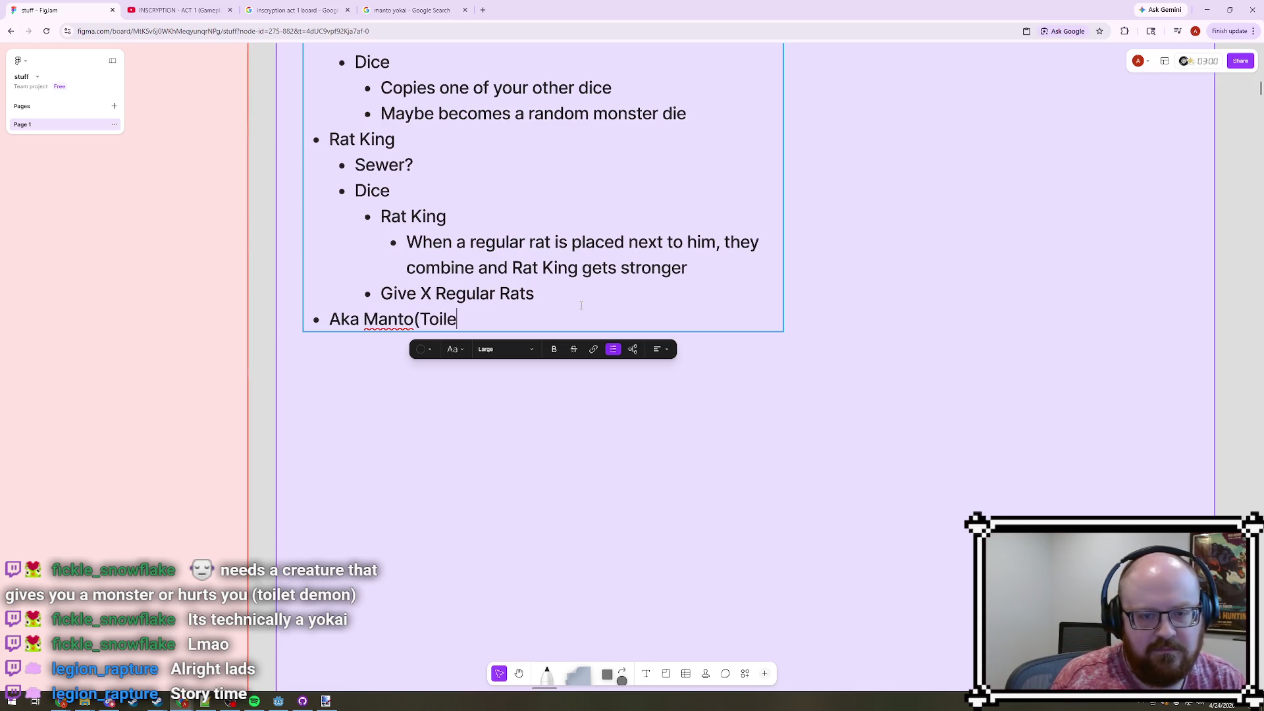
{"action": "type", "text": "Demon)"}
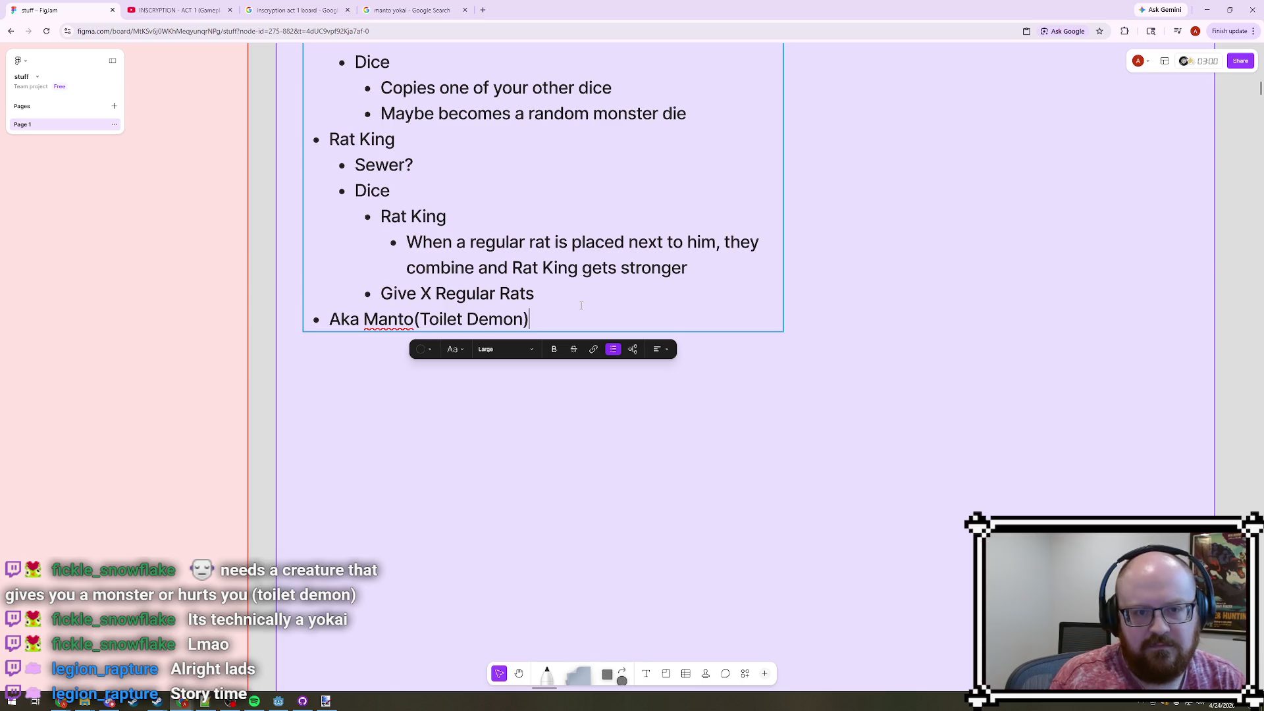
{"action": "key", "text": "Return"}
{"action": "key", "text": "Tab"}
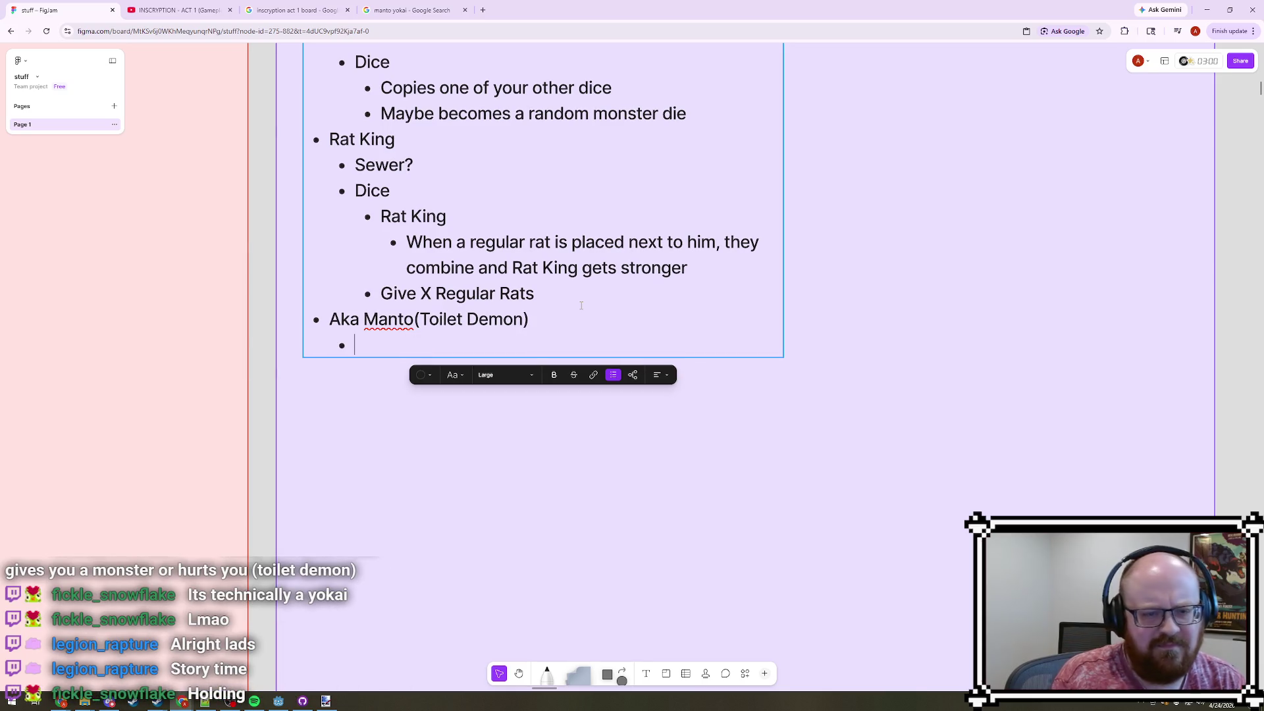
{"action": "type", "text": "Bathroom I gue"}
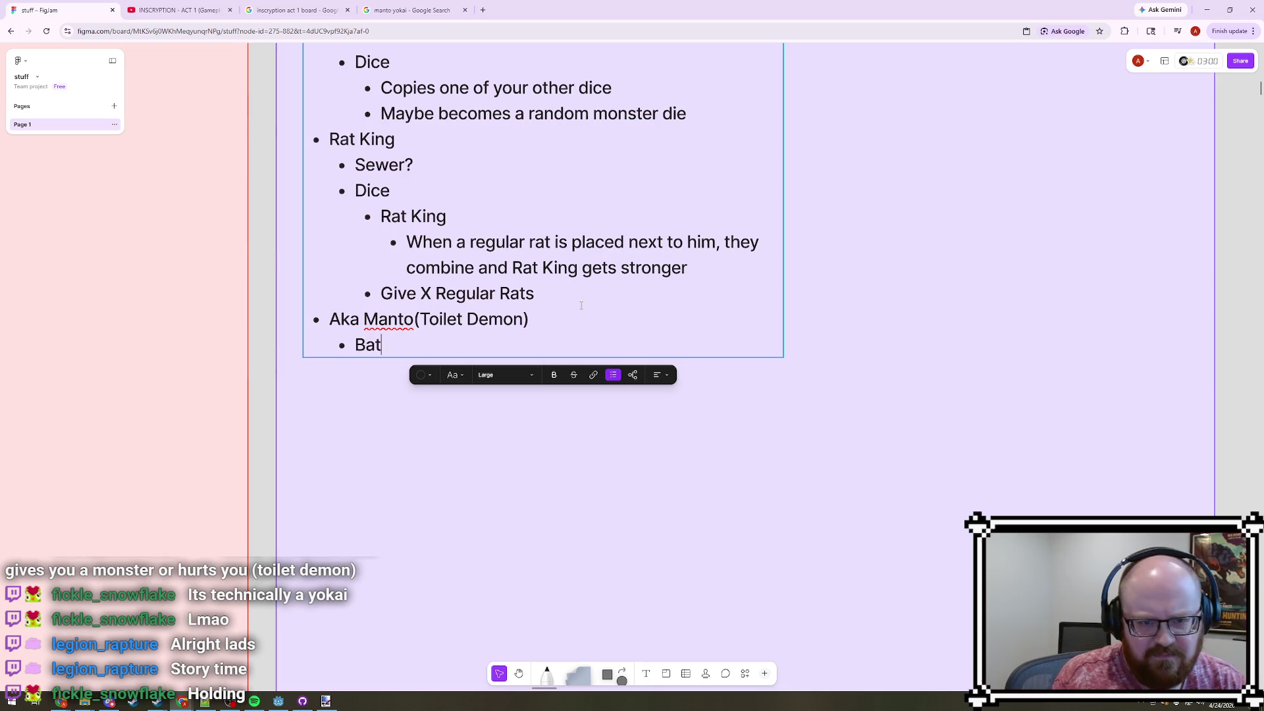
{"action": "type", "text": "ss??"}
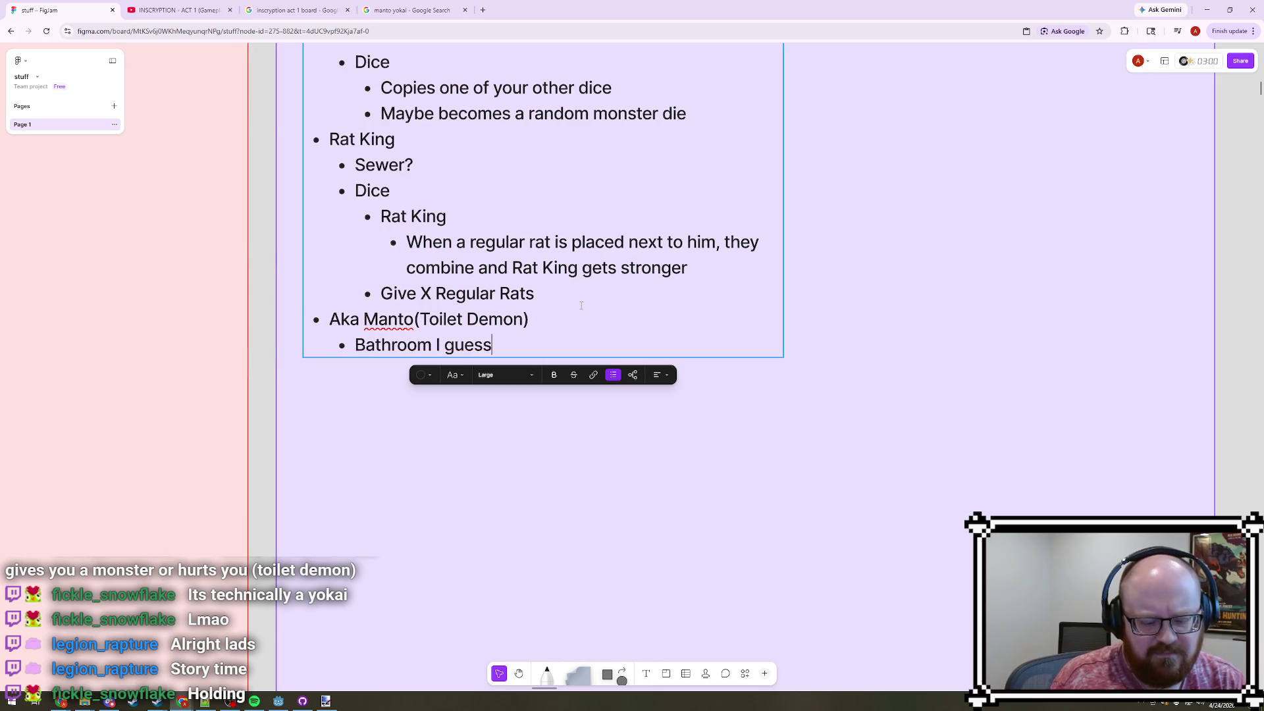
- Add a 'Dice' sub-bullet listing 'Big Risk/Reward' and 'Do or Take Damage'
{"action": "key", "text": "Return"}
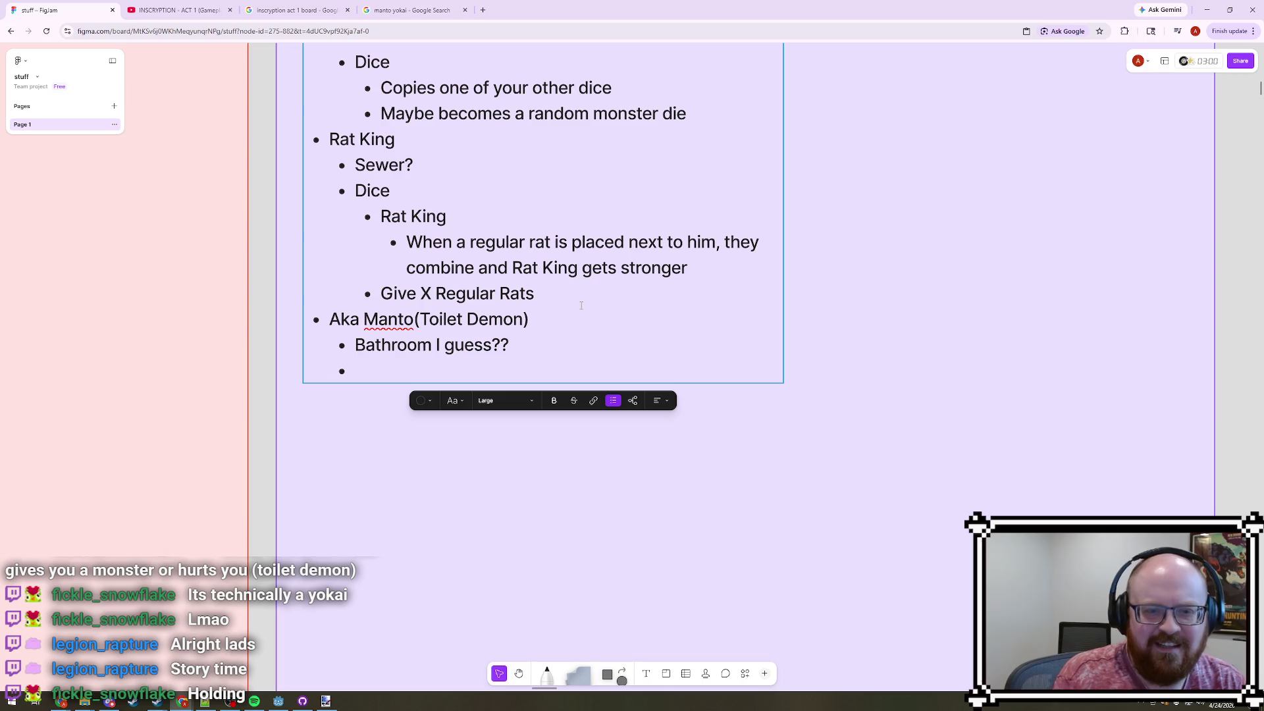
{"action": "type", "text": "Dice"}
{"action": "key", "text": "Return"}
{"action": "key", "text": "Tab"}
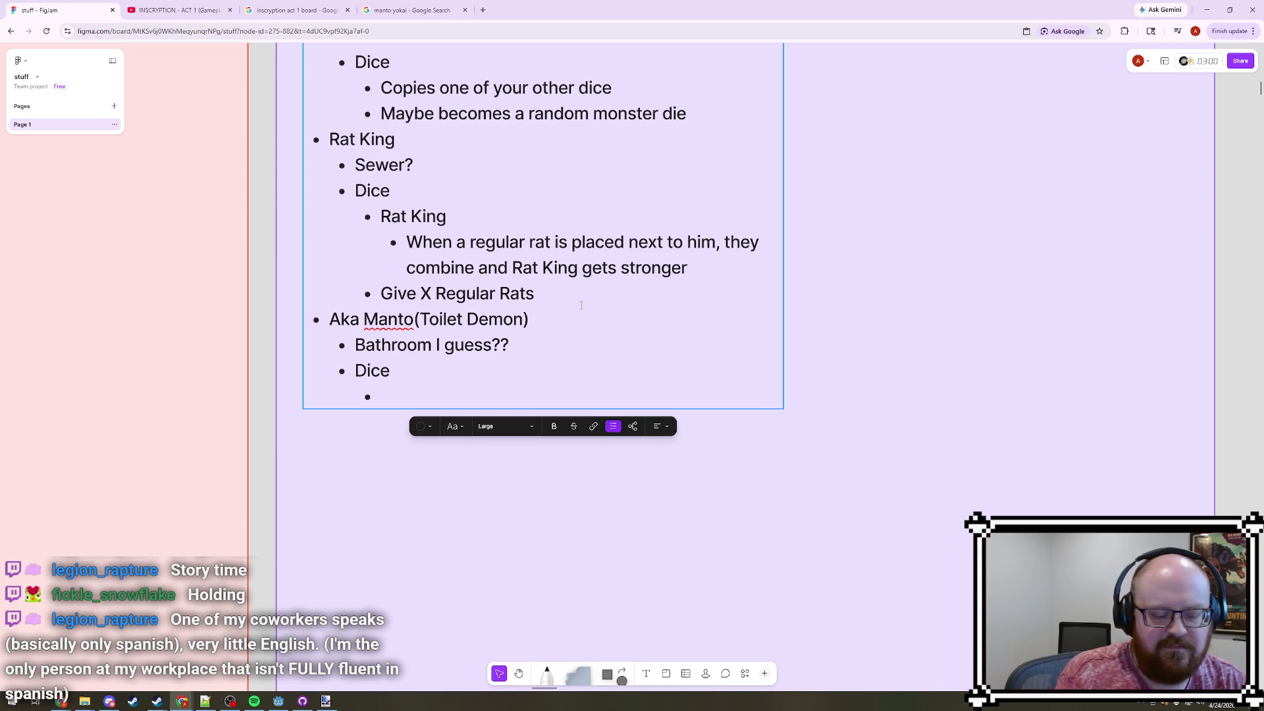
{"action": "type", "text": "Big Risk"}
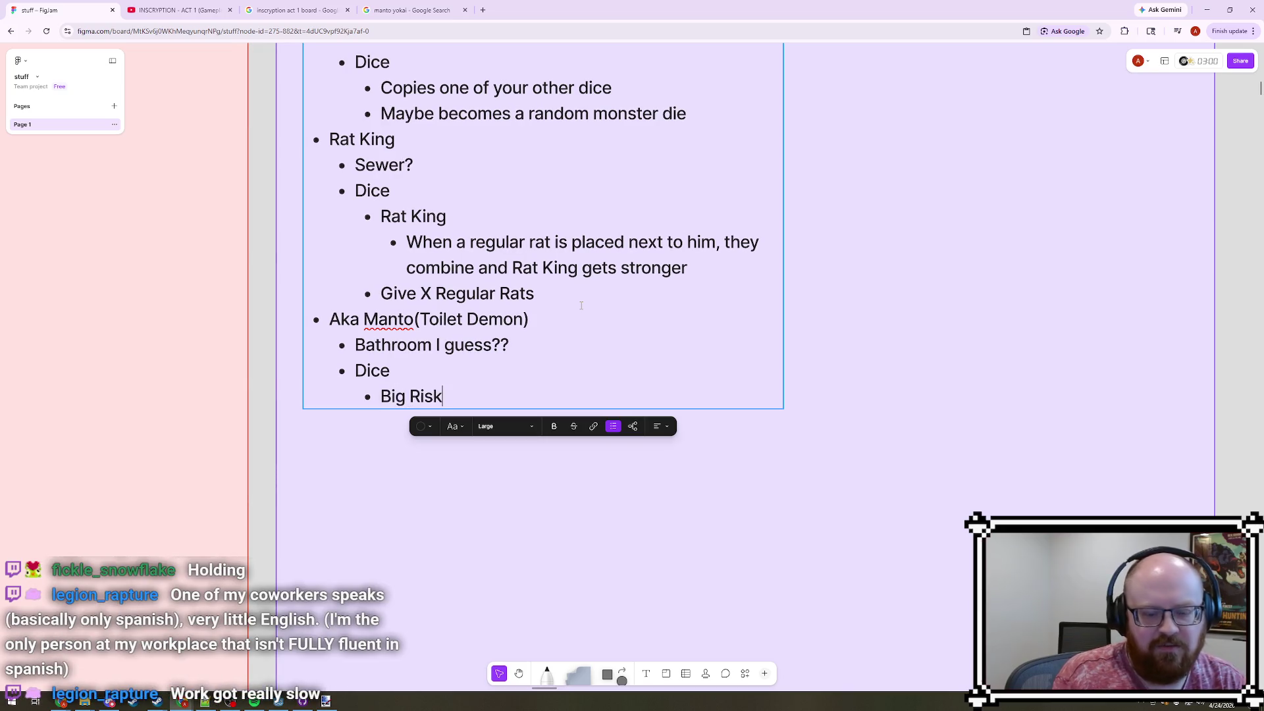
{"action": "type", "text": "/Reward"}
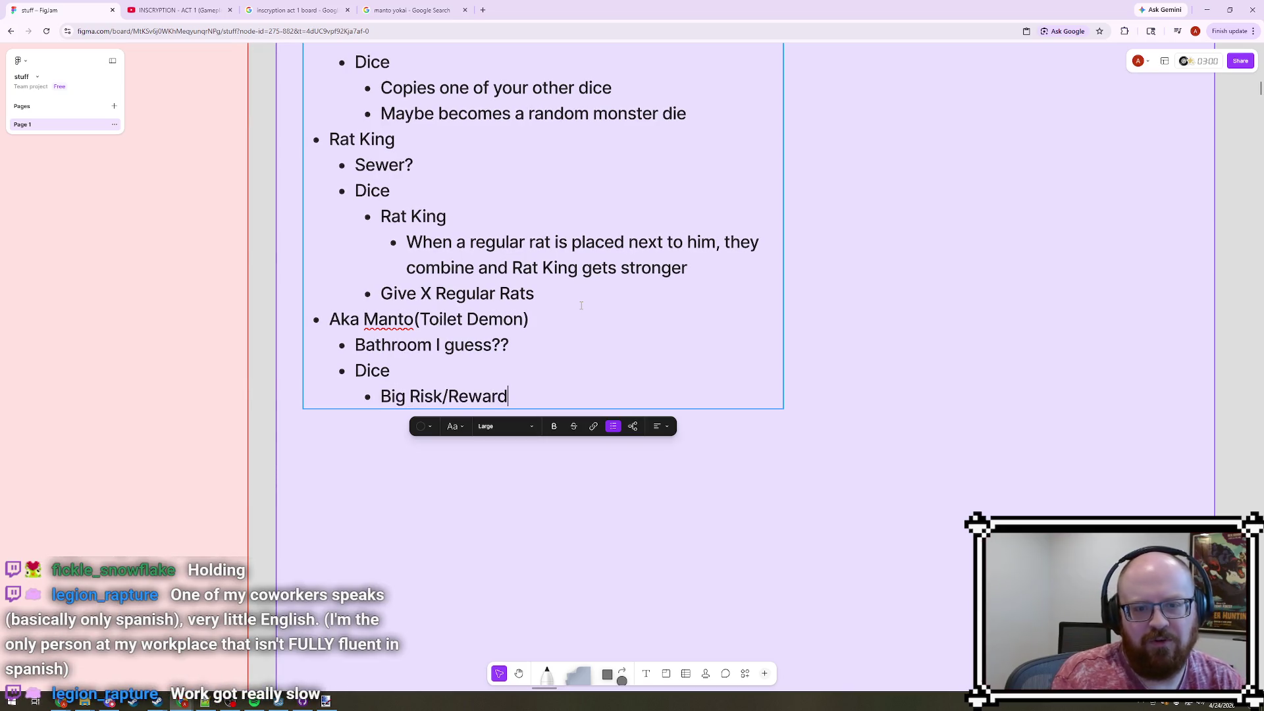
{"action": "key", "text": "Return"}
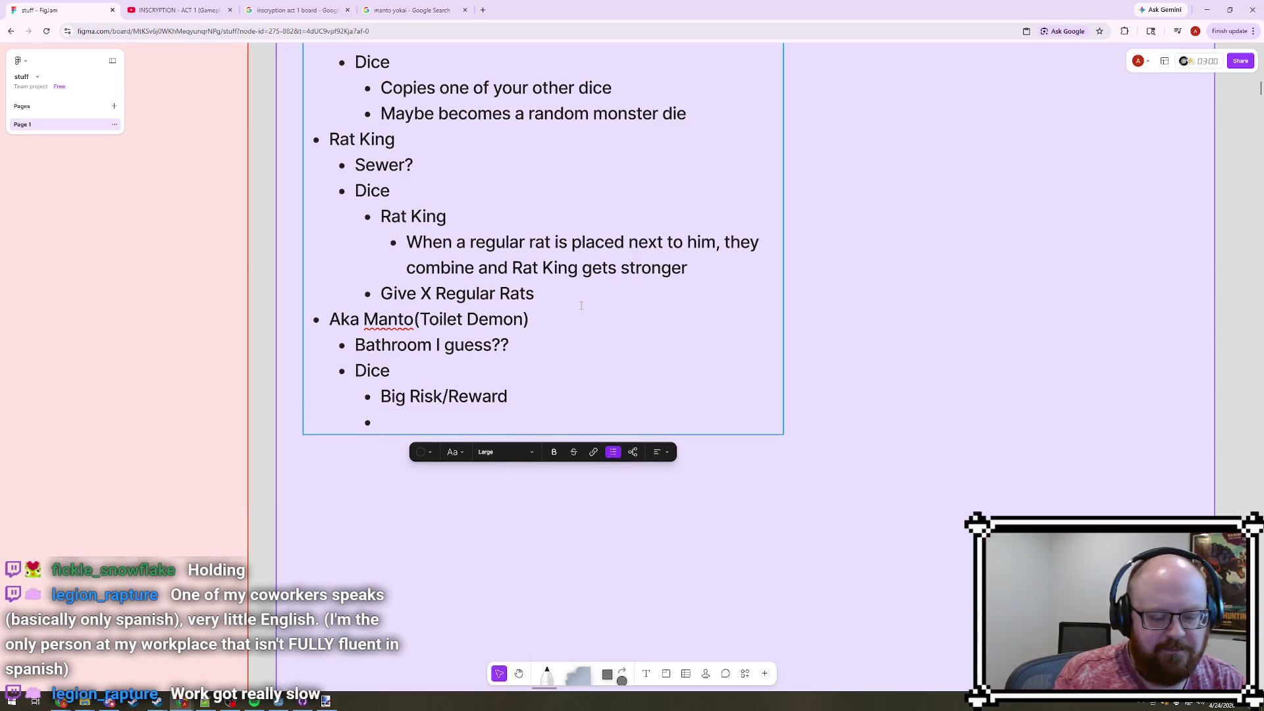
{"action": "type", "text": "do damage or ge"}
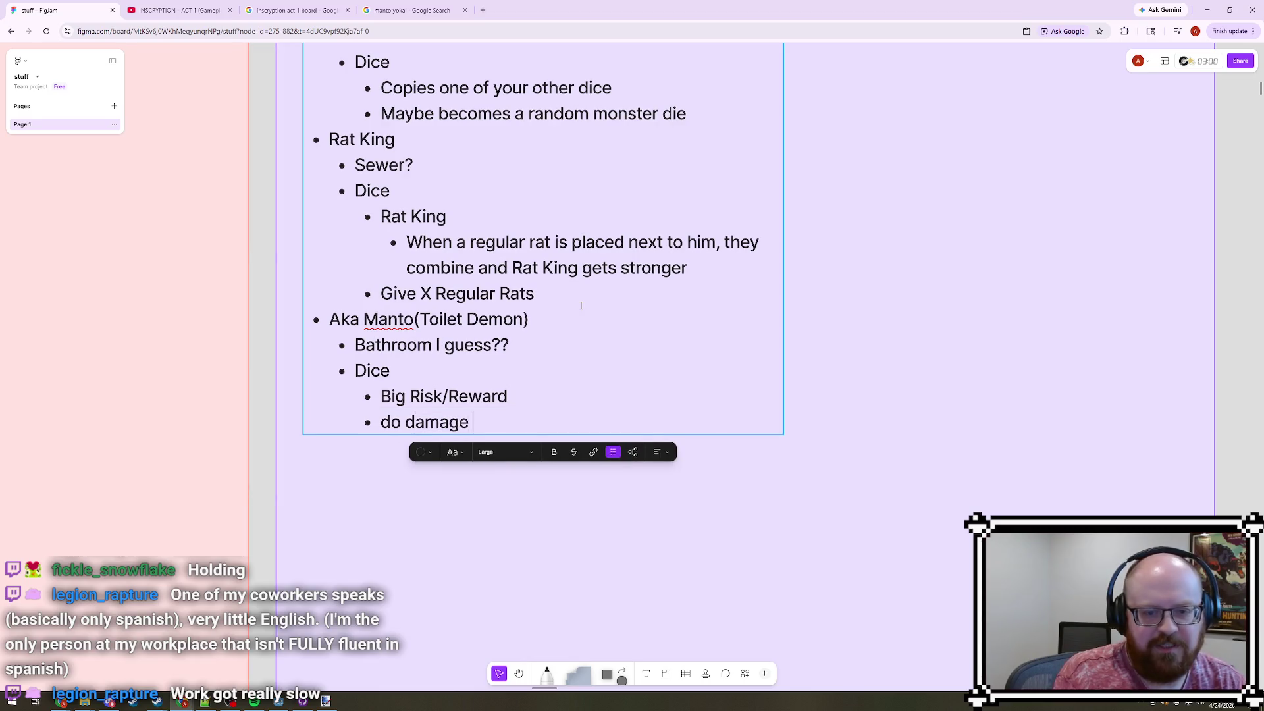
{"action": "type", "text": "t hurt"}
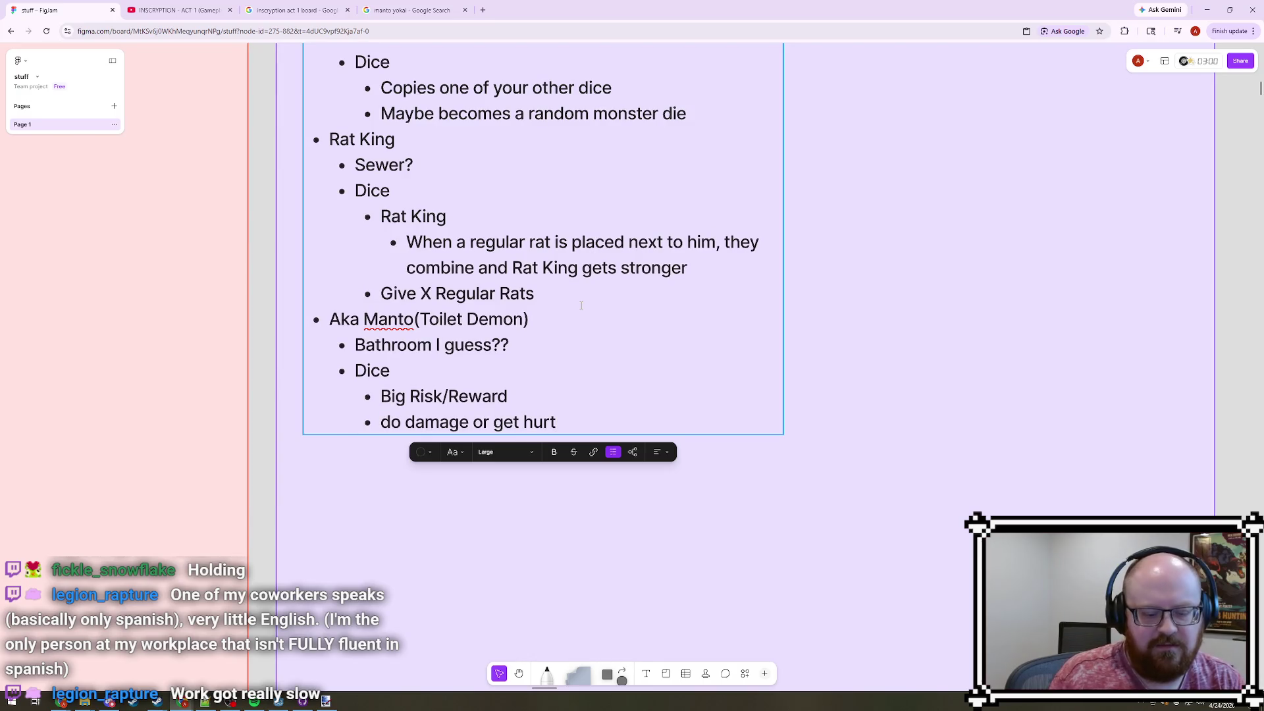
{"action": "key", "text": "ctrl+BackSpace"}
{"action": "key", "text": "ctrl+BackSpace"}
{"action": "key", "text": "ctrl+BackSpace"}
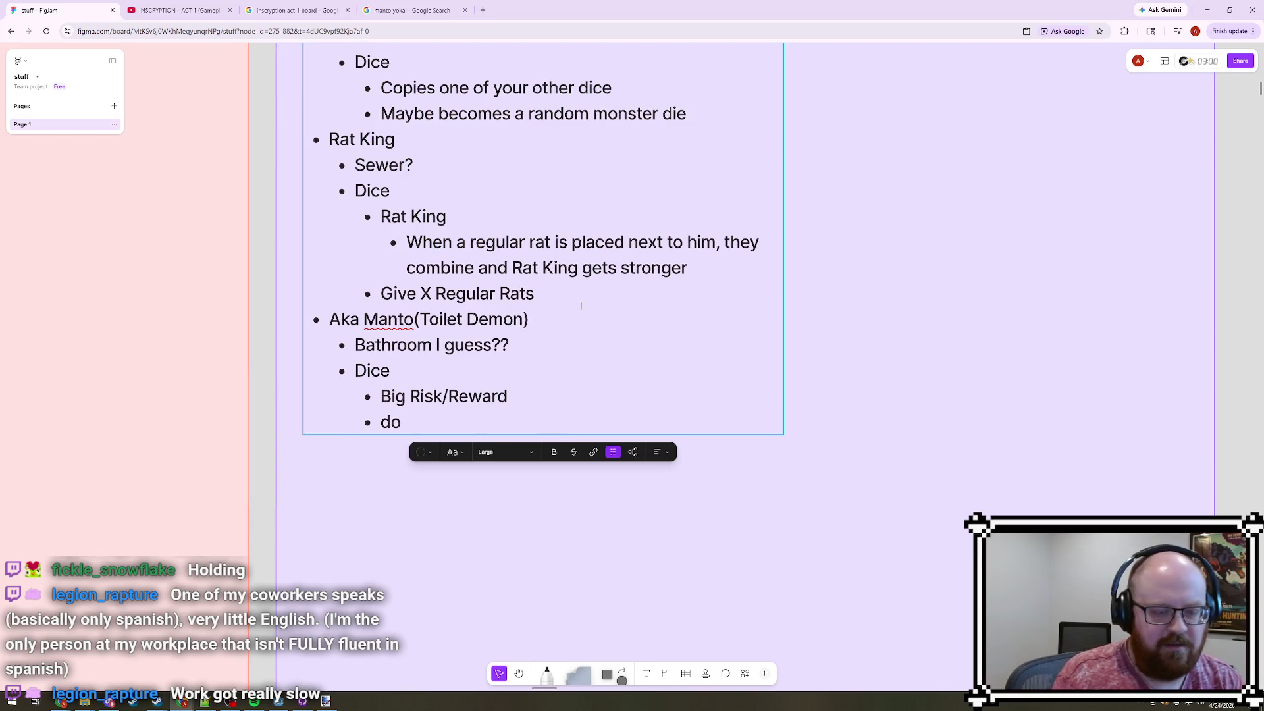
{"action": "key", "text": "ctrl+BackSpace"}
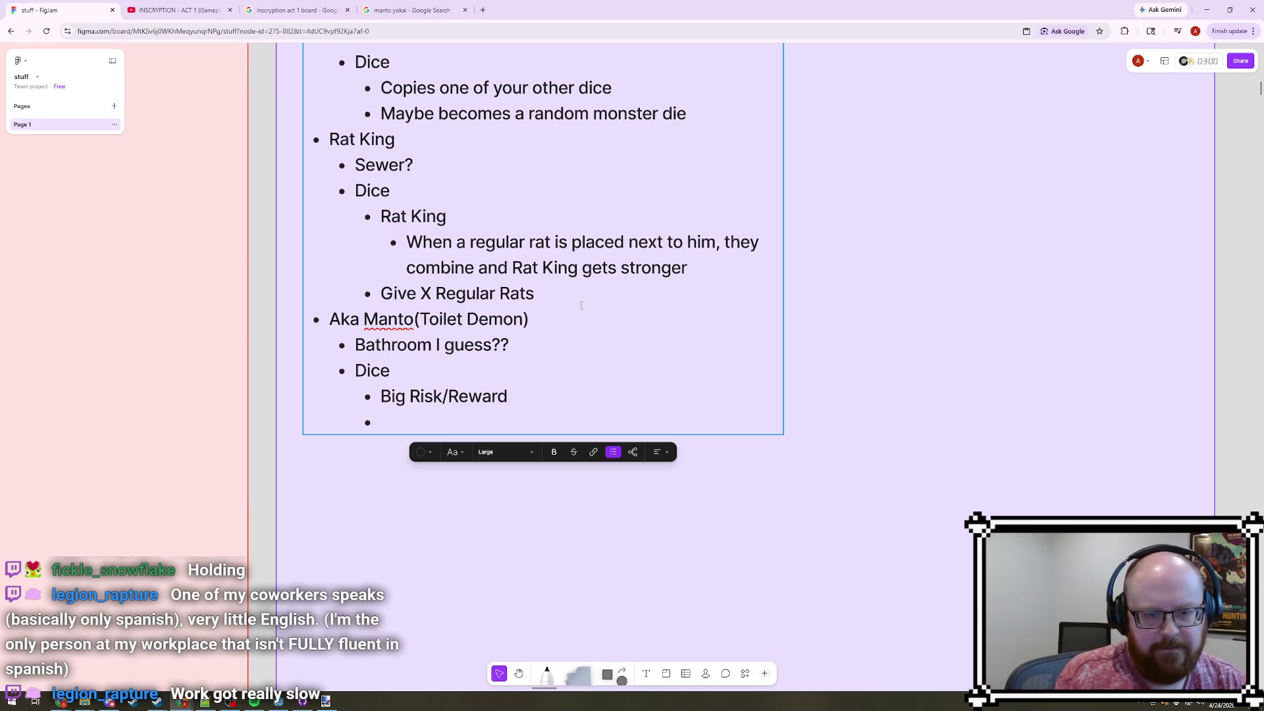
{"action": "type", "text": "Do or Take "}
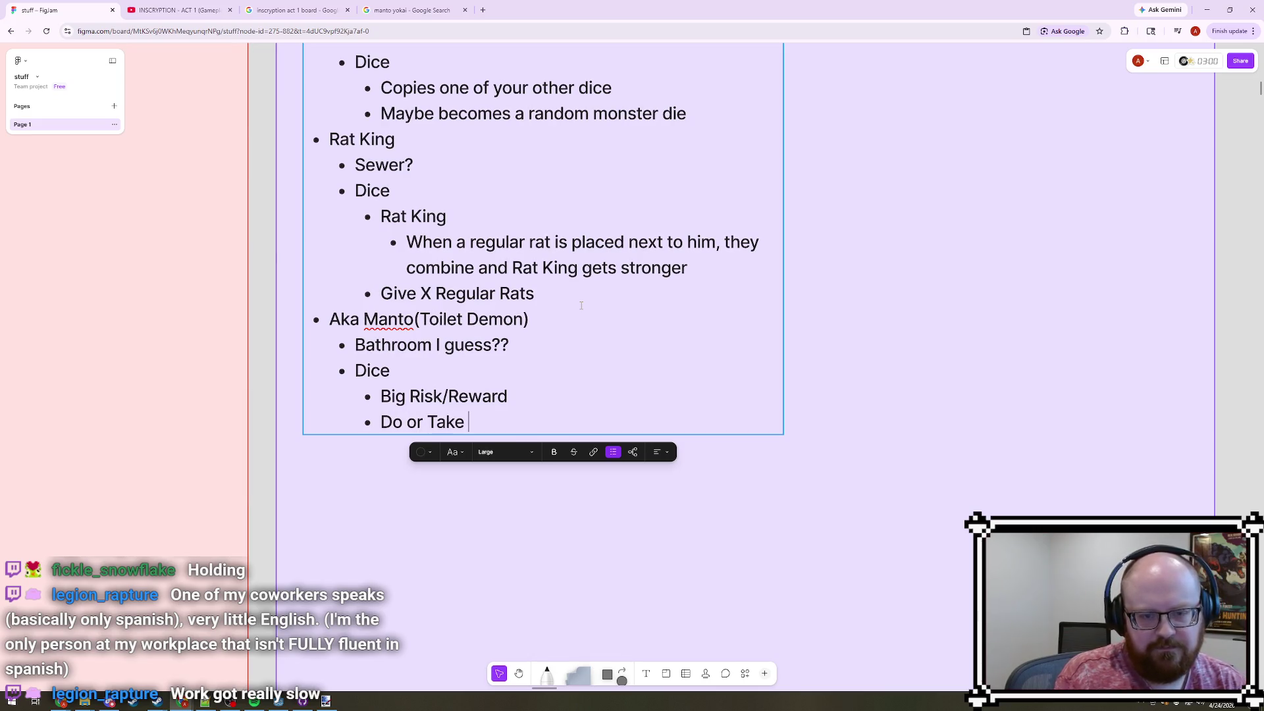
{"action": "type", "text": "Damage"}
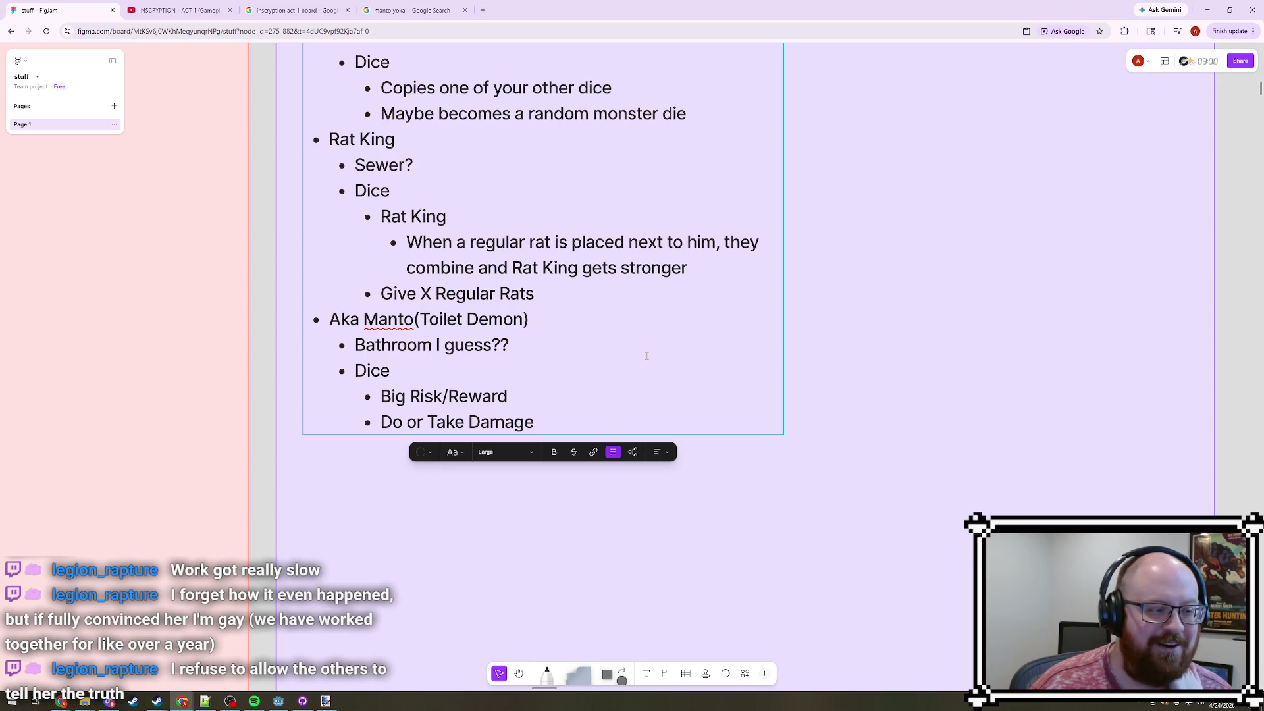
{"action": "scroll", "coordinate": [647, 356], "scroll_direction": "up", "scroll_amount": 5}
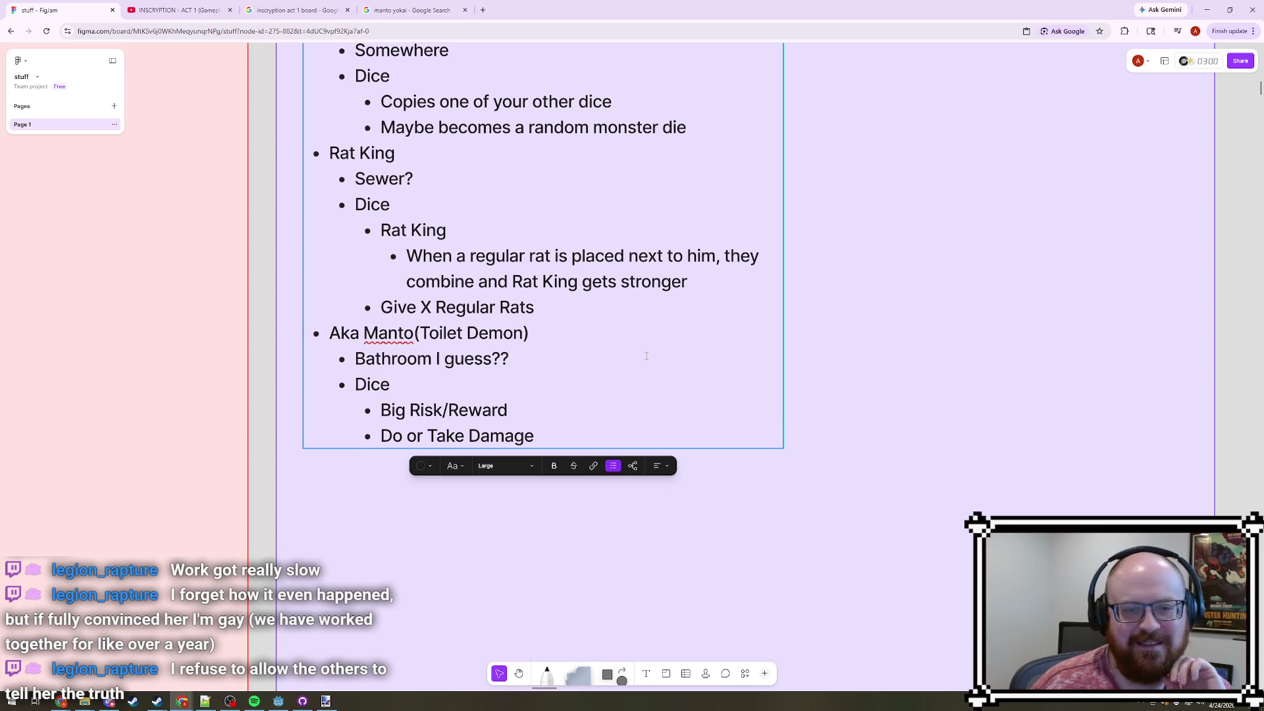
- Add a 'v' after 'Dice' under Aka Manto so the heading reads 'Dicev'
{"action": "scroll", "coordinate": [640, 354], "scroll_direction": "down", "scroll_amount": 2}
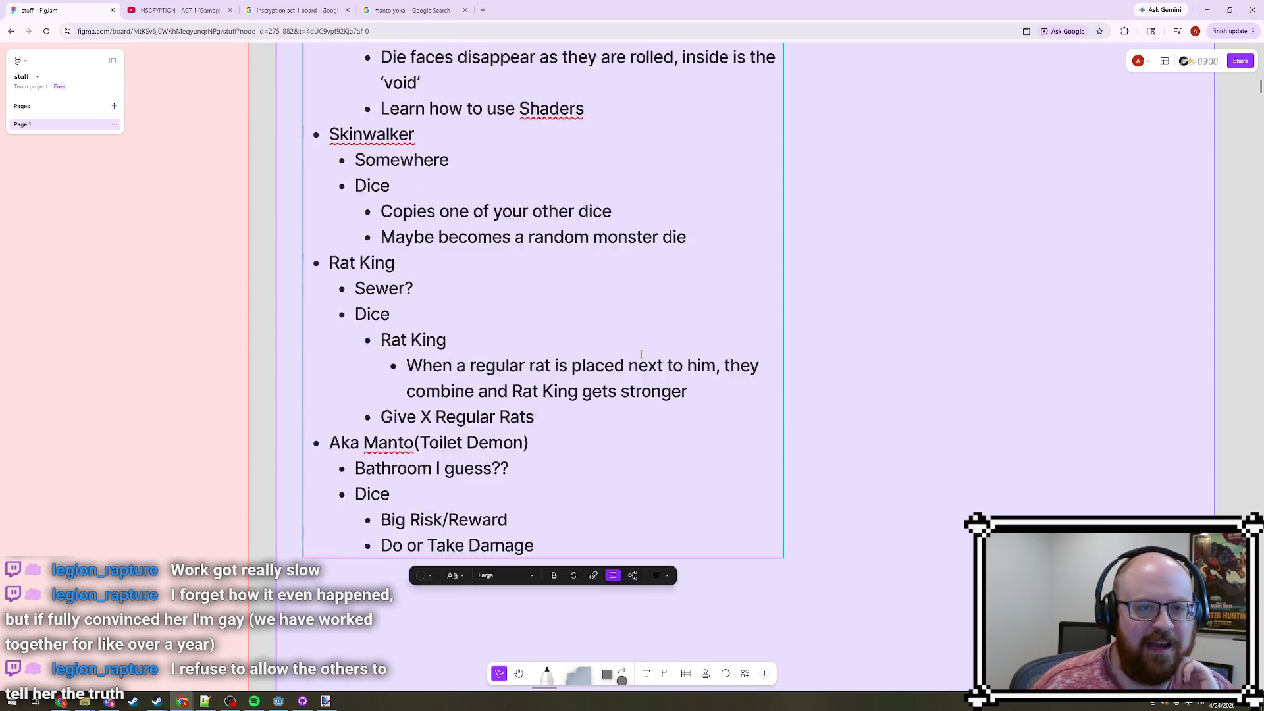
{"action": "scroll", "coordinate": [641, 355], "scroll_direction": "up", "scroll_amount": 4}
{"action": "scroll", "coordinate": [640, 355], "scroll_direction": "down", "scroll_amount": 1}
{"action": "scroll", "coordinate": [639, 356], "scroll_direction": "down", "scroll_amount": 2}
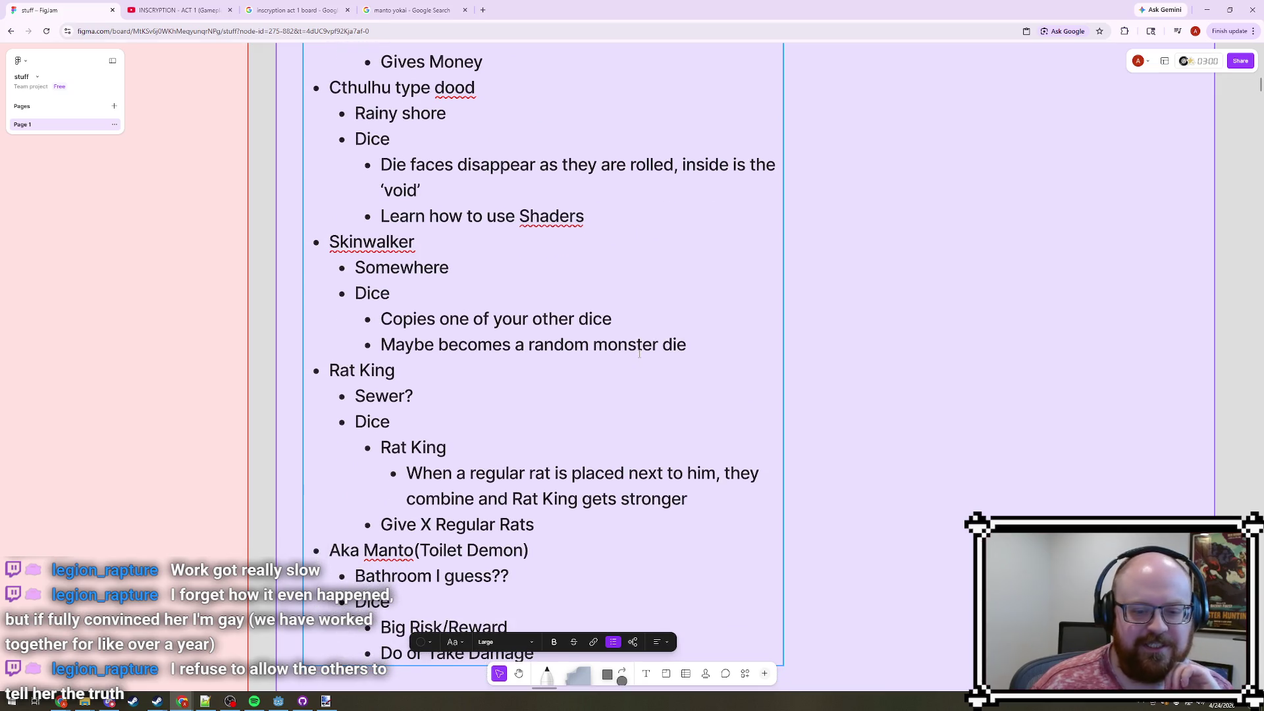
{"action": "left_click", "coordinate": [713, 568]}
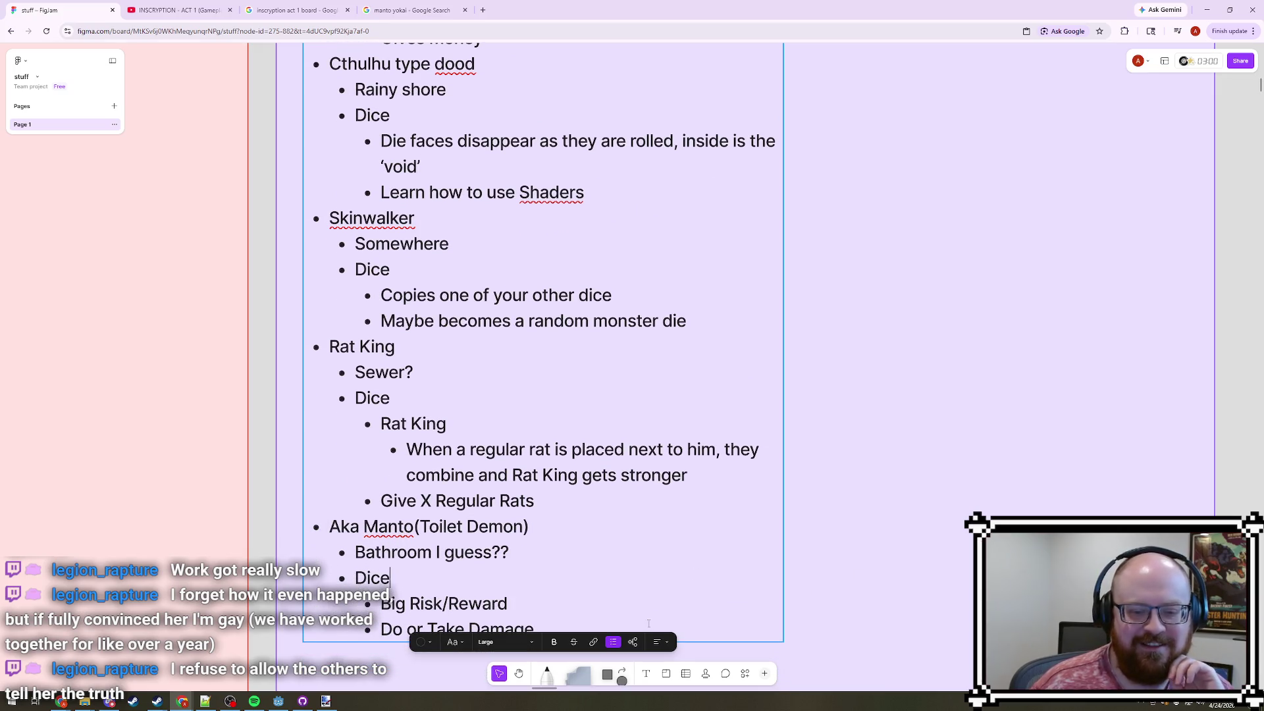
{"action": "scroll", "coordinate": [607, 547], "scroll_direction": "down", "scroll_amount": 1}
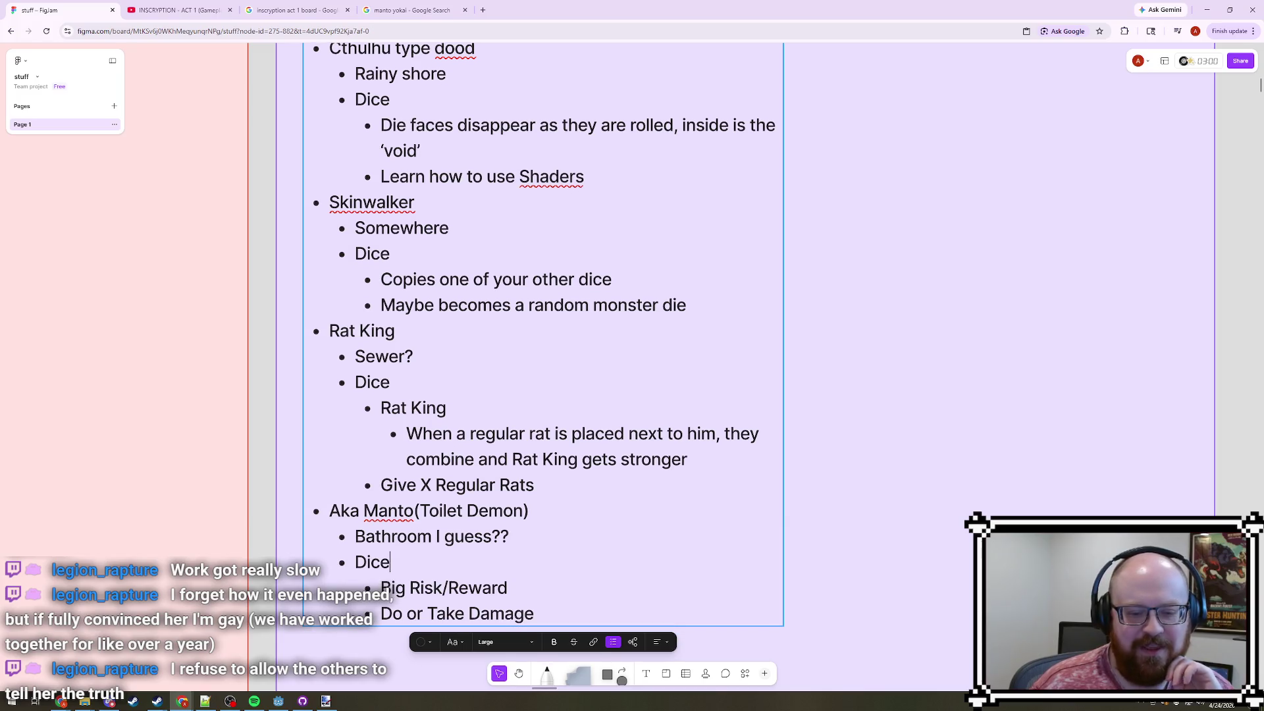
{"action": "left_click", "coordinate": [648, 677]}
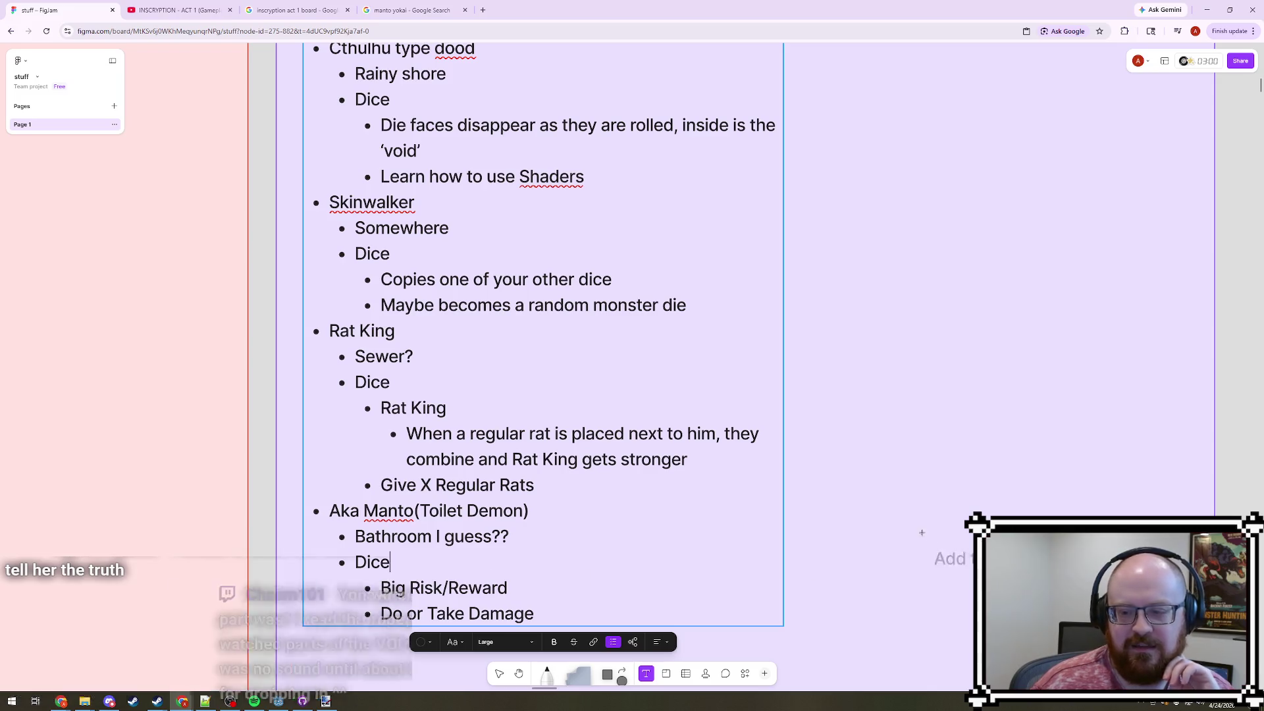
{"action": "type", "text": "v"}
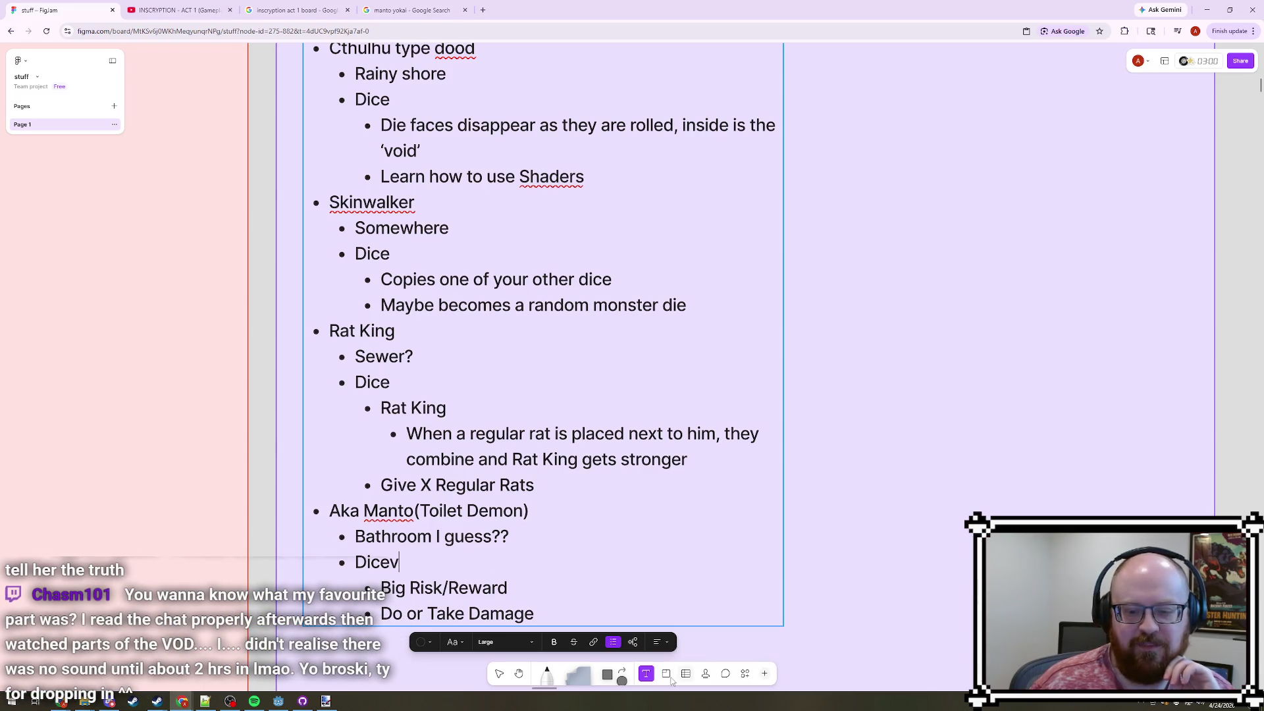
- Exit text editing and deselect the monster notes text box
{"action": "left_click", "coordinate": [506, 680]}
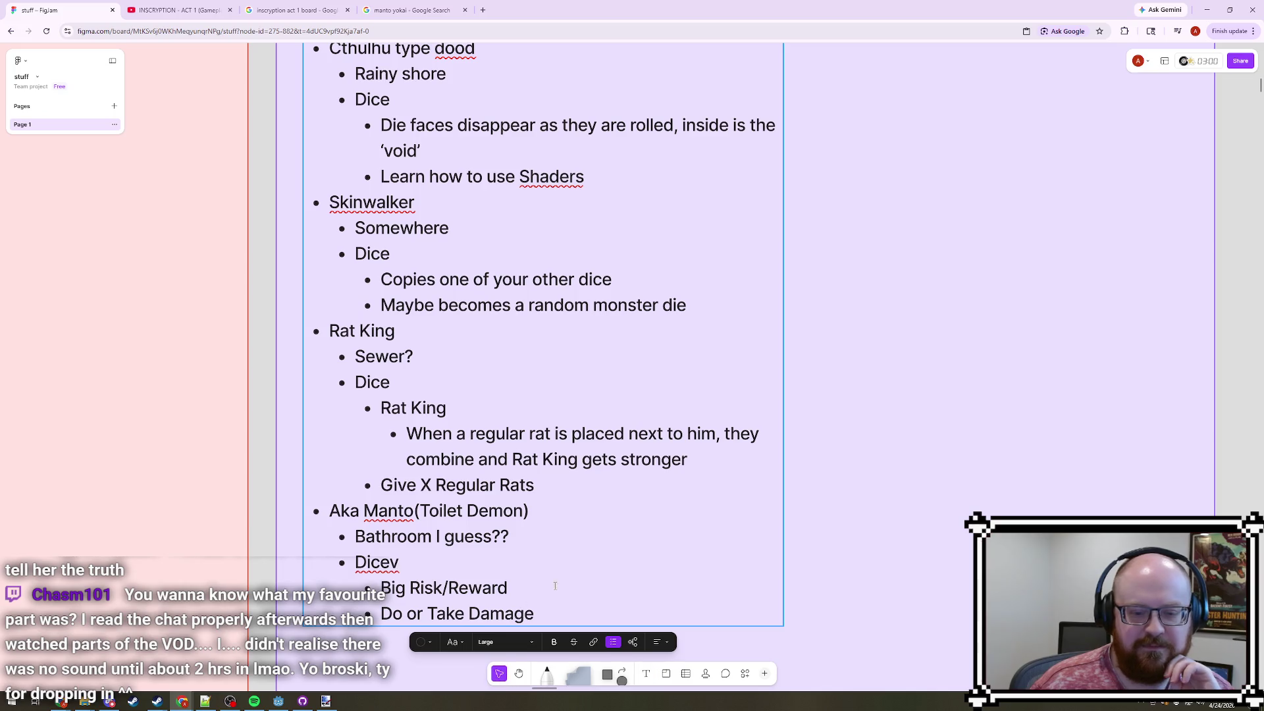
{"action": "scroll", "coordinate": [570, 506], "scroll_direction": "down", "scroll_amount": 5}
{"action": "key", "text": "Escape"}
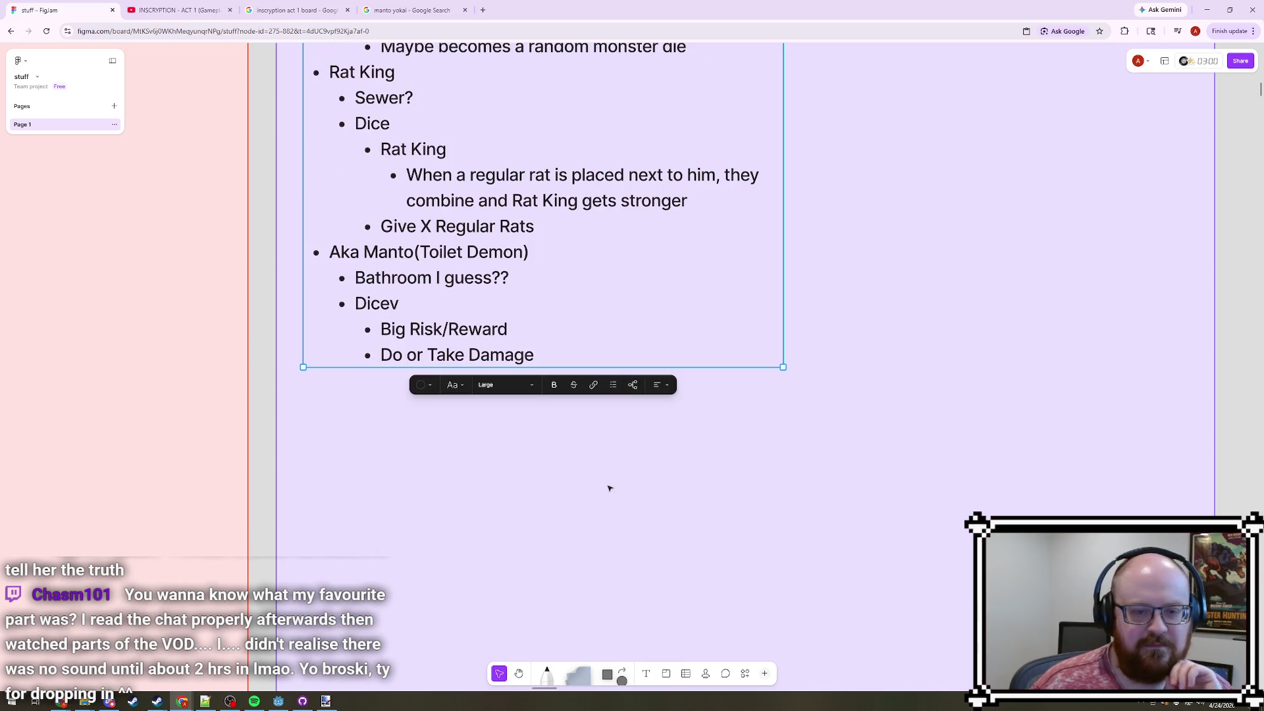
{"action": "scroll", "coordinate": [591, 540], "scroll_direction": "up", "scroll_amount": 1}
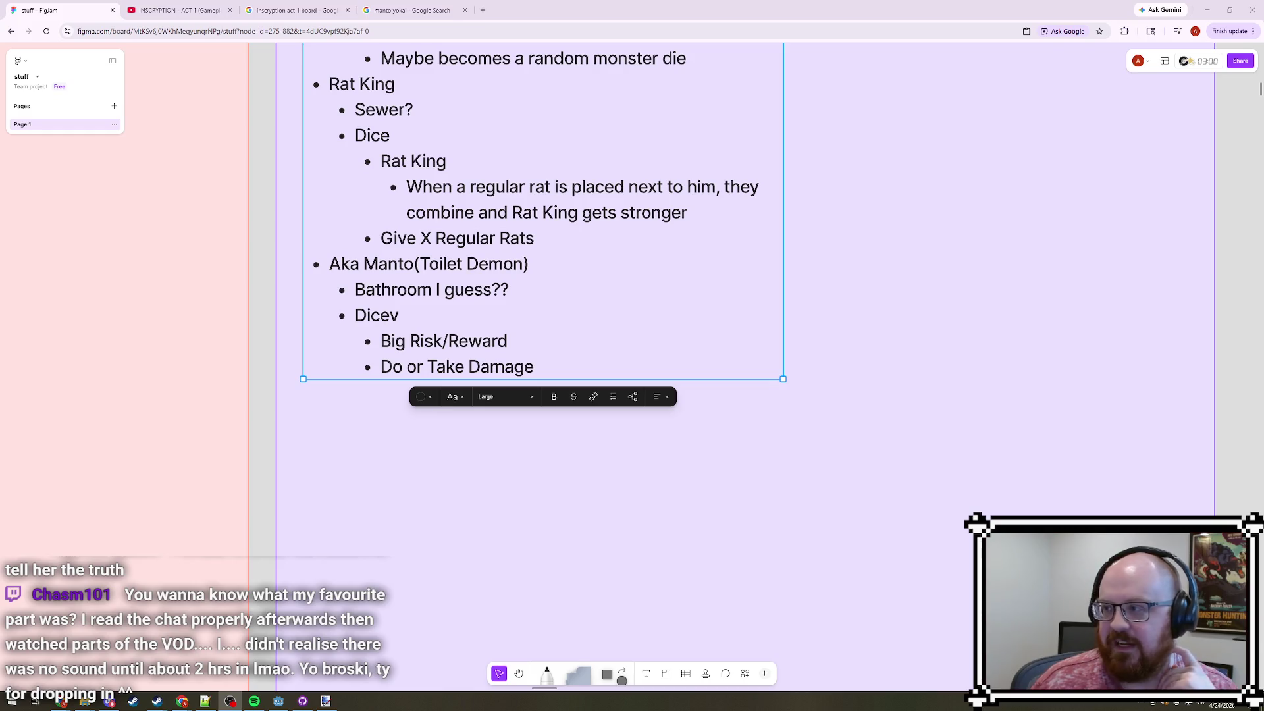
{"action": "left_click", "coordinate": [833, 420]}
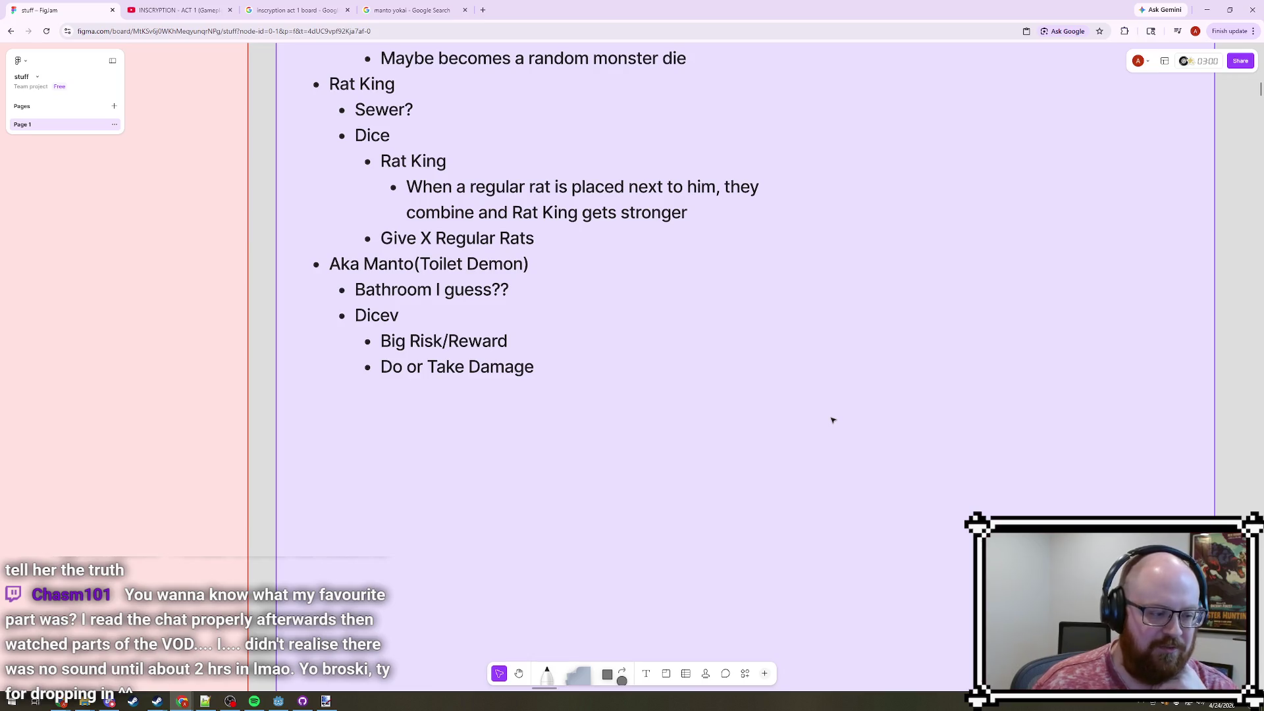
- Scroll through the Card/Dice Ideas notes to review the finished Aka Manto entry
{"action": "scroll", "coordinate": [833, 420], "scroll_direction": "up", "scroll_amount": 3}
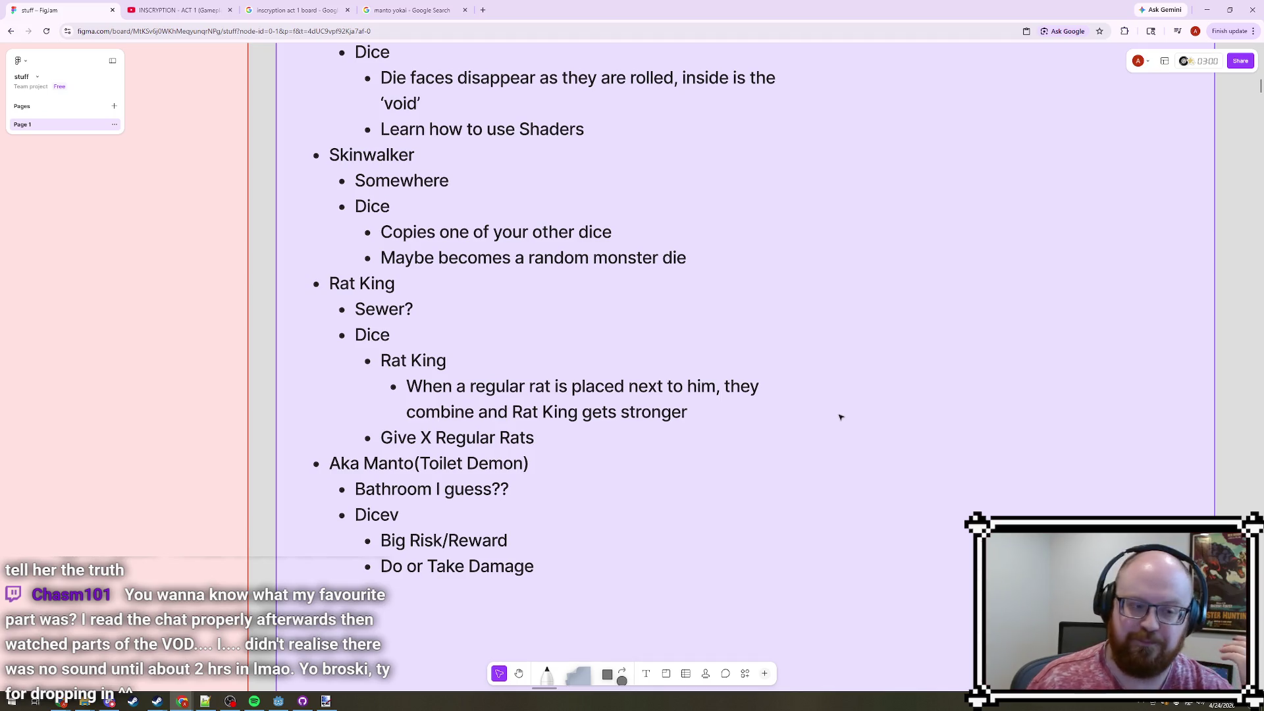
{"action": "scroll", "coordinate": [833, 390], "scroll_direction": "up", "scroll_amount": 10}
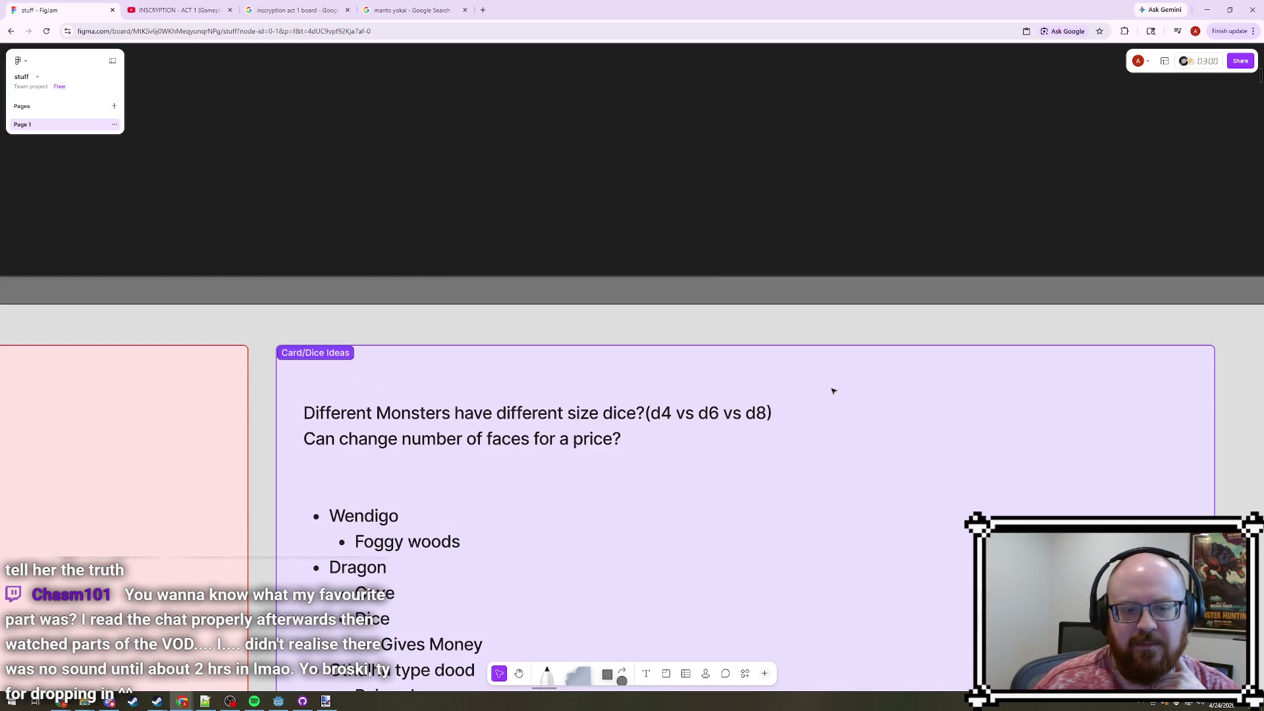
{"action": "scroll", "coordinate": [833, 392], "scroll_direction": "down", "scroll_amount": 3}
{"action": "scroll", "coordinate": [833, 391], "scroll_direction": "down", "scroll_amount": 1}
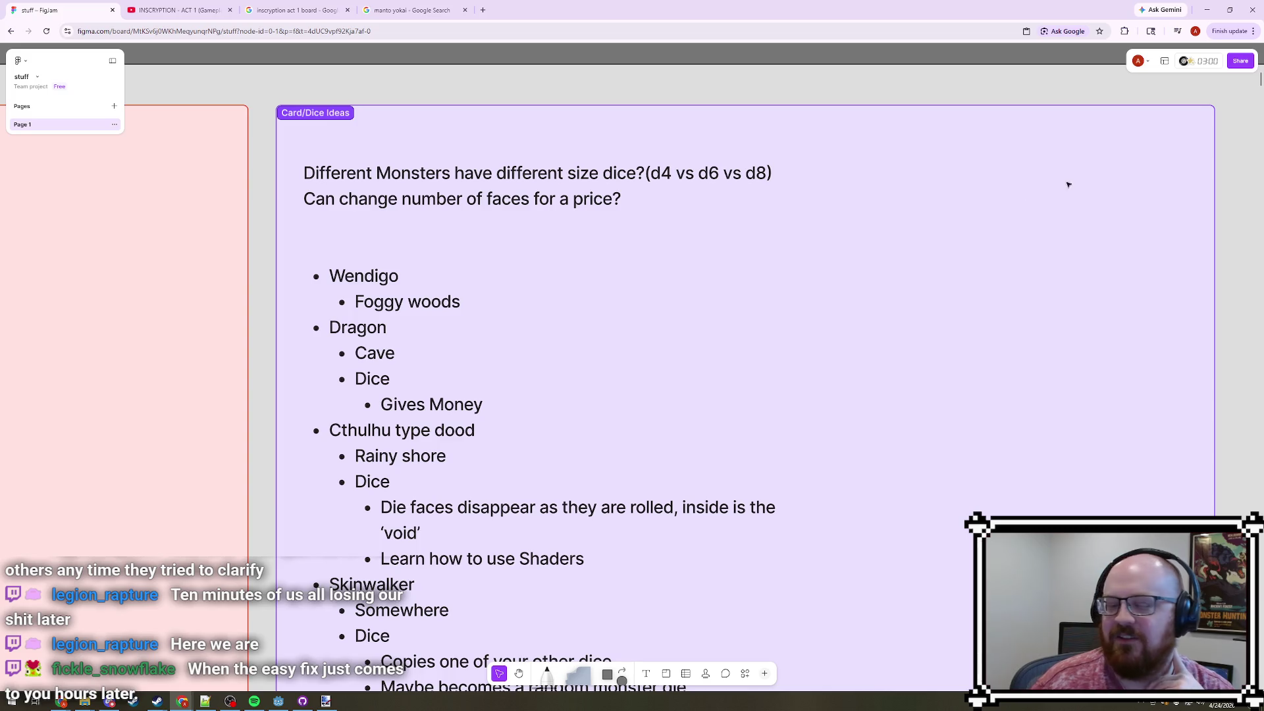
- Return to Godot Engine's battle_scene.gd script
{"action": "scroll", "coordinate": [951, 299], "scroll_direction": "down", "scroll_amount": 10}
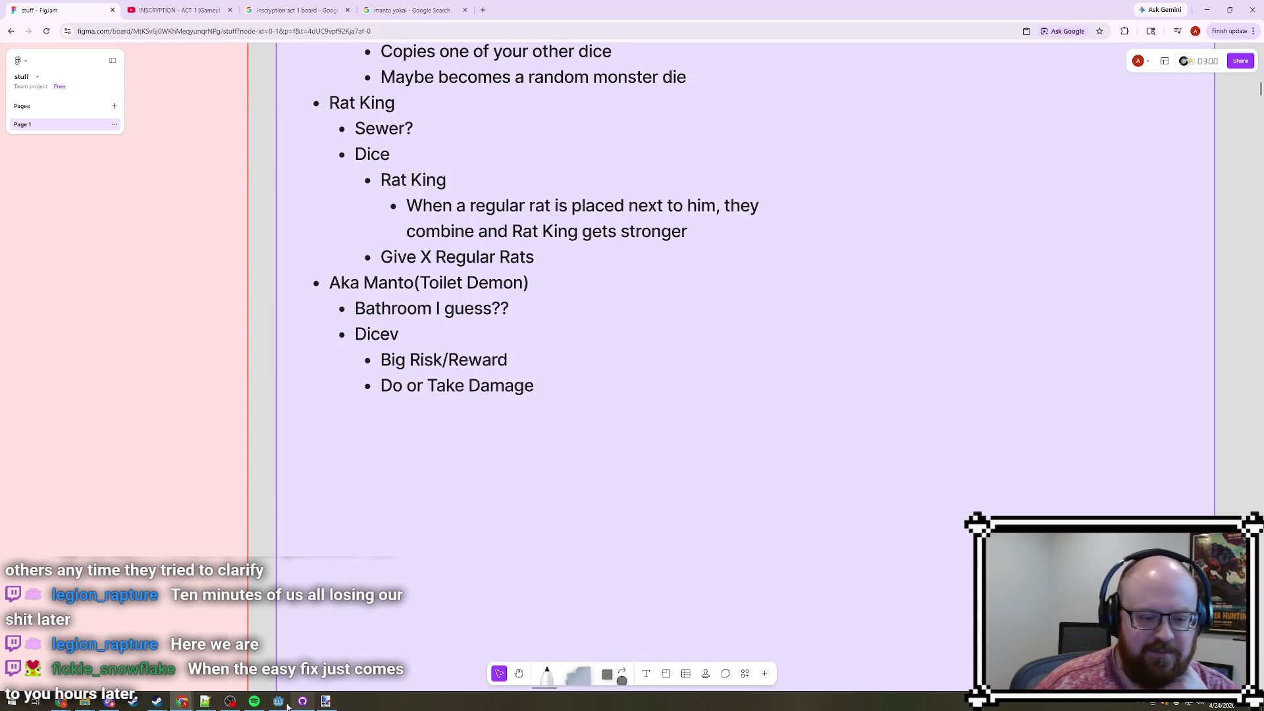
{"action": "left_click", "coordinate": [284, 703]}
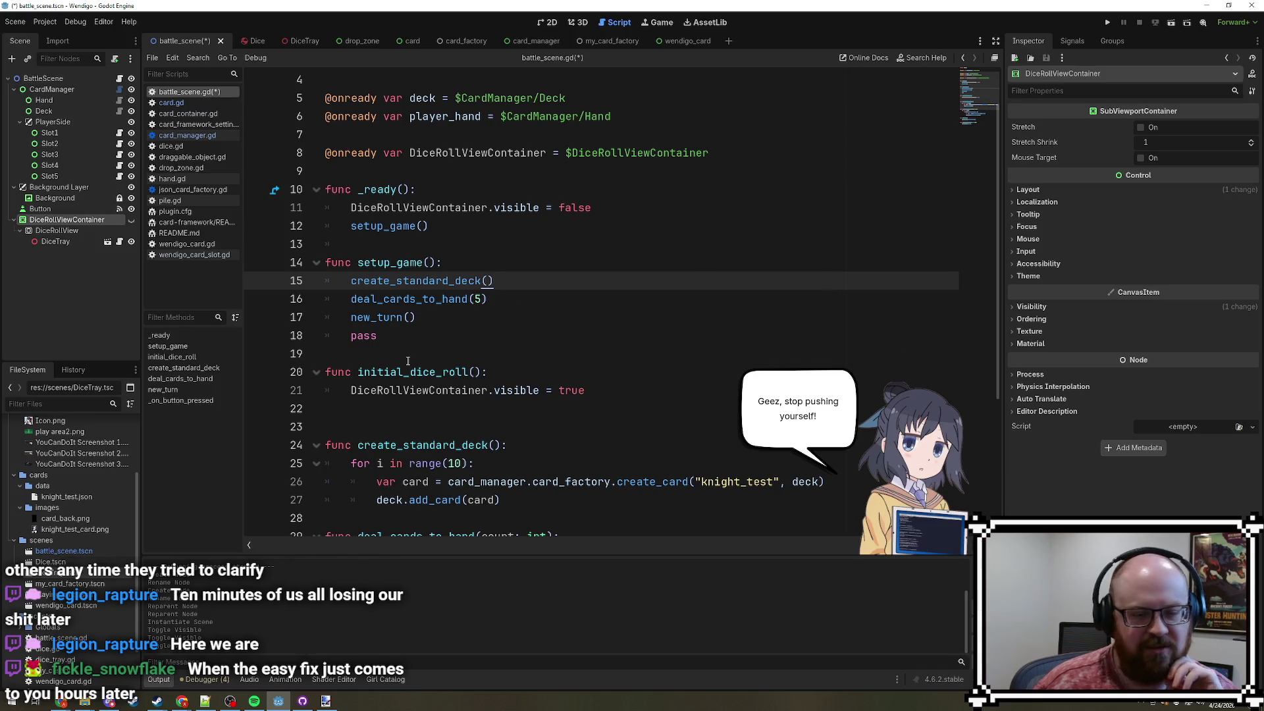
{"action": "scroll", "coordinate": [544, 285], "scroll_direction": "down", "scroll_amount": 1}
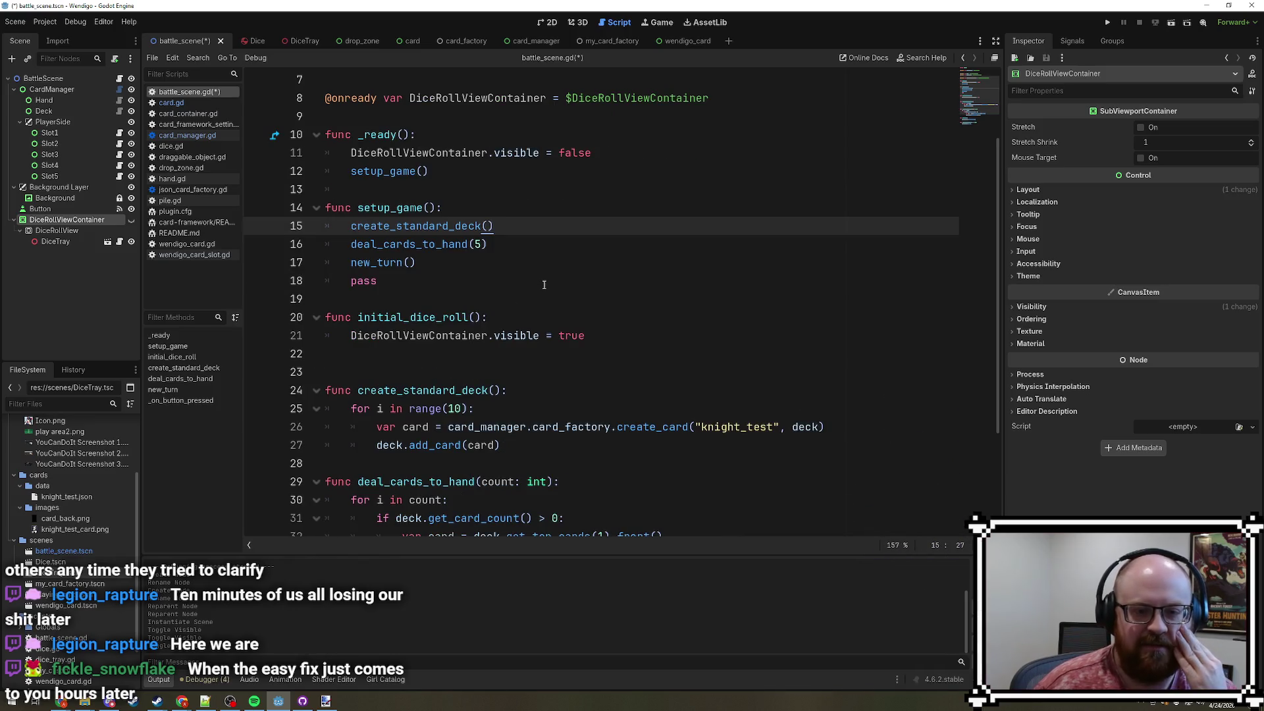